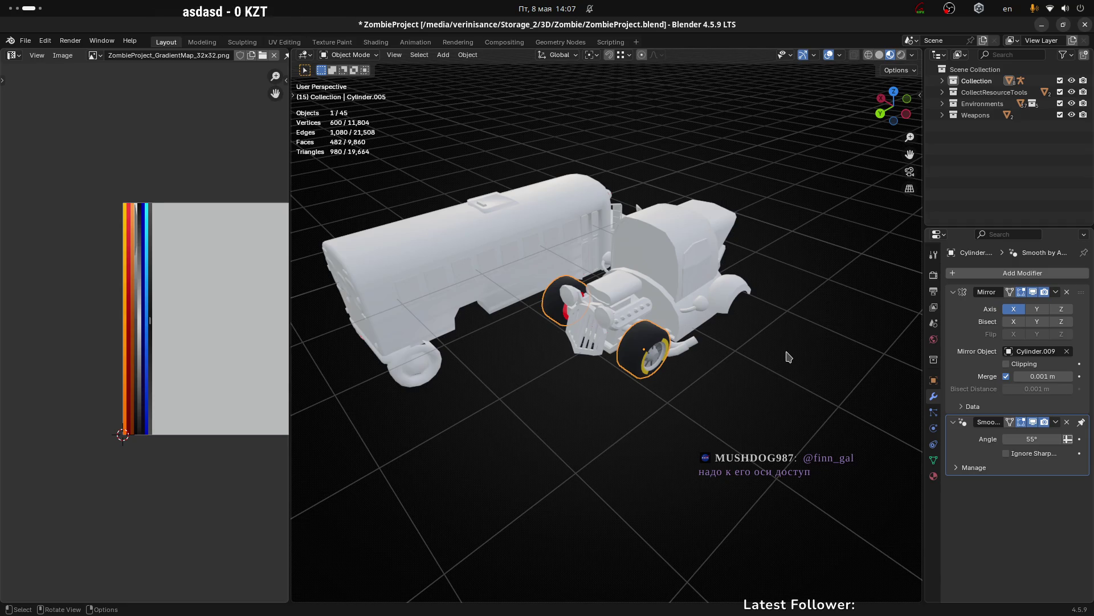
Step: Run the game in Unity, check the rendering statistics overlay, then return to Blender
{"action": "key", "text": "super+Page_Up"}
{"action": "key", "text": "super+Page_Up"}
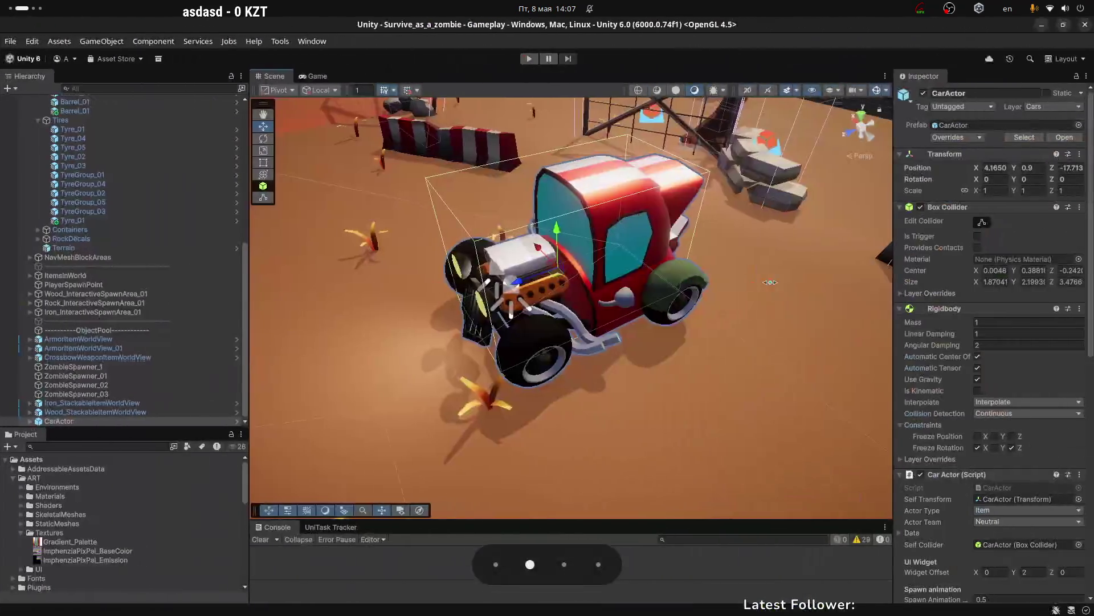
{"action": "left_click", "coordinate": [529, 58]}
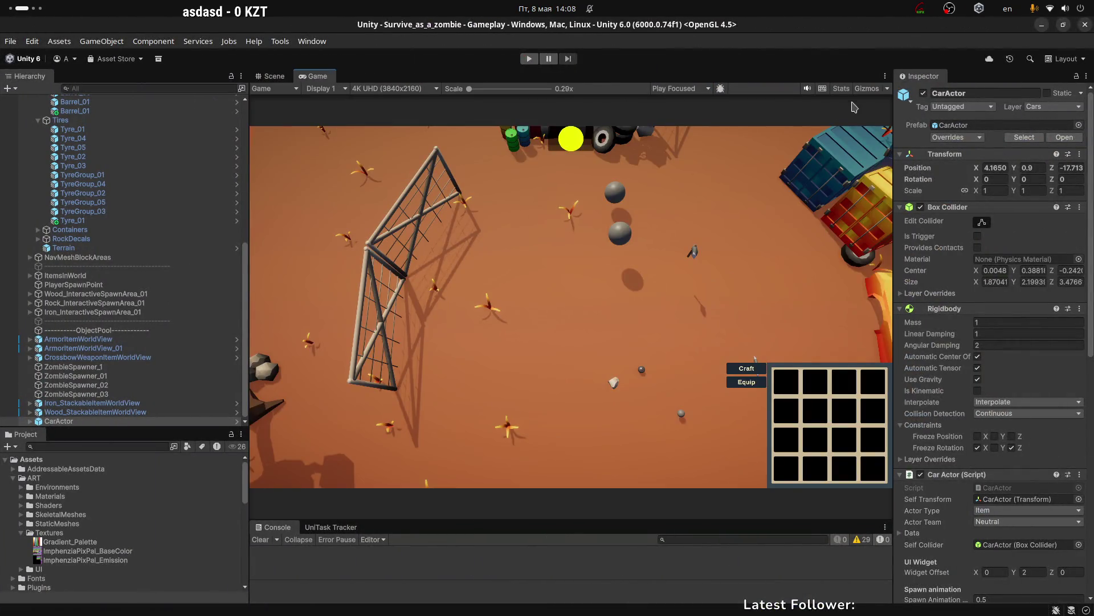
{"action": "left_click", "coordinate": [841, 88]}
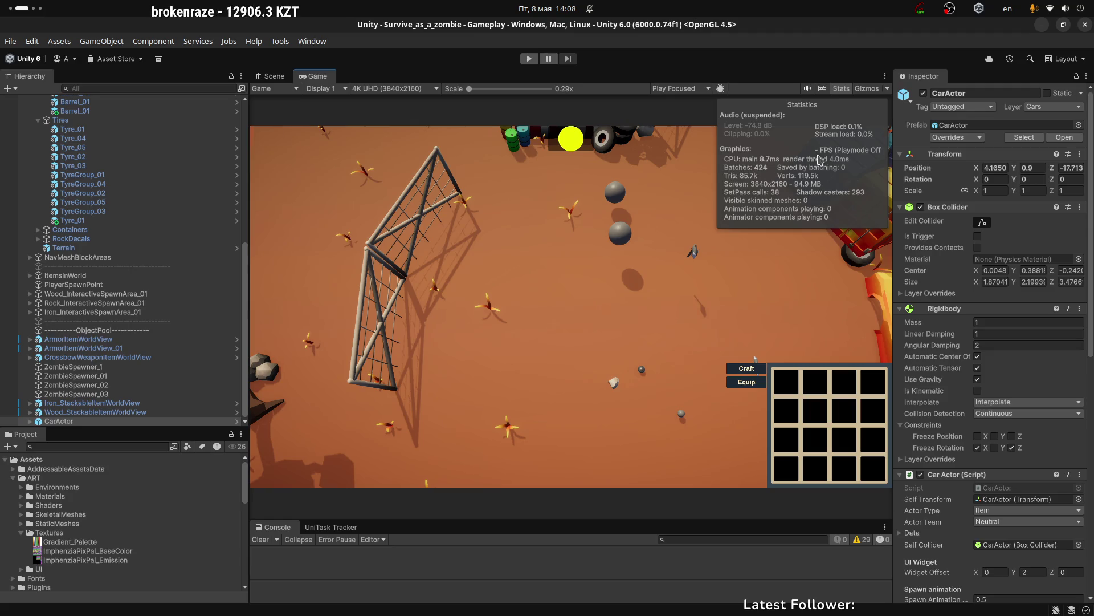
{"action": "left_click", "coordinate": [841, 89]}
{"action": "key", "text": "super+Page_Down"}
{"action": "key", "text": "super+Page_Down"}
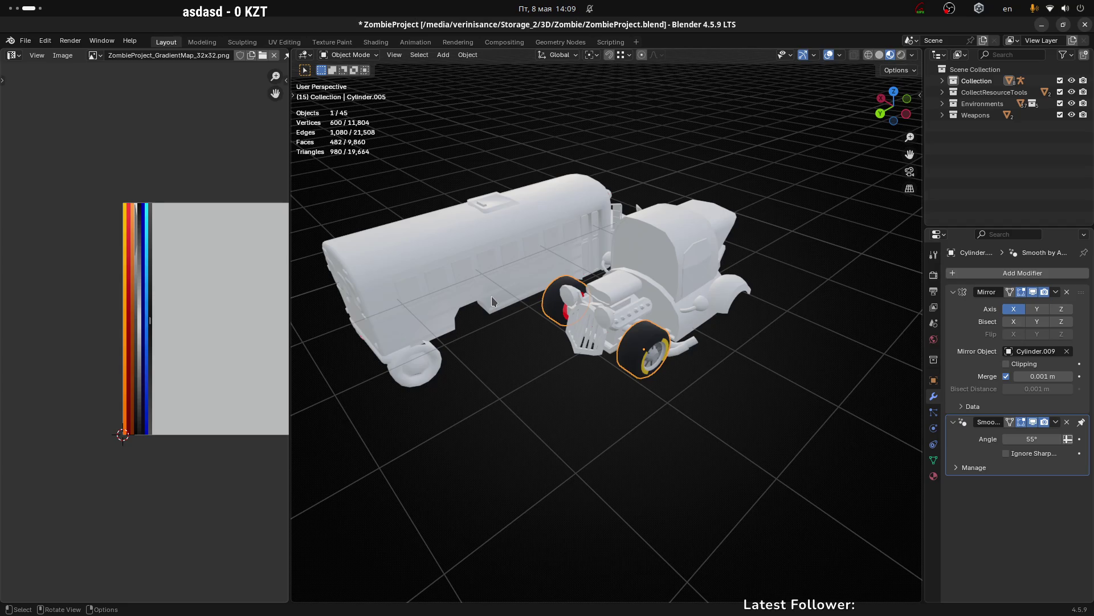
{"action": "left_click_drag", "start_coordinate": [755, 391], "coordinate": [742, 391]}
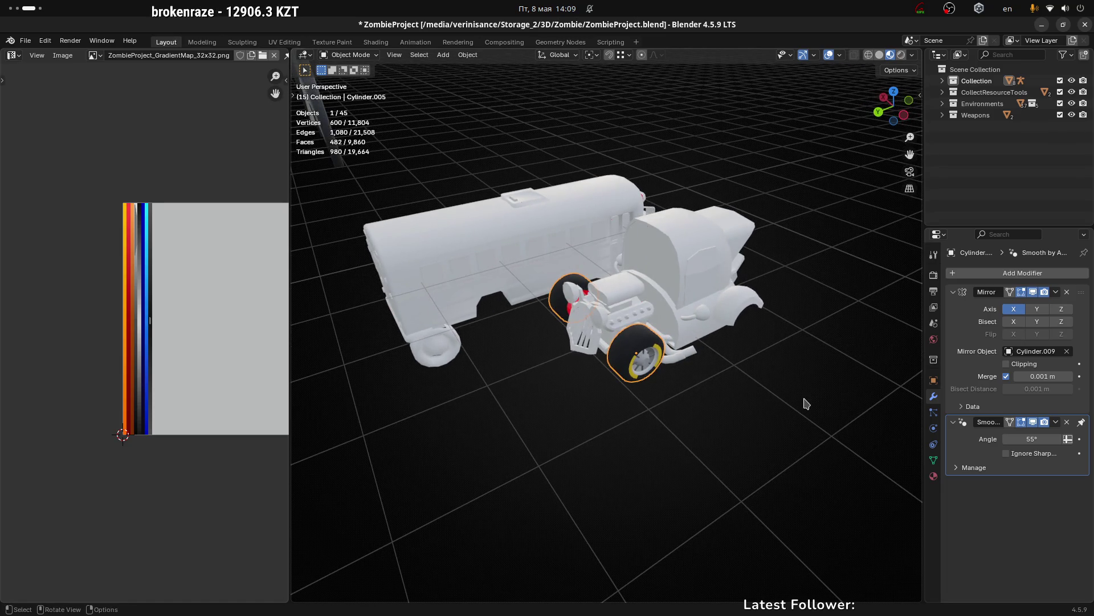
{"action": "scroll", "scroll_direction": "up", "scroll_amount": 3}
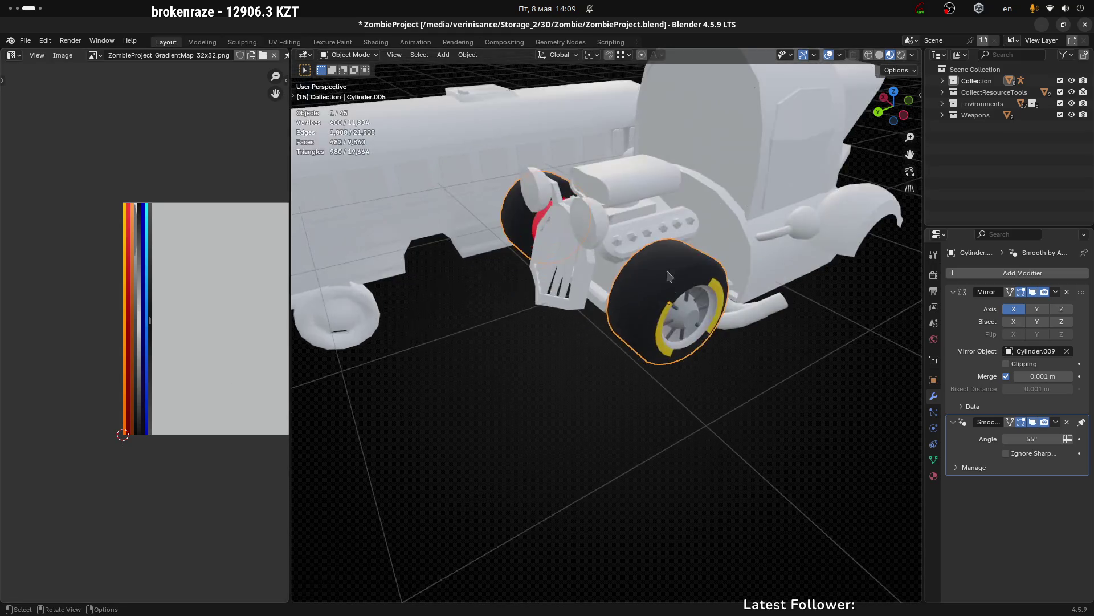
Step: Isolate the selected wheels in Local View and enter Edit Mode on the wheel mesh
{"action": "left_click_drag", "start_coordinate": [703, 317], "coordinate": [783, 317]}
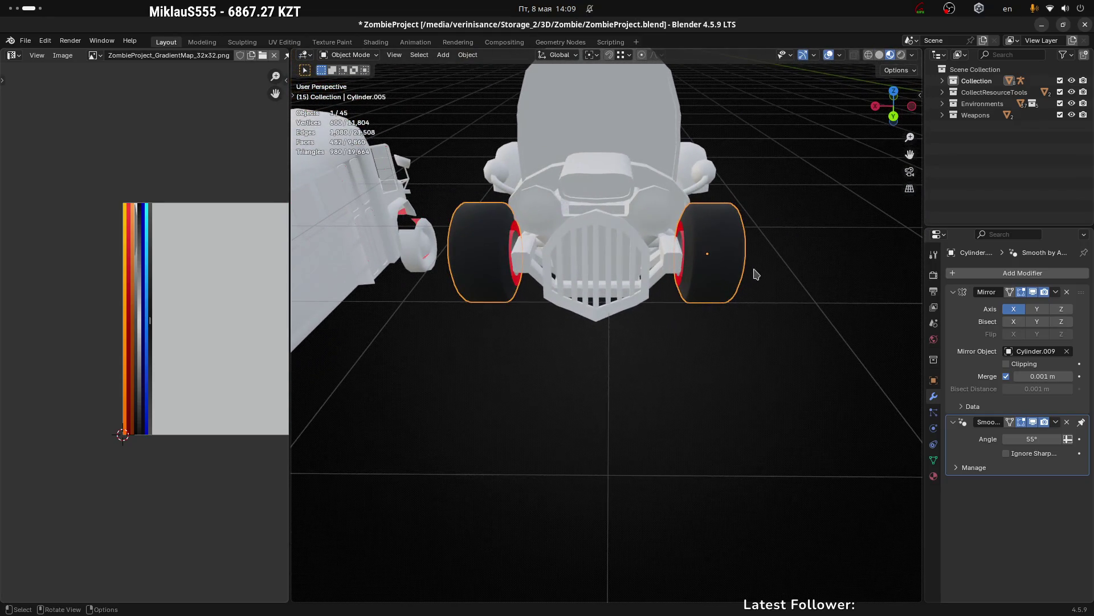
{"action": "key", "text": "KP_Divide"}
{"action": "scroll", "scroll_direction": "up", "scroll_amount": 3}
{"action": "key", "text": "Tab"}
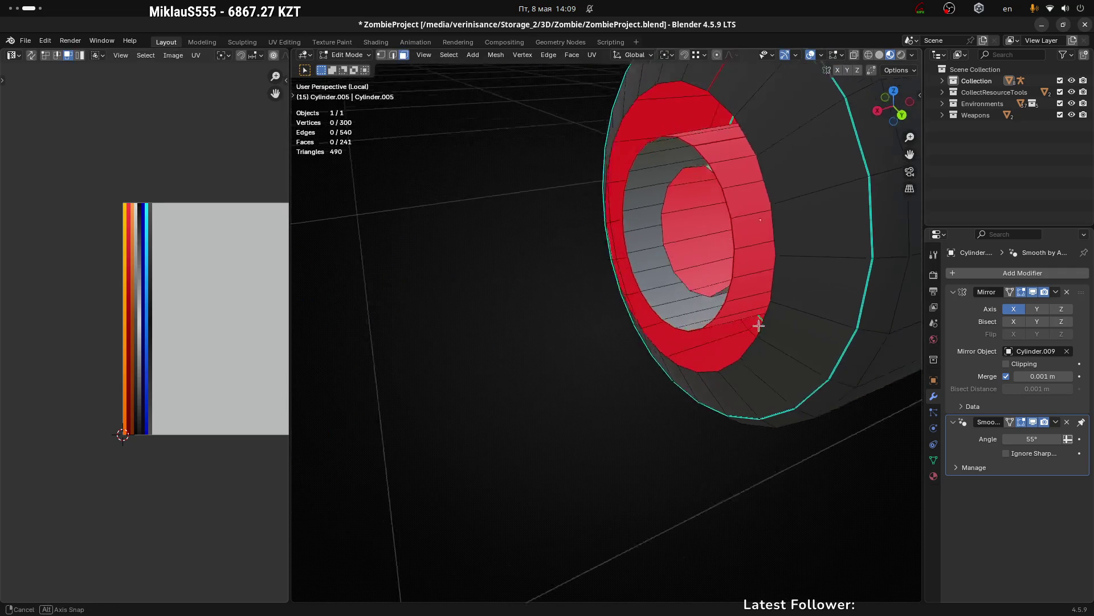
Step: Inspect the eight-spoke hub from the front, toggling between object and edit mode
{"action": "left_click_drag", "start_coordinate": [758, 321], "coordinate": [691, 312]}
{"action": "scroll", "scroll_direction": "down", "scroll_amount": 3}
{"action": "key", "text": "Tab"}
{"action": "scroll", "scroll_direction": "down", "scroll_amount": 3}
{"action": "left_click_drag", "start_coordinate": [728, 372], "coordinate": [659, 360]}
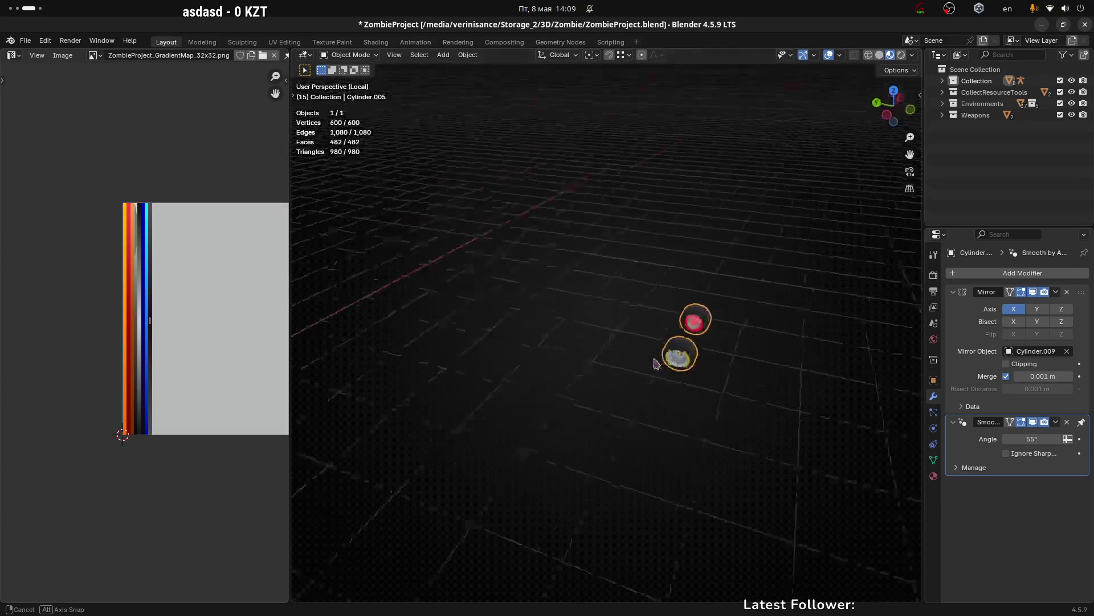
{"action": "scroll", "scroll_direction": "up", "scroll_amount": 3}
{"action": "scroll", "scroll_direction": "up", "scroll_amount": 3}
{"action": "scroll", "scroll_direction": "down", "scroll_amount": 3}
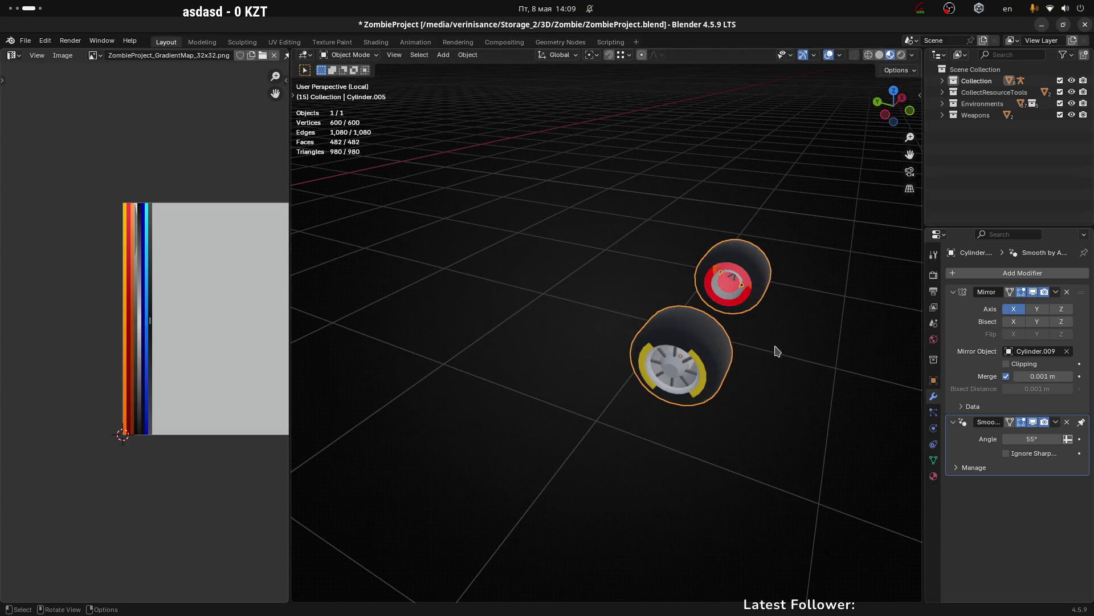
{"action": "left_click_drag", "start_coordinate": [759, 364], "coordinate": [721, 342]}
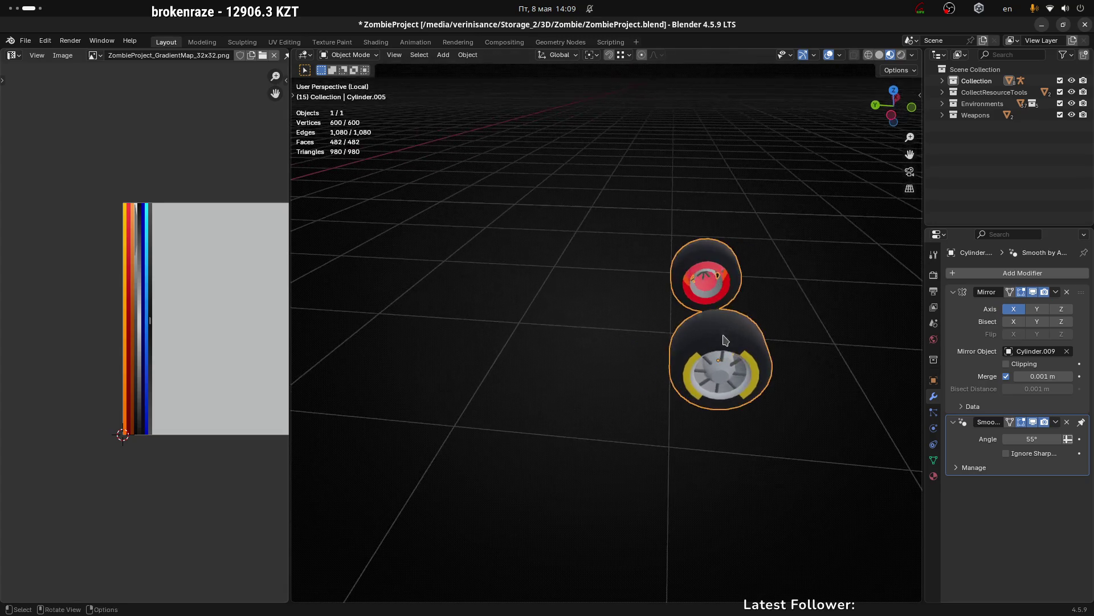
{"action": "key", "text": "Tab"}
Step: Select a tyre face, check the rear wheel, and leave the wheel in object mode
{"action": "left_click_drag", "start_coordinate": [794, 349], "coordinate": [753, 333]}
{"action": "scroll", "scroll_direction": "up", "scroll_amount": 3}
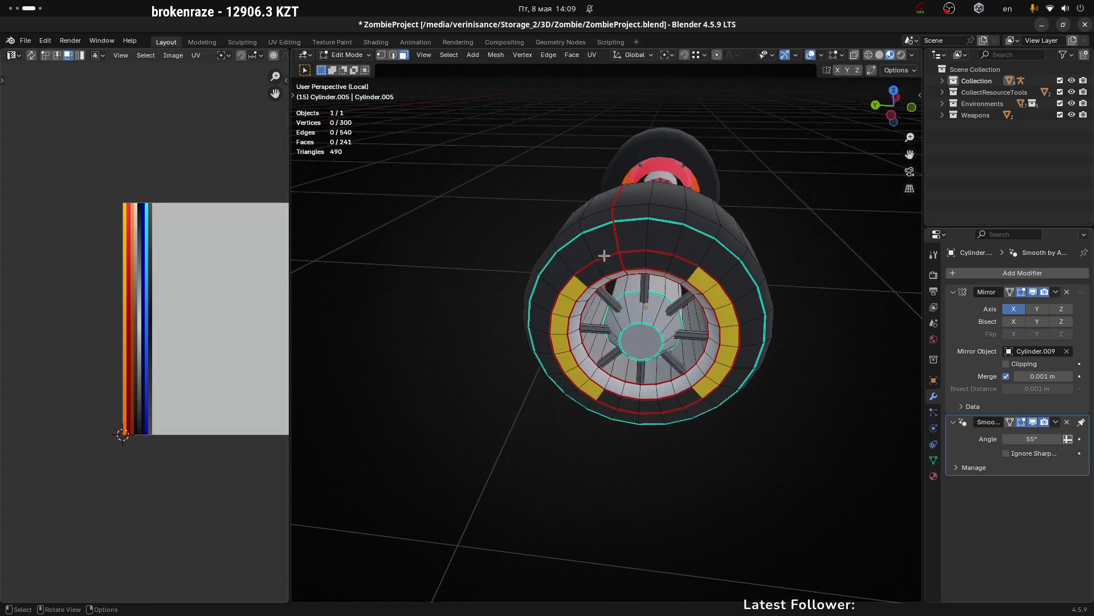
{"action": "left_click", "coordinate": [604, 248]}
{"action": "left_click_drag", "start_coordinate": [598, 261], "coordinate": [651, 284]}
{"action": "key", "text": "Tab"}
{"action": "scroll", "scroll_direction": "down", "scroll_amount": 3}
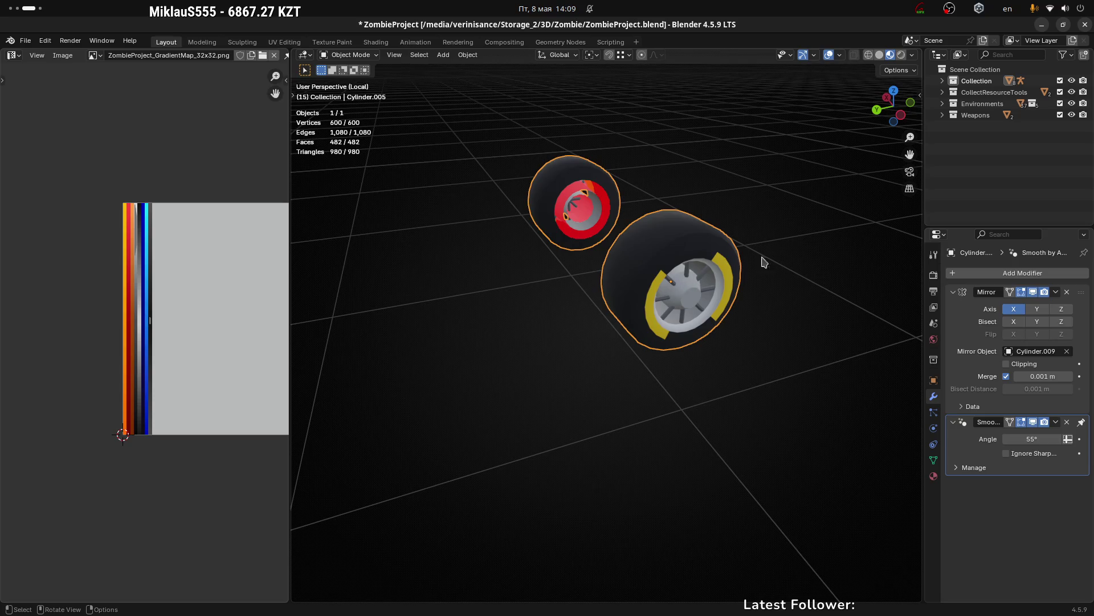
{"action": "left_click_drag", "start_coordinate": [762, 259], "coordinate": [738, 263]}
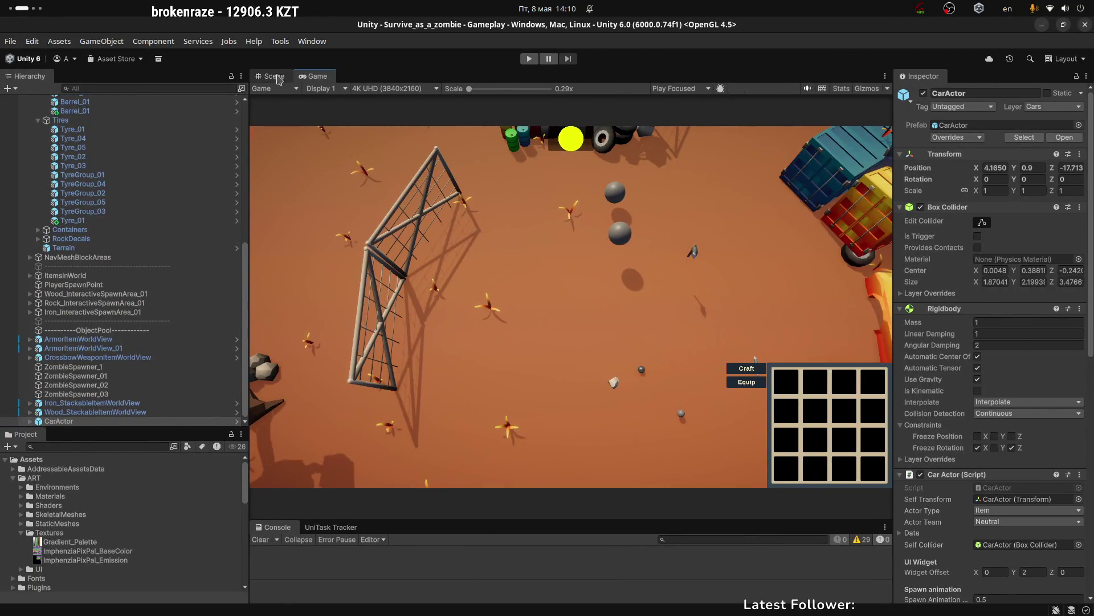
Step: Survey the arena from overhead, selecting a tree, a level object and the Terrain
{"action": "left_click_drag", "start_coordinate": [560, 279], "coordinate": [513, 257]}
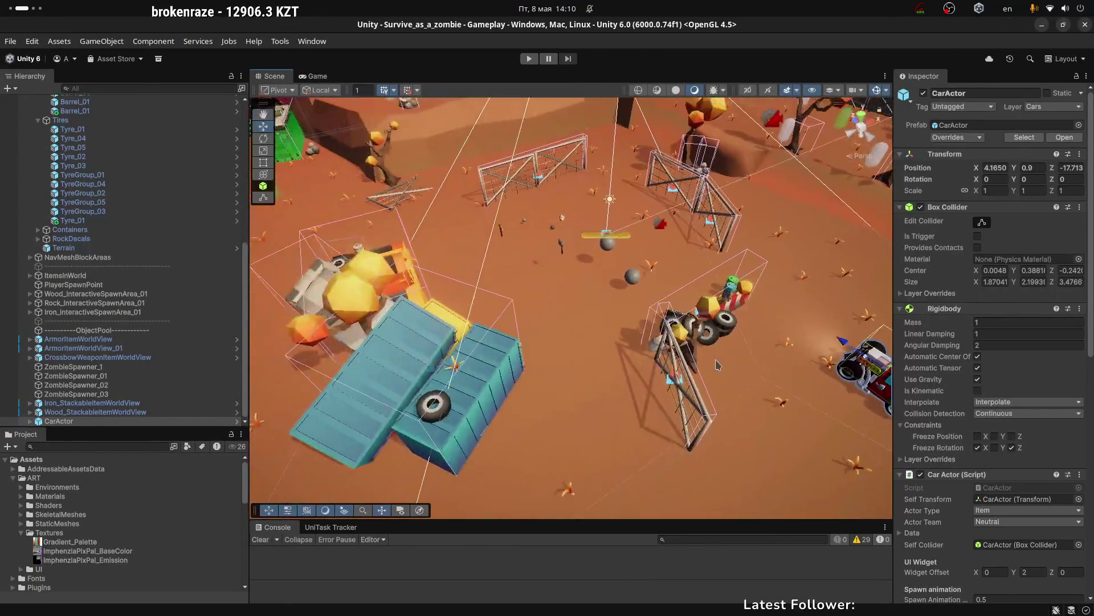
{"action": "left_click", "coordinate": [706, 308]}
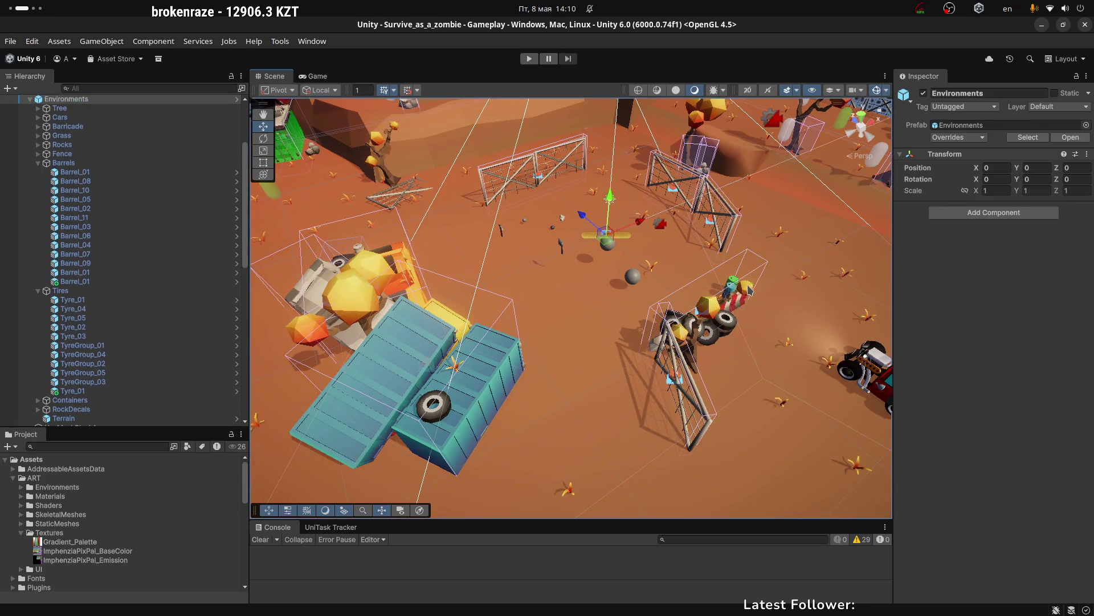
{"action": "left_click_drag", "start_coordinate": [678, 292], "coordinate": [765, 287]}
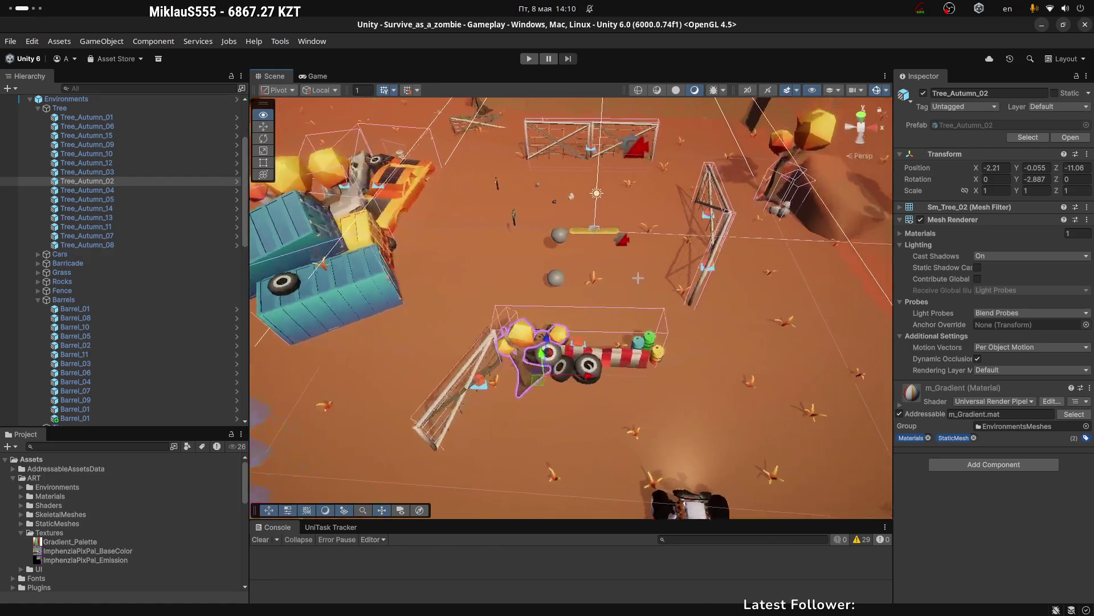
{"action": "left_click", "coordinate": [793, 320]}
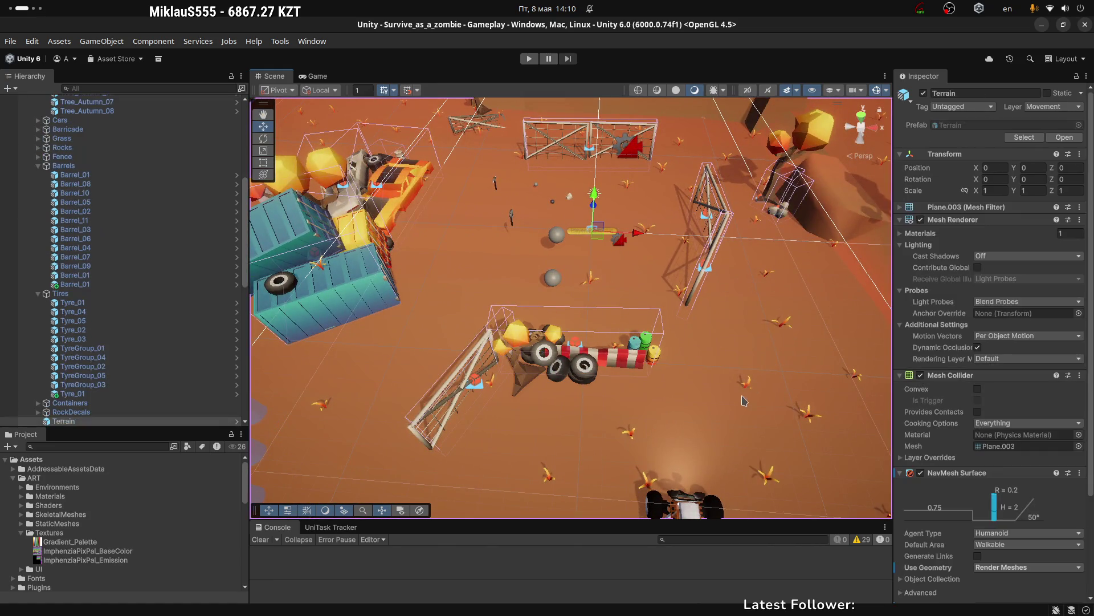
{"action": "left_click", "coordinate": [745, 395]}
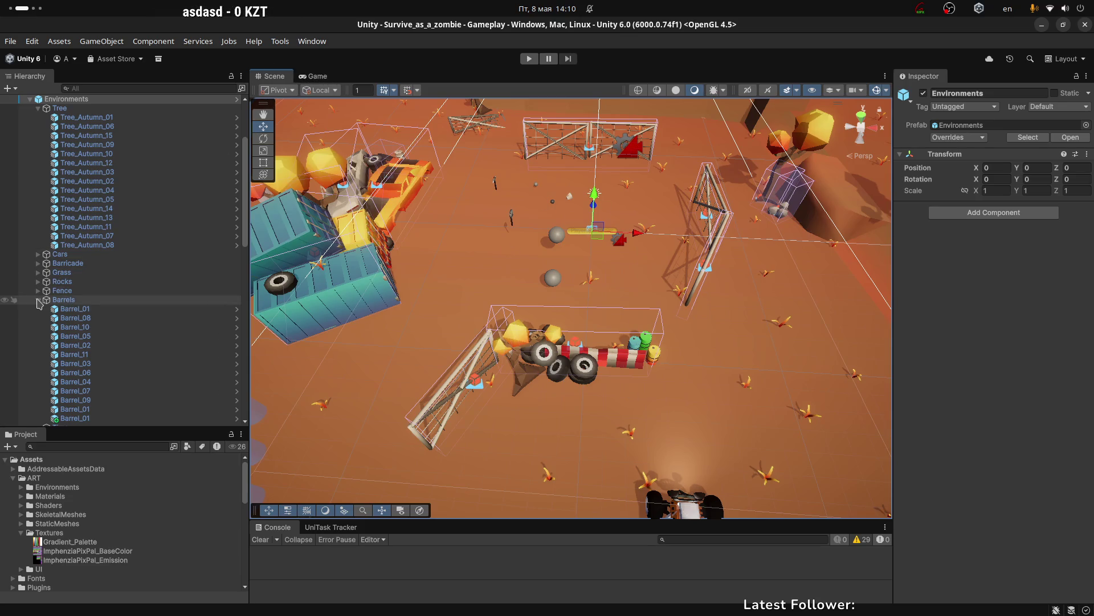
Step: Collapse the Barrels, Tree, Tires, NavMeshBlockAreas and Environments groups, expand MainCanvas, and show the game view
{"action": "left_click", "coordinate": [38, 300]}
{"action": "scroll", "scroll_direction": "up", "scroll_amount": 3}
{"action": "left_click", "coordinate": [38, 211]}
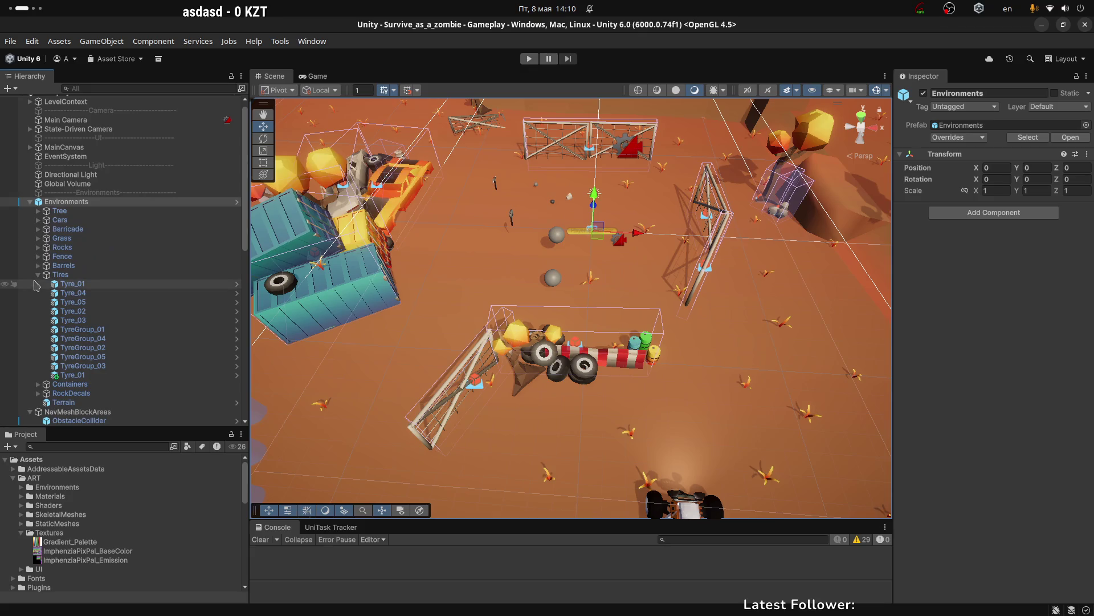
{"action": "left_click", "coordinate": [38, 274]}
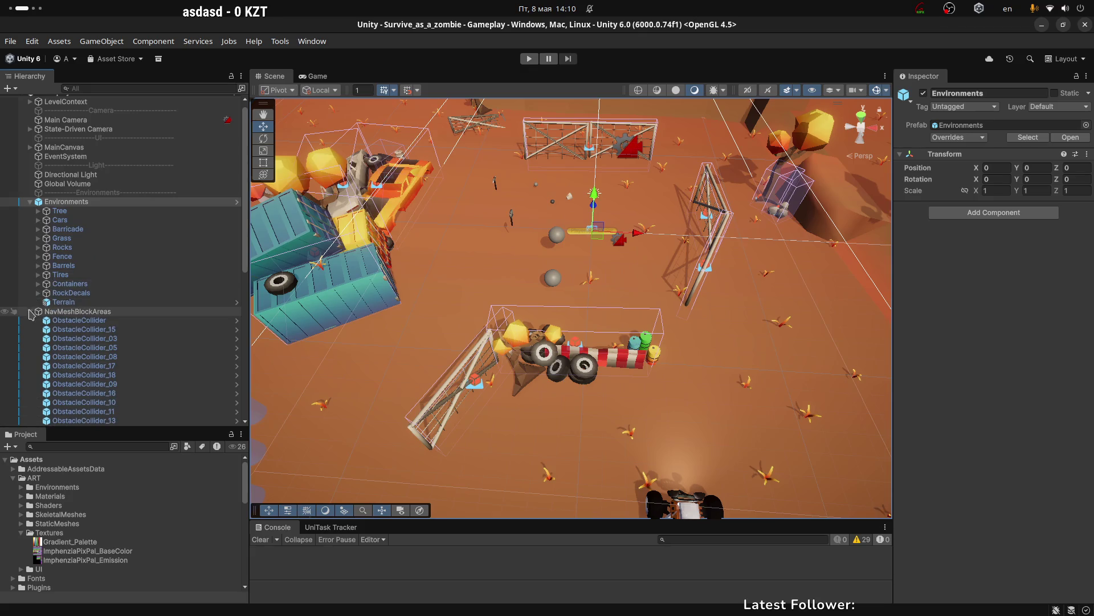
{"action": "left_click", "coordinate": [34, 312]}
{"action": "left_click", "coordinate": [30, 201]}
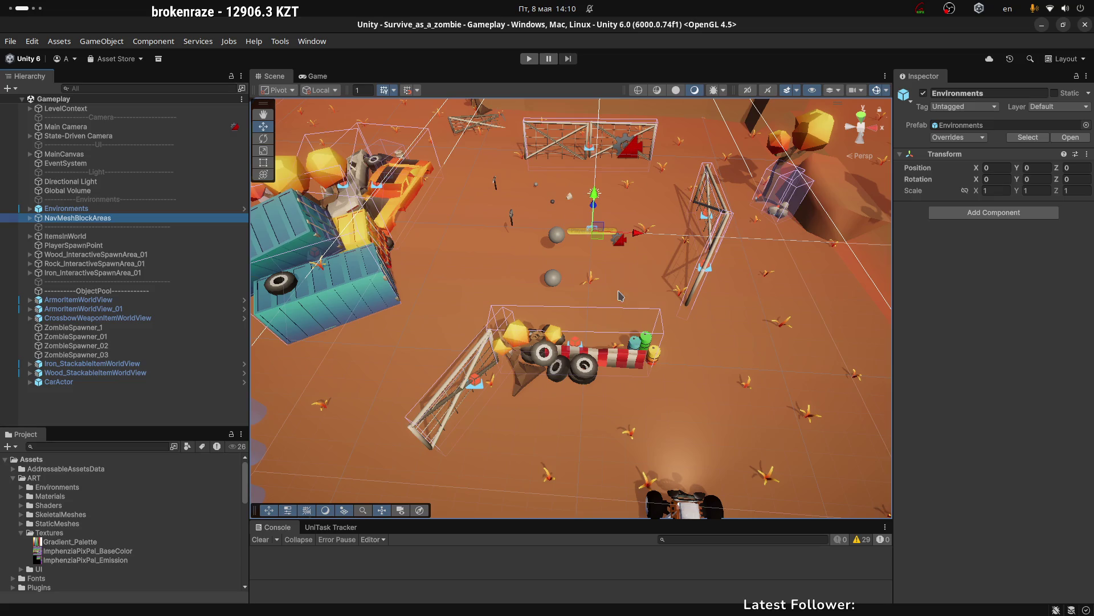
{"action": "left_click", "coordinate": [673, 212]}
{"action": "left_click", "coordinate": [306, 76]}
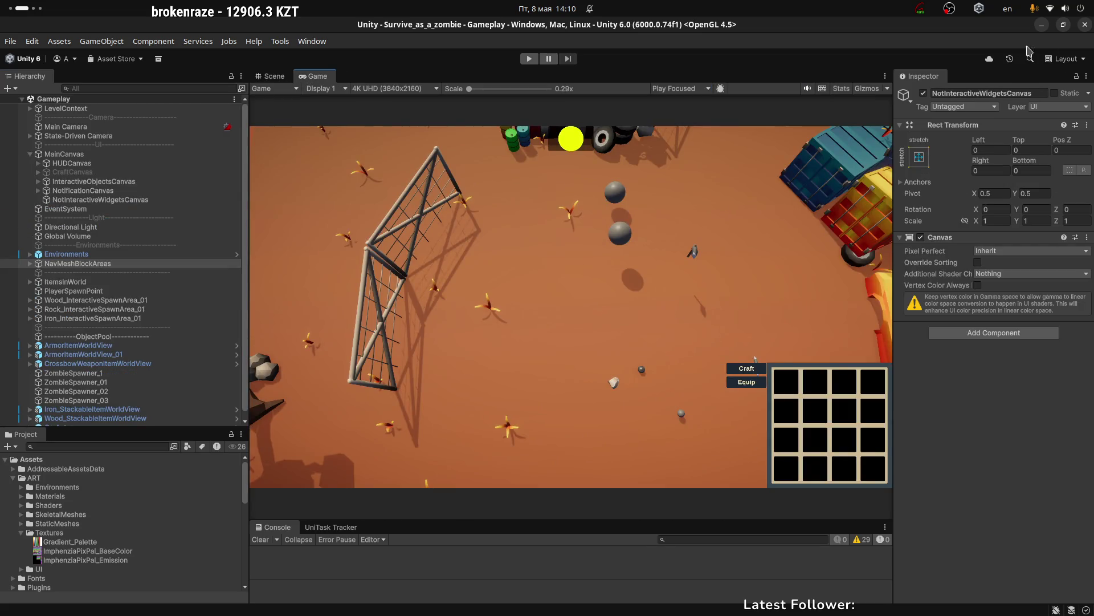
Step: Back in Blender, enter Edit Mode on the wheel and view it from the front
{"action": "key", "text": "alt+Tab"}
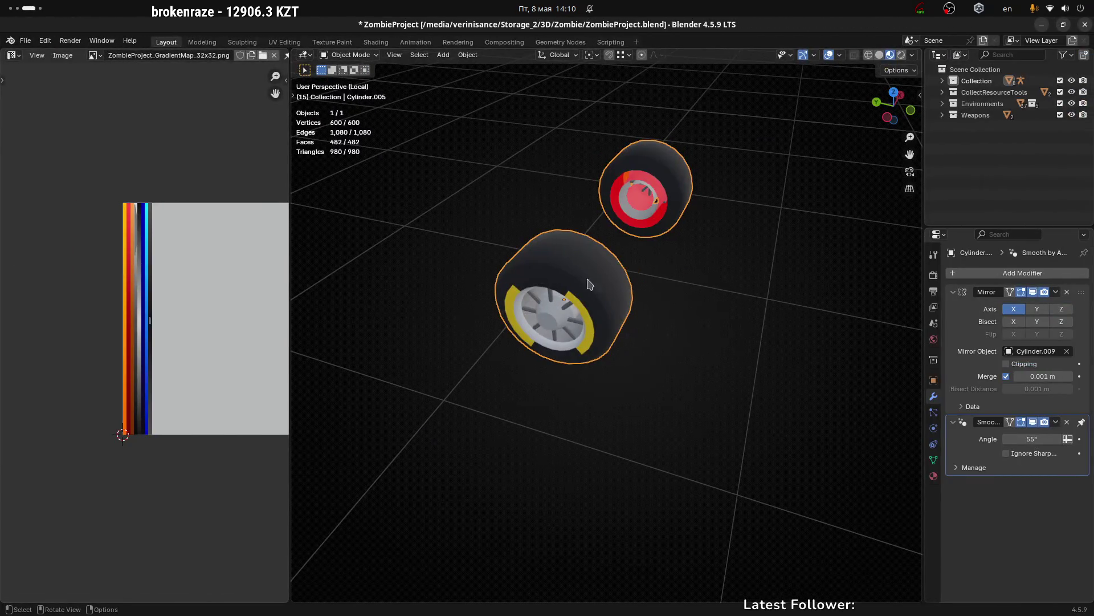
{"action": "left_click_drag", "start_coordinate": [589, 282], "coordinate": [632, 292]}
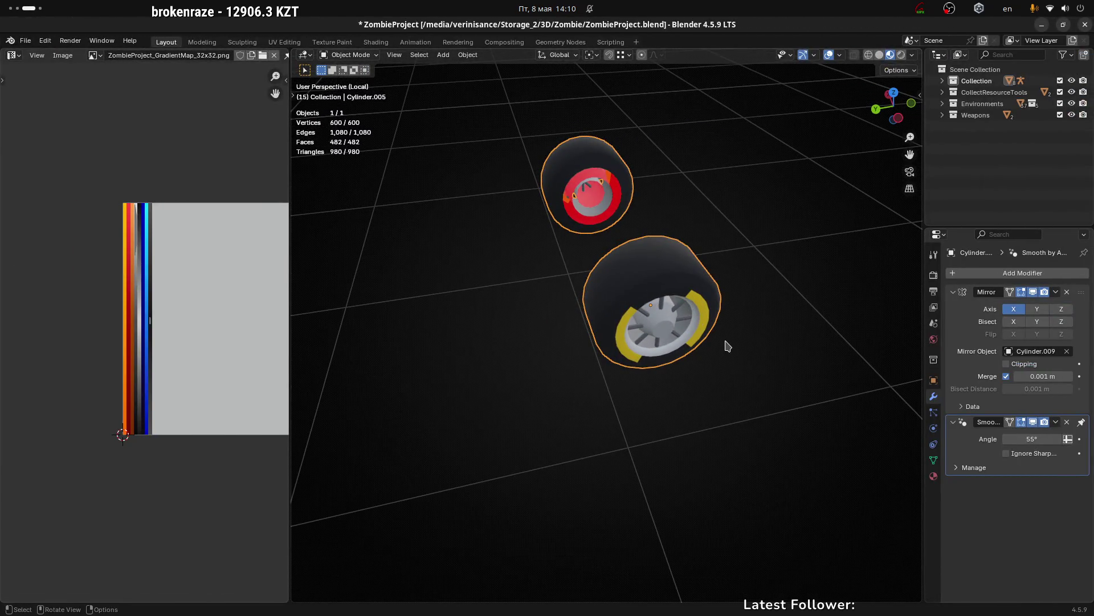
{"action": "scroll", "scroll_direction": "up", "scroll_amount": 3}
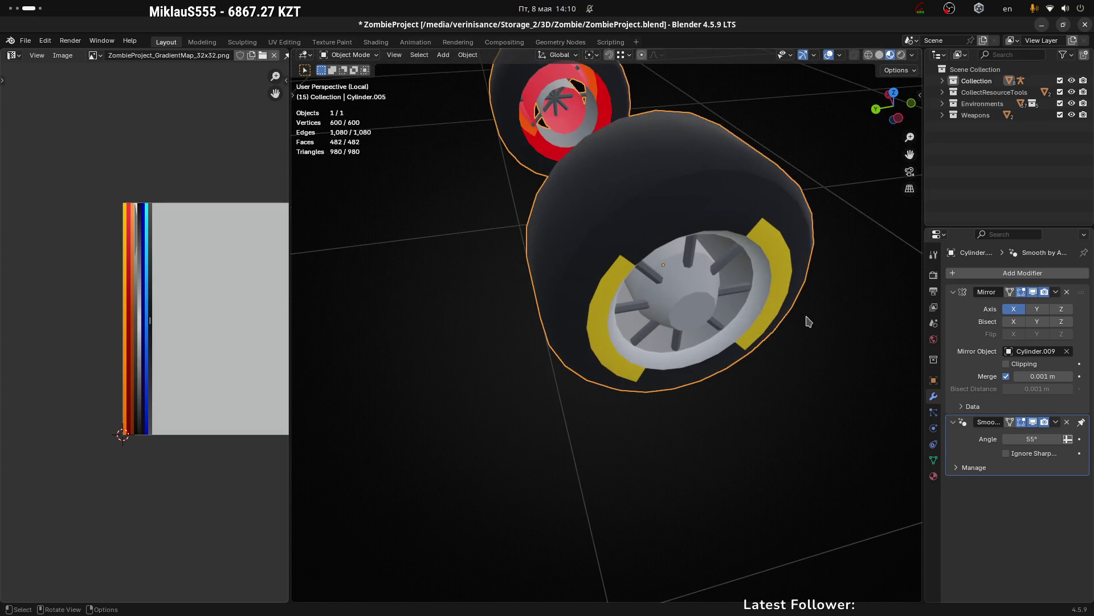
{"action": "left_click_drag", "start_coordinate": [702, 316], "coordinate": [749, 269]}
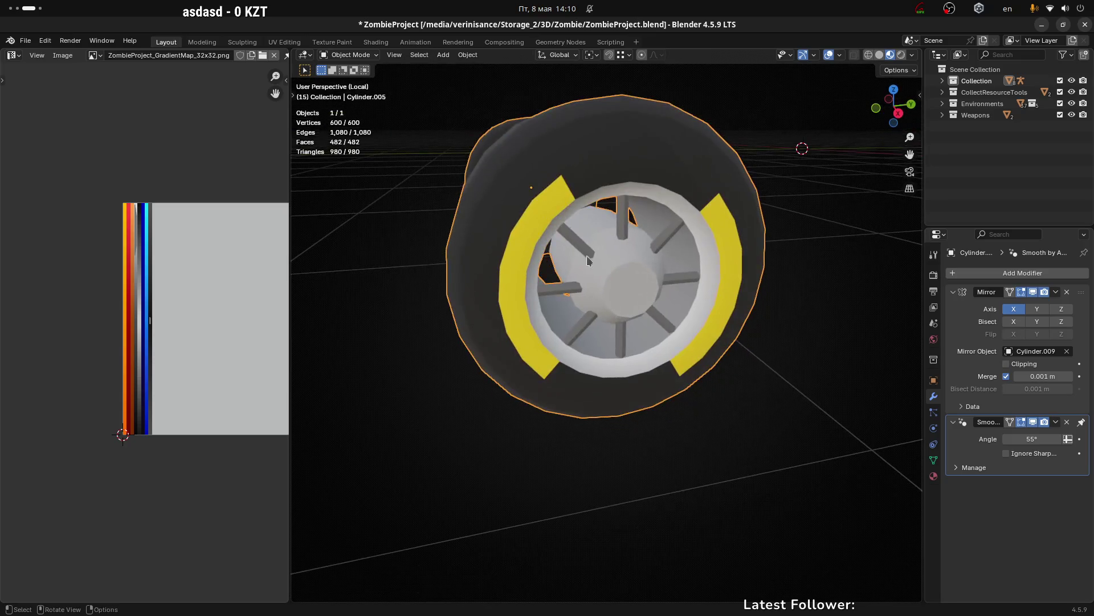
{"action": "key", "text": "Tab"}
{"action": "scroll", "scroll_direction": "down", "scroll_amount": 3}
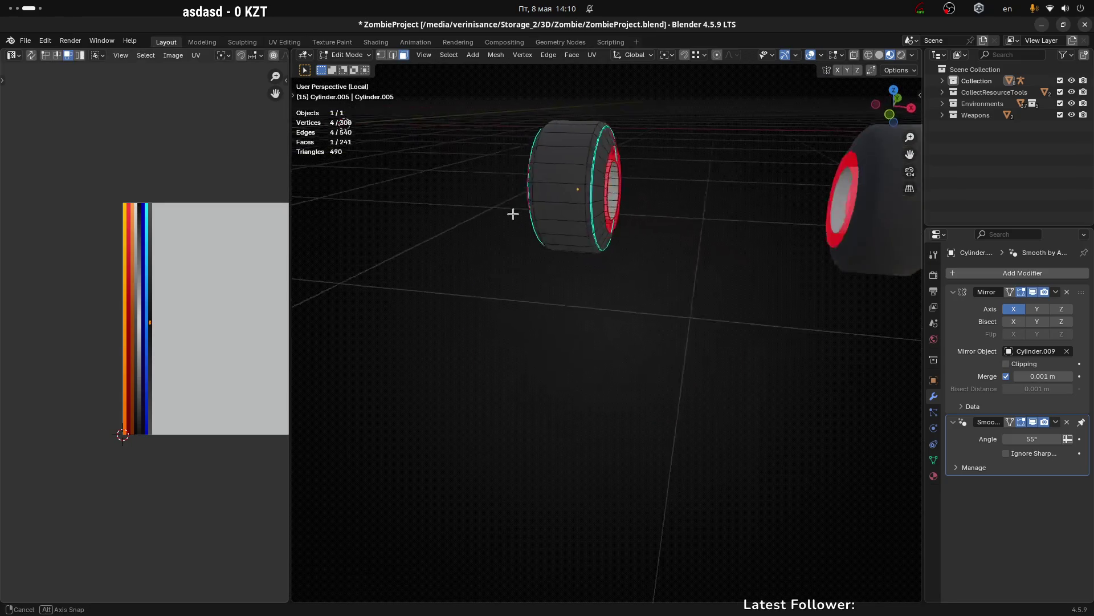
{"action": "left_click_drag", "start_coordinate": [513, 215], "coordinate": [590, 193]}
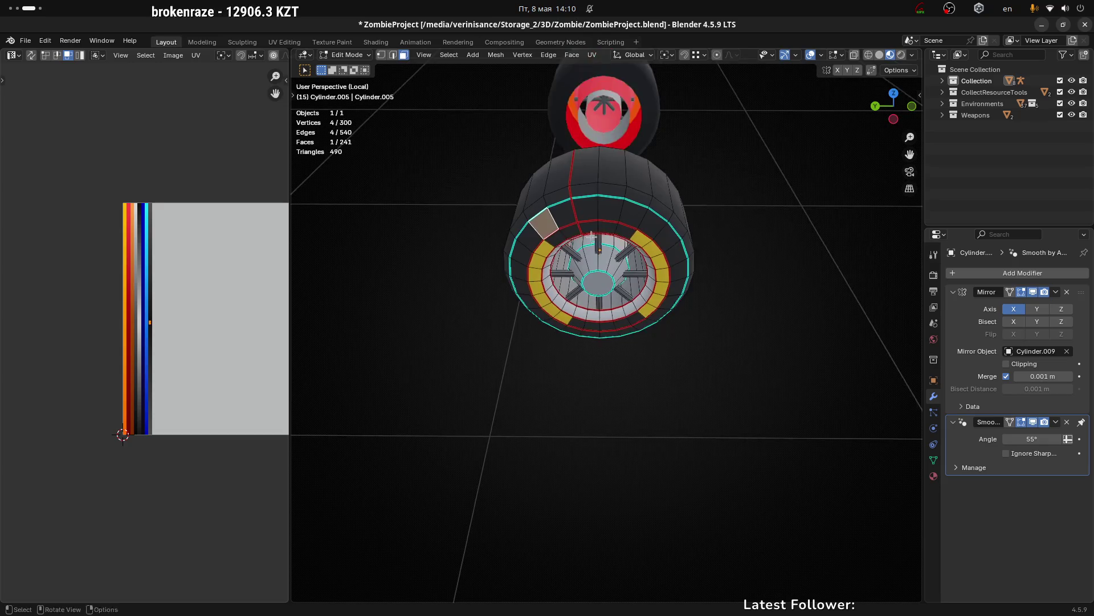
{"action": "scroll", "scroll_direction": "up", "scroll_amount": 3}
{"action": "scroll", "scroll_direction": "up", "scroll_amount": 3}
Step: In vertex select mode, pick two vertices at the top of the tyre for merging
{"action": "key", "text": "1"}
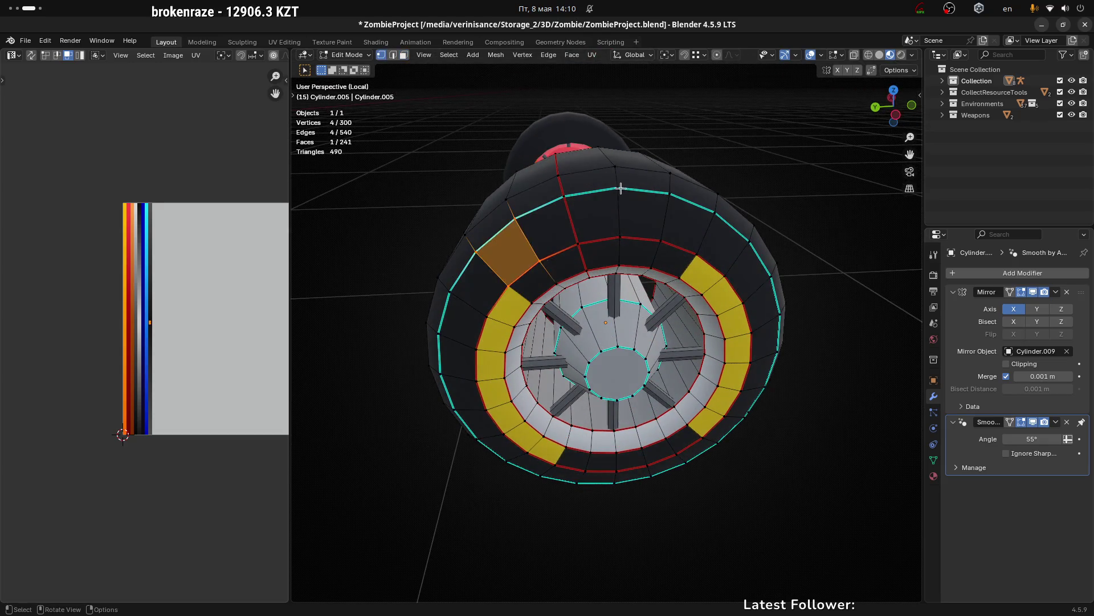
{"action": "left_click", "coordinate": [618, 188]}
{"action": "left_click", "coordinate": [564, 197]}
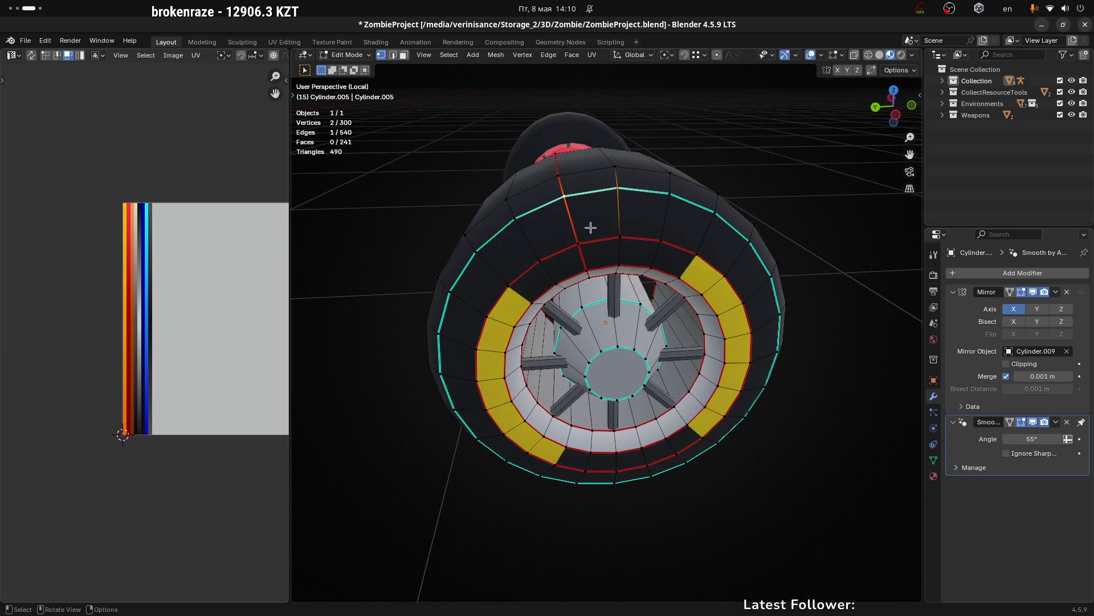
{"action": "left_click_drag", "start_coordinate": [590, 227], "coordinate": [589, 193]}
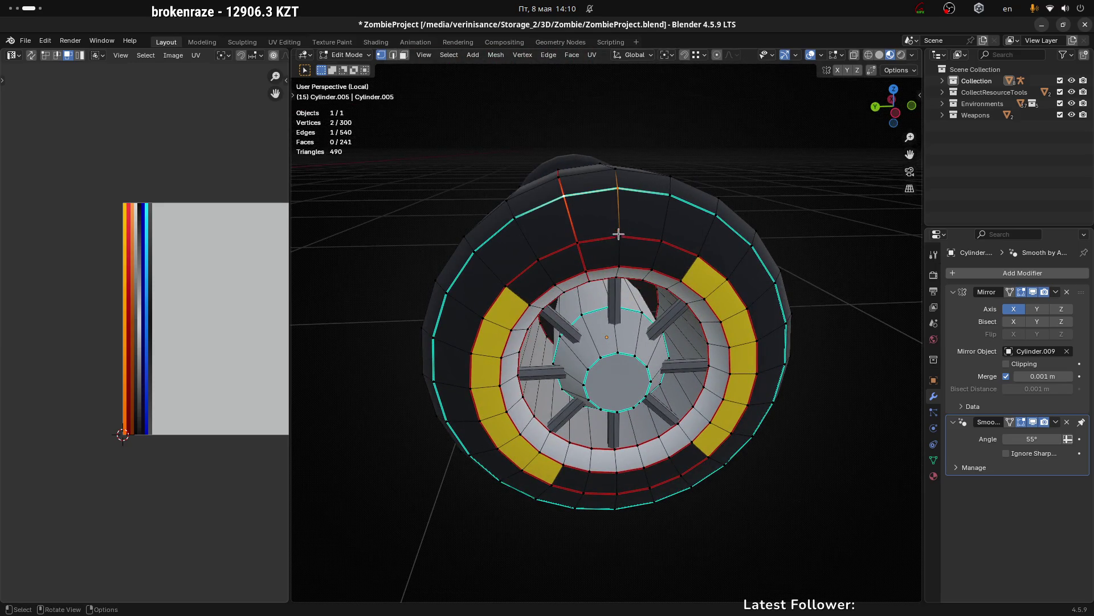
{"action": "left_click_drag", "start_coordinate": [619, 233], "coordinate": [607, 268]}
{"action": "scroll", "scroll_direction": "up", "scroll_amount": 3}
Step: Merge the first two tyre-top vertex pairs with Merge At Last
{"action": "key", "text": "m"}
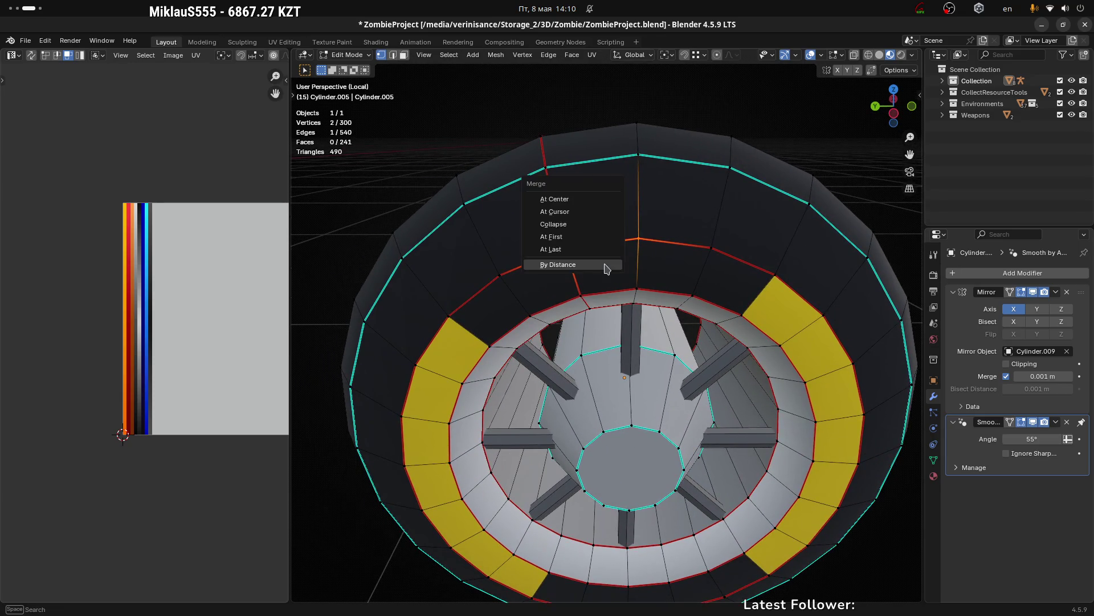
{"action": "left_click", "coordinate": [589, 253]}
{"action": "left_click_drag", "start_coordinate": [586, 252], "coordinate": [493, 283]}
{"action": "left_click", "coordinate": [498, 279]}
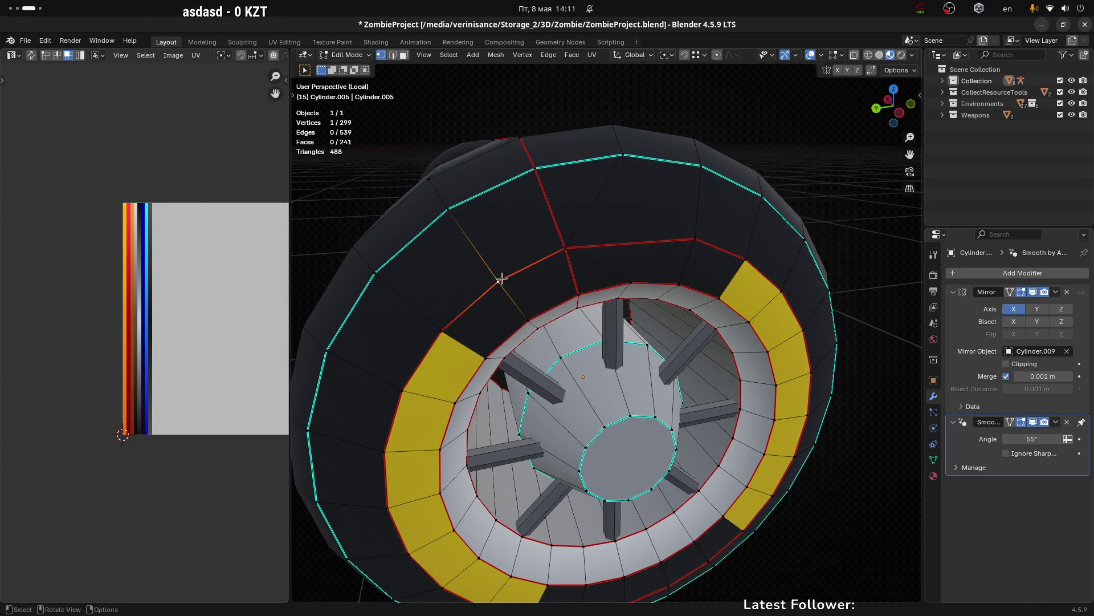
{"action": "left_click", "coordinate": [565, 248]}
{"action": "left_click_drag", "start_coordinate": [627, 286], "coordinate": [599, 293]}
{"action": "key", "text": "m"}
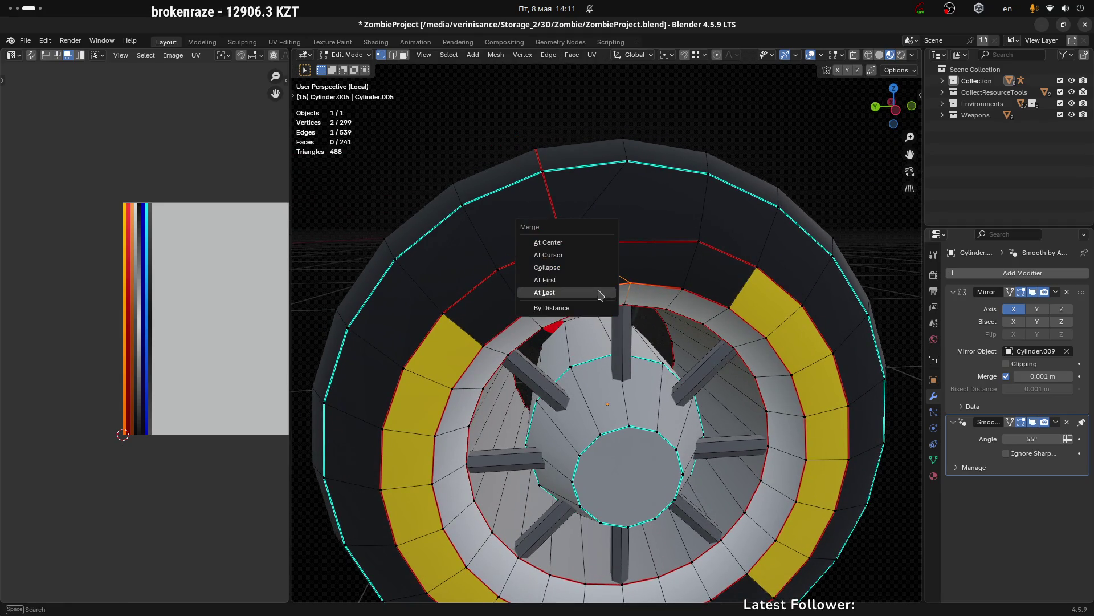
{"action": "left_click", "coordinate": [599, 293]}
Step: Merge two more neighbouring vertex pairs around the tyre top At Last
{"action": "left_click_drag", "start_coordinate": [599, 292], "coordinate": [579, 311]}
{"action": "left_click", "coordinate": [580, 310]}
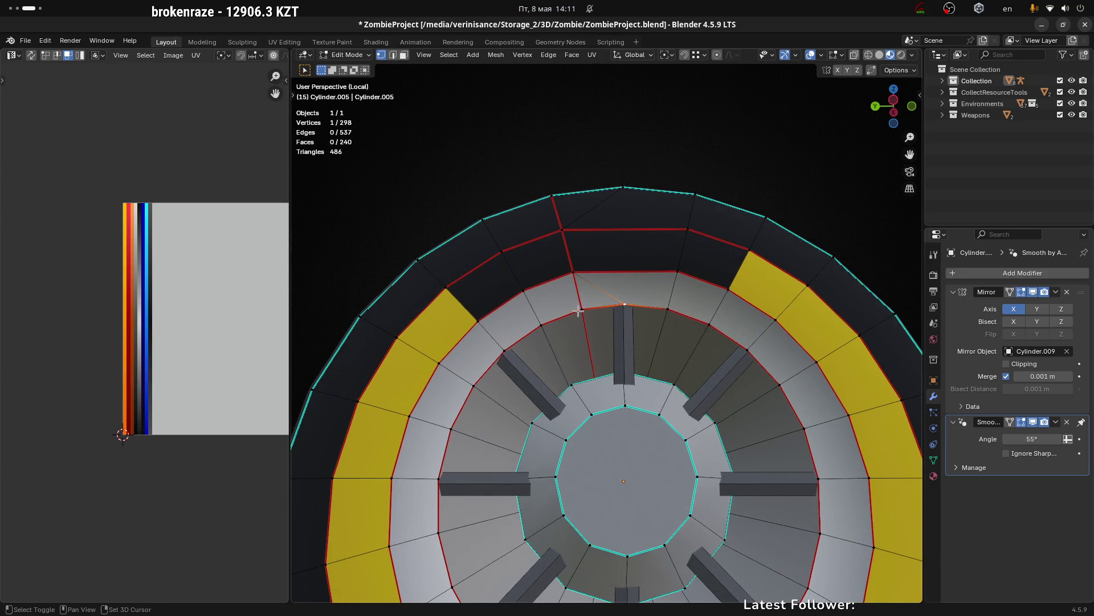
{"action": "key", "text": "m"}
{"action": "left_click", "coordinate": [610, 310]}
{"action": "left_click_drag", "start_coordinate": [610, 311], "coordinate": [581, 336]}
{"action": "left_click", "coordinate": [594, 352]}
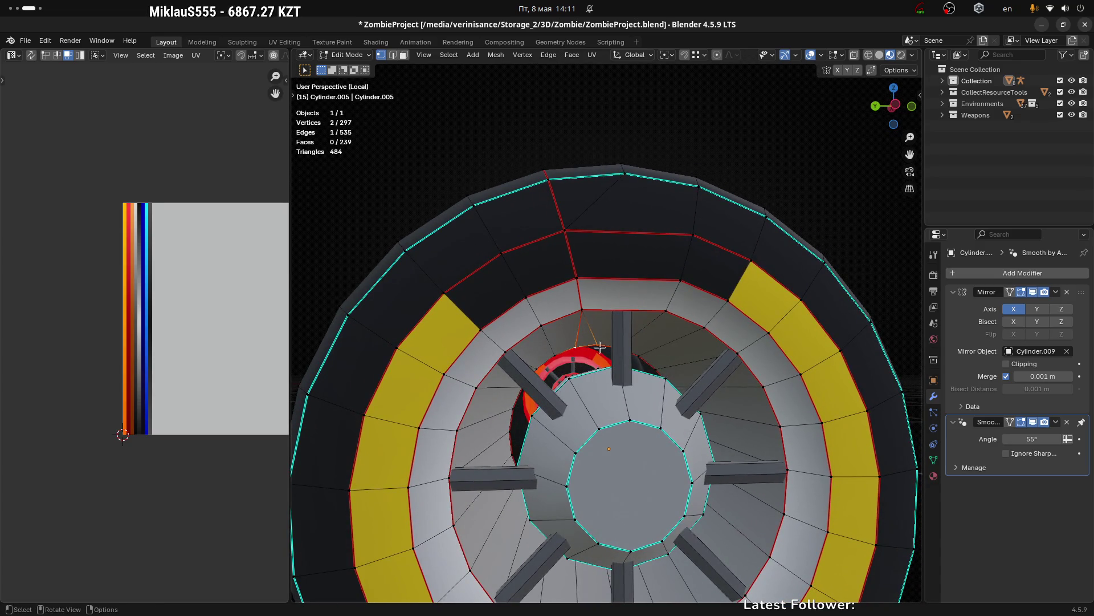
{"action": "left_click_drag", "start_coordinate": [671, 333], "coordinate": [640, 400]}
{"action": "key", "text": "m"}
{"action": "left_click", "coordinate": [598, 349]}
{"action": "scroll", "scroll_direction": "down", "scroll_amount": 3}
{"action": "scroll", "scroll_direction": "up", "scroll_amount": 3}
{"action": "scroll", "scroll_direction": "up", "scroll_amount": 3}
Step: Merge a final tyre-top vertex pair At Last and return to object mode
{"action": "left_click_drag", "start_coordinate": [576, 389], "coordinate": [804, 398]}
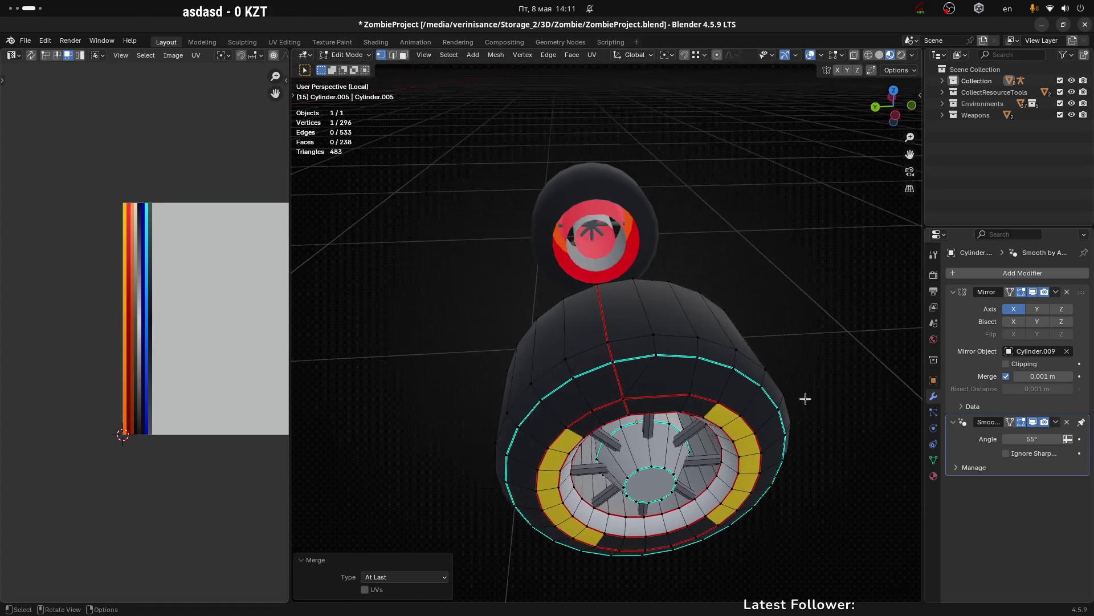
{"action": "scroll", "scroll_direction": "up", "scroll_amount": 3}
{"action": "left_click", "coordinate": [594, 345]}
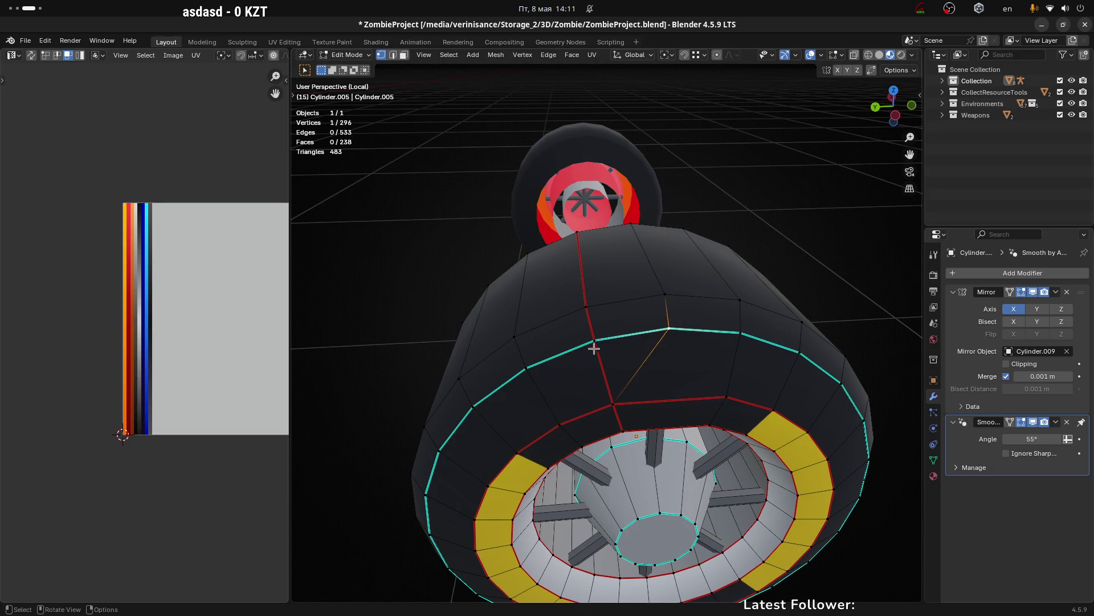
{"action": "key", "text": "m"}
{"action": "left_click", "coordinate": [653, 346]}
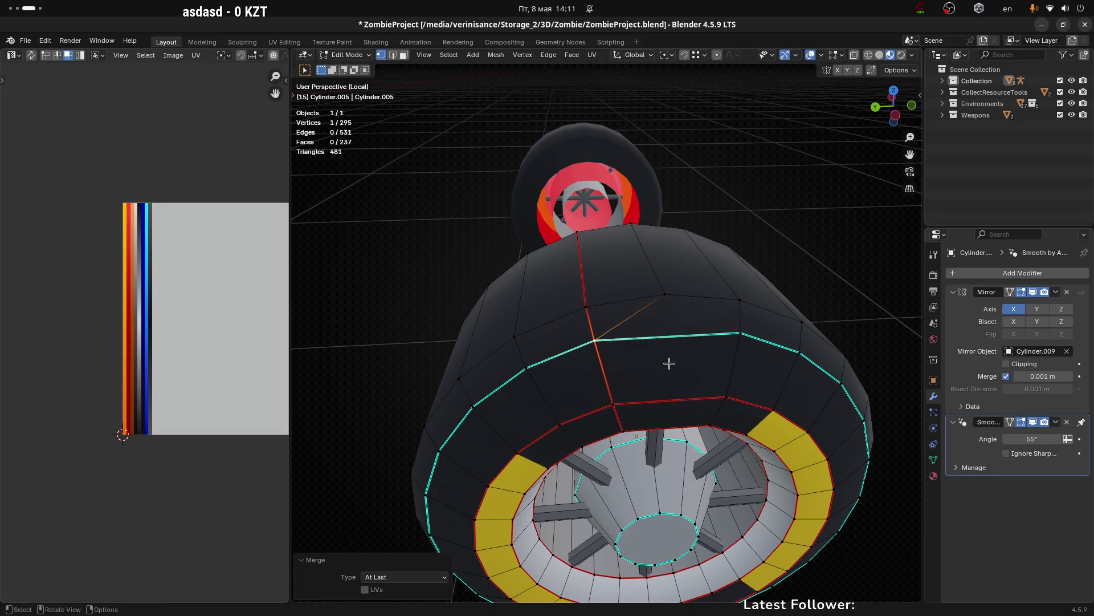
{"action": "scroll", "scroll_direction": "down", "scroll_amount": 3}
{"action": "left_click_drag", "start_coordinate": [718, 369], "coordinate": [625, 362]}
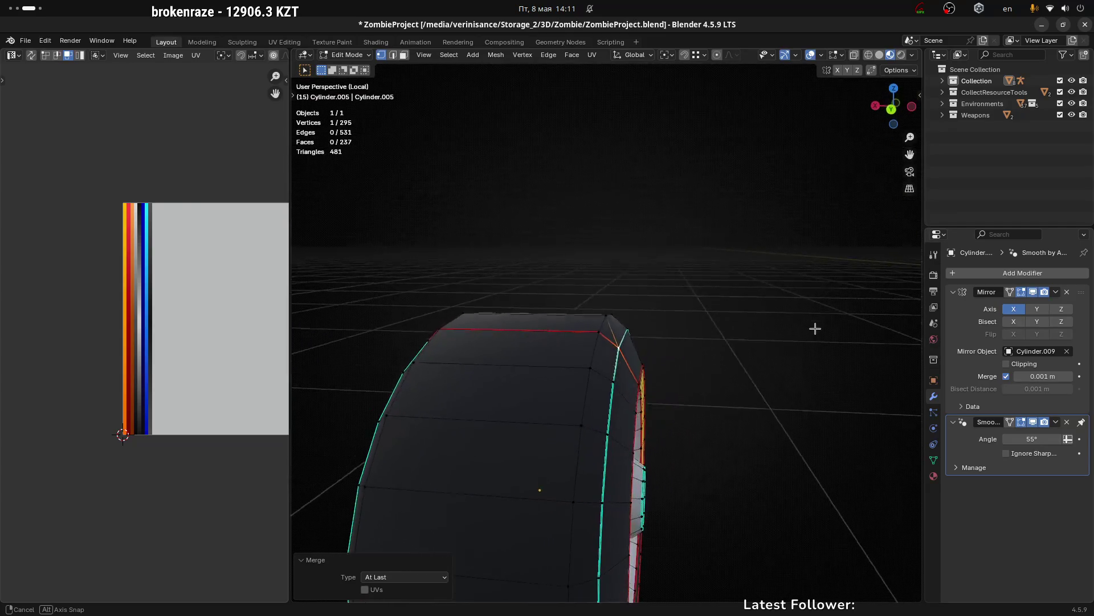
{"action": "key", "text": "Tab"}
{"action": "left_click_drag", "start_coordinate": [641, 411], "coordinate": [659, 443]}
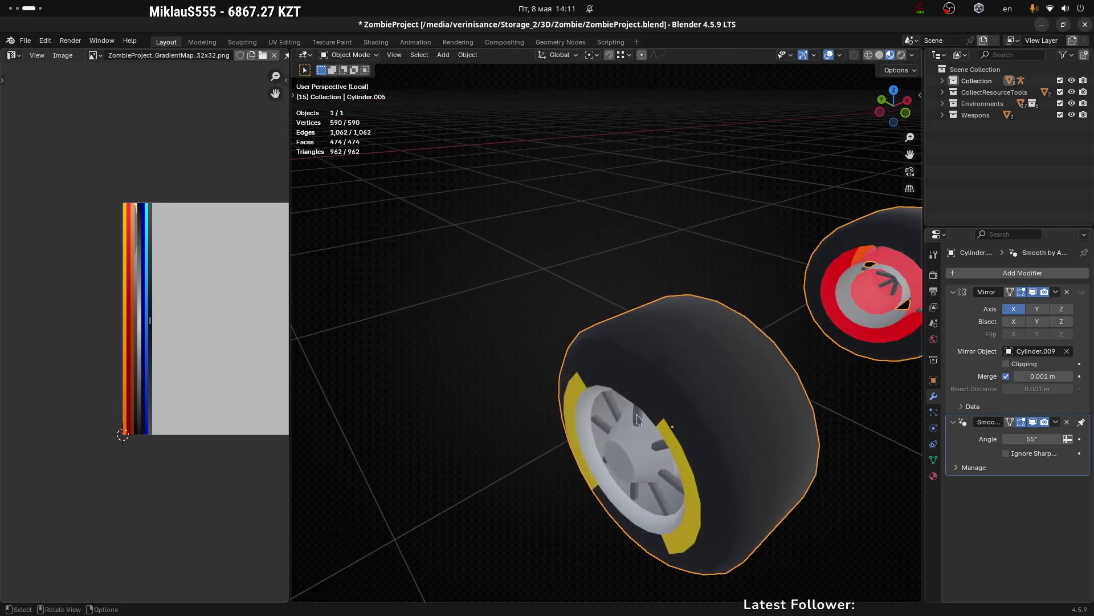
Step: Re-enter Edit Mode and orbit around the wheel to inspect the merged vertices
{"action": "key", "text": "Tab"}
{"action": "left_click_drag", "start_coordinate": [706, 408], "coordinate": [695, 447]}
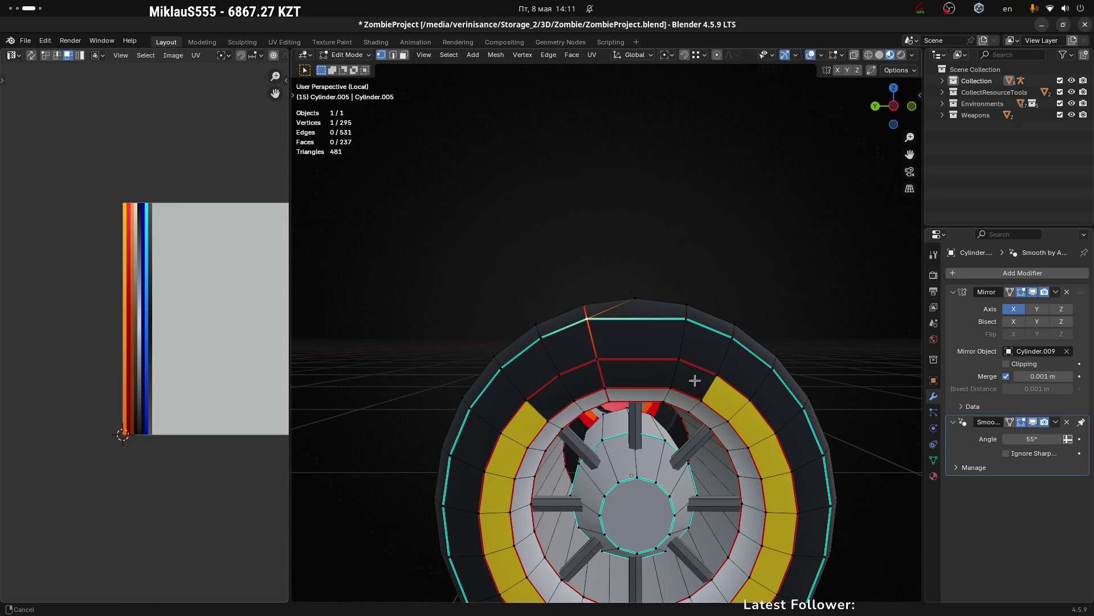
{"action": "scroll", "scroll_direction": "up", "scroll_amount": 3}
{"action": "left_click_drag", "start_coordinate": [578, 344], "coordinate": [561, 361]}
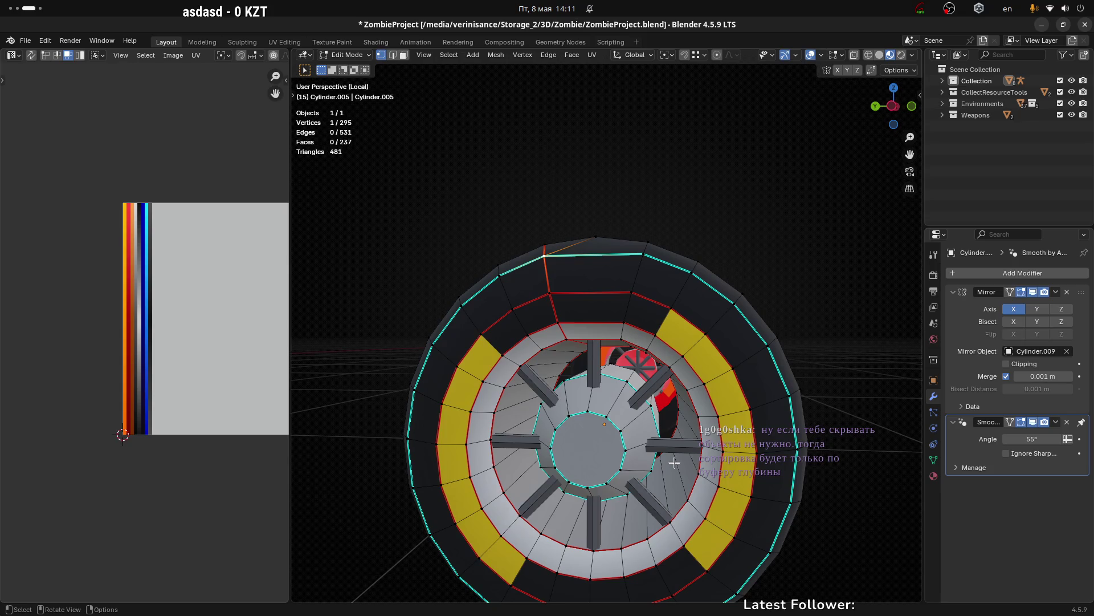
{"action": "scroll", "scroll_direction": "down", "scroll_amount": 3}
{"action": "scroll", "scroll_direction": "up", "scroll_amount": 3}
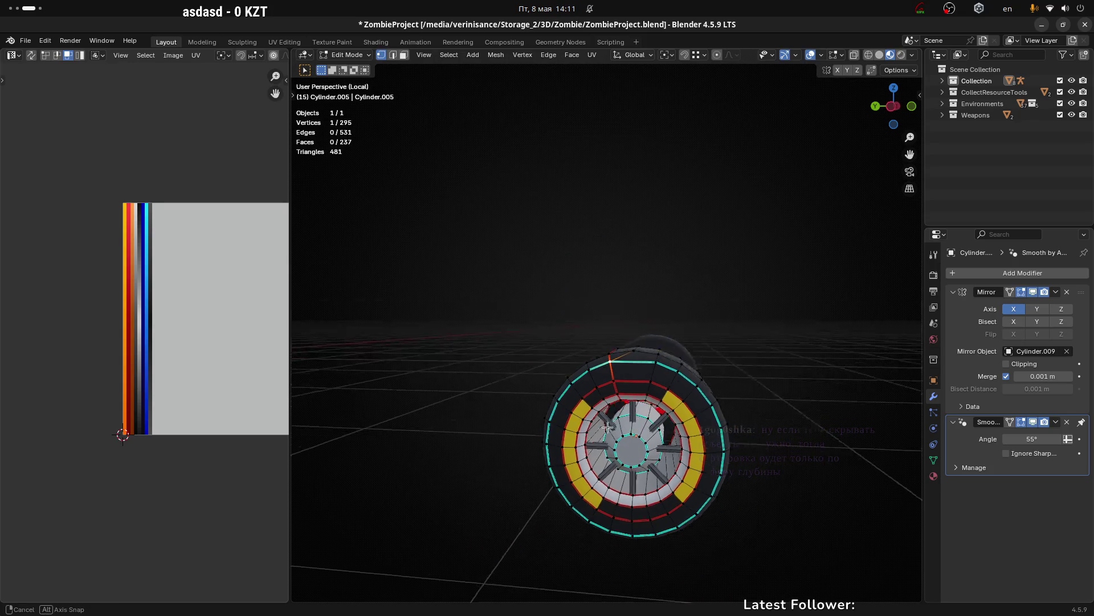
{"action": "left_click_drag", "start_coordinate": [619, 436], "coordinate": [622, 439]}
{"action": "scroll", "scroll_direction": "up", "scroll_amount": 3}
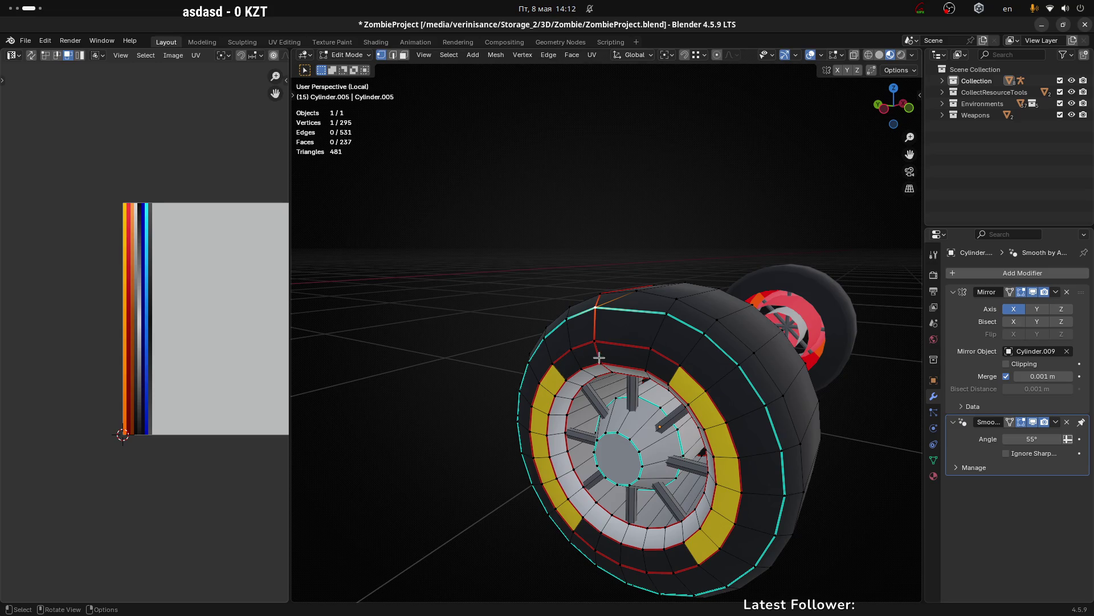
{"action": "left_click_drag", "start_coordinate": [599, 358], "coordinate": [618, 338]}
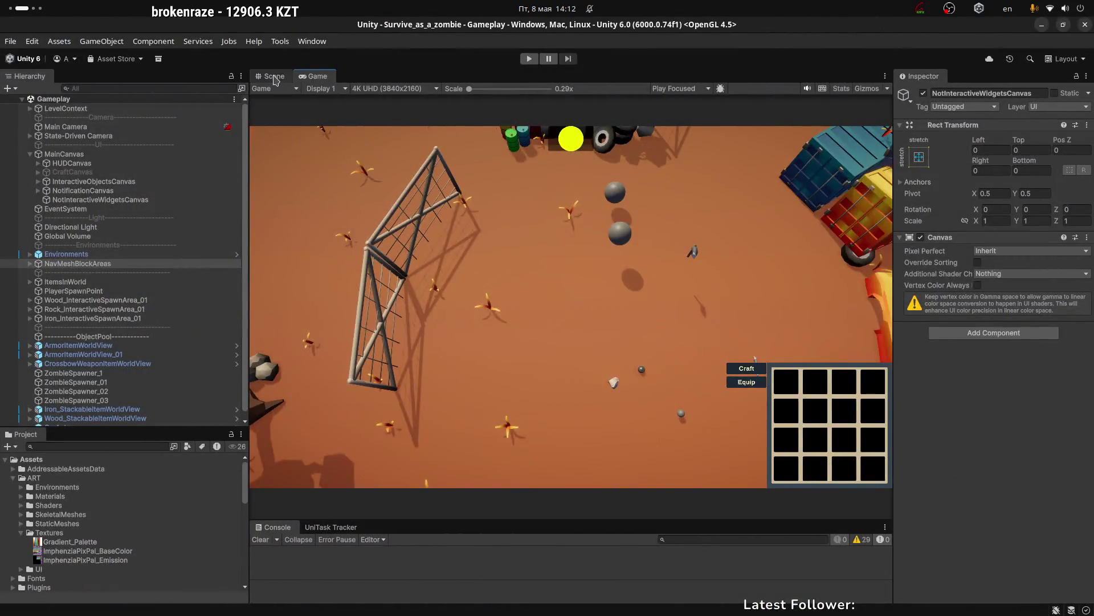
{"action": "scroll", "scroll_direction": "down", "scroll_amount": 3}
{"action": "scroll", "scroll_direction": "down", "scroll_amount": 3}
{"action": "scroll", "scroll_direction": "down", "scroll_amount": 3}
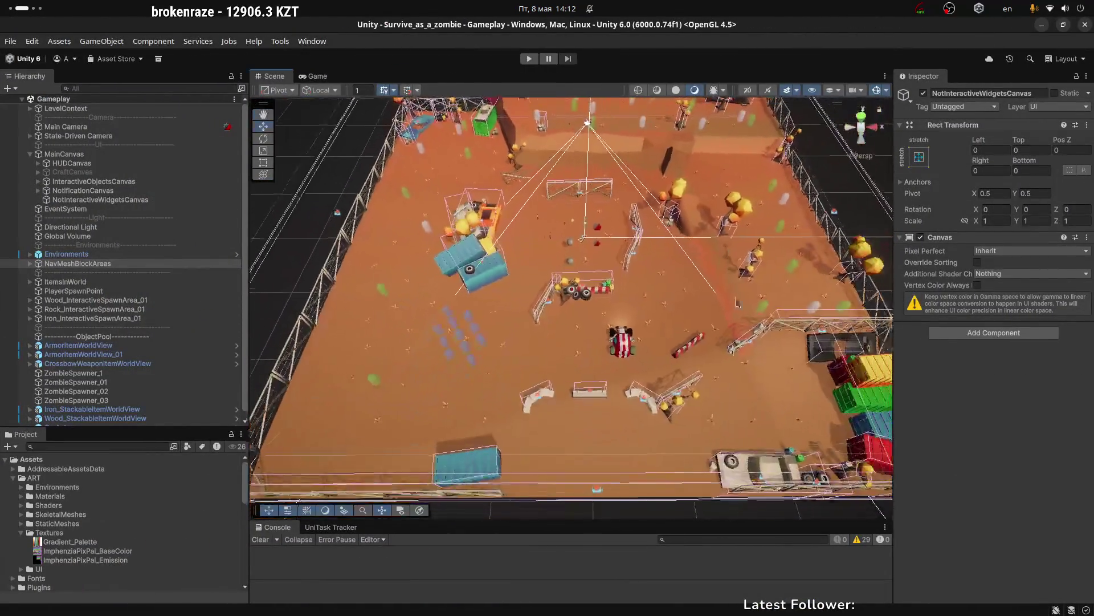
{"action": "scroll", "scroll_direction": "down", "scroll_amount": 3}
Step: Fly the scene camera over the arena, glance at the game view, and return to the Scene view
{"action": "left_click_drag", "start_coordinate": [650, 289], "coordinate": [657, 287]}
{"action": "key", "text": "w"}
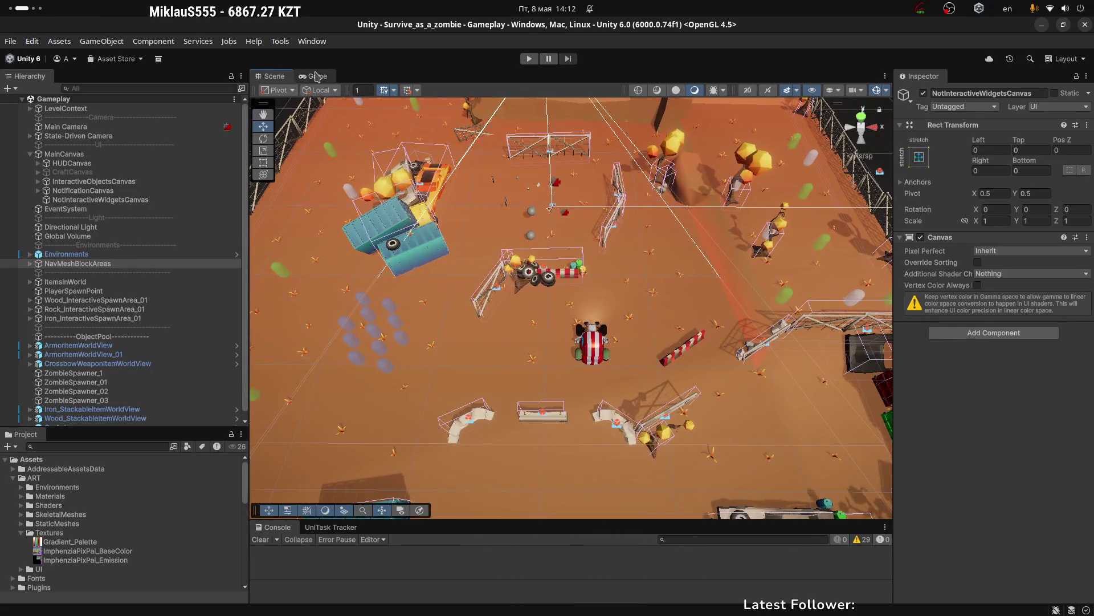
{"action": "left_click", "coordinate": [314, 76]}
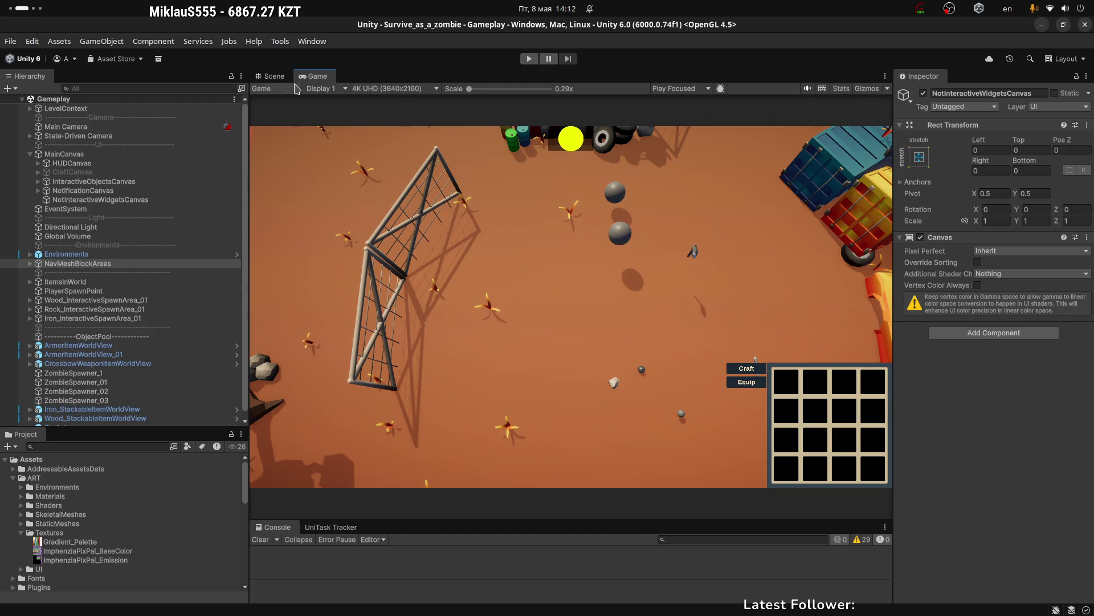
{"action": "left_click", "coordinate": [273, 76]}
{"action": "scroll", "scroll_direction": "down", "scroll_amount": 3}
{"action": "scroll", "scroll_direction": "down", "scroll_amount": 3}
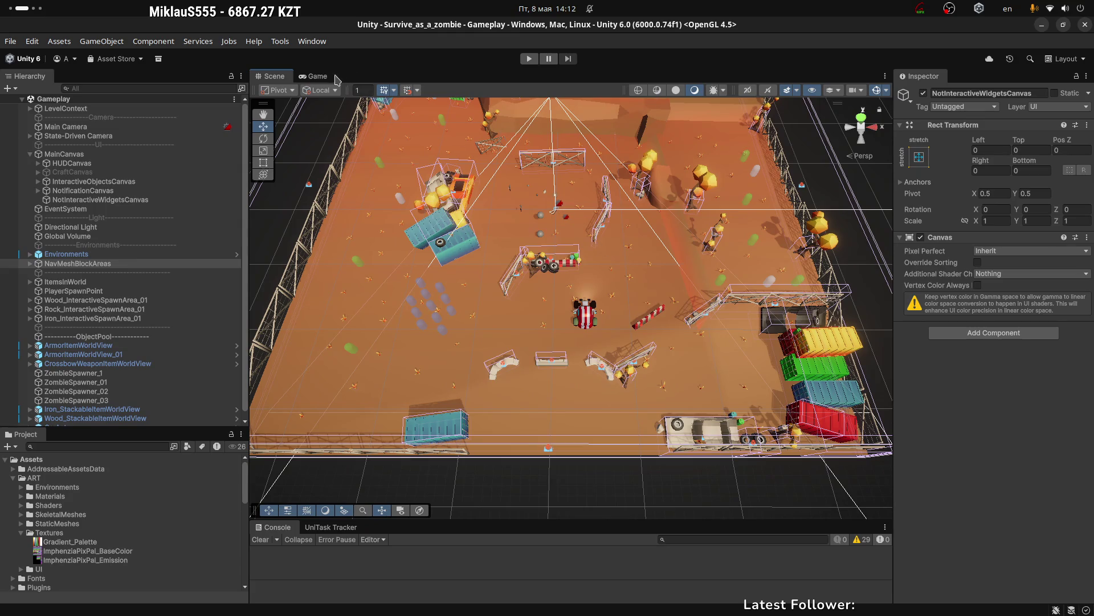
{"action": "scroll", "scroll_direction": "up", "scroll_amount": 3}
{"action": "scroll", "scroll_direction": "up", "scroll_amount": 3}
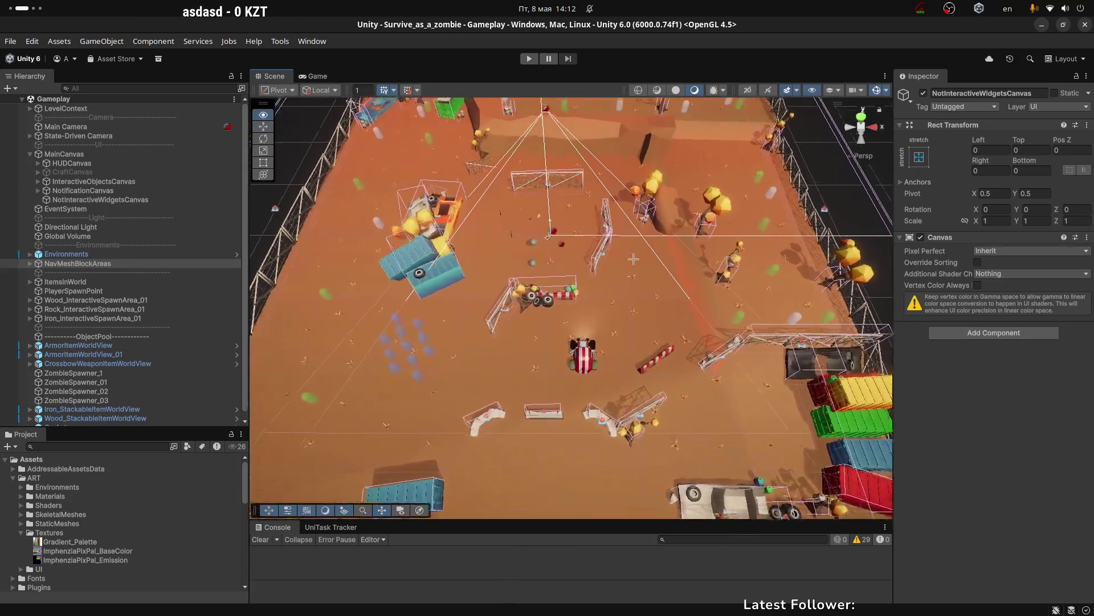
{"action": "scroll", "scroll_direction": "up", "scroll_amount": 3}
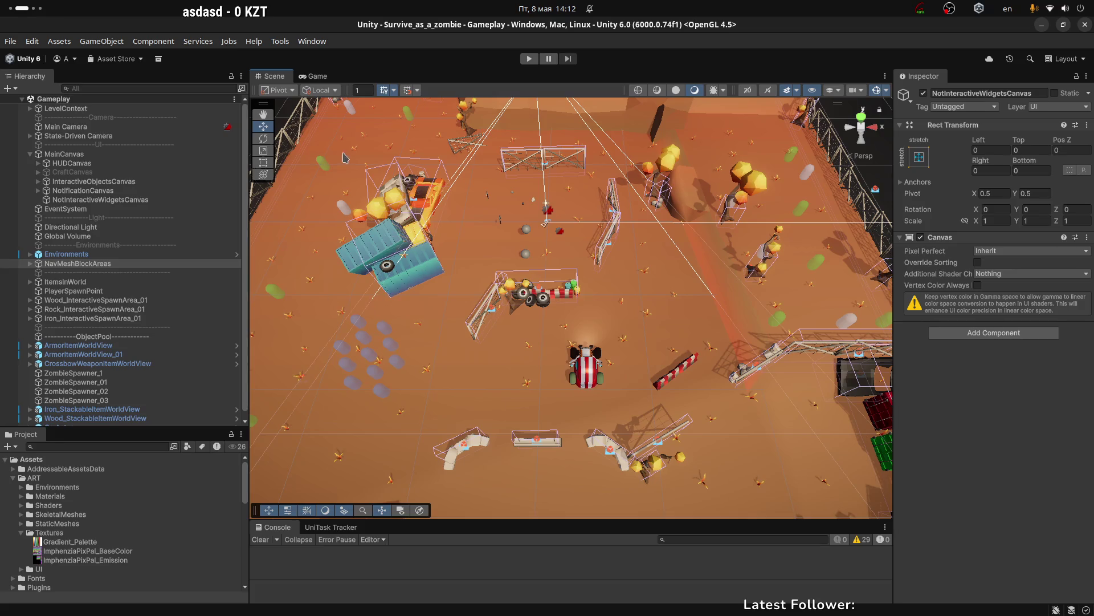
{"action": "scroll", "scroll_direction": "down", "scroll_amount": 3}
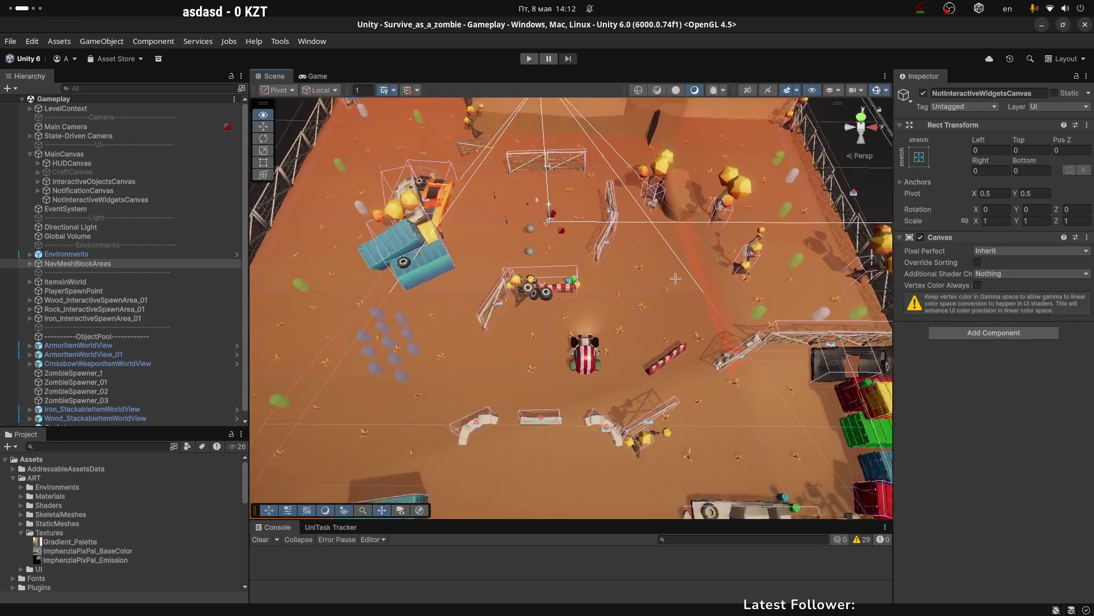
{"action": "scroll", "scroll_direction": "down", "scroll_amount": 3}
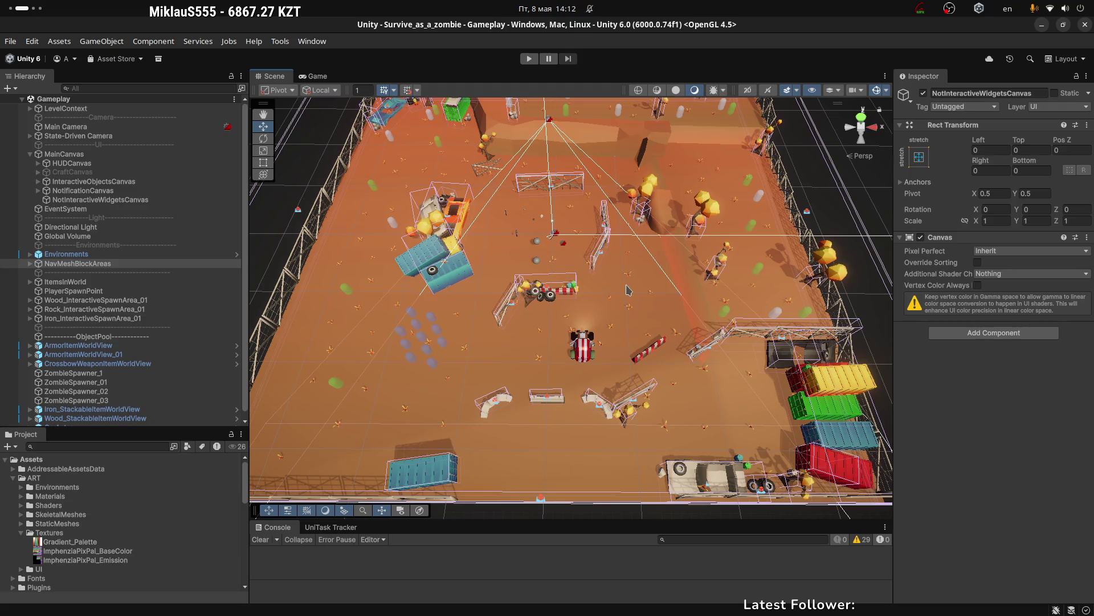
Step: Survey the arena layout down the length of the field, then switch to Blender
{"action": "left_click_drag", "start_coordinate": [626, 291], "coordinate": [585, 279]}
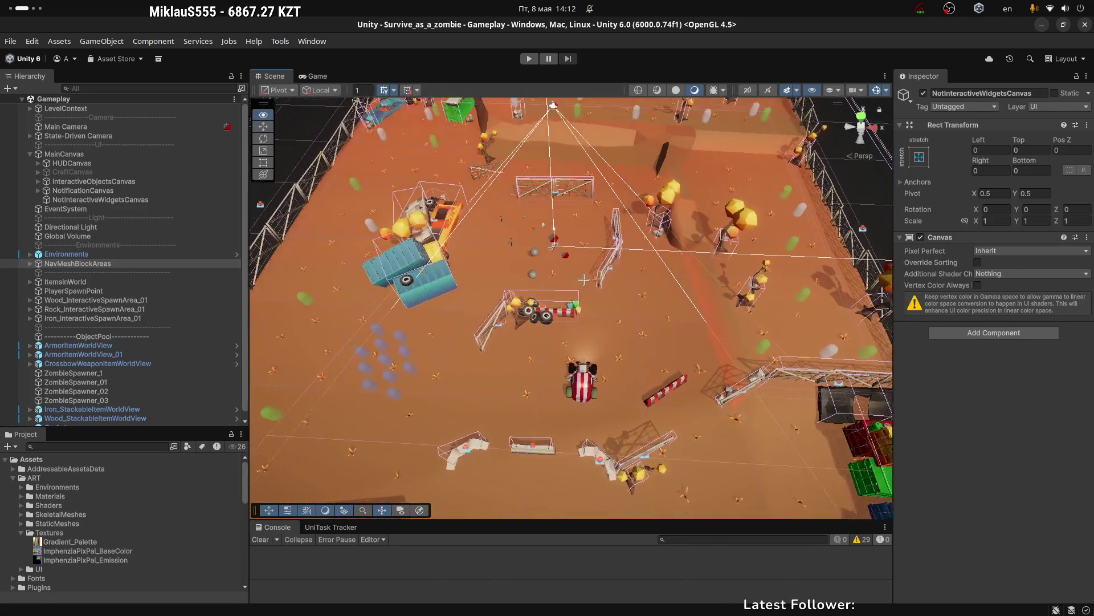
{"action": "left_click_drag", "start_coordinate": [584, 280], "coordinate": [445, 314]}
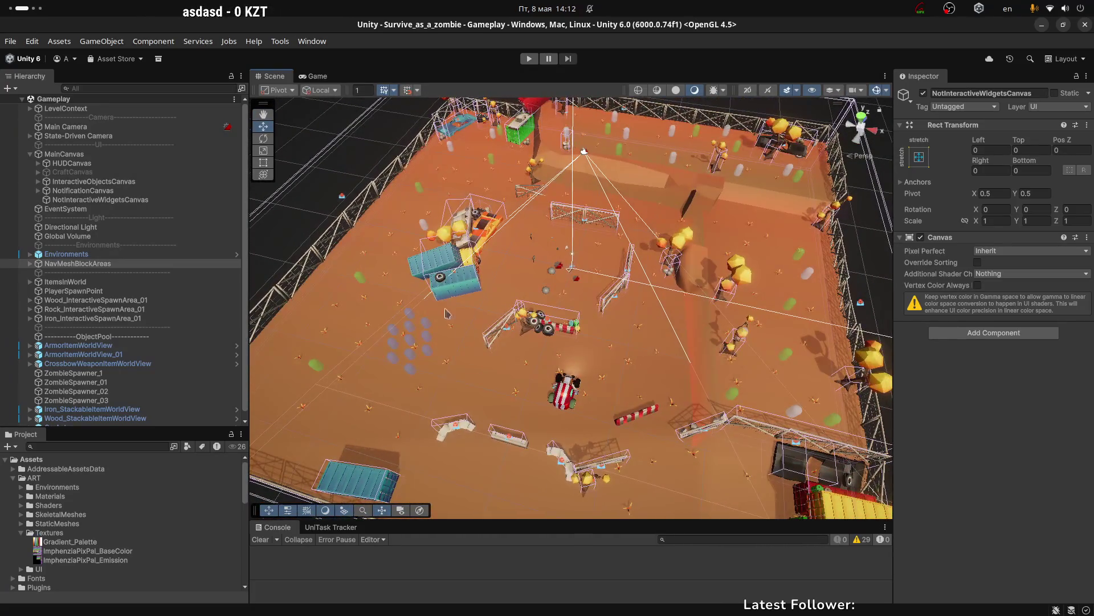
{"action": "left_click_drag", "start_coordinate": [584, 152], "coordinate": [549, 297]}
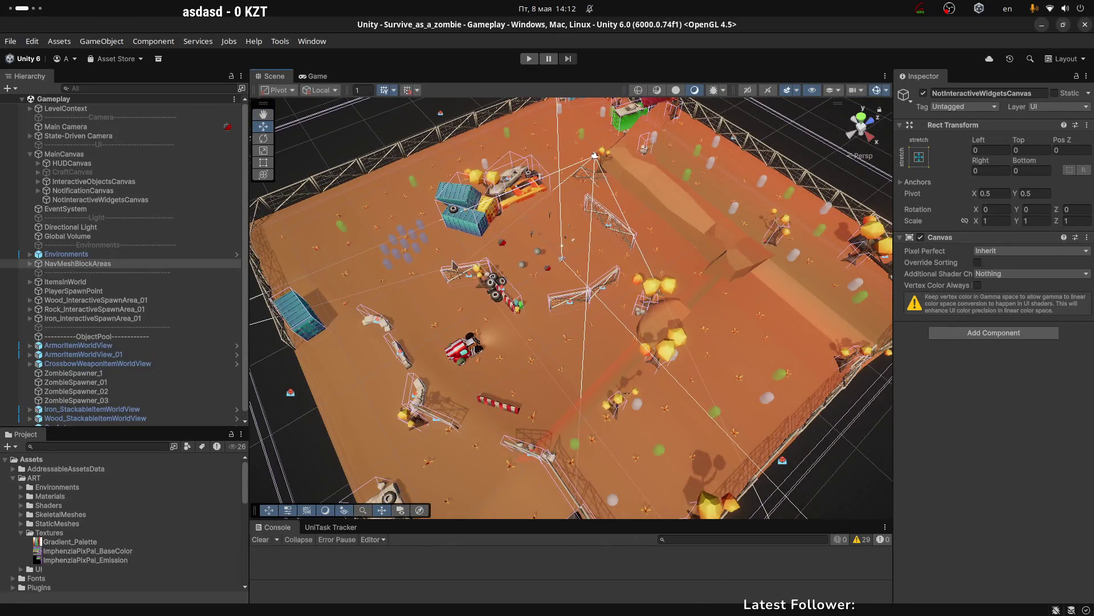
{"action": "left_click_drag", "start_coordinate": [465, 316], "coordinate": [373, 94]}
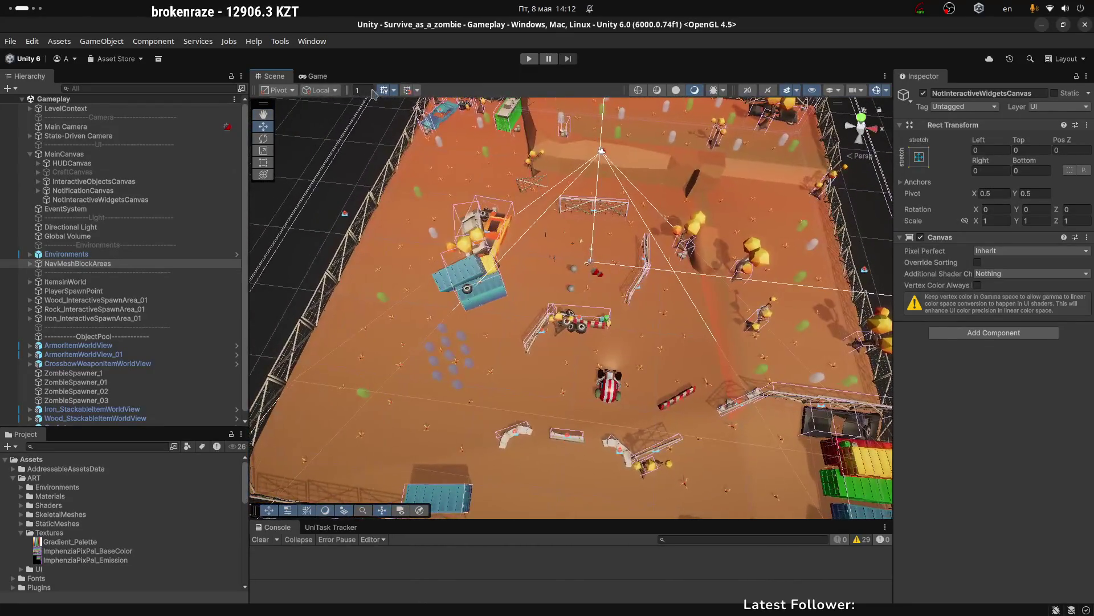
{"action": "key", "text": "super+Page_Down"}
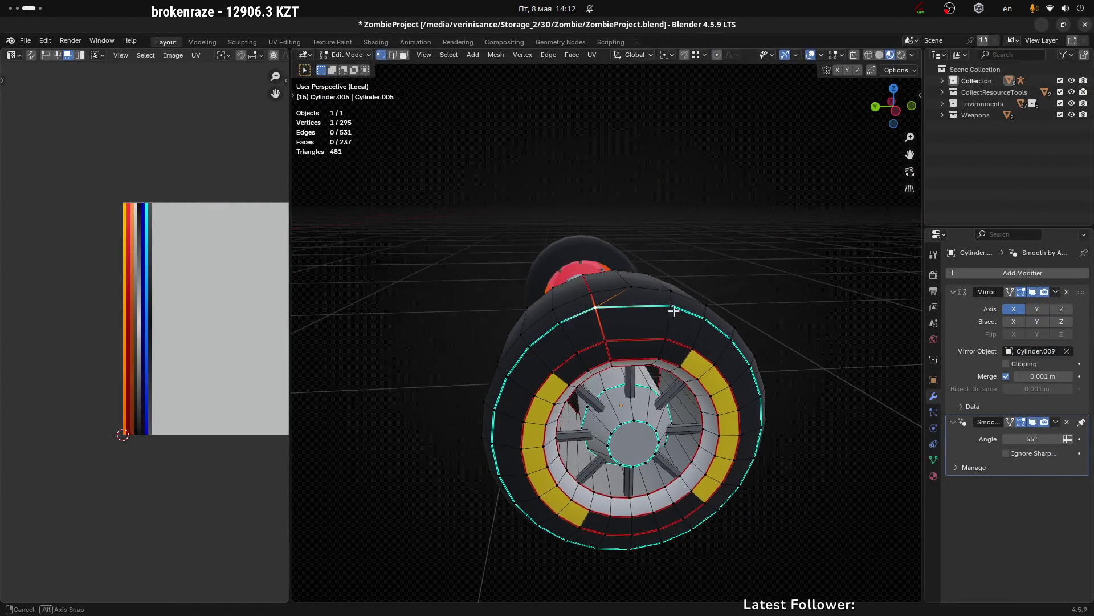
Step: Merge a stray inner-ring vertex into its neighbour with Merge At Last
{"action": "left_click_drag", "start_coordinate": [674, 312], "coordinate": [574, 367]}
{"action": "scroll", "scroll_direction": "up", "scroll_amount": 3}
{"action": "scroll", "scroll_direction": "up", "scroll_amount": 3}
{"action": "scroll", "scroll_direction": "up", "scroll_amount": 3}
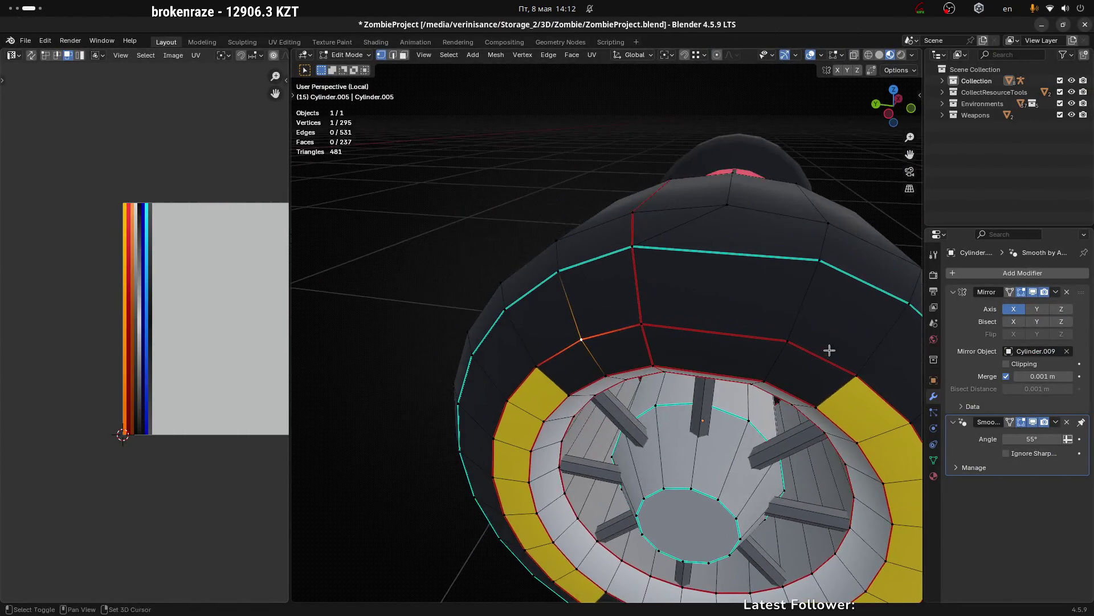
{"action": "left_click_drag", "start_coordinate": [828, 349], "coordinate": [626, 239]}
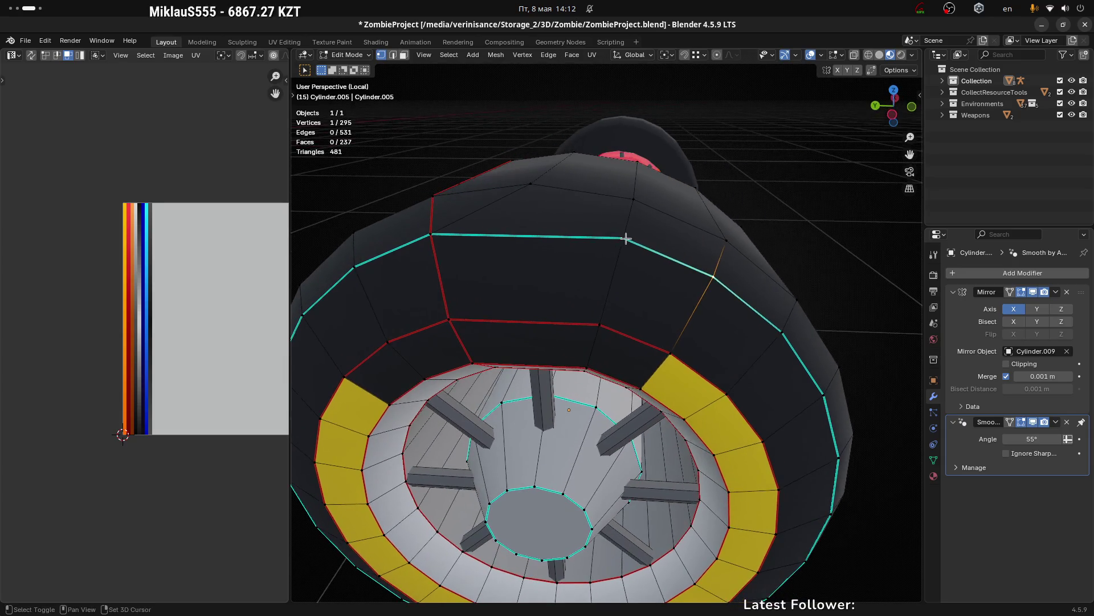
{"action": "left_click", "coordinate": [626, 239]}
{"action": "left_click_drag", "start_coordinate": [711, 300], "coordinate": [703, 294]}
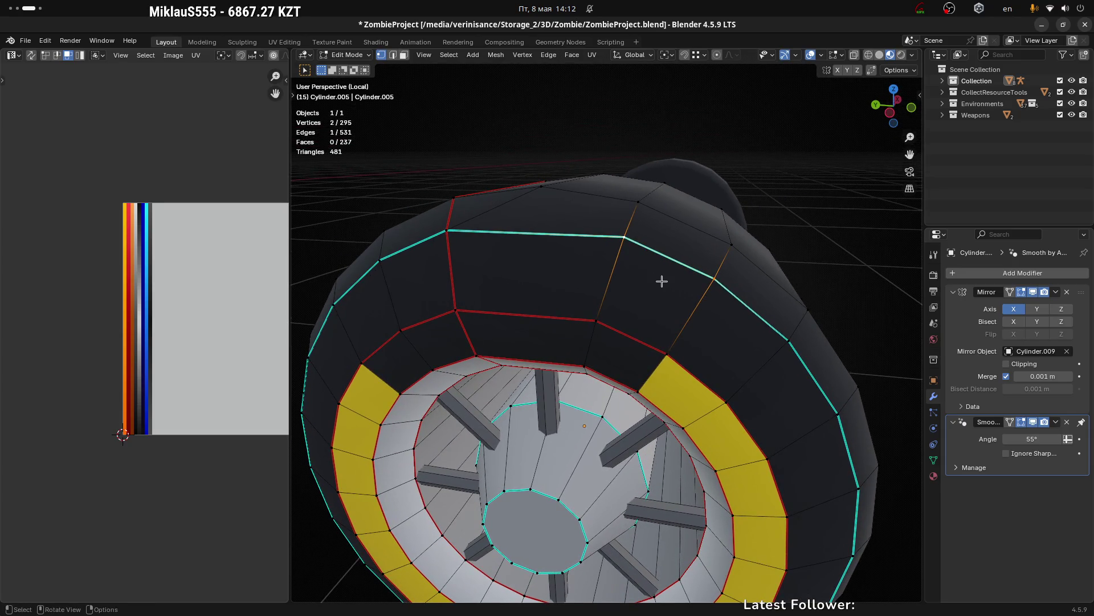
{"action": "key", "text": "m"}
{"action": "left_click", "coordinate": [659, 282]}
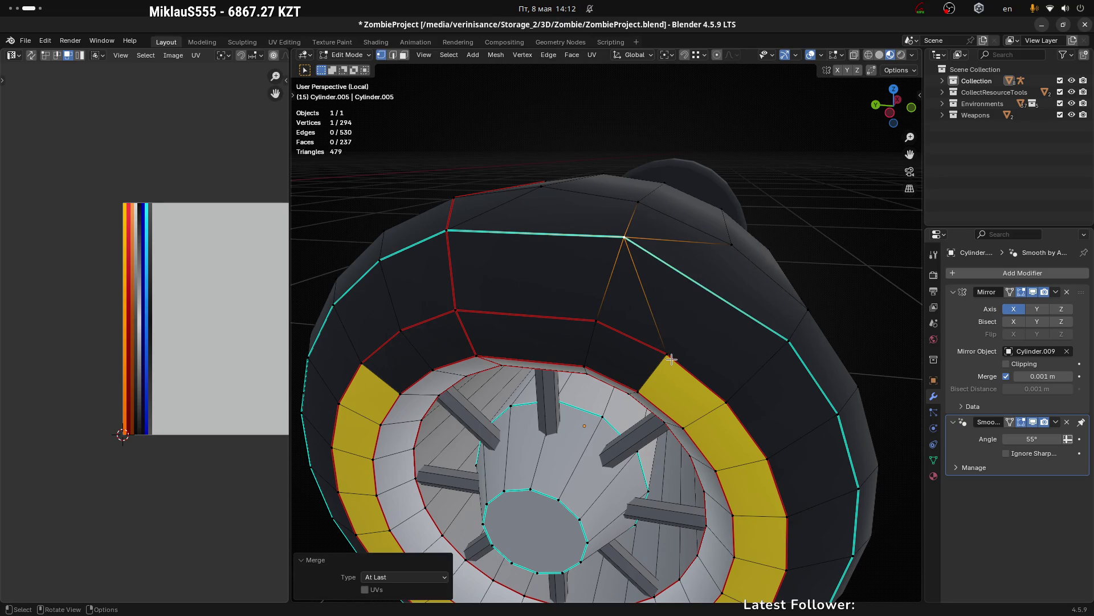
Step: Undo a wrong three-vertex merge and redo it as a two-vertex Merge At Last
{"action": "left_click_drag", "start_coordinate": [671, 359], "coordinate": [685, 345]}
{"action": "left_click", "coordinate": [602, 319]}
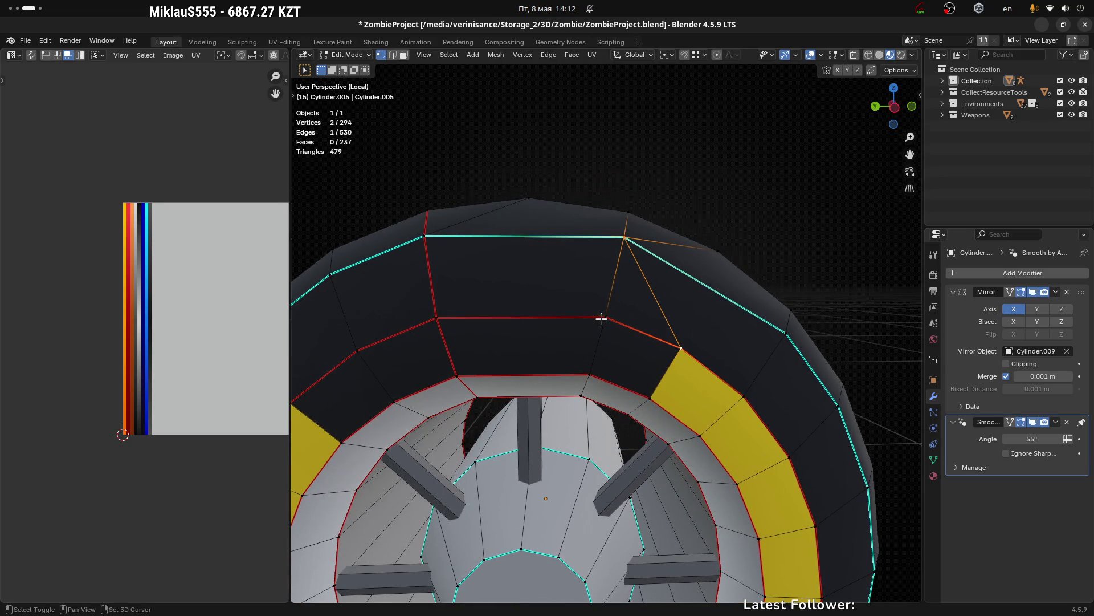
{"action": "left_click", "coordinate": [681, 346]}
{"action": "key", "text": "m"}
{"action": "left_click", "coordinate": [698, 344]}
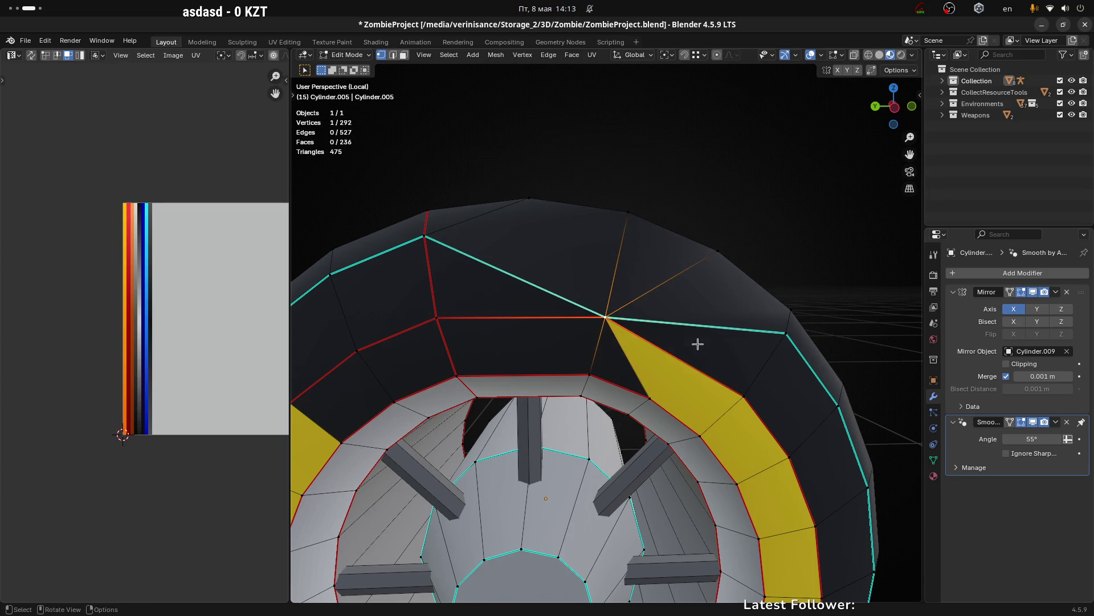
{"action": "key", "text": "ctrl+z"}
{"action": "key", "text": "ctrl+z"}
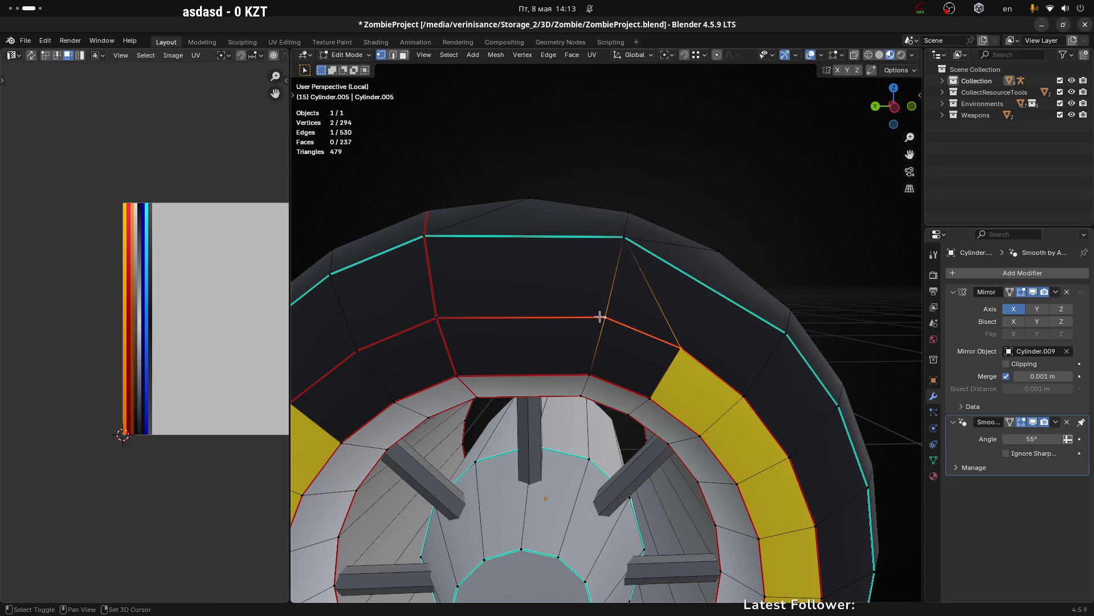
{"action": "right_click", "coordinate": [684, 349]}
{"action": "left_click_drag", "start_coordinate": [674, 349], "coordinate": [606, 309]}
{"action": "key", "text": "n"}
{"action": "key", "text": "n"}
{"action": "key", "text": "m"}
{"action": "left_click", "coordinate": [721, 330]}
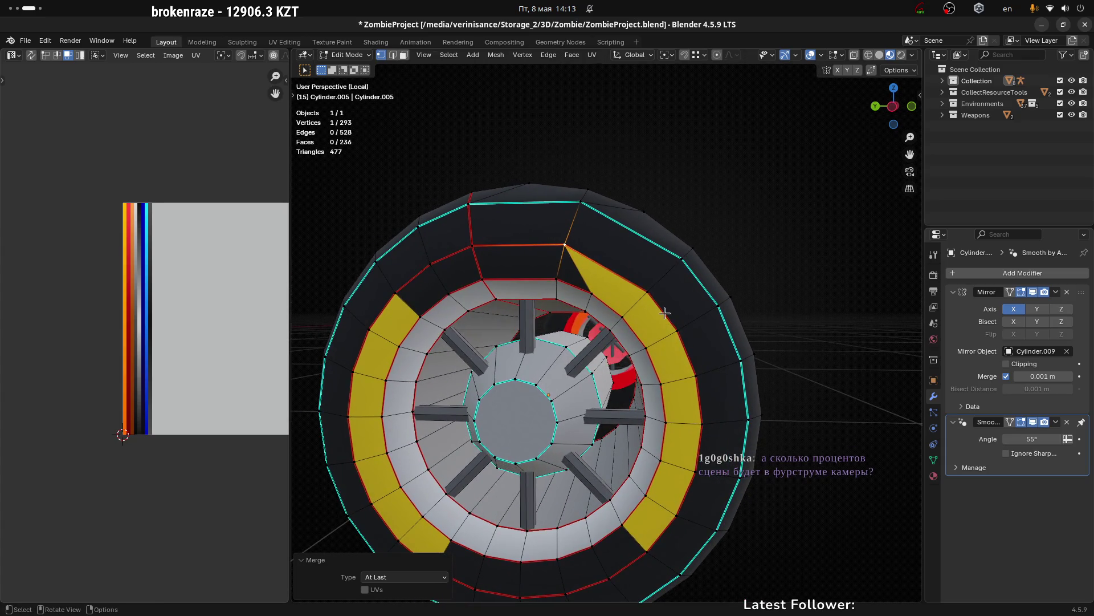
{"action": "scroll", "scroll_direction": "up", "scroll_amount": 3}
Step: Merge another inner-ring pair, bringing the mesh to 290 vertices, and pick the next pair
{"action": "left_click", "coordinate": [543, 269]}
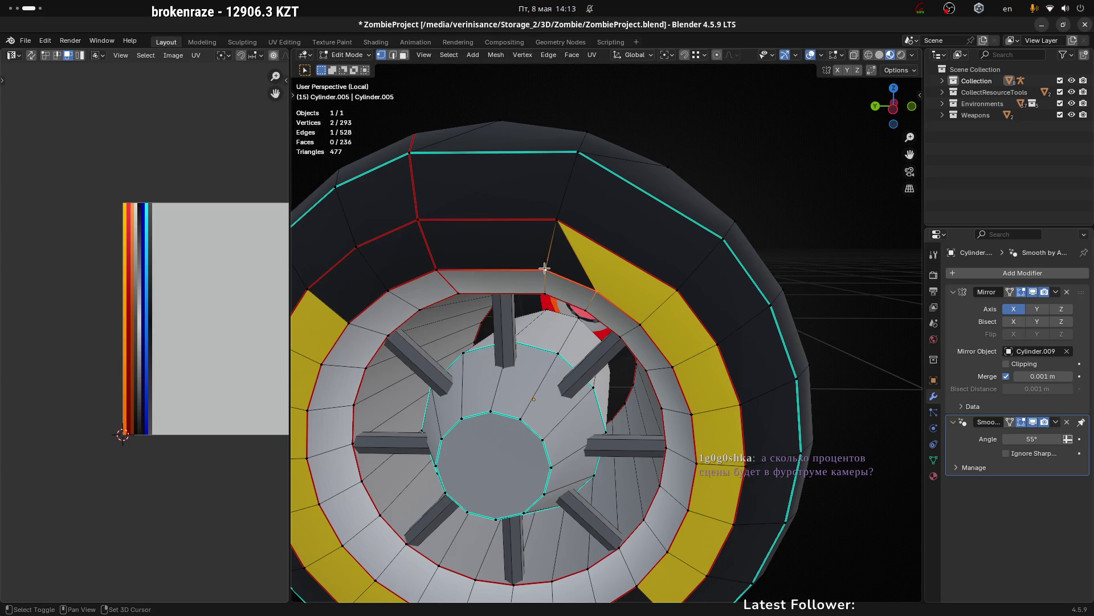
{"action": "key", "text": "m"}
{"action": "left_click_drag", "start_coordinate": [544, 269], "coordinate": [613, 293]}
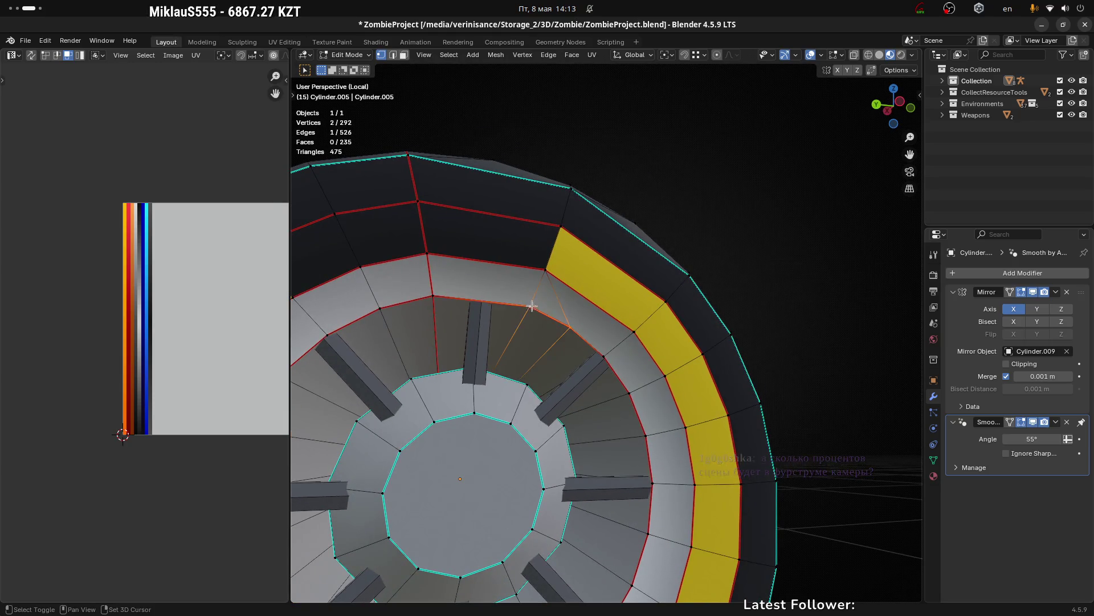
{"action": "left_click_drag", "start_coordinate": [572, 325], "coordinate": [587, 365]}
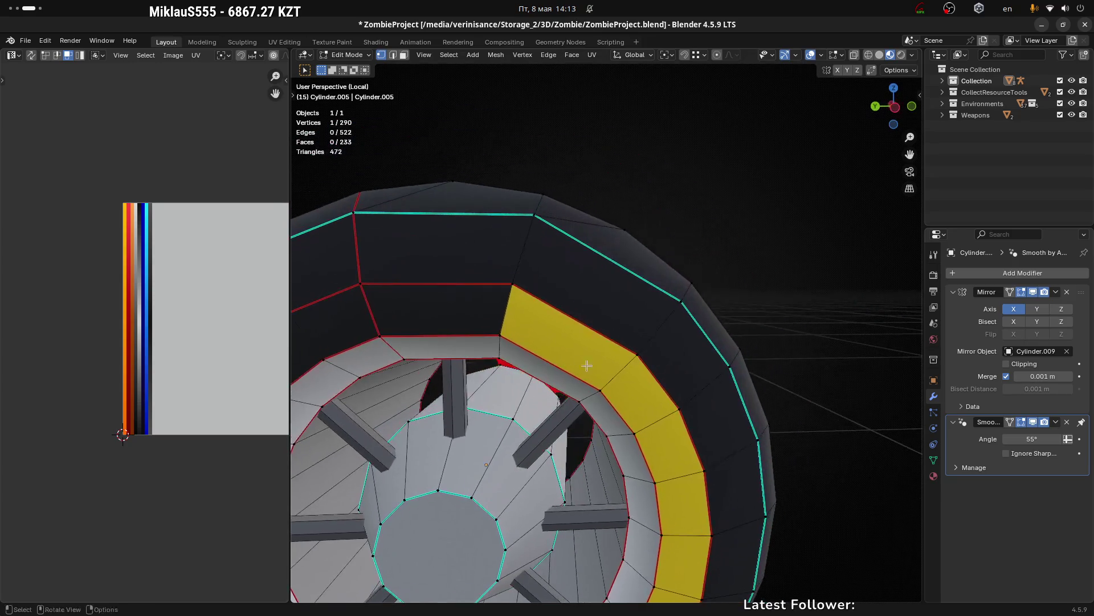
{"action": "scroll", "scroll_direction": "down", "scroll_amount": 3}
{"action": "scroll", "scroll_direction": "down", "scroll_amount": 3}
{"action": "left_click_drag", "start_coordinate": [669, 410], "coordinate": [662, 334]}
{"action": "left_click", "coordinate": [646, 312]}
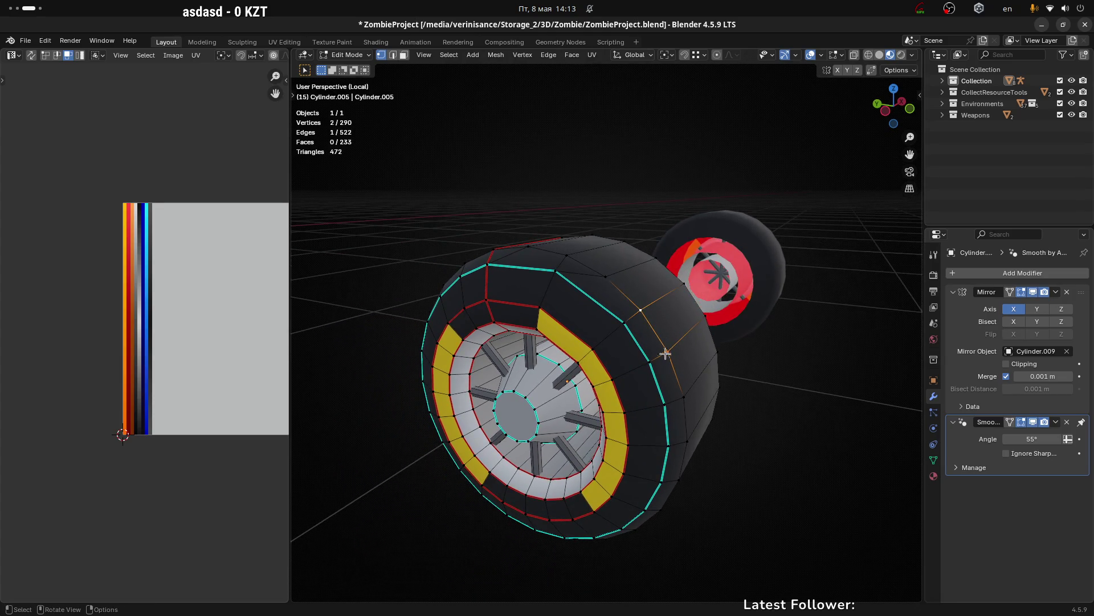
{"action": "scroll", "scroll_direction": "up", "scroll_amount": 3}
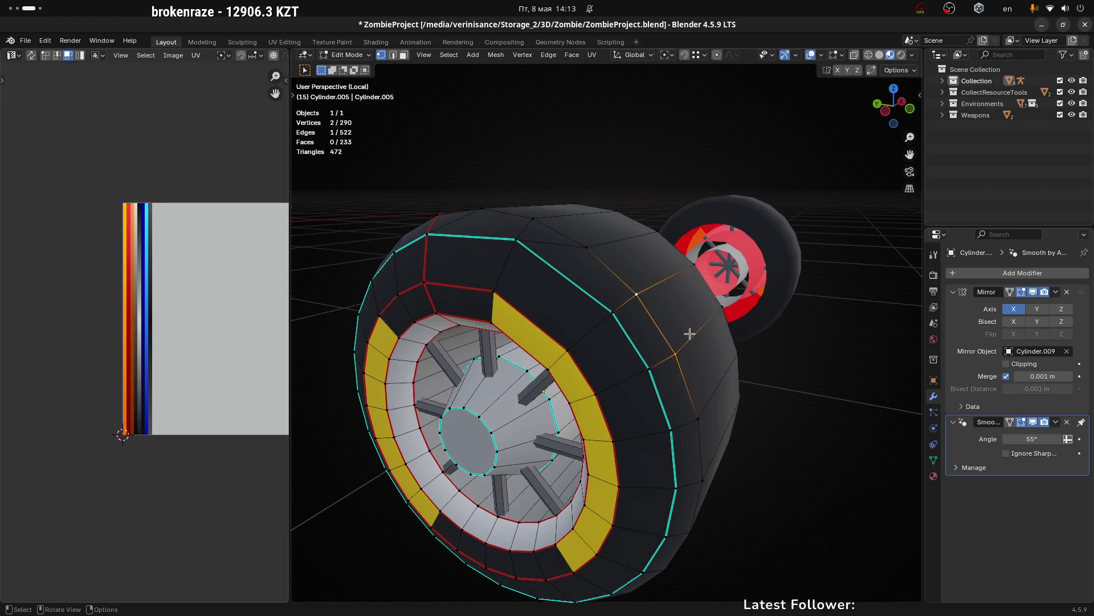
Step: Merge a rim-strip vertex pair At Last, undoing and redoing it after a side check
{"action": "key", "text": "m"}
{"action": "left_click", "coordinate": [690, 333]}
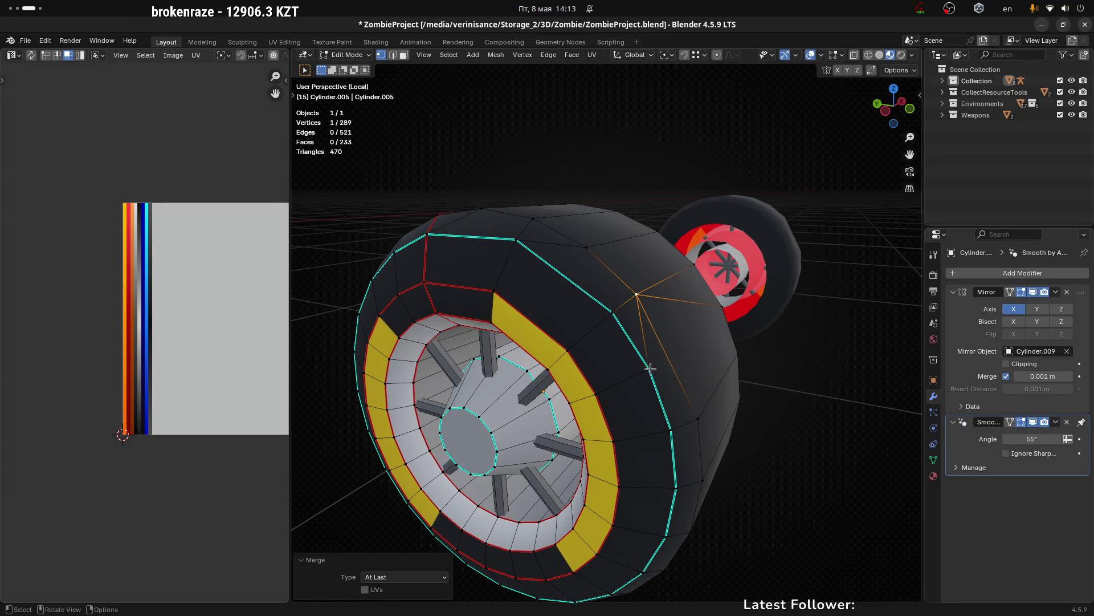
{"action": "left_click_drag", "start_coordinate": [651, 368], "coordinate": [628, 322]}
{"action": "key", "text": "ctrl+z"}
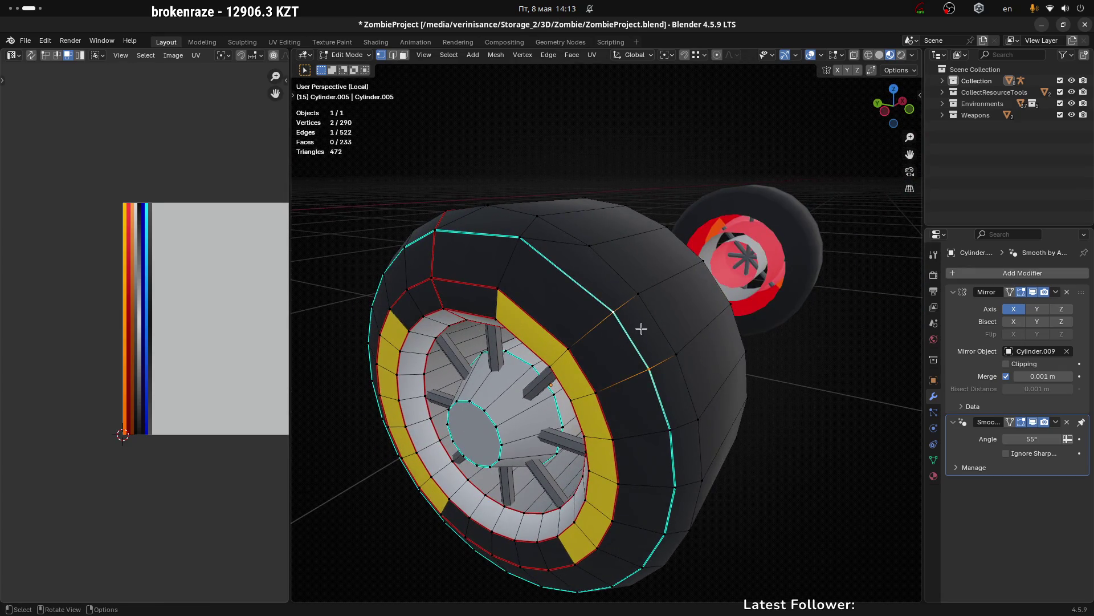
{"action": "key", "text": "n"}
{"action": "key", "text": "n"}
{"action": "key", "text": "m"}
{"action": "left_click", "coordinate": [643, 327]}
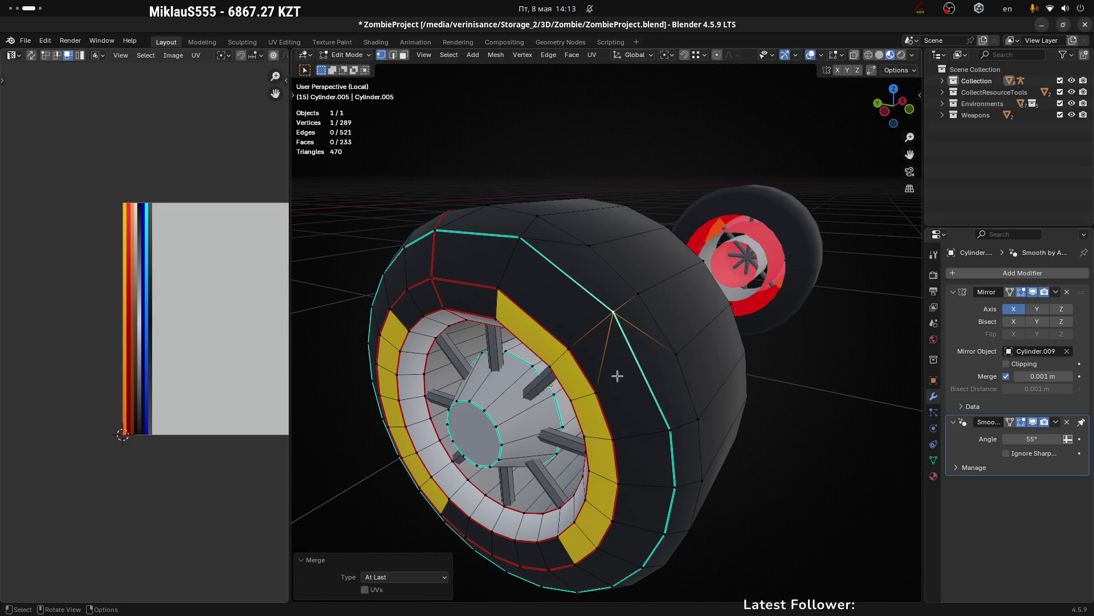
{"action": "scroll", "scroll_direction": "up", "scroll_amount": 3}
{"action": "scroll", "scroll_direction": "up", "scroll_amount": 3}
Step: Merge two more neighbouring pairs beside the yellow rim strips, reaching 285 vertices
{"action": "left_click", "coordinate": [561, 349]}
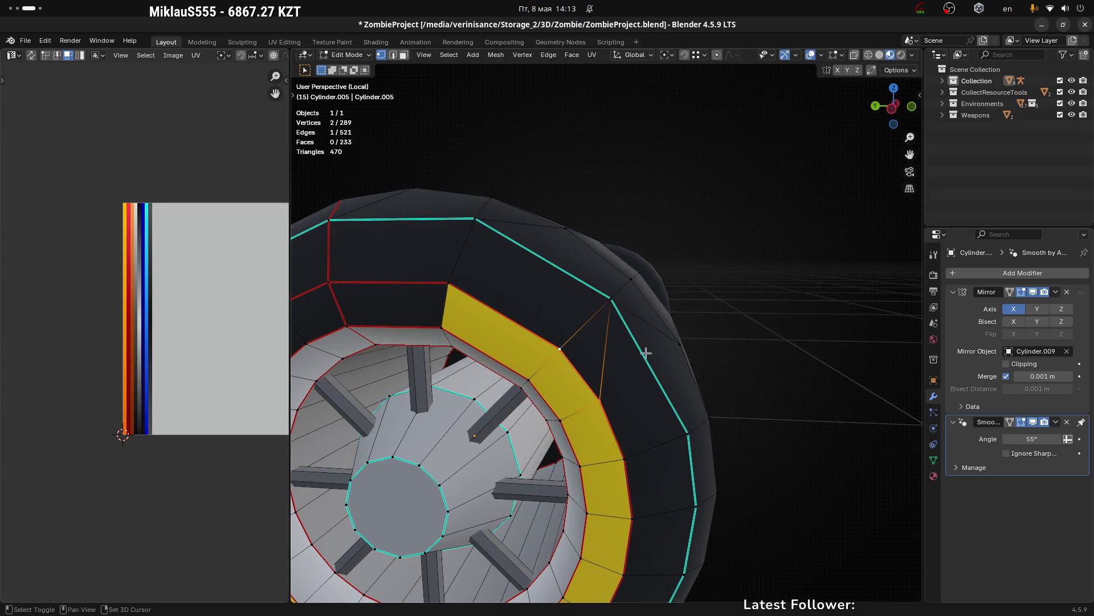
{"action": "key", "text": "m"}
{"action": "left_click", "coordinate": [656, 348]}
{"action": "left_click_drag", "start_coordinate": [616, 399], "coordinate": [557, 379]}
{"action": "left_click", "coordinate": [552, 425]}
{"action": "key", "text": "m"}
{"action": "left_click", "coordinate": [557, 379]}
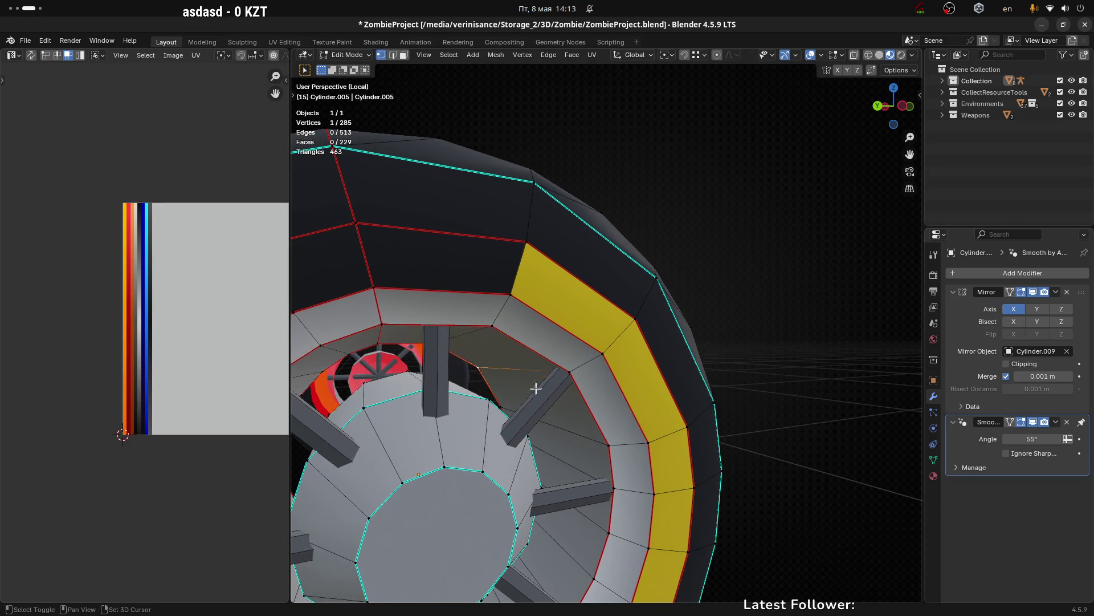
{"action": "scroll", "scroll_direction": "down", "scroll_amount": 3}
{"action": "left_click_drag", "start_coordinate": [535, 388], "coordinate": [640, 357]}
{"action": "scroll", "scroll_direction": "down", "scroll_amount": 3}
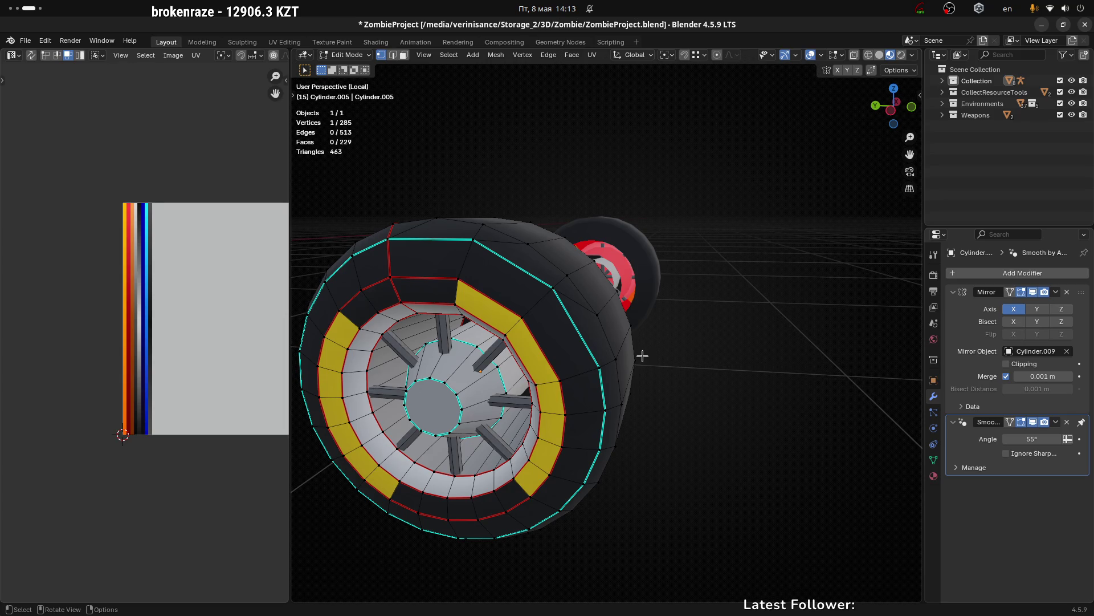
{"action": "left_click_drag", "start_coordinate": [493, 366], "coordinate": [590, 416]}
{"action": "scroll", "scroll_direction": "up", "scroll_amount": 3}
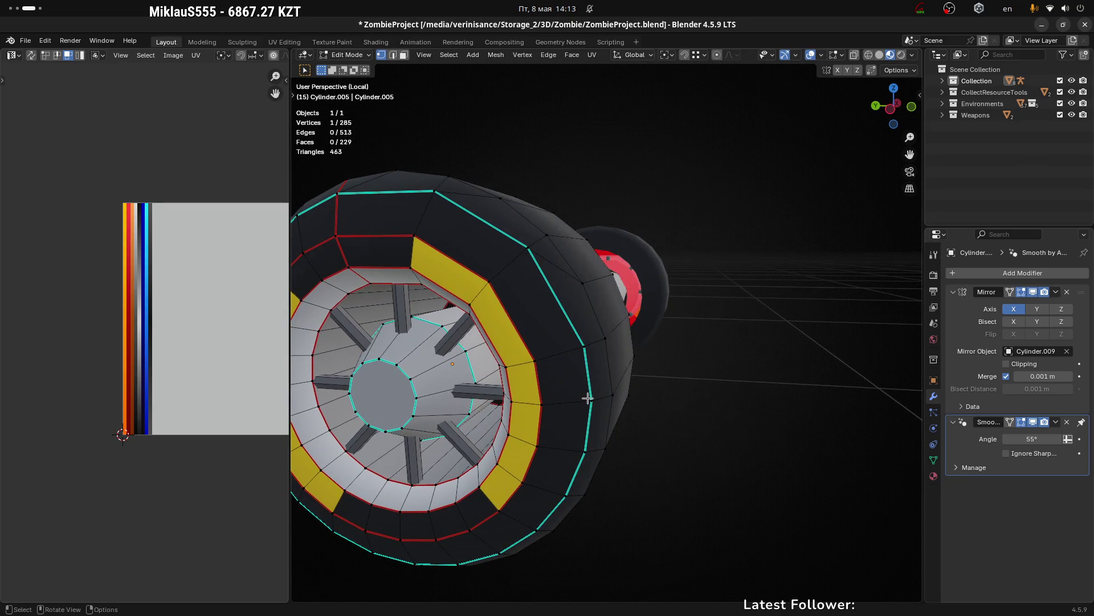
Step: Merge the extra corner and rim vertices into their neighbours around the tyre ring
{"action": "key", "text": "ctrl+z"}
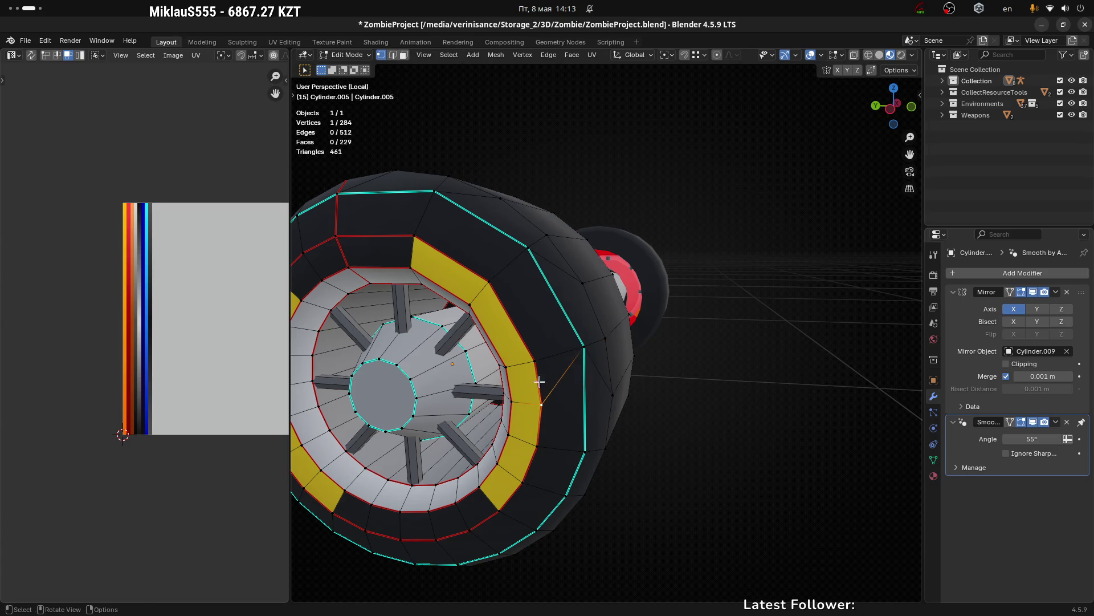
{"action": "scroll", "scroll_direction": "up", "scroll_amount": 3}
{"action": "left_click_drag", "start_coordinate": [548, 411], "coordinate": [513, 402]}
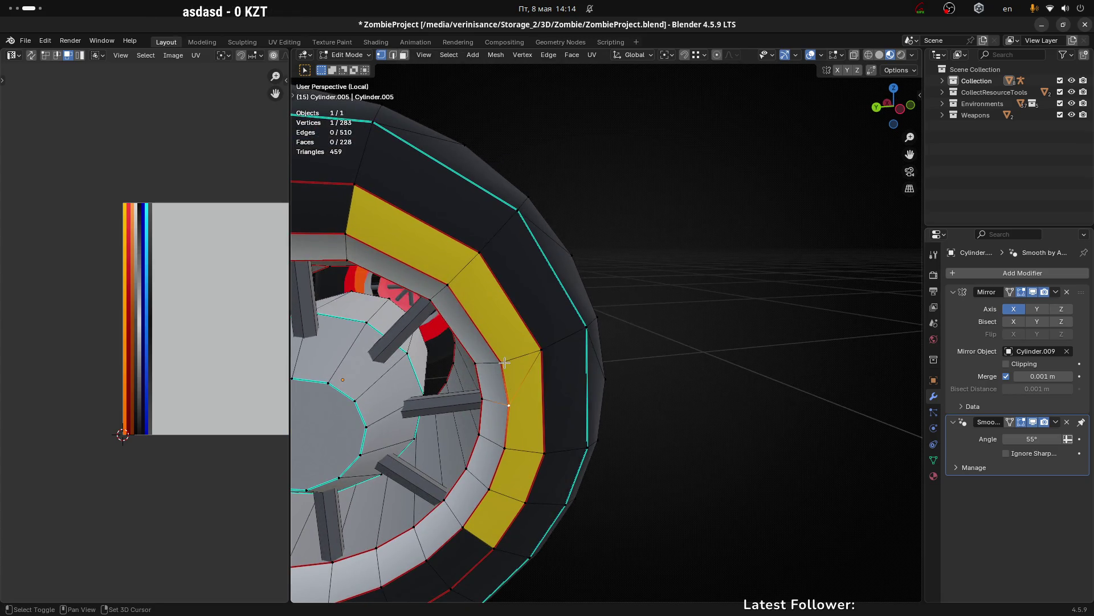
{"action": "key", "text": "ctrl+z"}
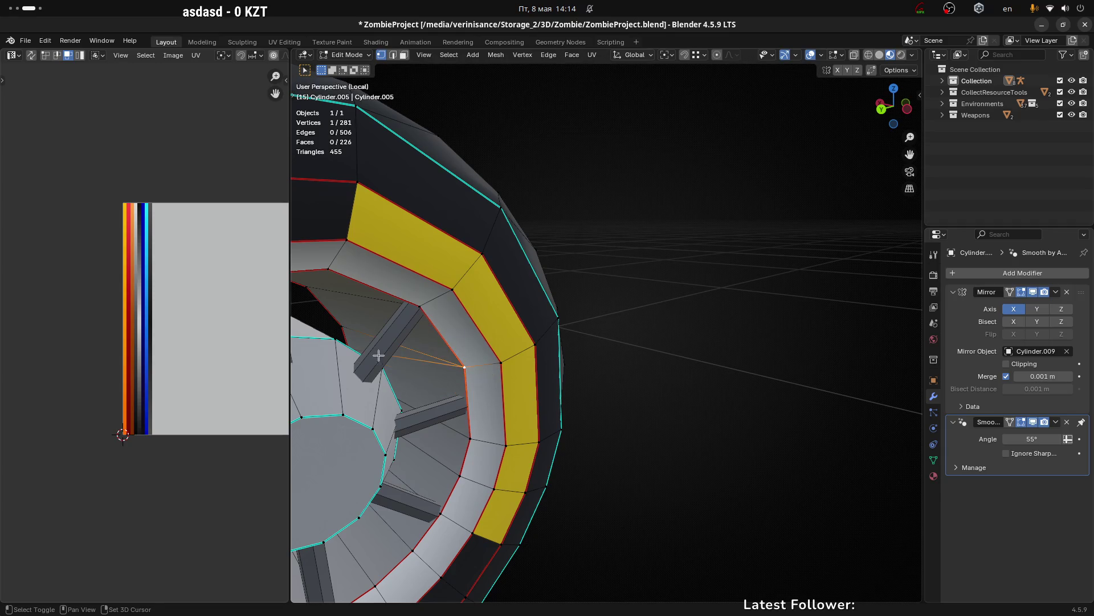
{"action": "key", "text": "ctrl+z"}
{"action": "left_click_drag", "start_coordinate": [378, 357], "coordinate": [601, 361]}
{"action": "key", "text": "ctrl+z"}
{"action": "scroll", "scroll_direction": "down", "scroll_amount": 3}
{"action": "left_click_drag", "start_coordinate": [556, 354], "coordinate": [642, 343]}
{"action": "scroll", "scroll_direction": "up", "scroll_amount": 3}
Step: Snap four more rim vertices onto their neighbours with auto-merge, leaving 275 vertices
{"action": "key", "text": "g"}
{"action": "left_click", "coordinate": [593, 317]}
{"action": "scroll", "scroll_direction": "up", "scroll_amount": 3}
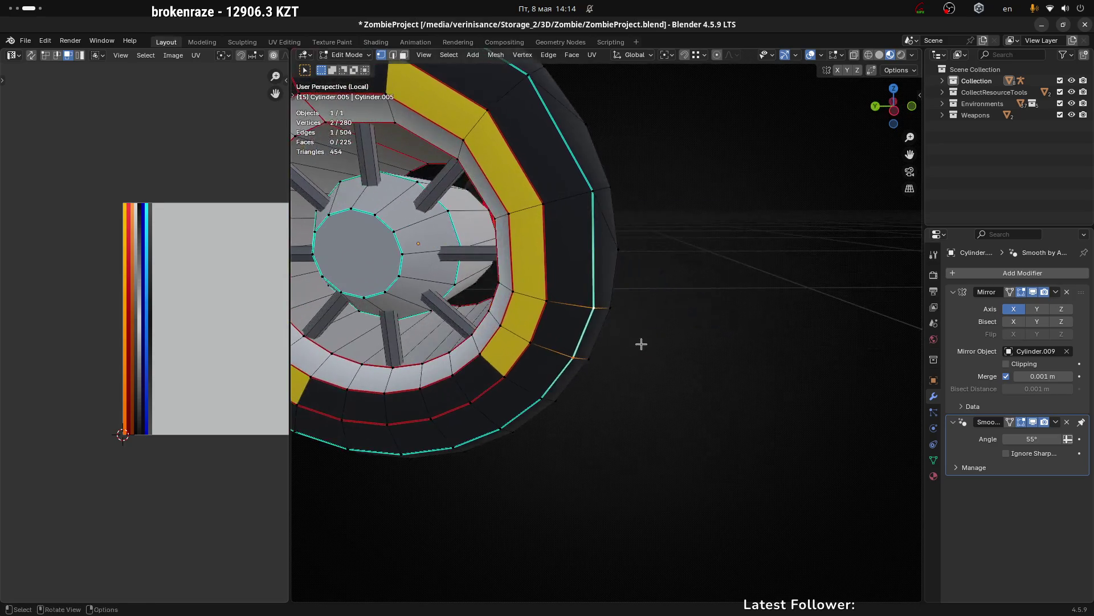
{"action": "key", "text": "g"}
{"action": "left_click", "coordinate": [529, 334]}
{"action": "left_click_drag", "start_coordinate": [530, 333], "coordinate": [515, 305]}
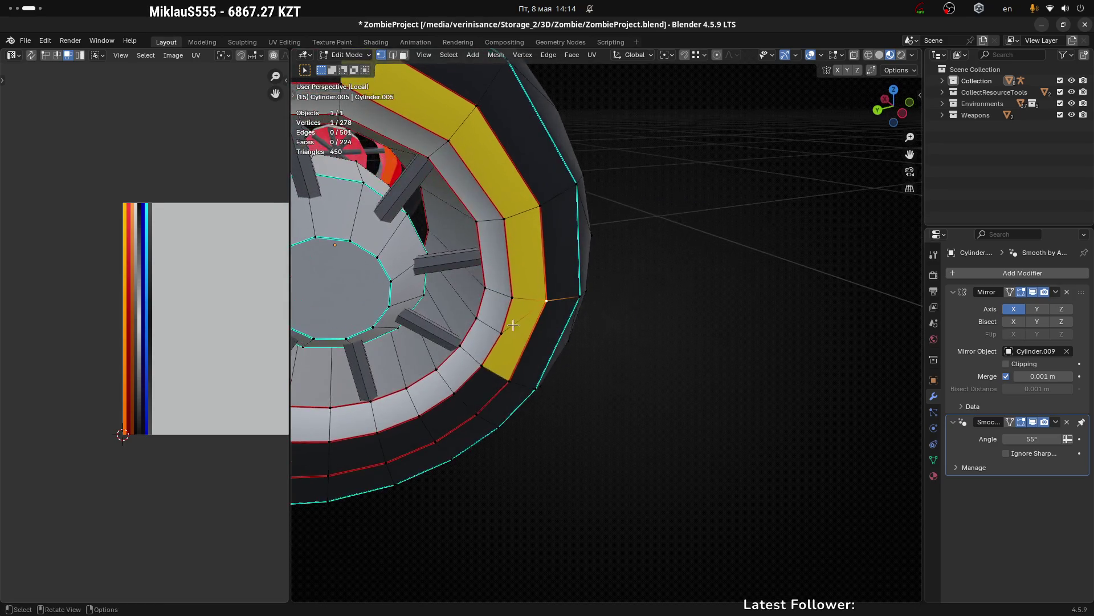
{"action": "key", "text": "g"}
{"action": "left_click", "coordinate": [485, 288]}
{"action": "key", "text": "g"}
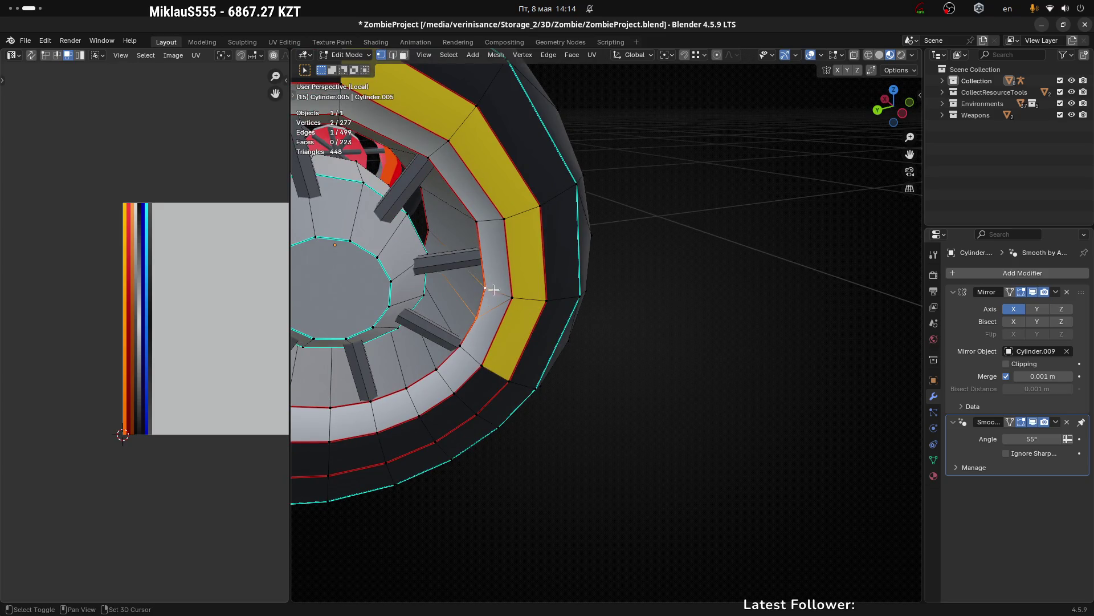
{"action": "left_click", "coordinate": [421, 253]}
{"action": "left_click_drag", "start_coordinate": [422, 253], "coordinate": [445, 206]}
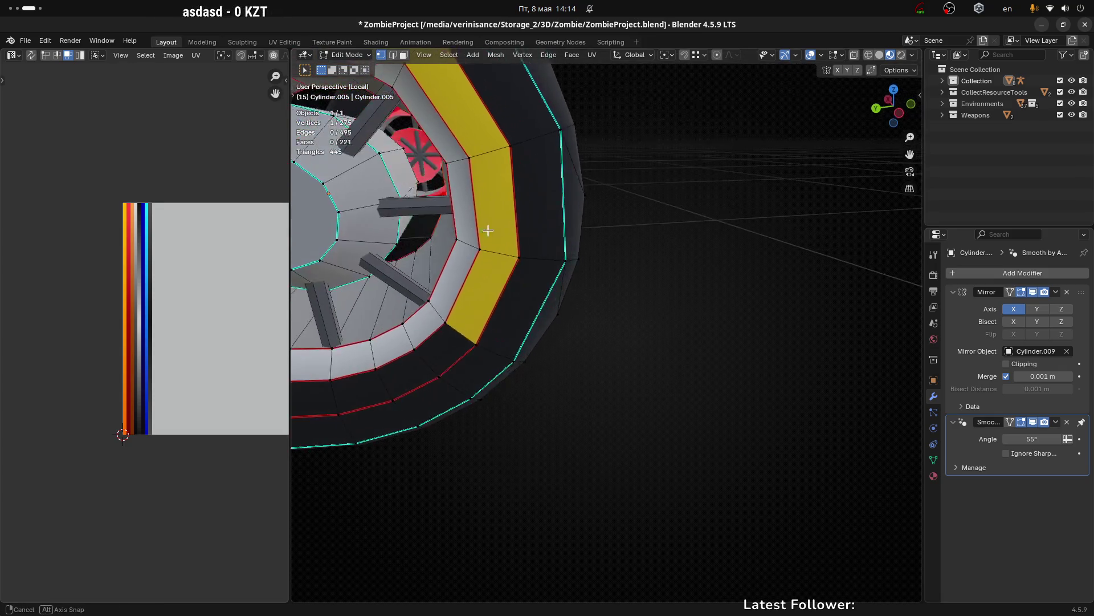
{"action": "scroll", "scroll_direction": "down", "scroll_amount": 3}
{"action": "left_click_drag", "start_coordinate": [577, 269], "coordinate": [719, 333]}
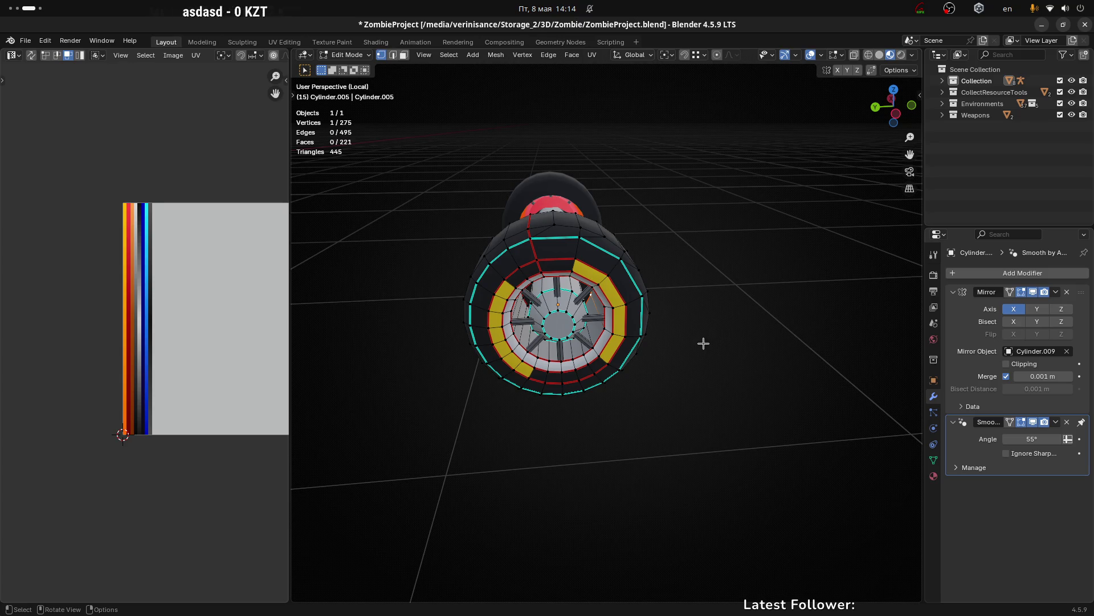
{"action": "scroll", "scroll_direction": "up", "scroll_amount": 3}
{"action": "scroll", "scroll_direction": "up", "scroll_amount": 3}
{"action": "scroll", "scroll_direction": "up", "scroll_amount": 3}
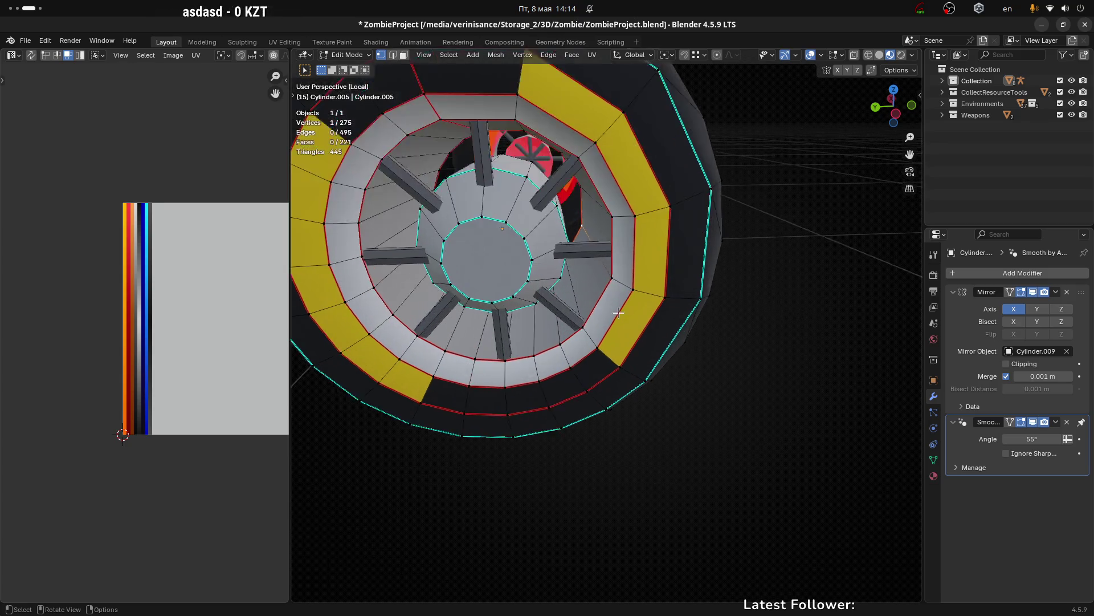
{"action": "left_click_drag", "start_coordinate": [633, 299], "coordinate": [759, 373]}
{"action": "scroll", "scroll_direction": "down", "scroll_amount": 3}
{"action": "left_click", "coordinate": [716, 318]}
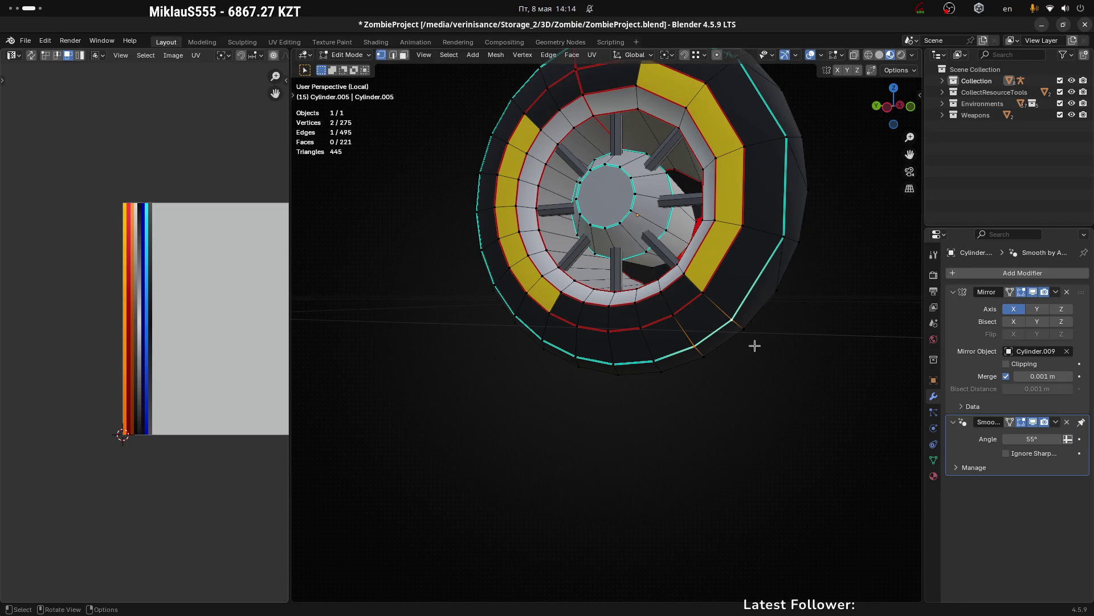
{"action": "left_click_drag", "start_coordinate": [755, 345], "coordinate": [709, 354]}
{"action": "left_click", "coordinate": [699, 346]}
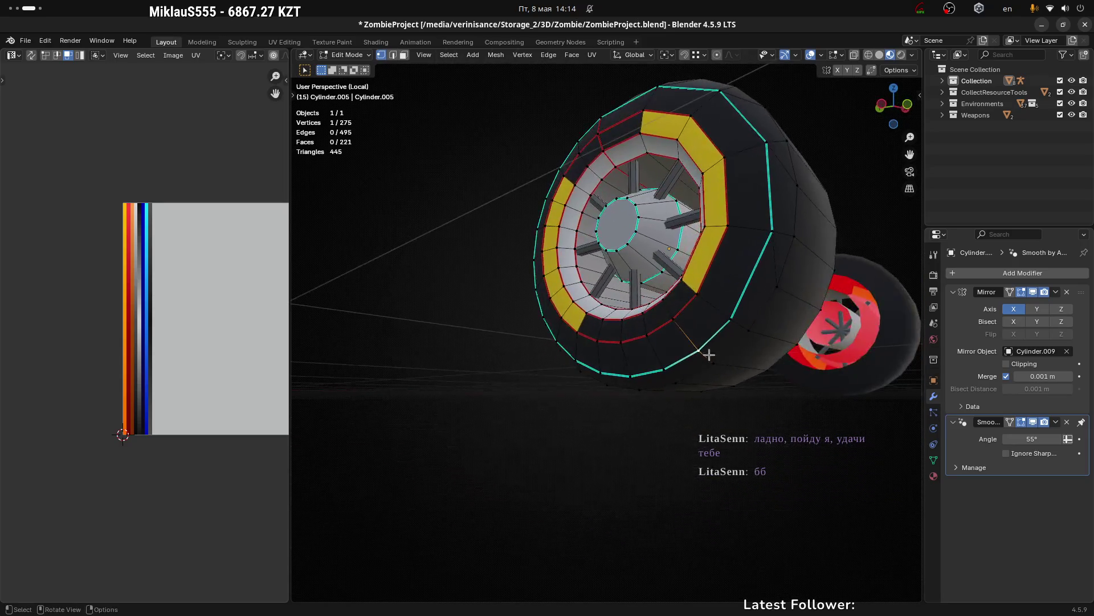
{"action": "left_click_drag", "start_coordinate": [733, 314], "coordinate": [750, 314]}
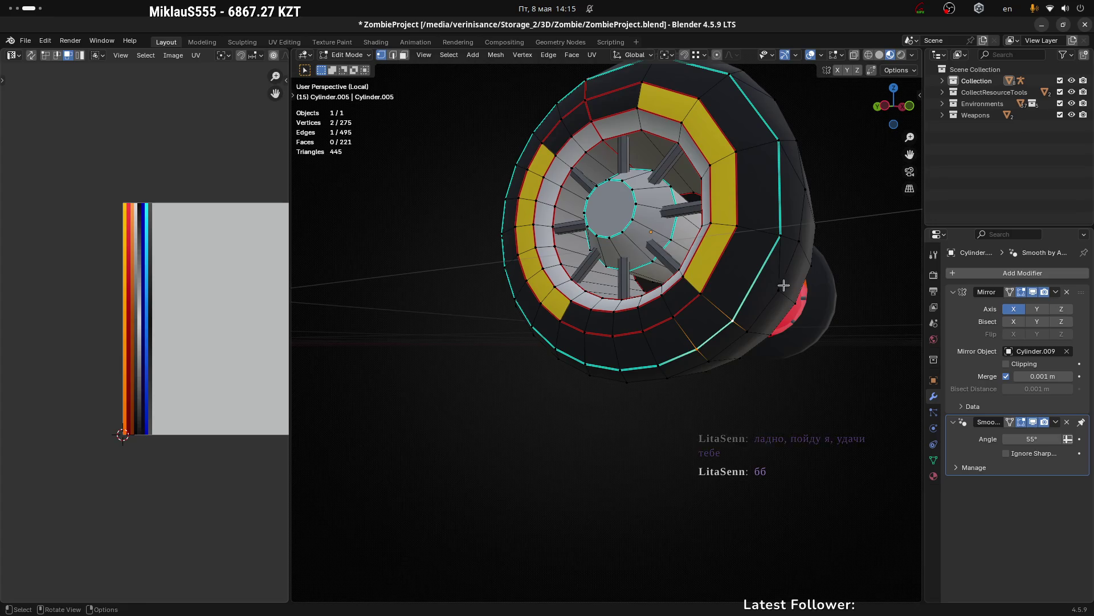
Step: Grab stray ring vertices onto neighbouring and outer-loop vertices so they auto-merge
{"action": "key", "text": "g"}
{"action": "left_click", "coordinate": [700, 300]}
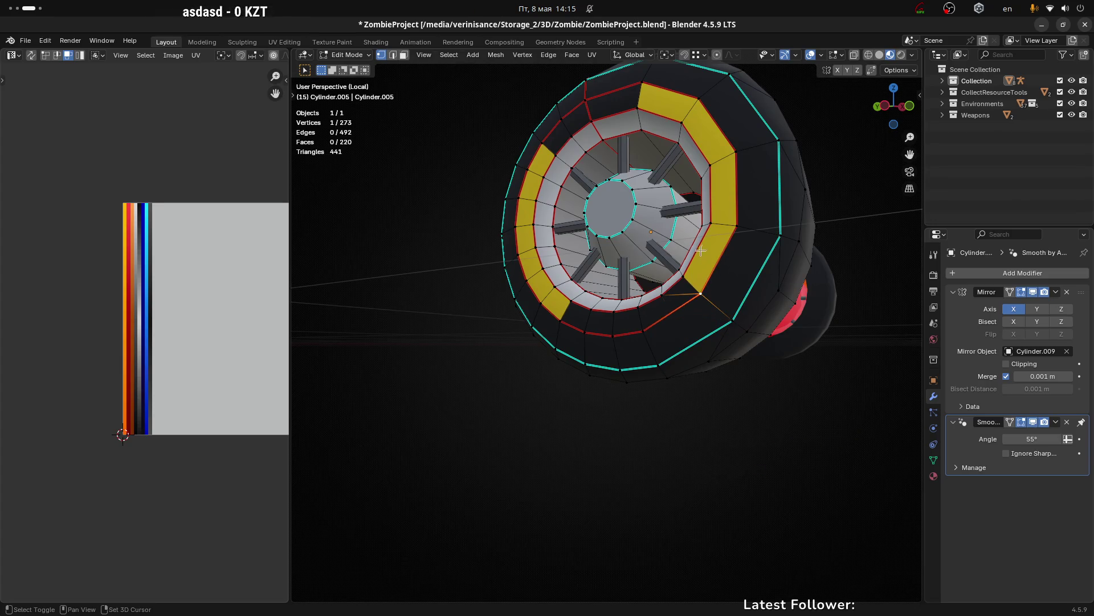
{"action": "left_click_drag", "start_coordinate": [716, 288], "coordinate": [731, 282]}
{"action": "left_click", "coordinate": [659, 282]}
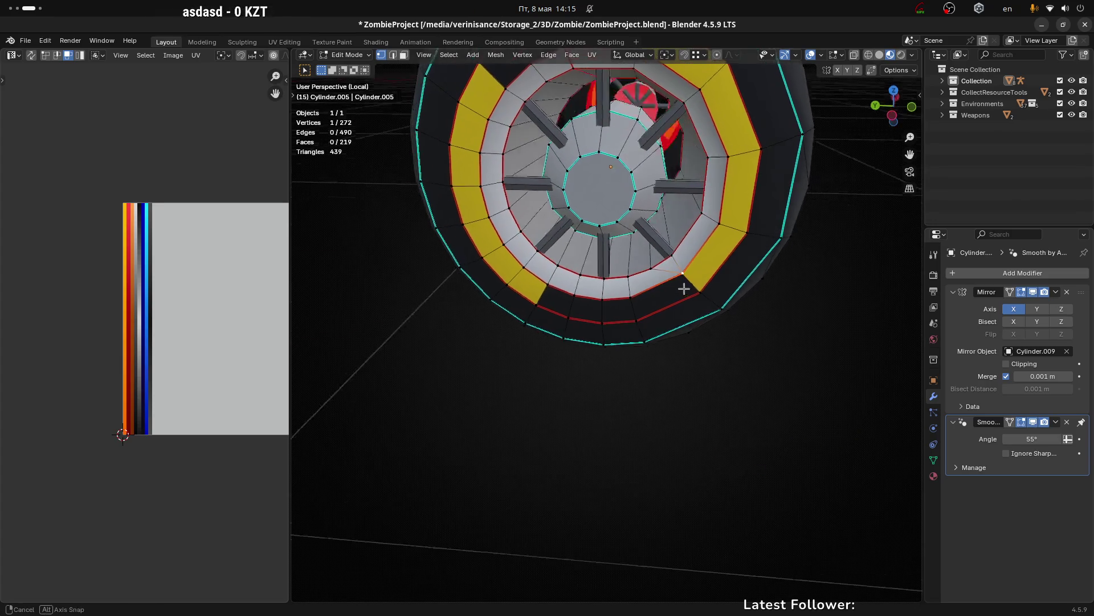
{"action": "left_click_drag", "start_coordinate": [658, 282], "coordinate": [617, 381]}
{"action": "key", "text": "g"}
{"action": "left_click", "coordinate": [669, 250]}
{"action": "key", "text": "g"}
{"action": "left_click", "coordinate": [646, 284]}
{"action": "left_click", "coordinate": [604, 348]}
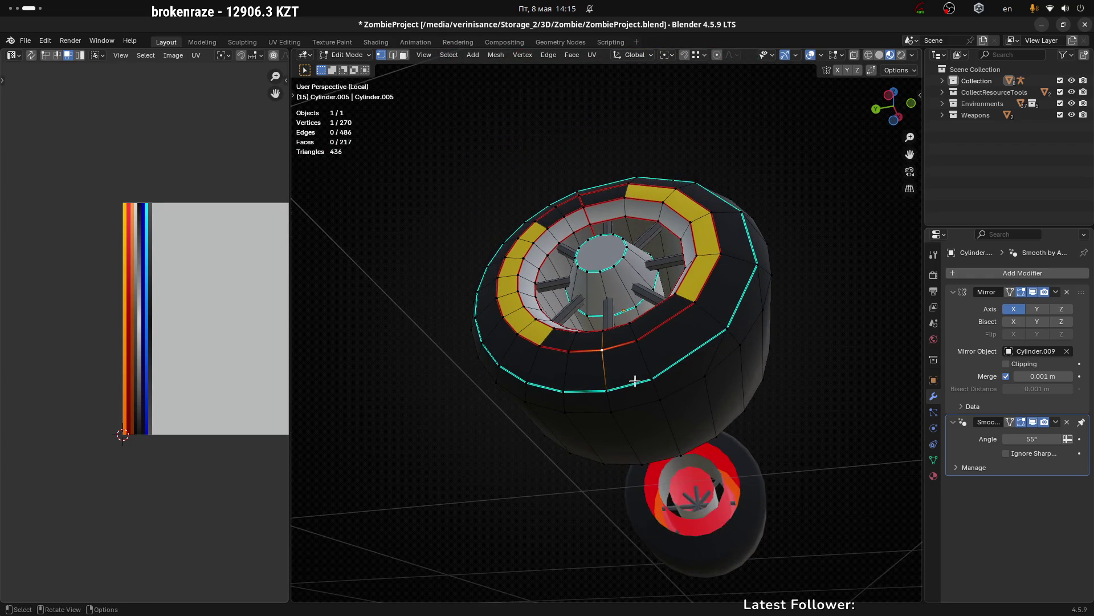
{"action": "key", "text": "g"}
{"action": "left_click", "coordinate": [650, 378]}
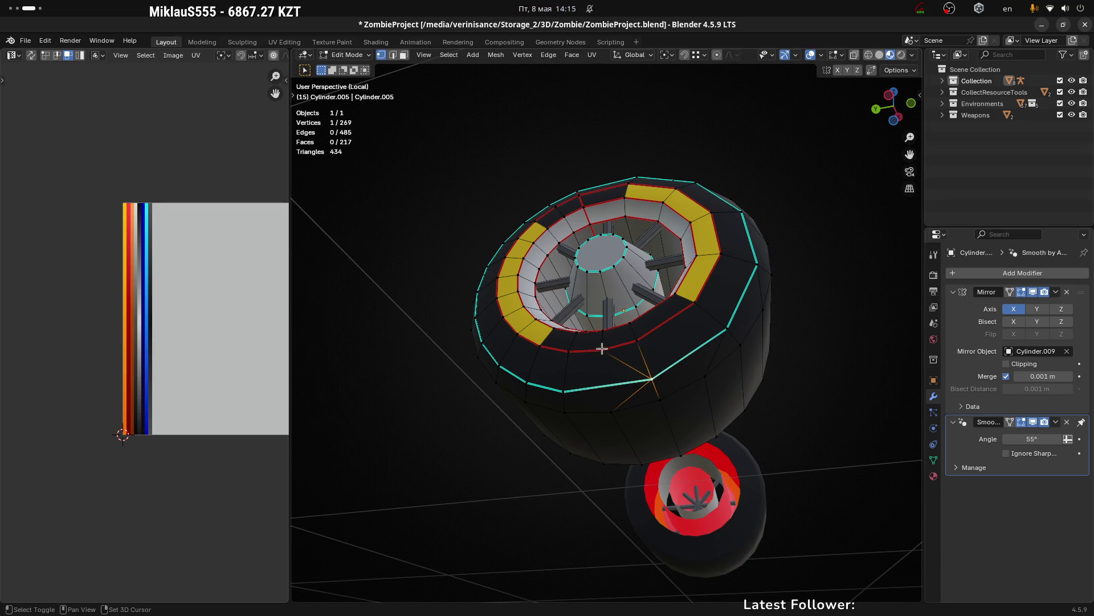
Step: Merge selected vertex pairs on the ring At Last with M
{"action": "left_click", "coordinate": [638, 340]}
{"action": "left_click_drag", "start_coordinate": [654, 316], "coordinate": [655, 378]}
{"action": "key", "text": "m"}
{"action": "left_click", "coordinate": [600, 319]}
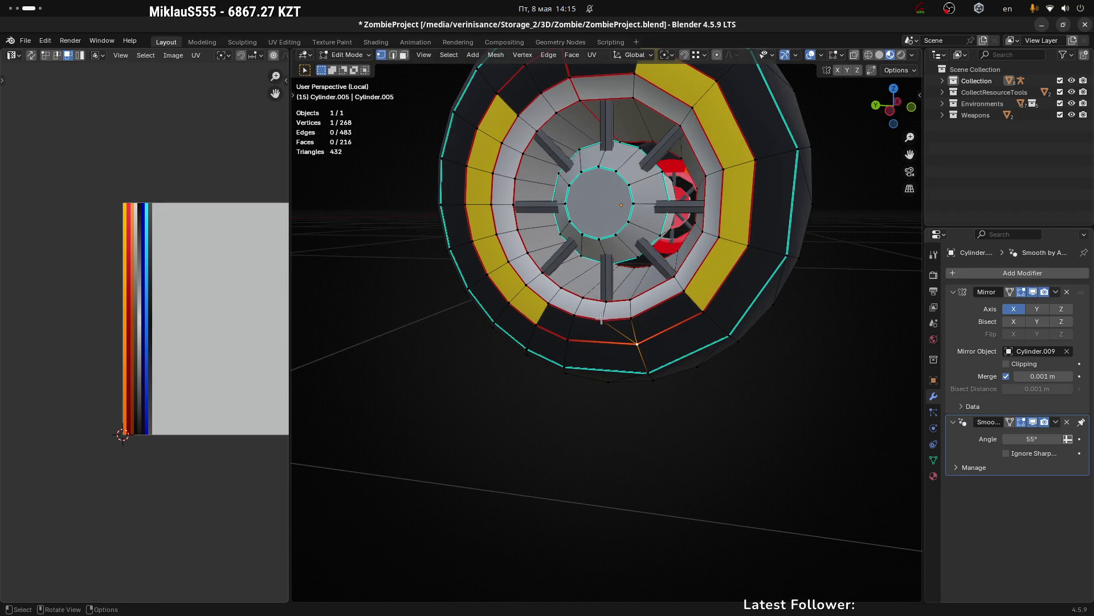
{"action": "left_click", "coordinate": [601, 318]}
{"action": "left_click_drag", "start_coordinate": [654, 286], "coordinate": [674, 287]}
{"action": "key", "text": "m"}
{"action": "left_click", "coordinate": [622, 299]}
{"action": "key", "text": "m"}
{"action": "left_click", "coordinate": [640, 259]}
{"action": "key", "text": "m"}
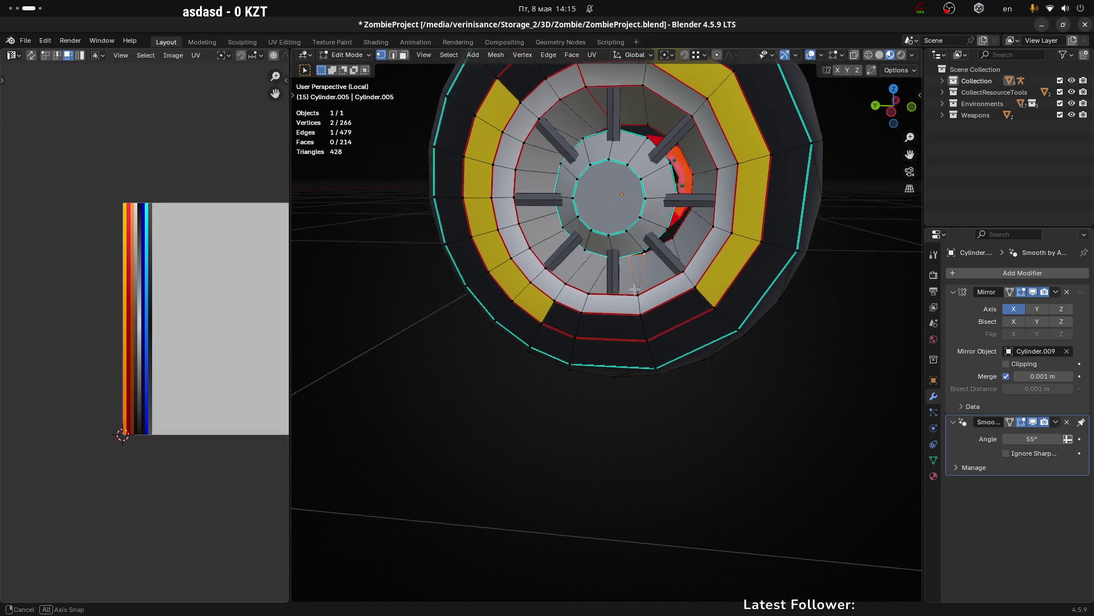
Step: Merge redundant vertices on the tilted ring and beside the yellow face into their neighbours
{"action": "left_click_drag", "start_coordinate": [604, 341], "coordinate": [590, 325]}
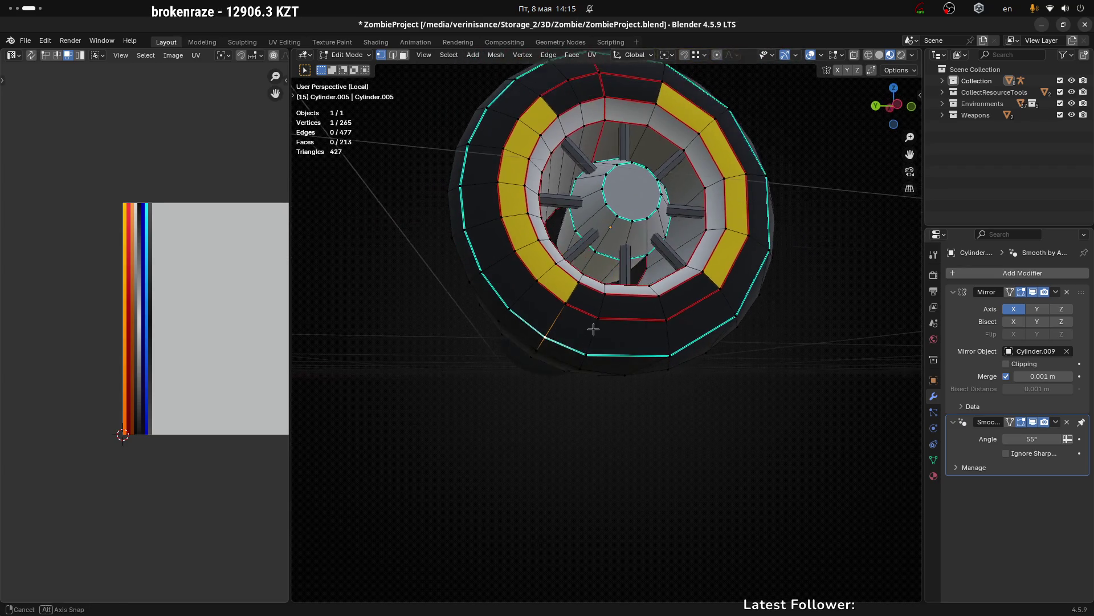
{"action": "left_click", "coordinate": [593, 310]}
{"action": "key", "text": "m"}
{"action": "left_click", "coordinate": [598, 315]}
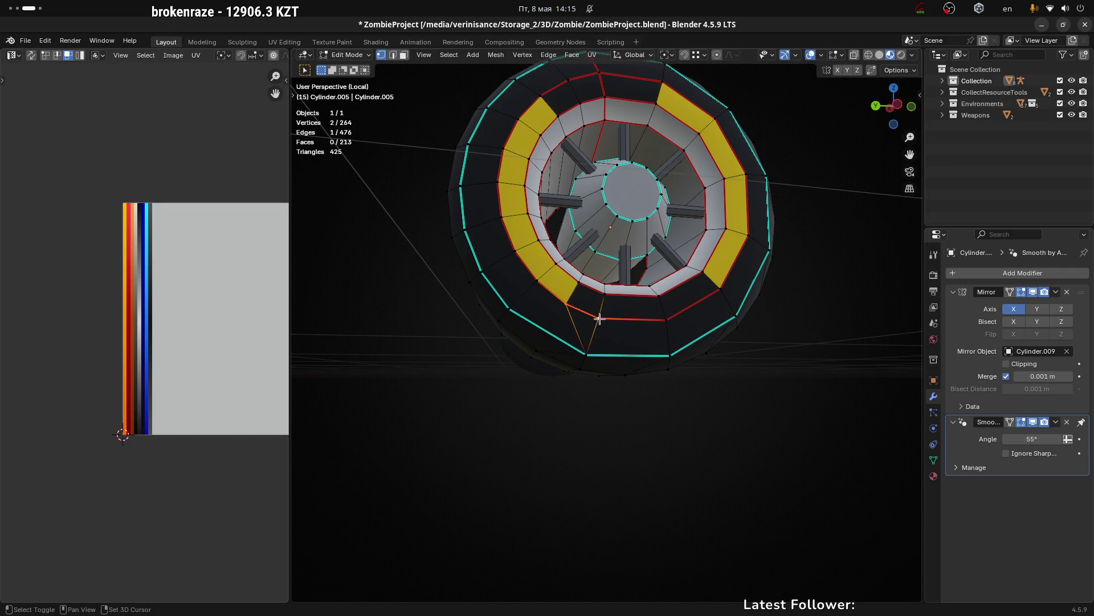
{"action": "key", "text": "m"}
{"action": "left_click", "coordinate": [605, 294]}
{"action": "key", "text": "m"}
{"action": "left_click_drag", "start_coordinate": [639, 294], "coordinate": [630, 301]}
{"action": "left_click", "coordinate": [590, 266]}
{"action": "key", "text": "m"}
{"action": "left_click", "coordinate": [615, 245]}
{"action": "key", "text": "m"}
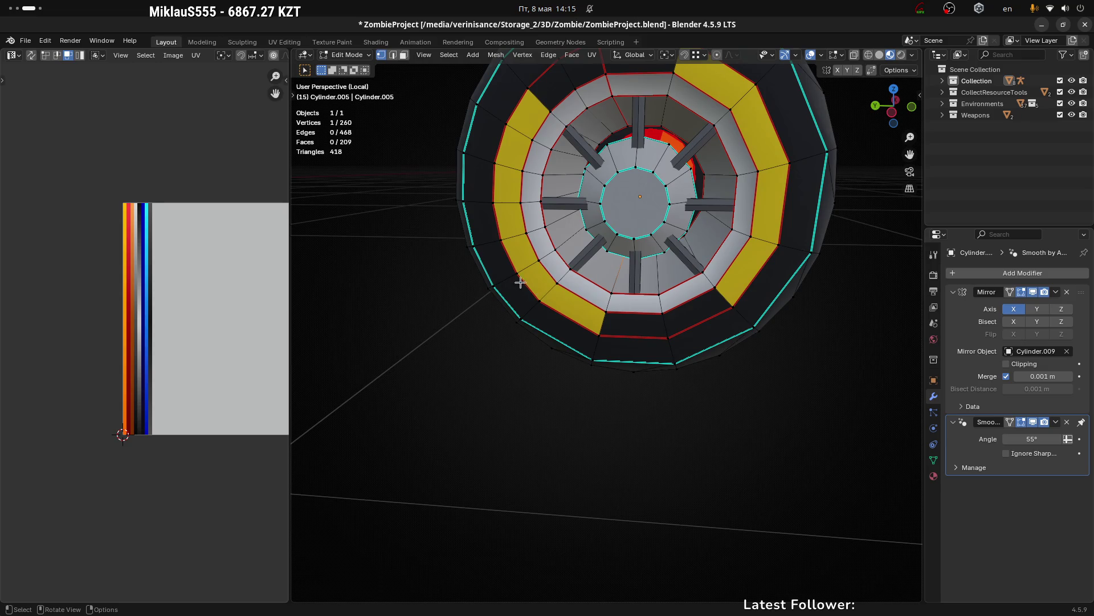
Step: Merge outer-ring vertices away and set up the next pair merge, reaching 258 vertices
{"action": "left_click_drag", "start_coordinate": [511, 275], "coordinate": [590, 303]}
{"action": "left_click", "coordinate": [591, 303]}
{"action": "key", "text": "m"}
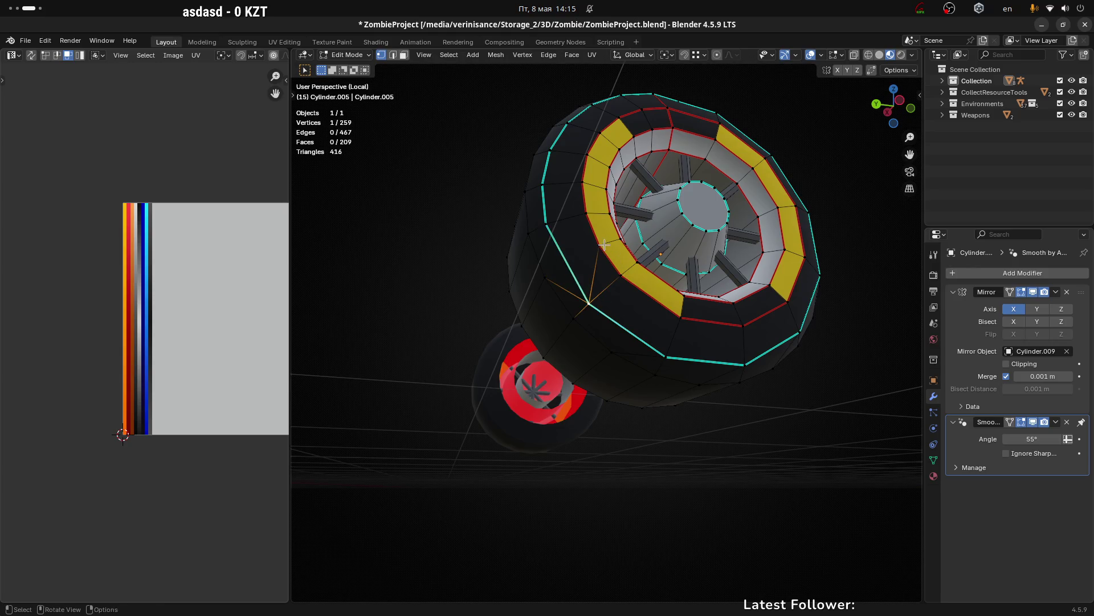
{"action": "left_click", "coordinate": [605, 245]}
{"action": "key", "text": "m"}
{"action": "left_click_drag", "start_coordinate": [605, 245], "coordinate": [640, 252]}
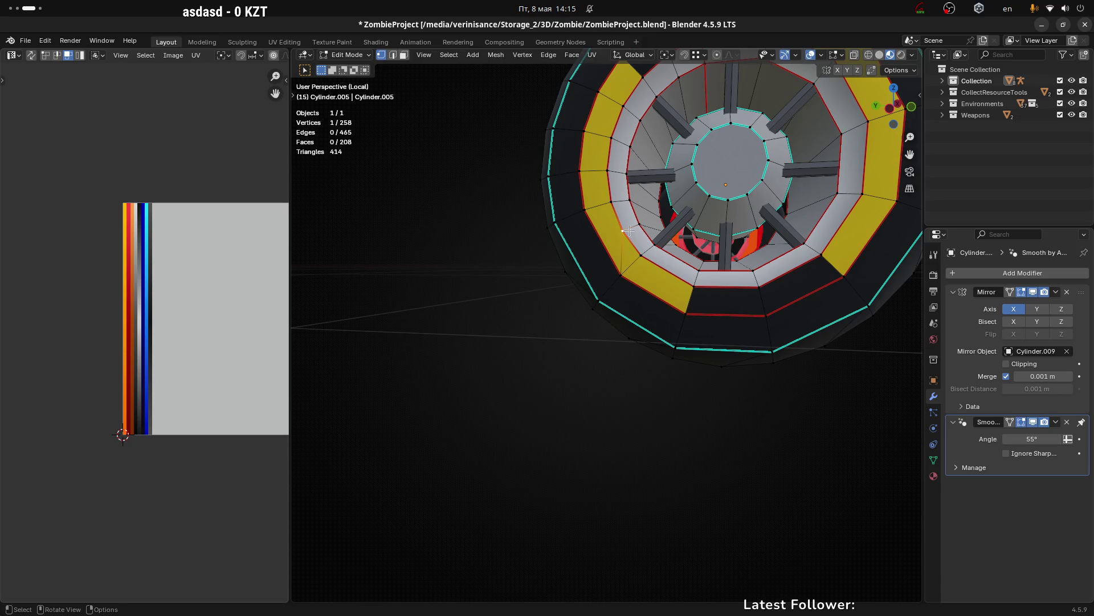
{"action": "left_click", "coordinate": [639, 255]}
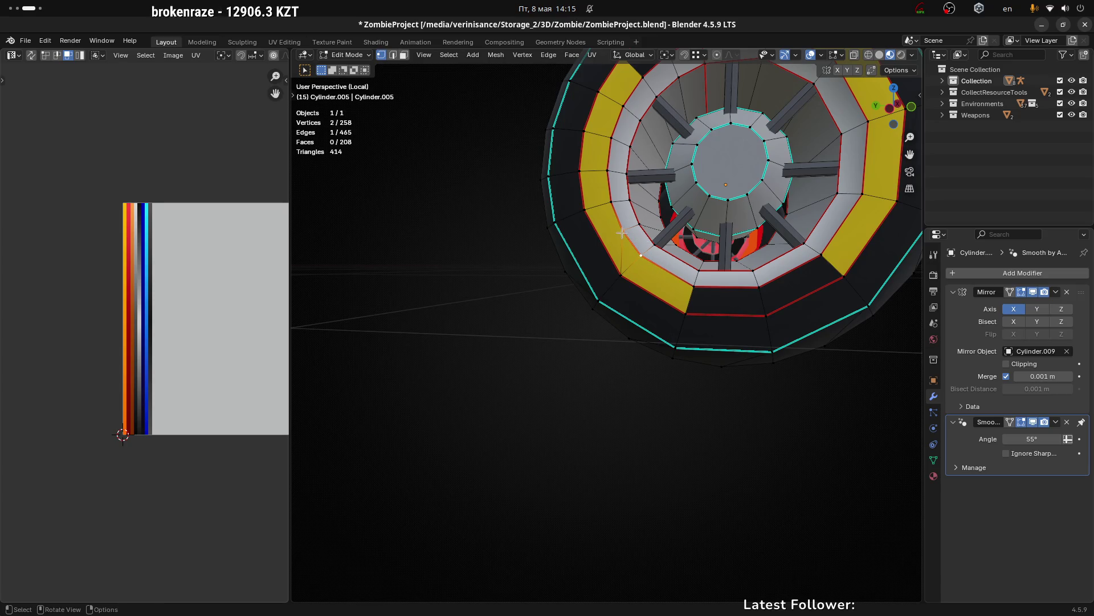
{"action": "left_click_drag", "start_coordinate": [621, 232], "coordinate": [650, 275]}
{"action": "key", "text": "m"}
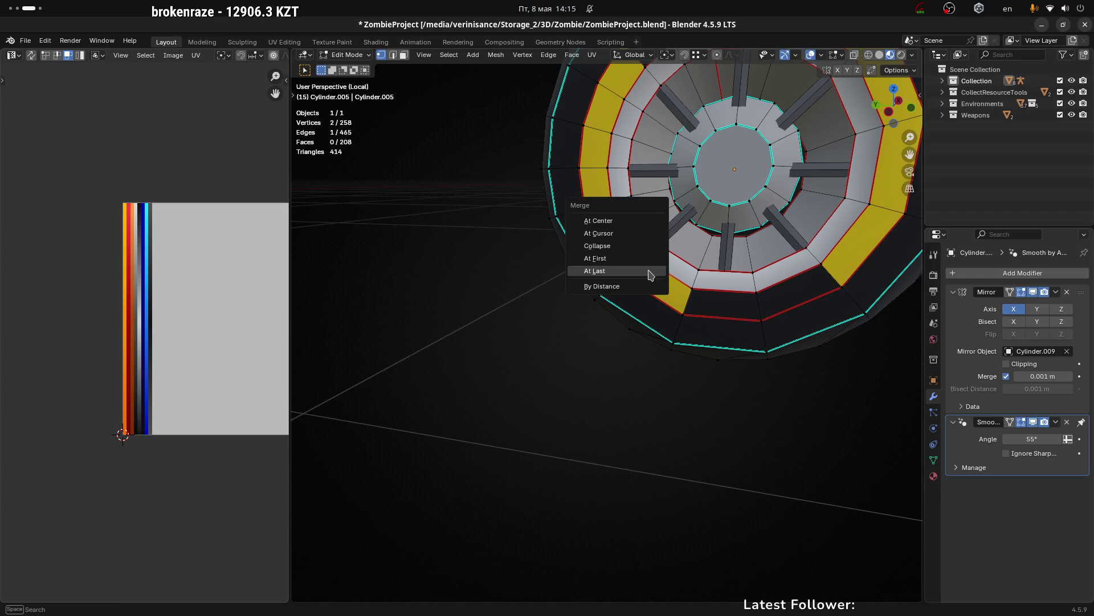
Step: Finish the pair merge, then dissolve extra vertices around the hub with Ctrl+X
{"action": "left_click", "coordinate": [650, 272]}
{"action": "left_click_drag", "start_coordinate": [640, 224], "coordinate": [645, 254]}
{"action": "key", "text": "ctrl+x"}
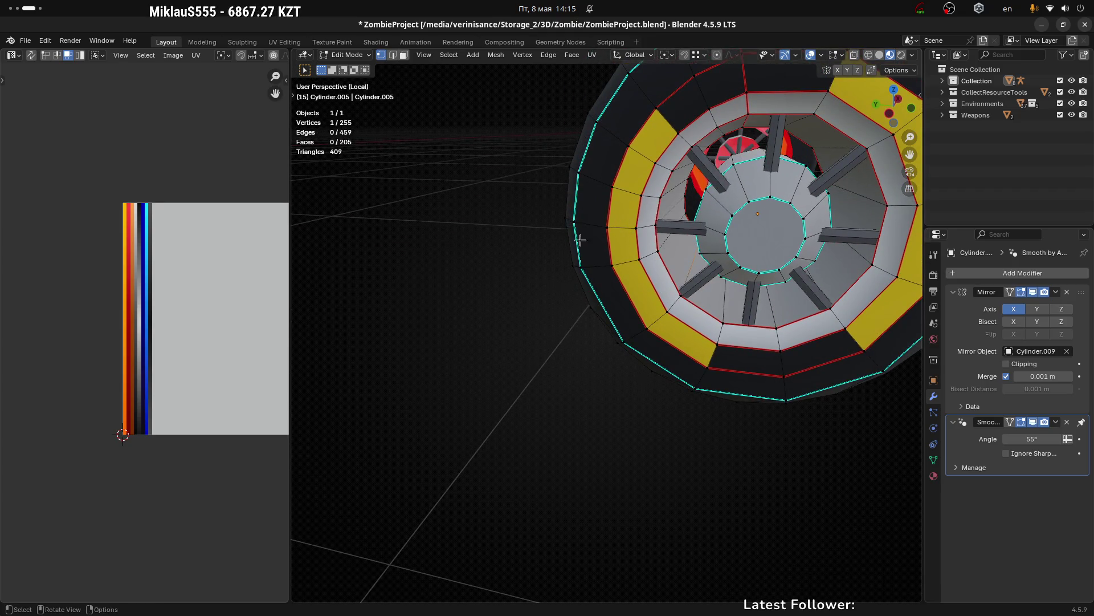
{"action": "left_click_drag", "start_coordinate": [580, 240], "coordinate": [618, 249]}
{"action": "left_click_drag", "start_coordinate": [716, 289], "coordinate": [666, 217]}
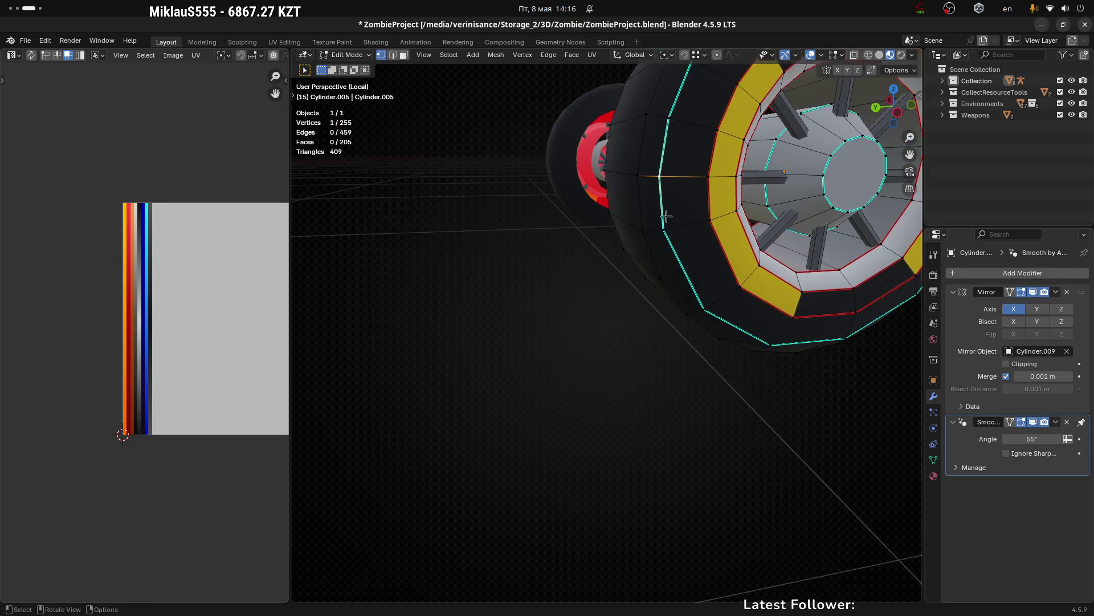
{"action": "key", "text": "ctrl+x"}
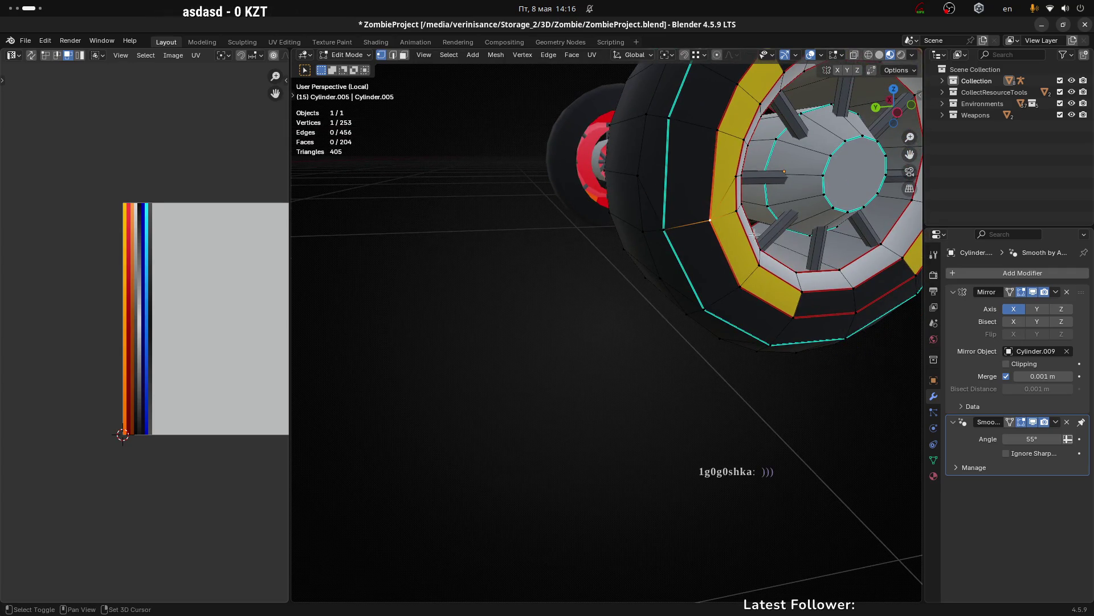
{"action": "left_click_drag", "start_coordinate": [754, 235], "coordinate": [741, 184]}
{"action": "key", "text": "ctrl+x"}
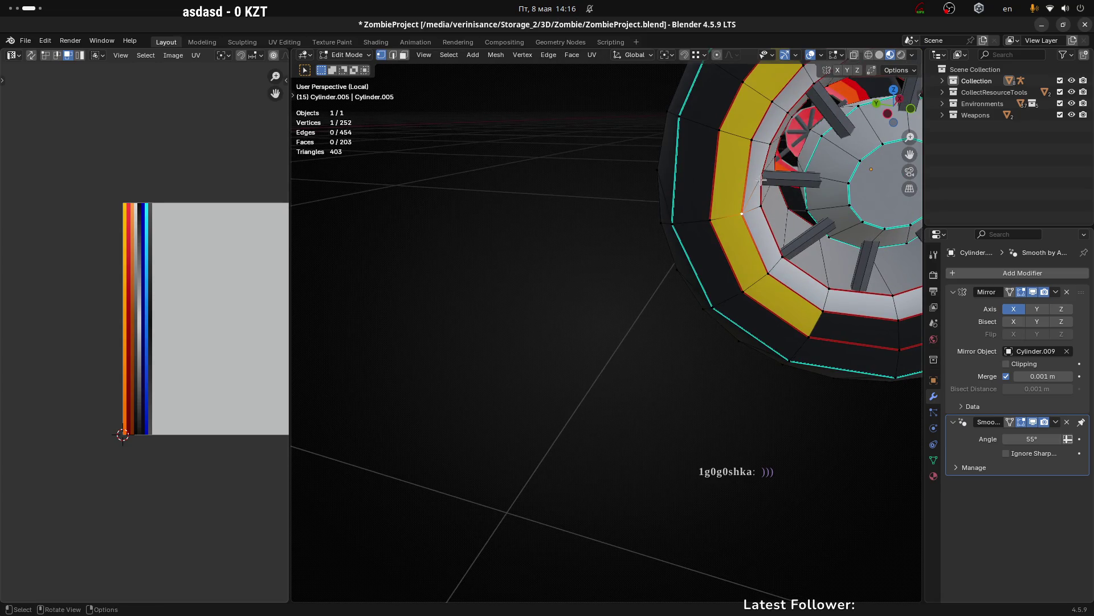
{"action": "key", "text": "ctrl+x"}
{"action": "left_click_drag", "start_coordinate": [756, 171], "coordinate": [739, 174]}
{"action": "key", "text": "ctrl+x"}
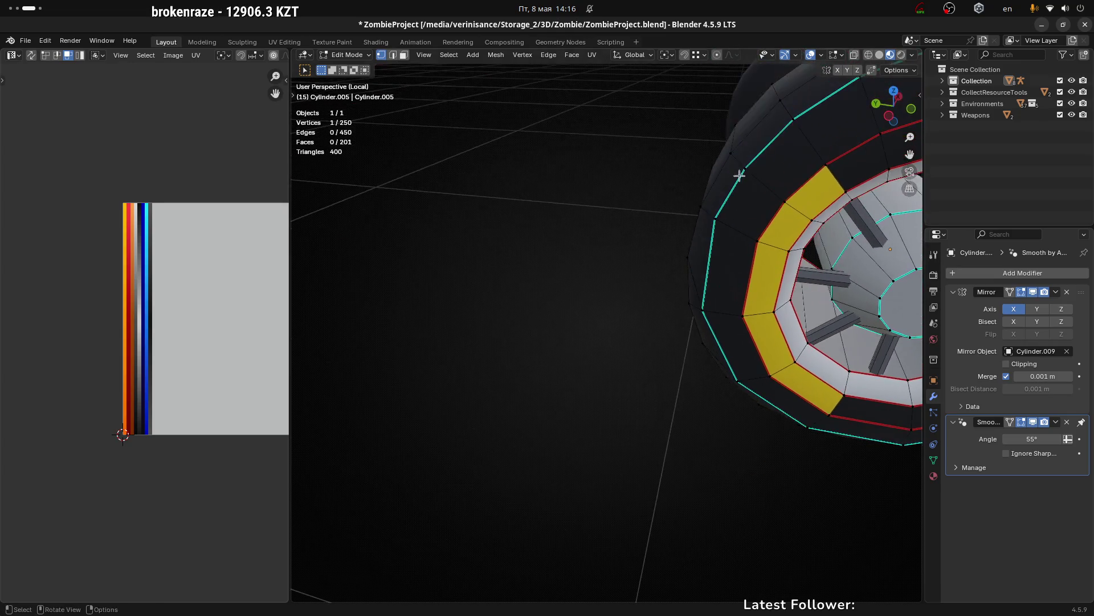
Step: Dissolve further extra ring vertices from a frontal view of the wheel
{"action": "left_click_drag", "start_coordinate": [771, 213], "coordinate": [616, 255]}
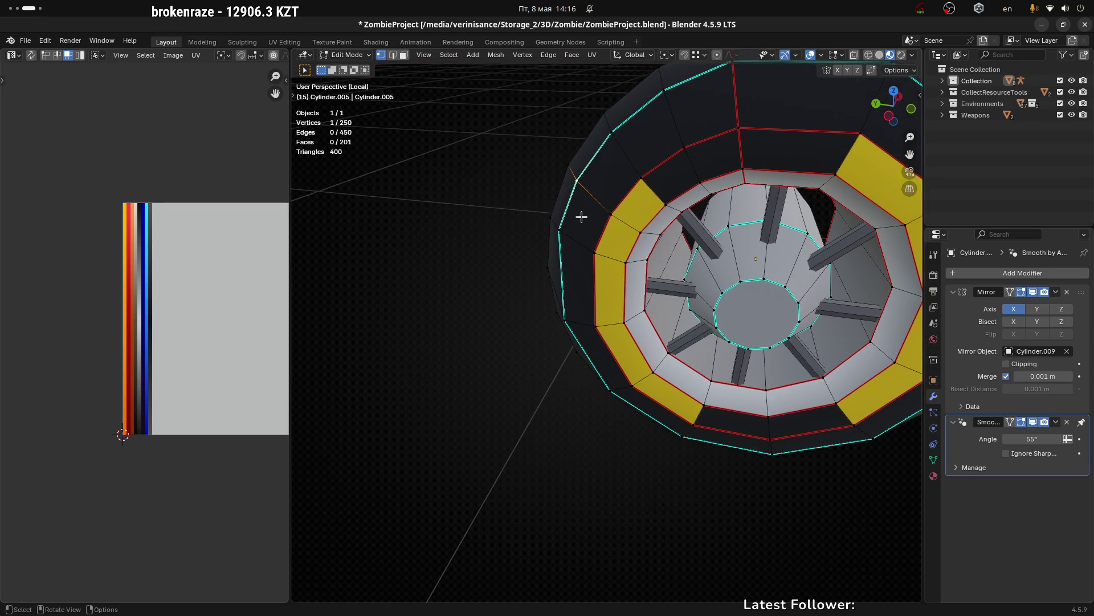
{"action": "left_click_drag", "start_coordinate": [582, 216], "coordinate": [675, 203]}
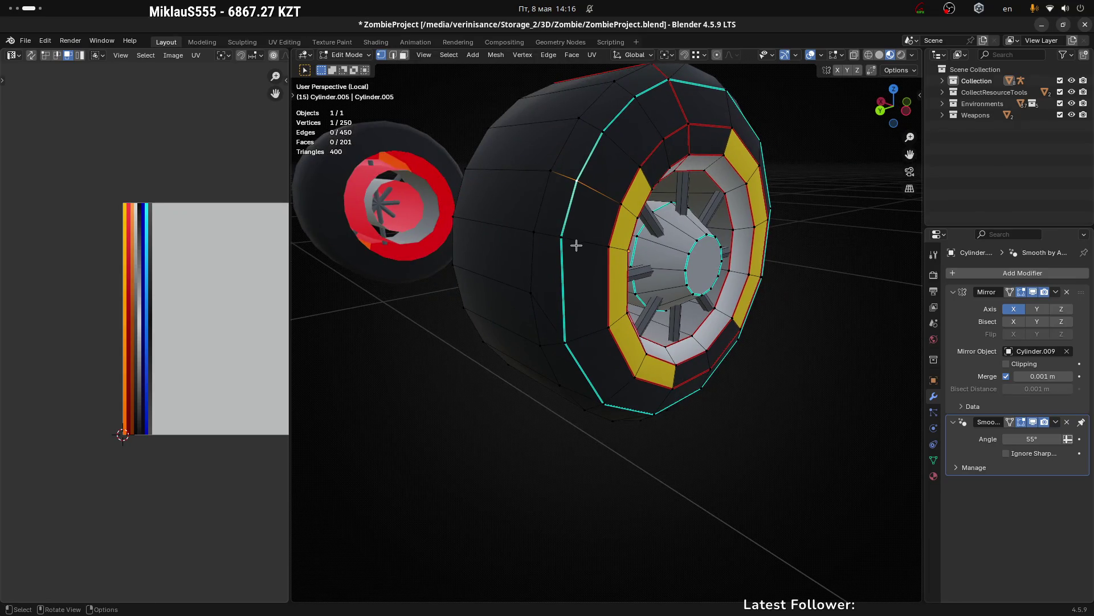
{"action": "key", "text": "ctrl+x"}
{"action": "left_click_drag", "start_coordinate": [566, 240], "coordinate": [632, 248]}
{"action": "left_click", "coordinate": [609, 249]}
{"action": "scroll", "scroll_direction": "up", "scroll_amount": 3}
{"action": "key", "text": "ctrl+x"}
{"action": "left_click", "coordinate": [677, 249]}
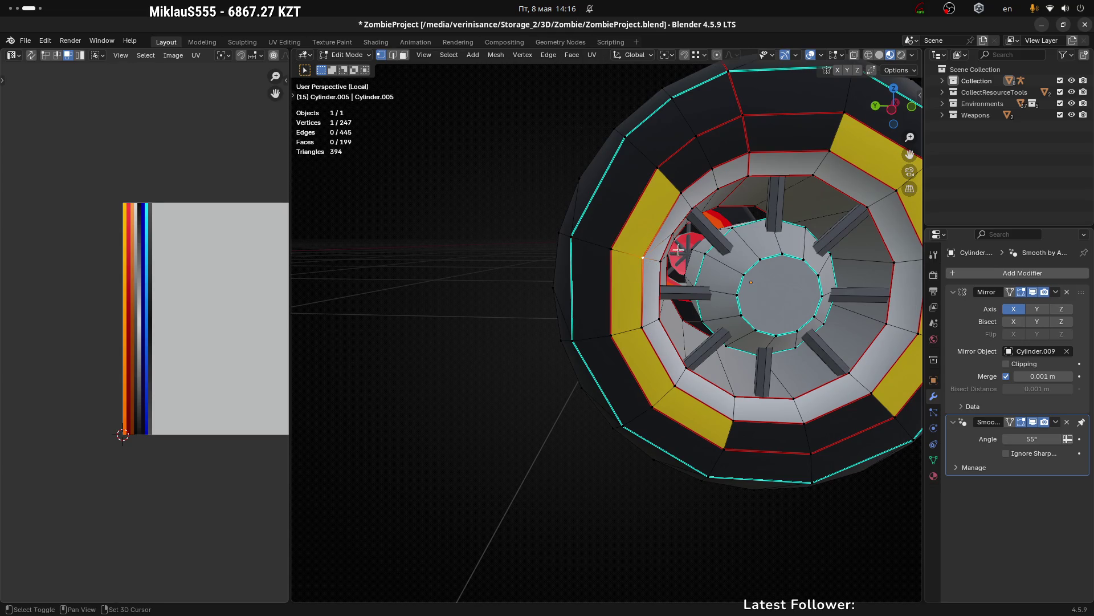
{"action": "left_click_drag", "start_coordinate": [677, 248], "coordinate": [649, 242]}
{"action": "key", "text": "ctrl+x"}
Step: Merge two vertex pairs on the wheel's outer side At Last
{"action": "left_click", "coordinate": [623, 229]}
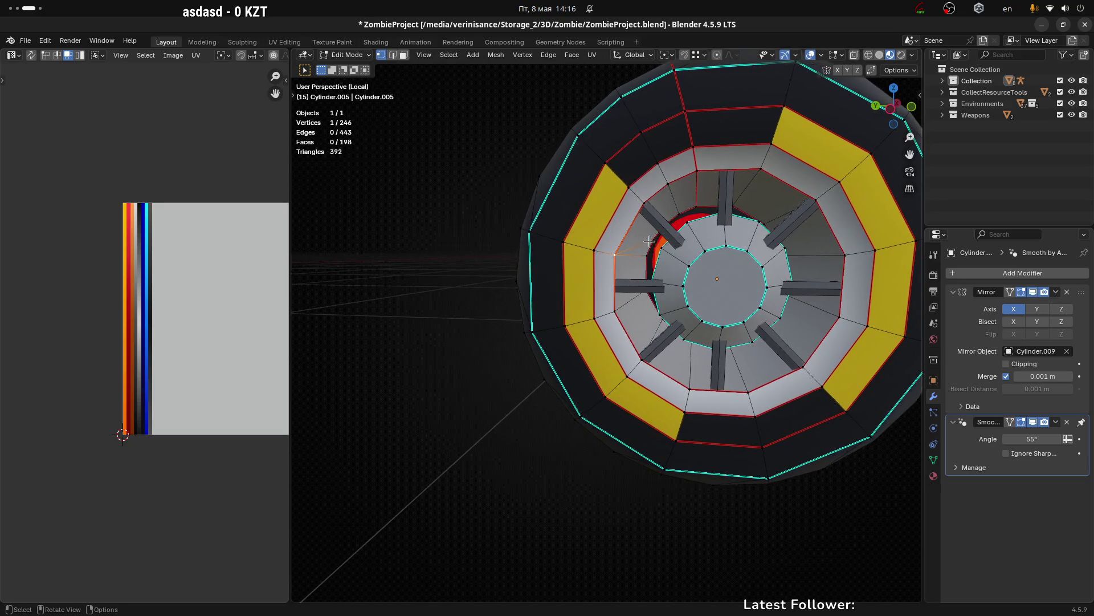
{"action": "key", "text": "m"}
{"action": "key", "text": "Return"}
{"action": "left_click_drag", "start_coordinate": [647, 257], "coordinate": [625, 225]}
{"action": "left_click_drag", "start_coordinate": [664, 180], "coordinate": [695, 203]}
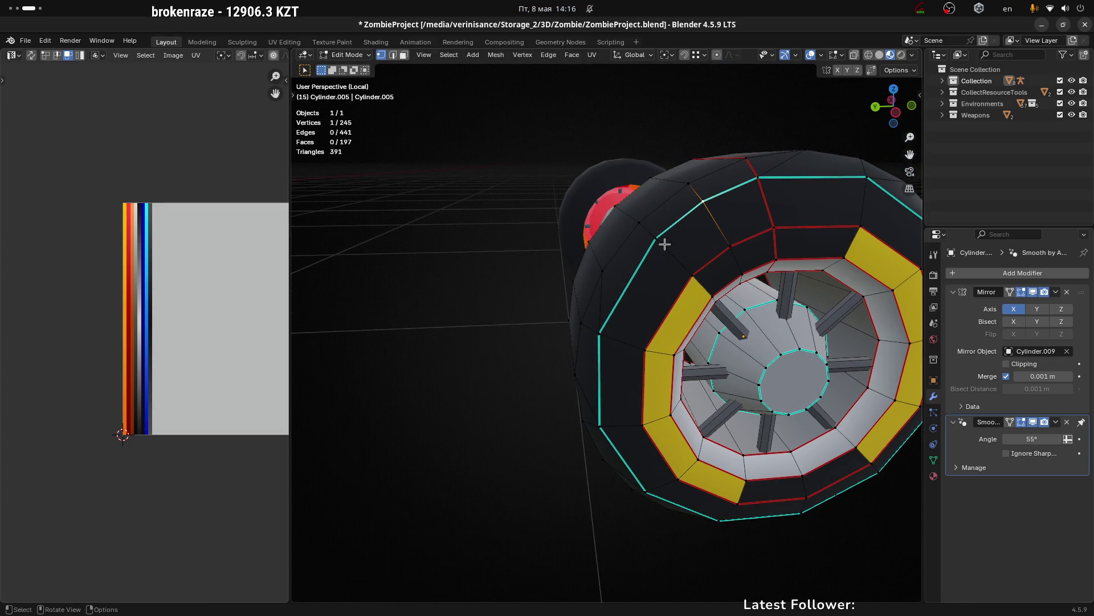
{"action": "left_click", "coordinate": [731, 247]}
{"action": "key", "text": "m"}
{"action": "key", "text": "Return"}
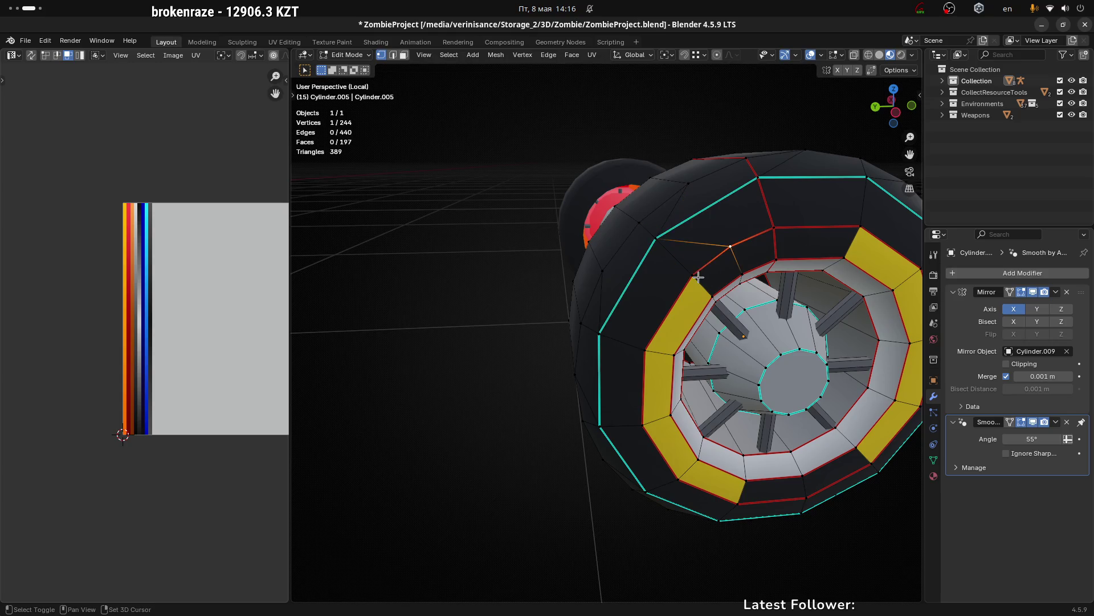
Step: Merge three more vertex pairs, bringing the mesh down to about 240 vertices
{"action": "left_click_drag", "start_coordinate": [699, 276], "coordinate": [743, 353]}
{"action": "left_click", "coordinate": [715, 299]}
{"action": "key", "text": "m"}
{"action": "key", "text": "Return"}
{"action": "key", "text": "m"}
{"action": "key", "text": "Return"}
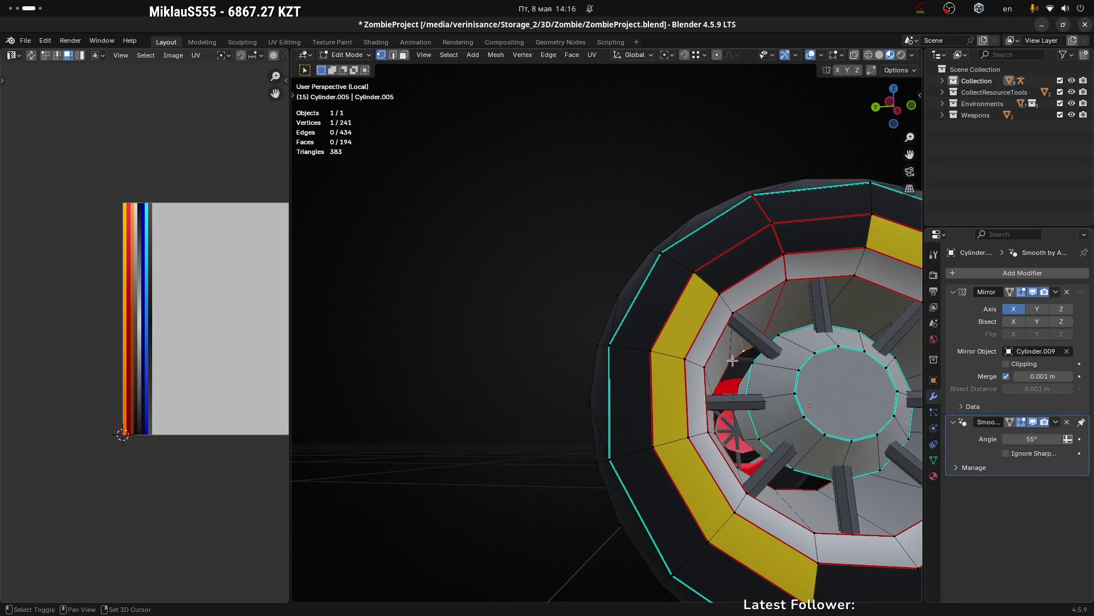
{"action": "left_click", "coordinate": [727, 366]}
{"action": "key", "text": "m"}
{"action": "key", "text": "Return"}
{"action": "scroll", "scroll_direction": "down", "scroll_amount": 3}
Step: Return to Object Mode and orbit to inspect both wheels and the simplified eight-spoke hub
{"action": "left_click_drag", "start_coordinate": [742, 352], "coordinate": [801, 359]}
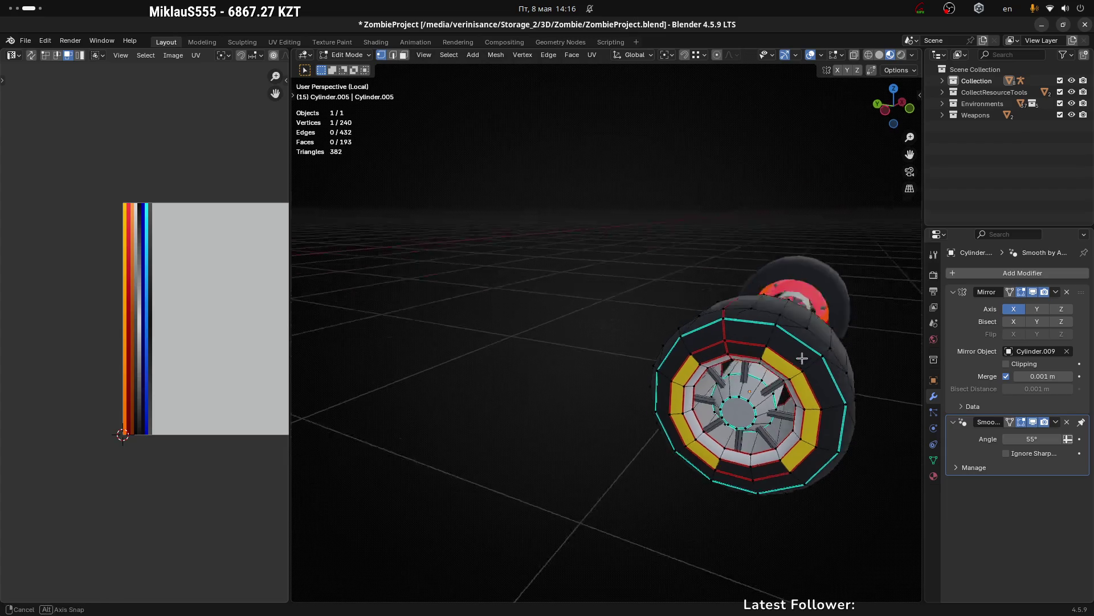
{"action": "scroll", "scroll_direction": "down", "scroll_amount": 3}
{"action": "key", "text": "Tab"}
{"action": "scroll", "scroll_direction": "down", "scroll_amount": 3}
{"action": "left_click_drag", "start_coordinate": [751, 441], "coordinate": [734, 444]}
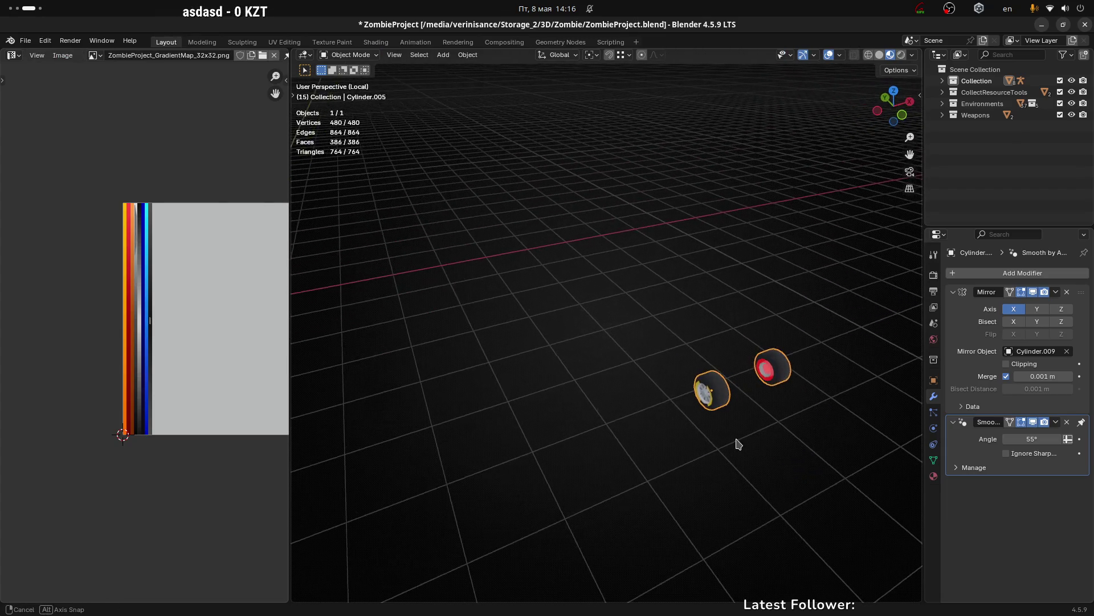
{"action": "left_click_drag", "start_coordinate": [735, 444], "coordinate": [788, 357]}
{"action": "scroll", "scroll_direction": "up", "scroll_amount": 3}
{"action": "scroll", "scroll_direction": "up", "scroll_amount": 3}
{"action": "scroll", "scroll_direction": "down", "scroll_amount": 3}
{"action": "left_click_drag", "start_coordinate": [865, 404], "coordinate": [696, 333]}
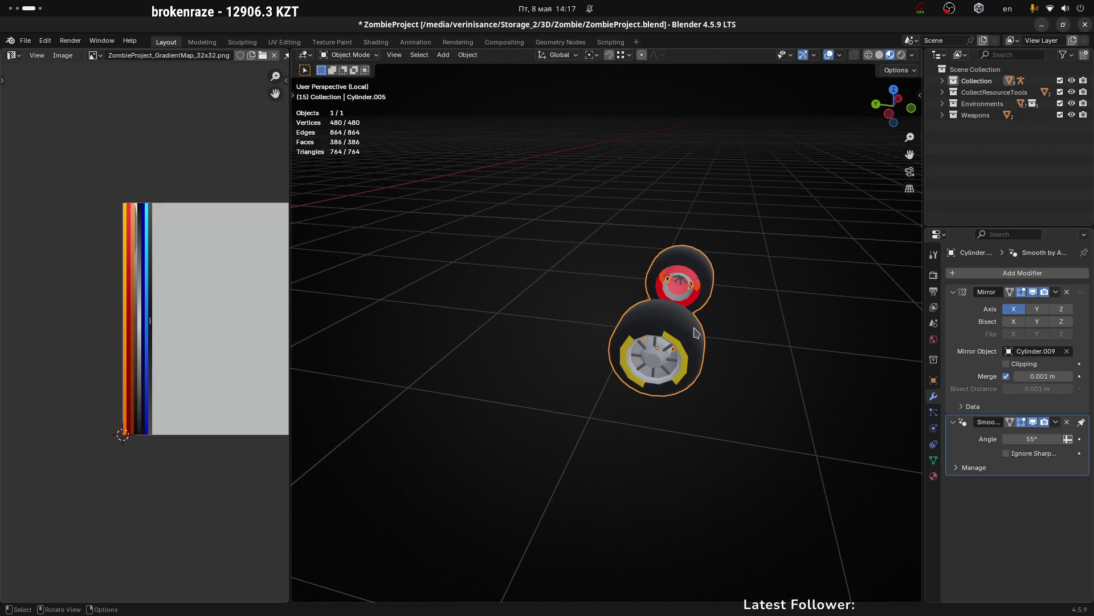
{"action": "scroll", "scroll_direction": "up", "scroll_amount": 3}
{"action": "left_click_drag", "start_coordinate": [562, 354], "coordinate": [613, 294]}
{"action": "key", "text": "Tab"}
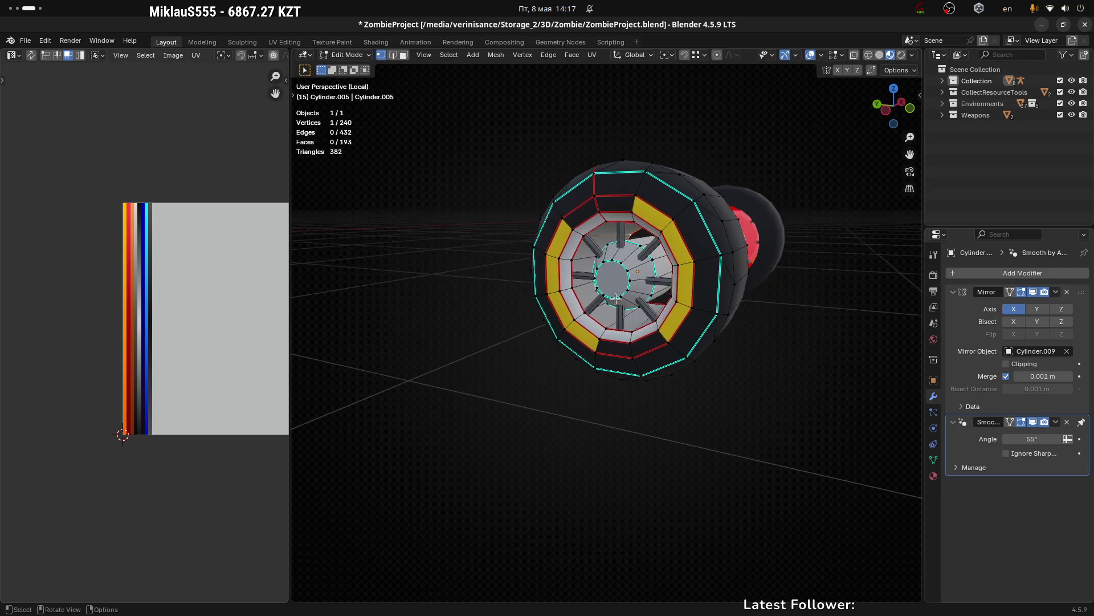
{"action": "scroll", "scroll_direction": "up", "scroll_amount": 3}
{"action": "left_click_drag", "start_coordinate": [639, 251], "coordinate": [667, 229]}
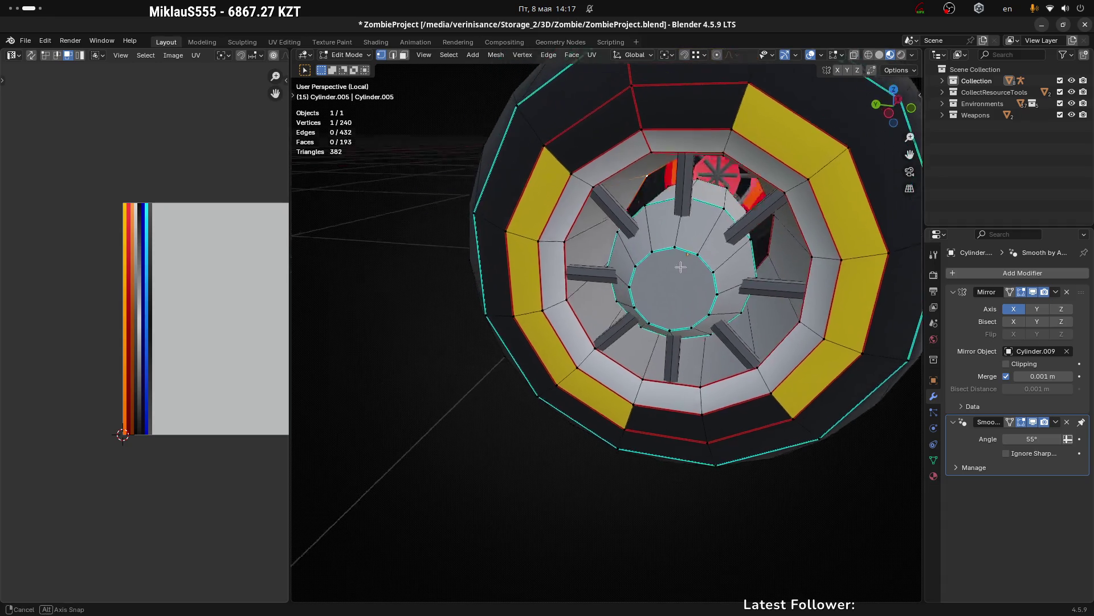
{"action": "left_click_drag", "start_coordinate": [657, 287], "coordinate": [684, 286]}
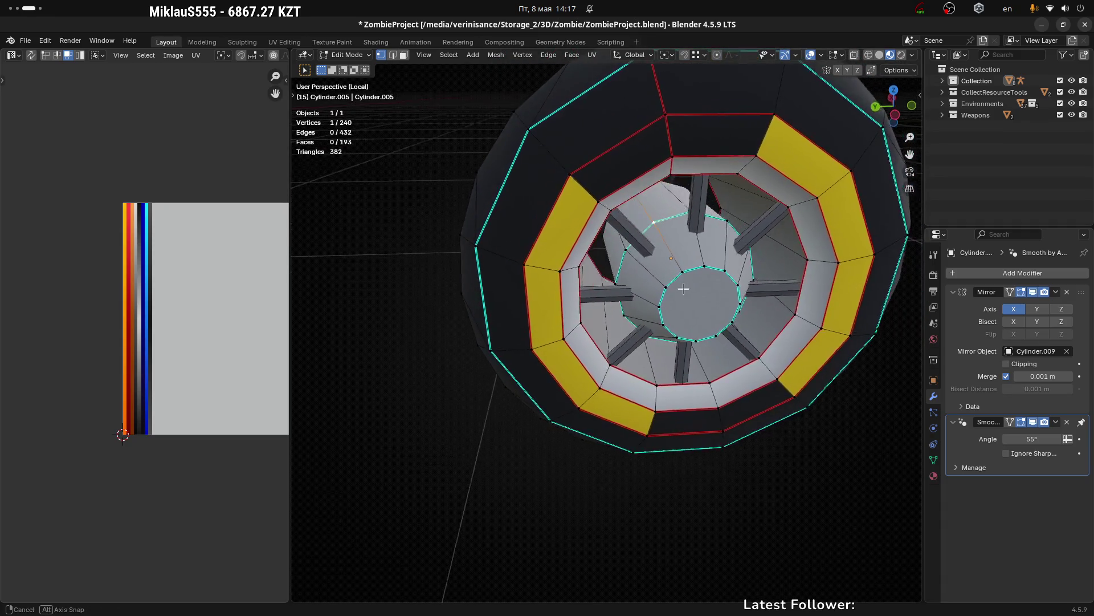
{"action": "scroll", "scroll_direction": "down", "scroll_amount": 3}
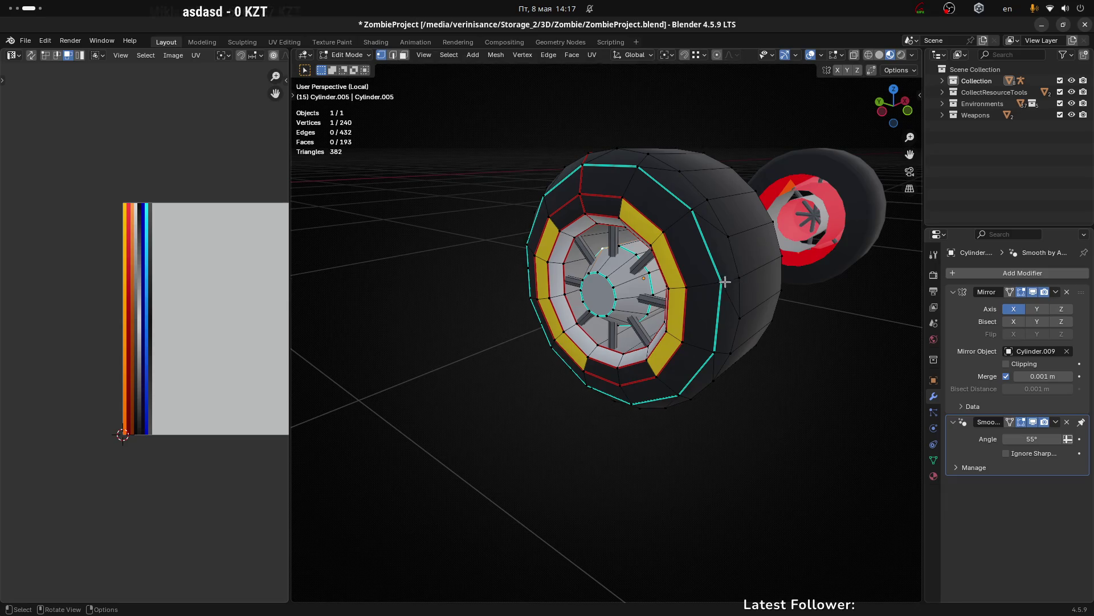
{"action": "key", "text": "Tab"}
{"action": "key", "text": "Tab"}
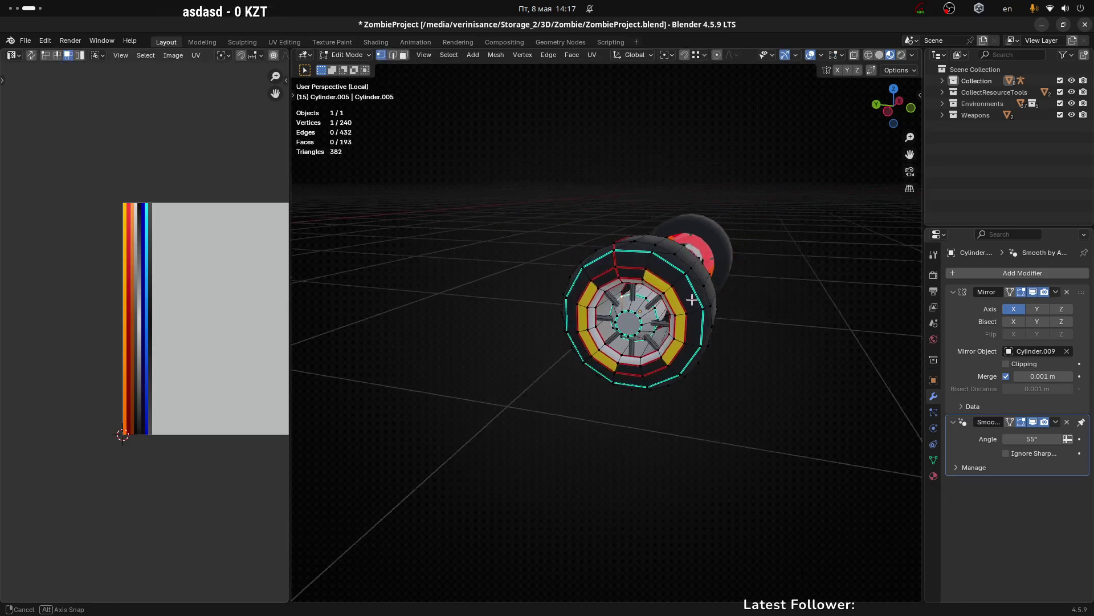
{"action": "left_click_drag", "start_coordinate": [709, 287], "coordinate": [644, 303]}
{"action": "left_click_drag", "start_coordinate": [651, 267], "coordinate": [538, 371]}
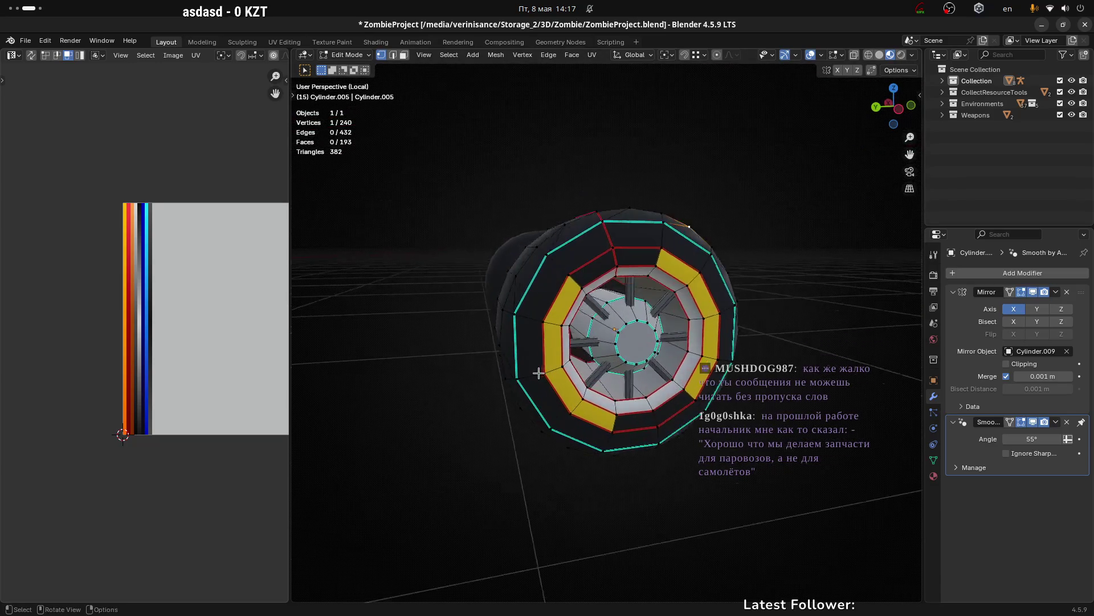
{"action": "scroll", "scroll_direction": "up", "scroll_amount": 3}
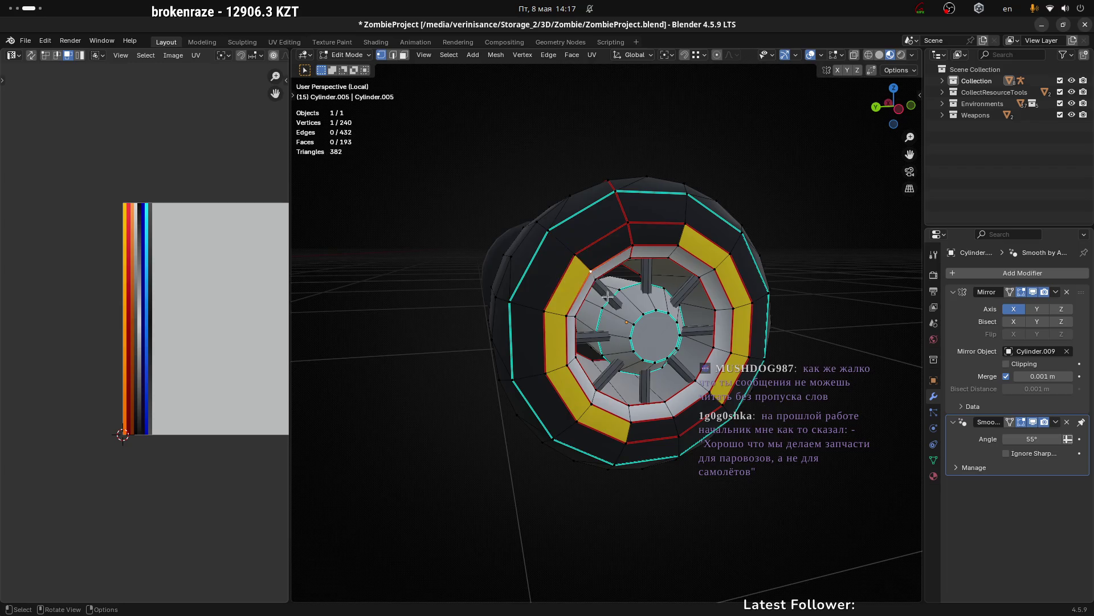
{"action": "left_click_drag", "start_coordinate": [576, 255], "coordinate": [579, 321]}
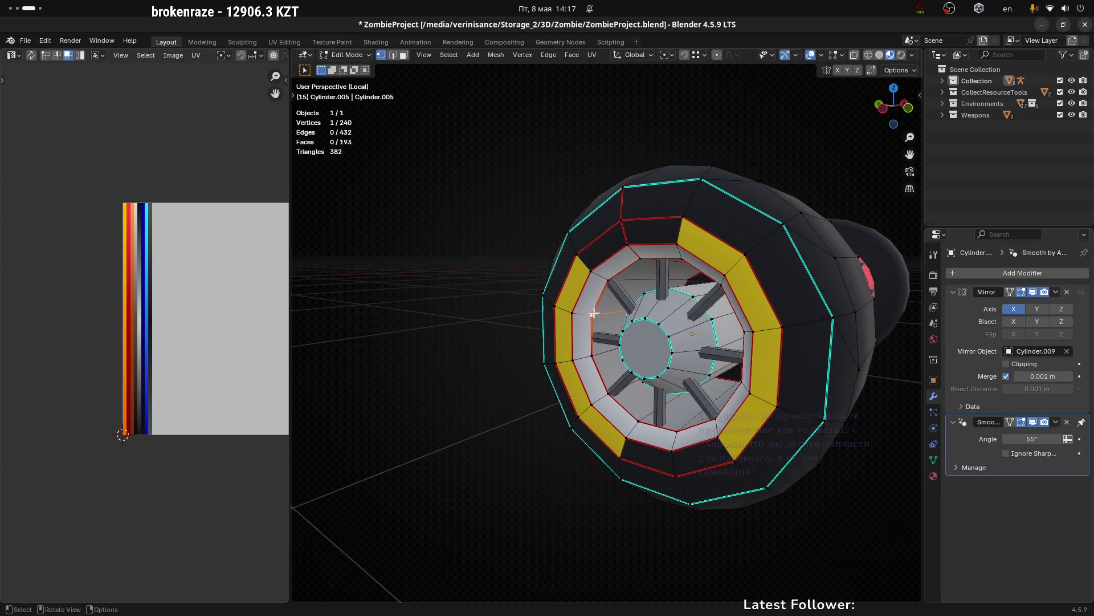
{"action": "scroll", "scroll_direction": "down", "scroll_amount": 3}
{"action": "left_click_drag", "start_coordinate": [580, 322], "coordinate": [659, 328]}
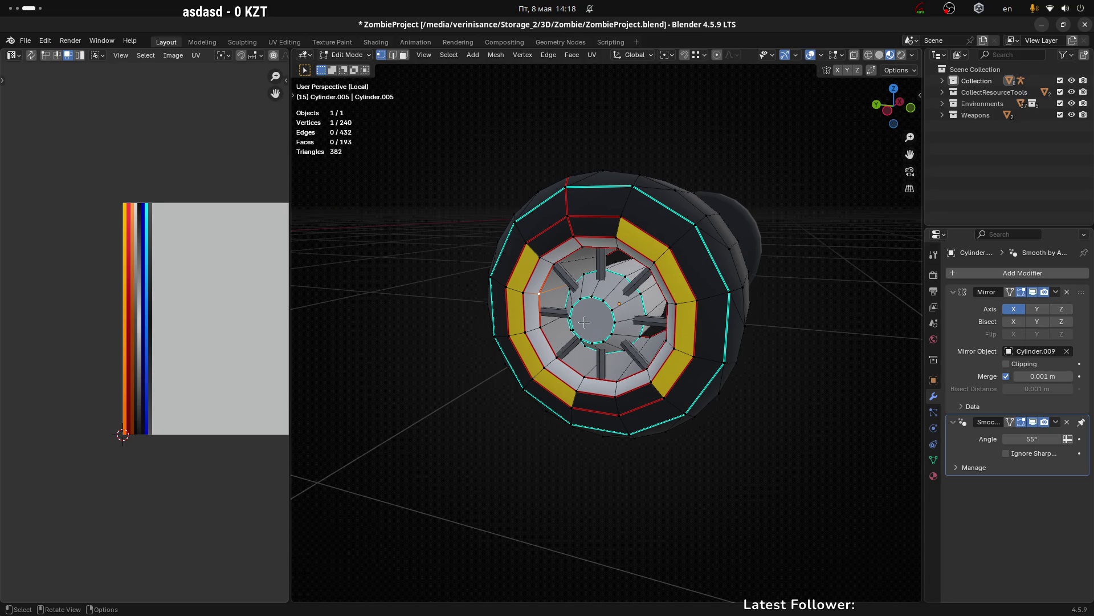
{"action": "scroll", "scroll_direction": "up", "scroll_amount": 3}
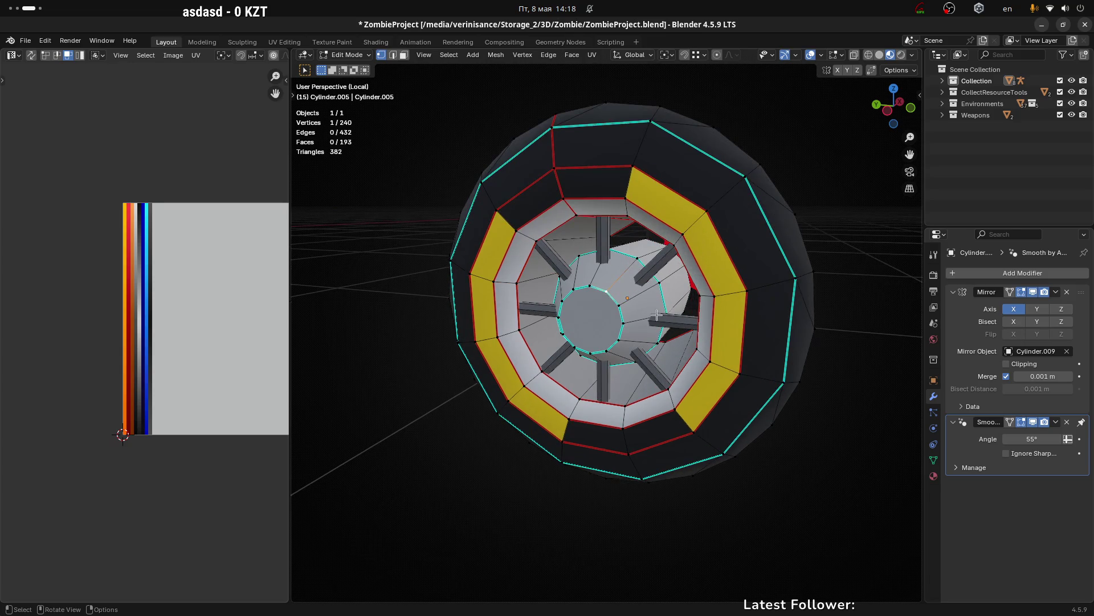
{"action": "scroll", "scroll_direction": "up", "scroll_amount": 3}
Step: Enable X-ray and merge a hidden hub vertex pair At Last
{"action": "left_click_drag", "start_coordinate": [628, 318], "coordinate": [707, 291]}
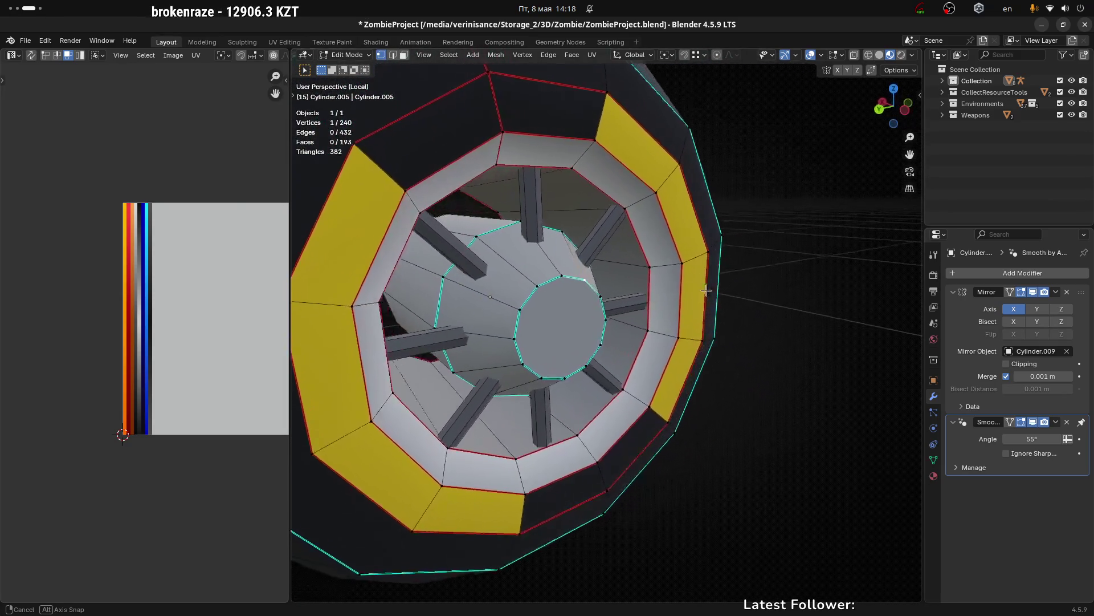
{"action": "left_click_drag", "start_coordinate": [706, 291], "coordinate": [628, 227]}
{"action": "key", "text": "alt+z"}
{"action": "key", "text": "alt+z"}
{"action": "left_click", "coordinate": [628, 226]}
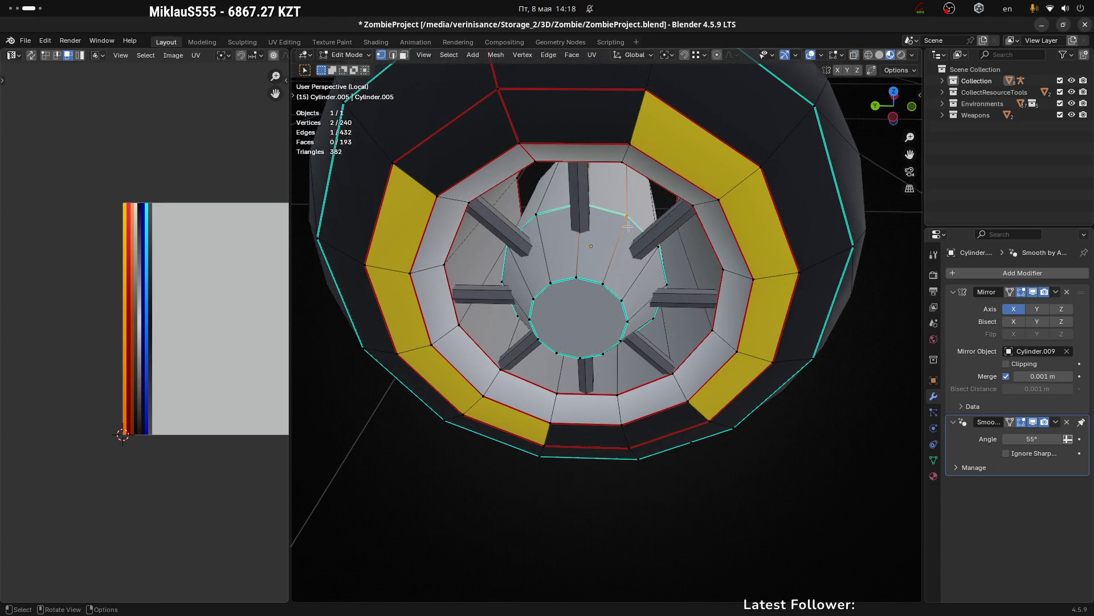
{"action": "key", "text": "m"}
{"action": "left_click", "coordinate": [624, 228]}
Step: Pick the next hub vertex head-on and toggle X-ray to reach its hidden partner
{"action": "left_click_drag", "start_coordinate": [625, 228], "coordinate": [604, 456]}
{"action": "left_click", "coordinate": [535, 220]}
{"action": "key", "text": "alt+z"}
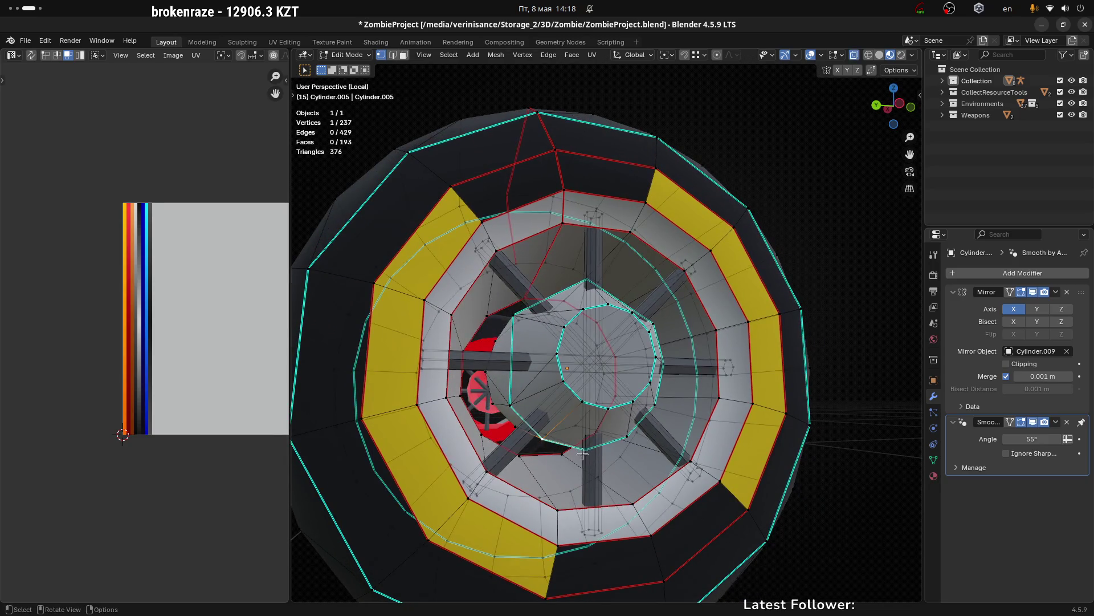
Step: Merge the hidden hub vertex pair and the next pair At Last, turning X-ray off
{"action": "left_click", "coordinate": [610, 460]}
{"action": "key", "text": "alt+z"}
{"action": "key", "text": "m"}
{"action": "left_click", "coordinate": [611, 460]}
{"action": "left_click_drag", "start_coordinate": [610, 460], "coordinate": [664, 408]}
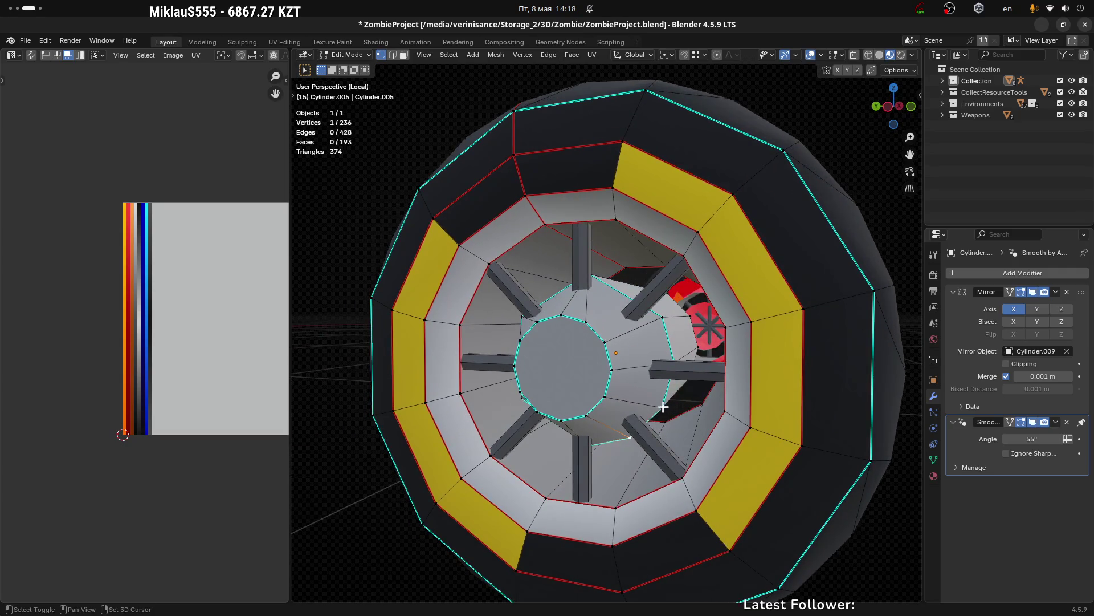
{"action": "key", "text": "m"}
{"action": "left_click", "coordinate": [654, 394]}
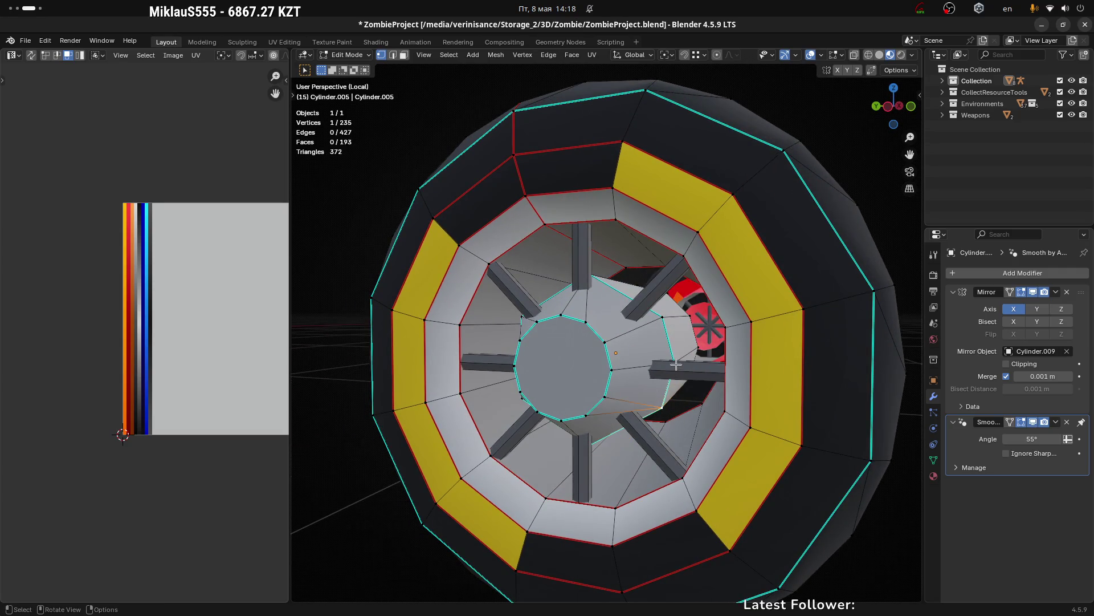
Step: Merge one more matching hub vertex pair, leaving 234 vertices
{"action": "left_click", "coordinate": [664, 318]}
{"action": "left_click_drag", "start_coordinate": [665, 318], "coordinate": [682, 342]}
{"action": "left_click", "coordinate": [676, 367]}
{"action": "left_click", "coordinate": [683, 339]}
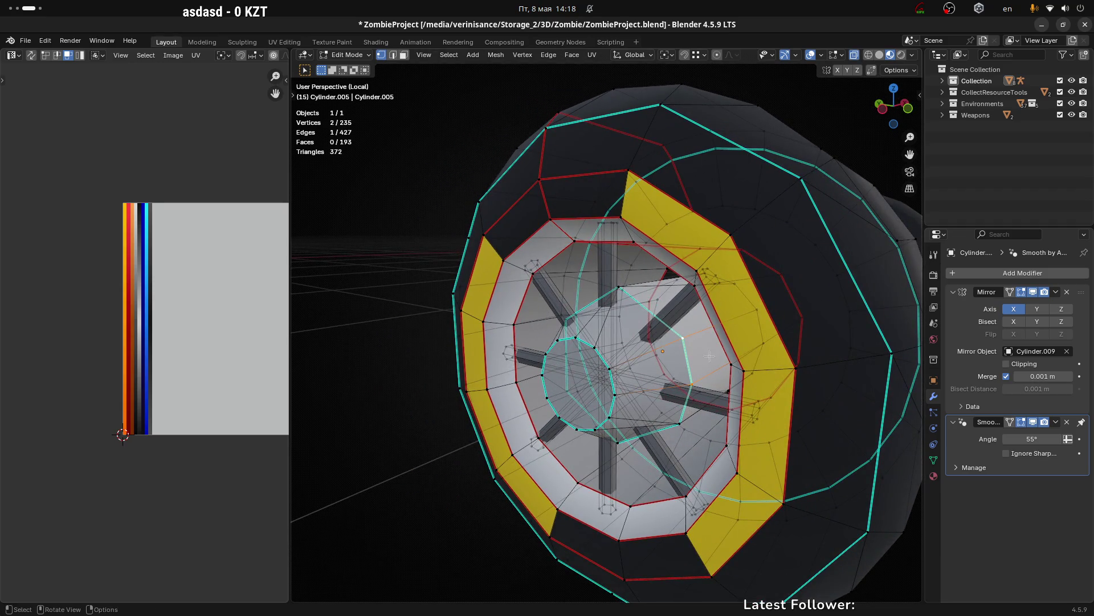
{"action": "key", "text": "m"}
{"action": "left_click", "coordinate": [699, 353]}
{"action": "left_click_drag", "start_coordinate": [700, 352], "coordinate": [720, 337]}
Step: In edge select, Ctrl-click a ring of hub edges along the shortest path
{"action": "key", "text": "2"}
{"action": "left_click", "coordinate": [634, 312]}
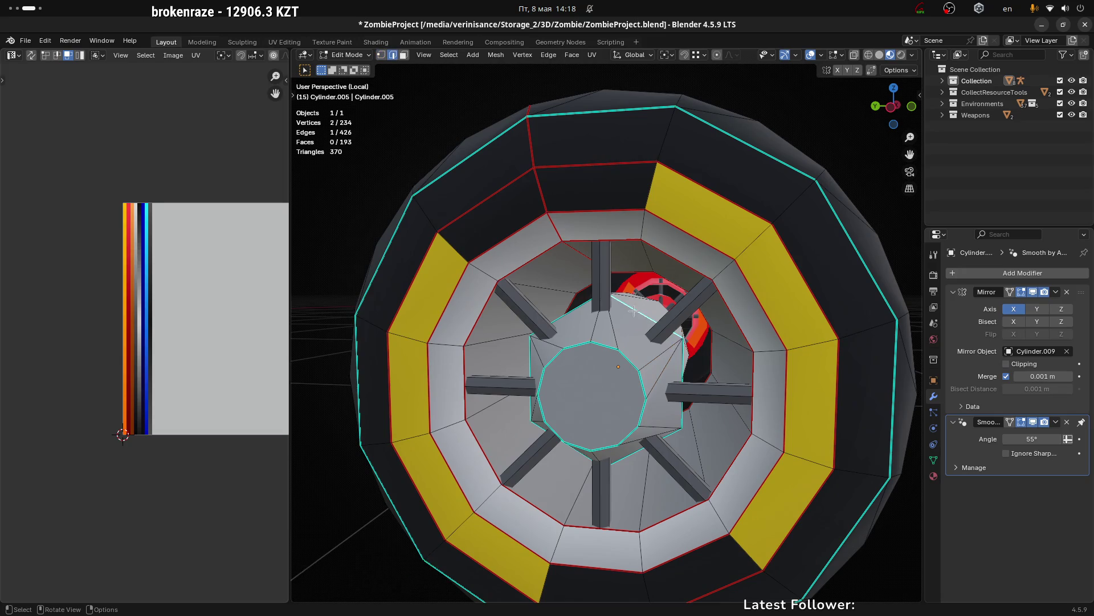
{"action": "left_click", "coordinate": [683, 368]}
{"action": "left_click_drag", "start_coordinate": [682, 368], "coordinate": [667, 389]}
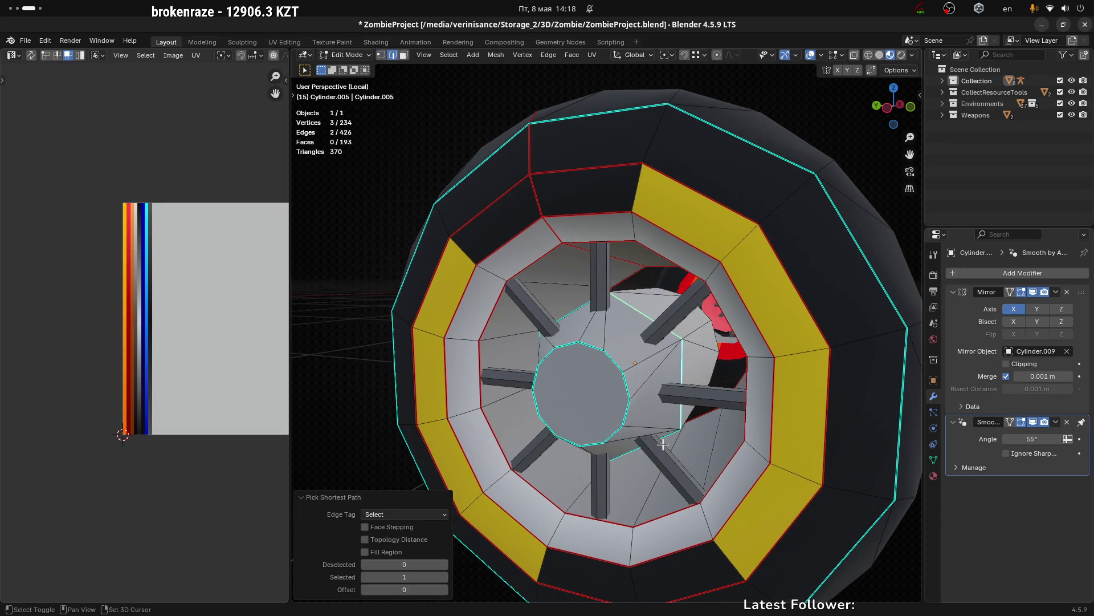
{"action": "left_click", "coordinate": [665, 437]}
{"action": "left_click_drag", "start_coordinate": [664, 437], "coordinate": [577, 454]}
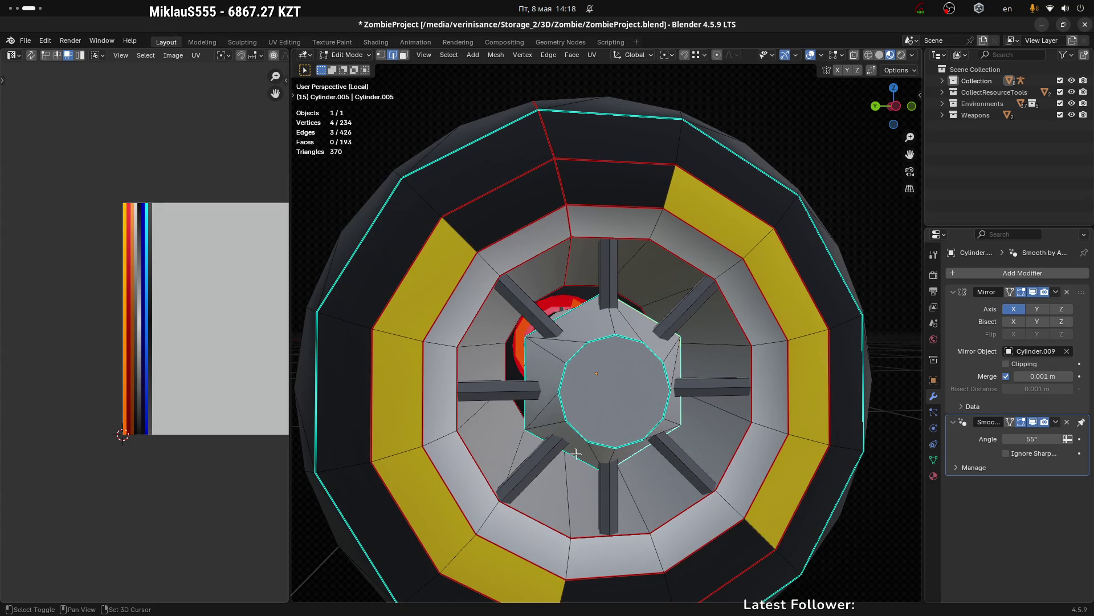
{"action": "left_click", "coordinate": [530, 365]}
{"action": "left_click_drag", "start_coordinate": [530, 365], "coordinate": [576, 329]}
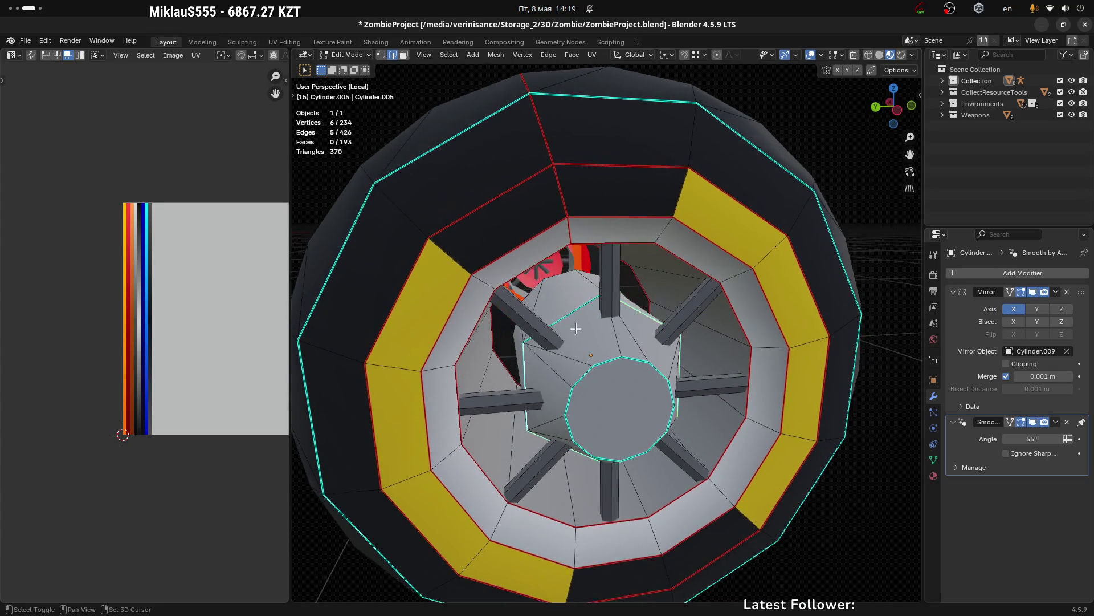
{"action": "scroll", "scroll_direction": "down", "scroll_amount": 3}
Step: Snap to Left Orthographic view and start rotating the hub edge ring toward the spokes
{"action": "left_click_drag", "start_coordinate": [698, 339], "coordinate": [753, 273]}
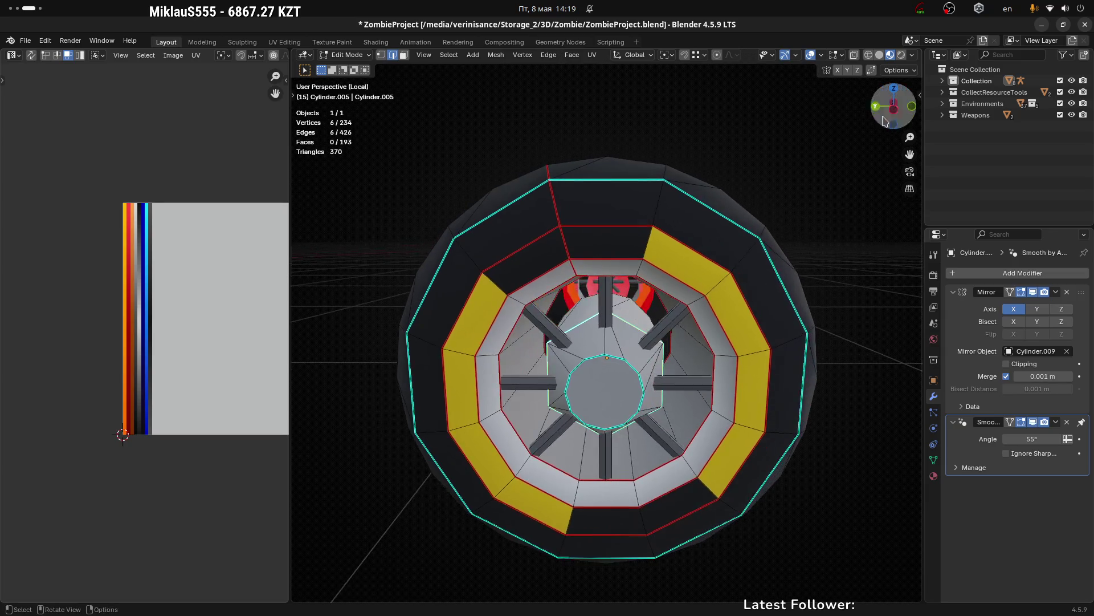
{"action": "left_click", "coordinate": [894, 109]}
{"action": "scroll", "scroll_direction": "up", "scroll_amount": 3}
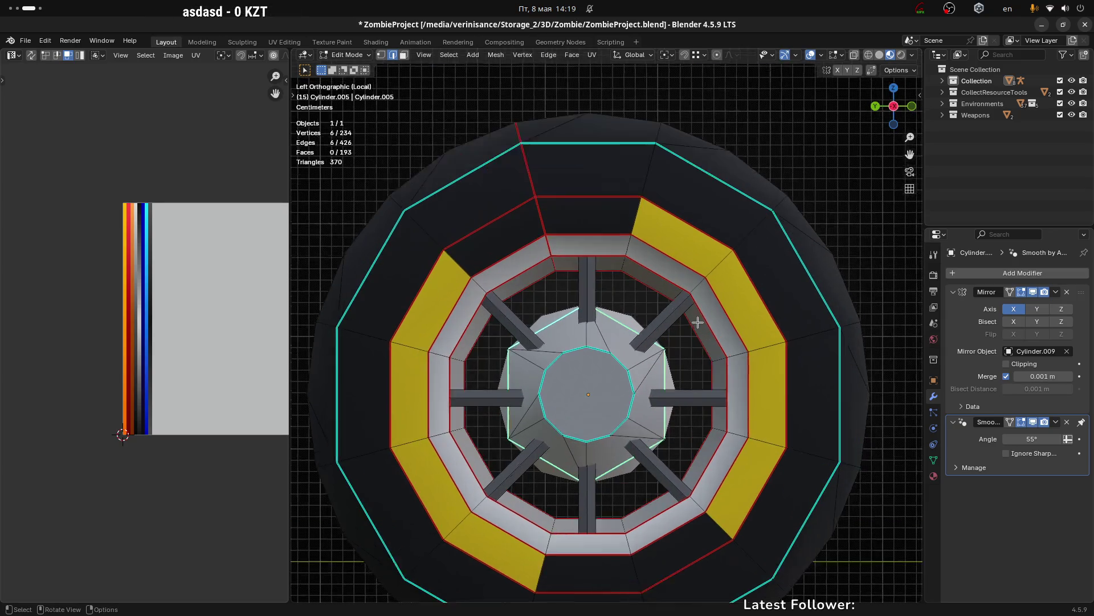
{"action": "scroll", "scroll_direction": "up", "scroll_amount": 3}
{"action": "scroll", "scroll_direction": "down", "scroll_amount": 3}
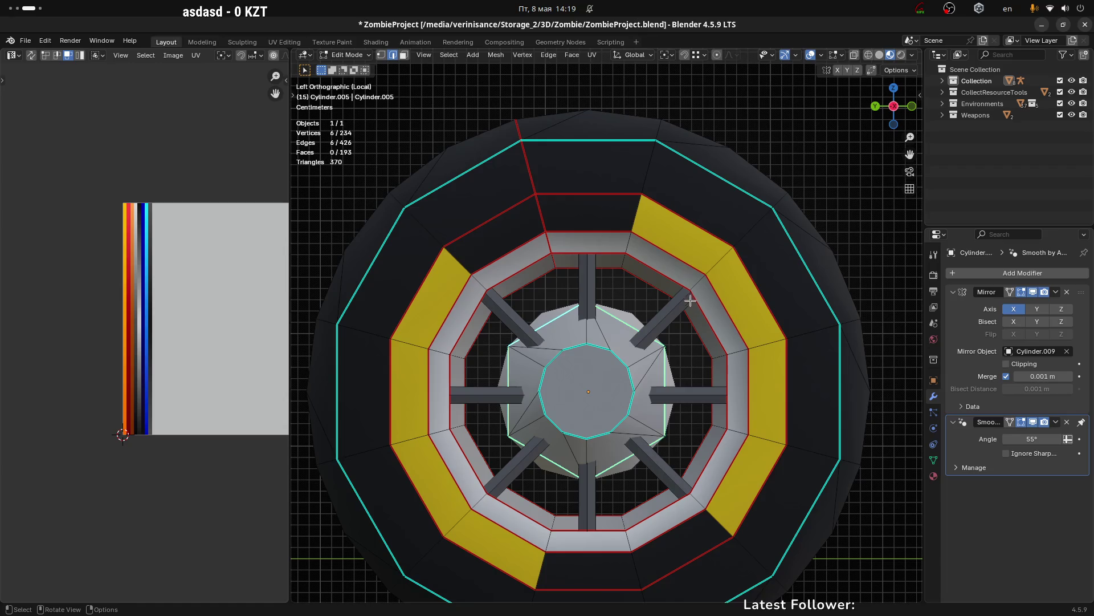
{"action": "scroll", "scroll_direction": "down", "scroll_amount": 3}
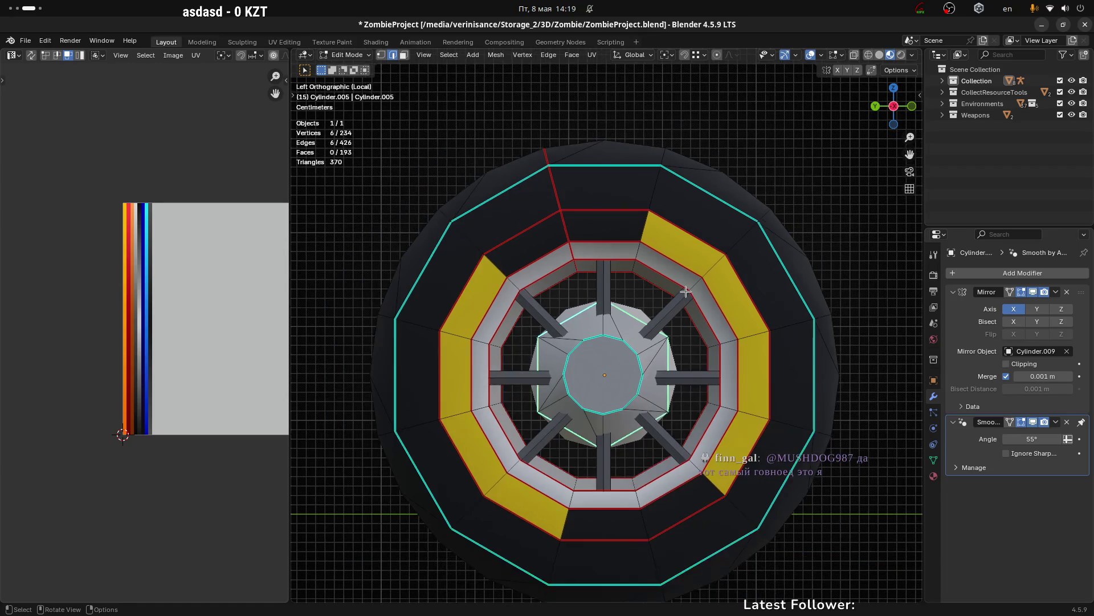
{"action": "key", "text": "r"}
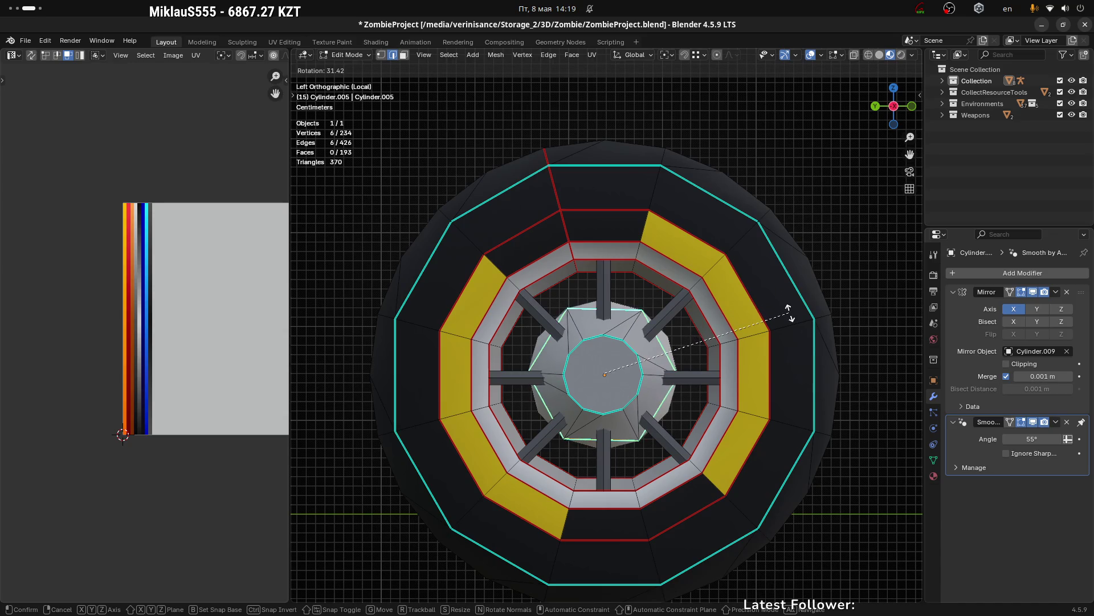
Step: Confirm the 31.4° hub rotation and merge two pairs of hub vertices At Last
{"action": "left_click", "coordinate": [787, 312]}
{"action": "left_click_drag", "start_coordinate": [760, 296], "coordinate": [882, 333]}
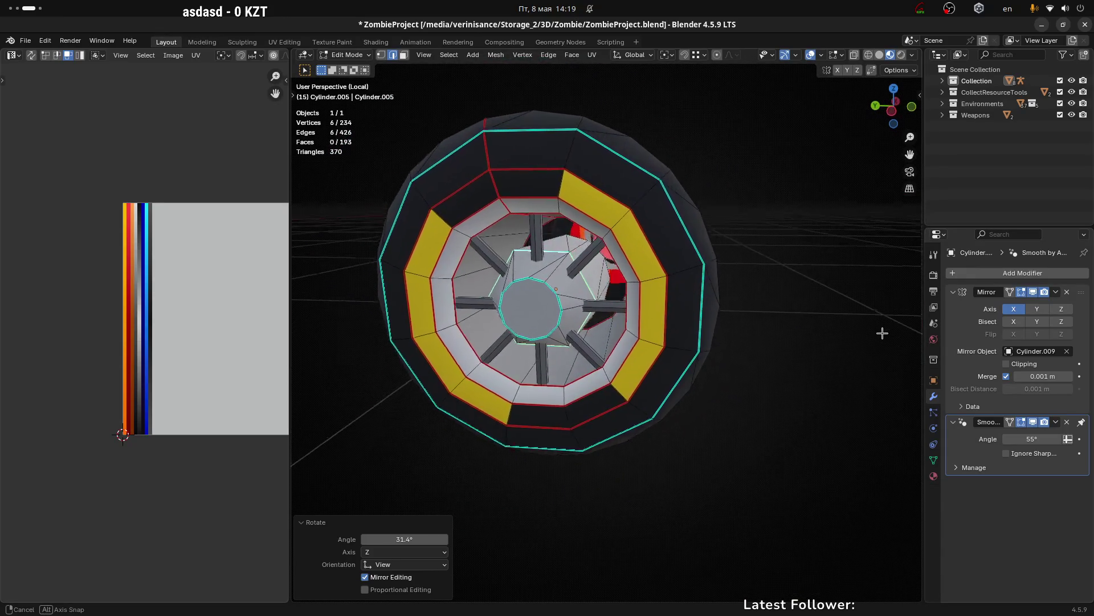
{"action": "key", "text": "1"}
{"action": "left_click", "coordinate": [558, 225]}
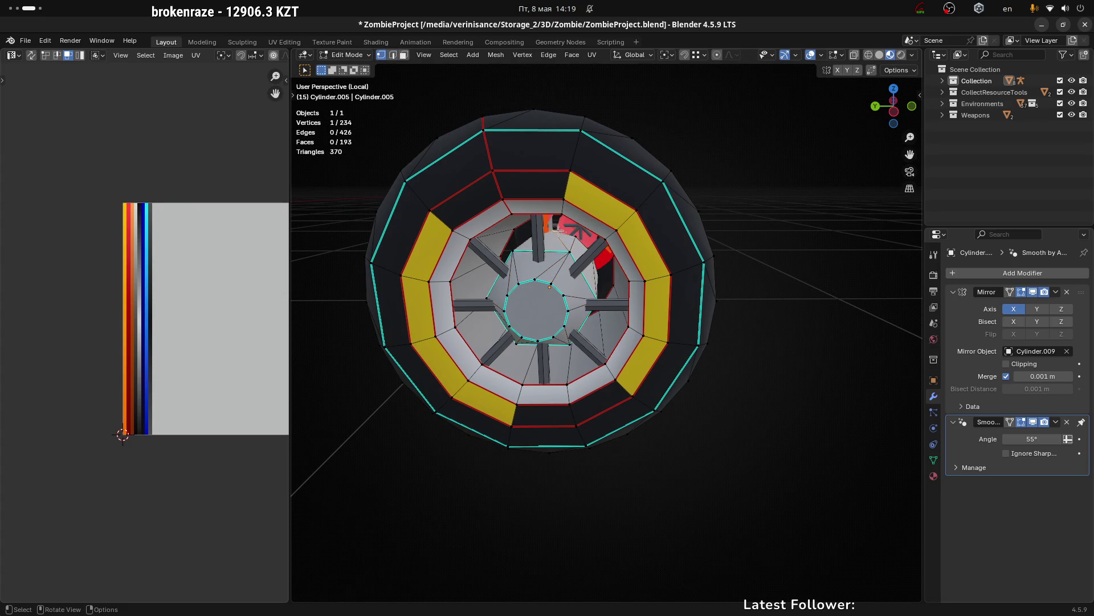
{"action": "scroll", "scroll_direction": "up", "scroll_amount": 3}
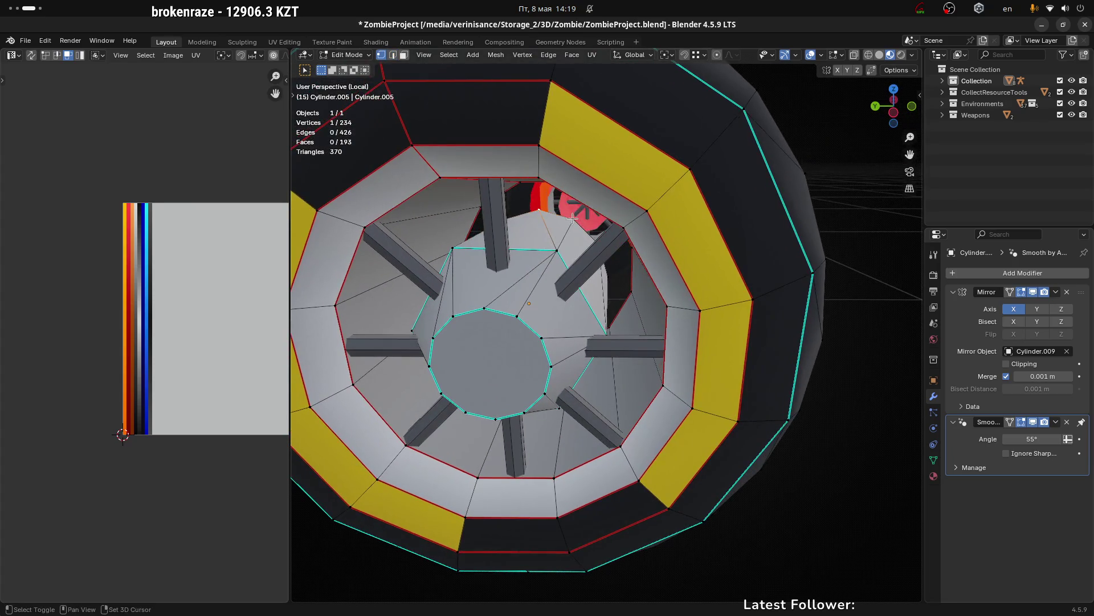
{"action": "left_click", "coordinate": [572, 219]}
{"action": "left_click_drag", "start_coordinate": [630, 245], "coordinate": [537, 239]}
{"action": "key", "text": "m"}
{"action": "left_click", "coordinate": [591, 256]}
{"action": "left_click", "coordinate": [640, 250]}
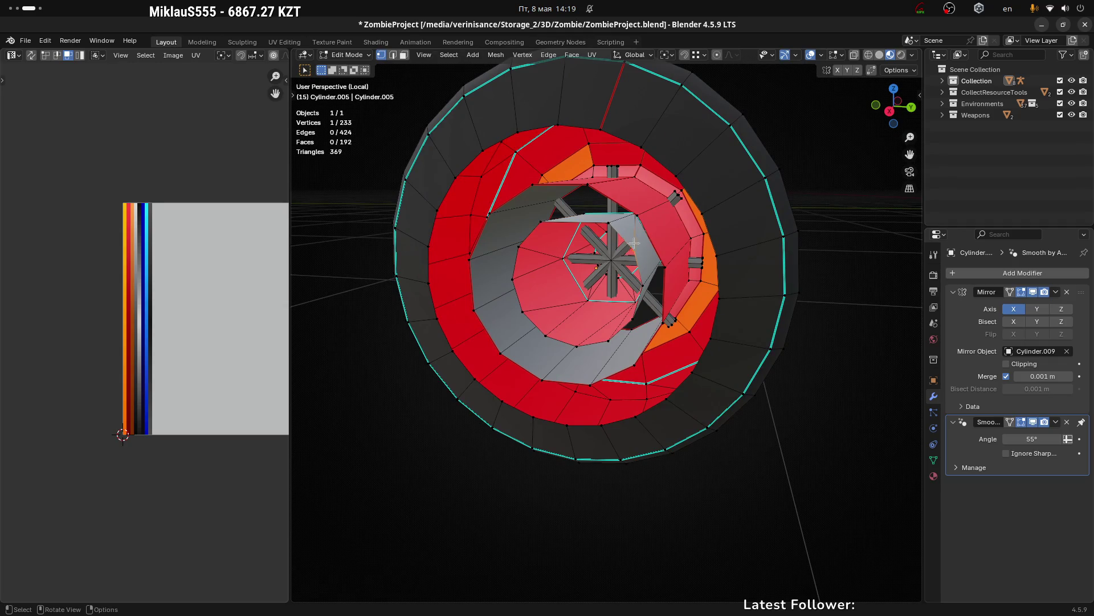
{"action": "left_click_drag", "start_coordinate": [640, 250], "coordinate": [454, 337]}
{"action": "key", "text": "m"}
{"action": "left_click", "coordinate": [635, 269]}
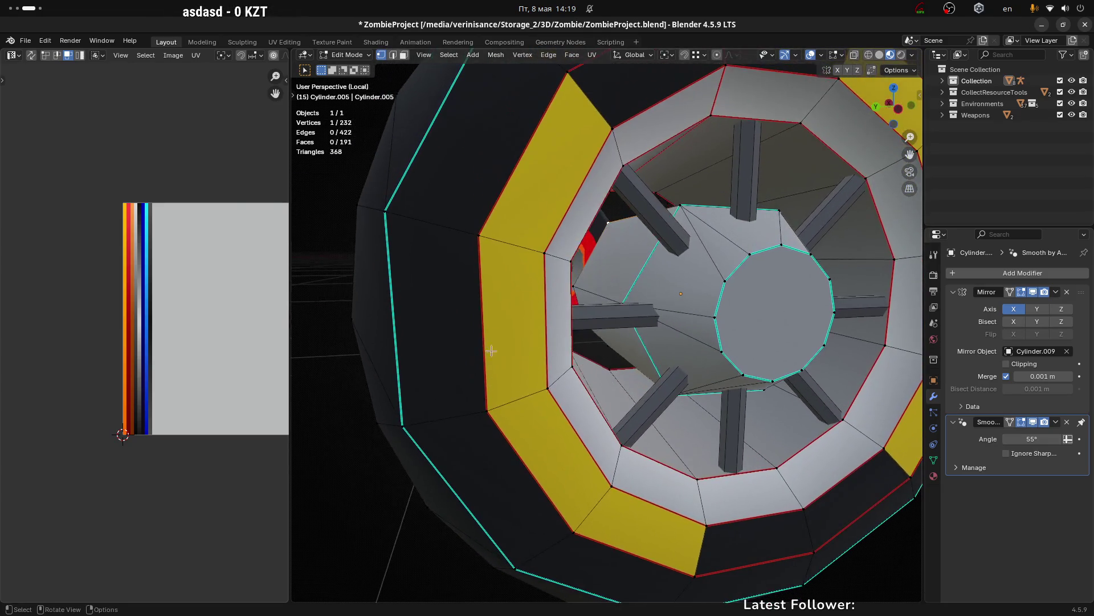
Step: Dissolve the remaining redundant hub vertices one by one
{"action": "left_click_drag", "start_coordinate": [454, 338], "coordinate": [704, 344]}
{"action": "key", "text": "g"}
{"action": "left_click", "coordinate": [587, 318]}
{"action": "left_click", "coordinate": [605, 360]}
{"action": "key", "text": "g"}
{"action": "left_click", "coordinate": [686, 343]}
{"action": "scroll", "scroll_direction": "down", "scroll_amount": 3}
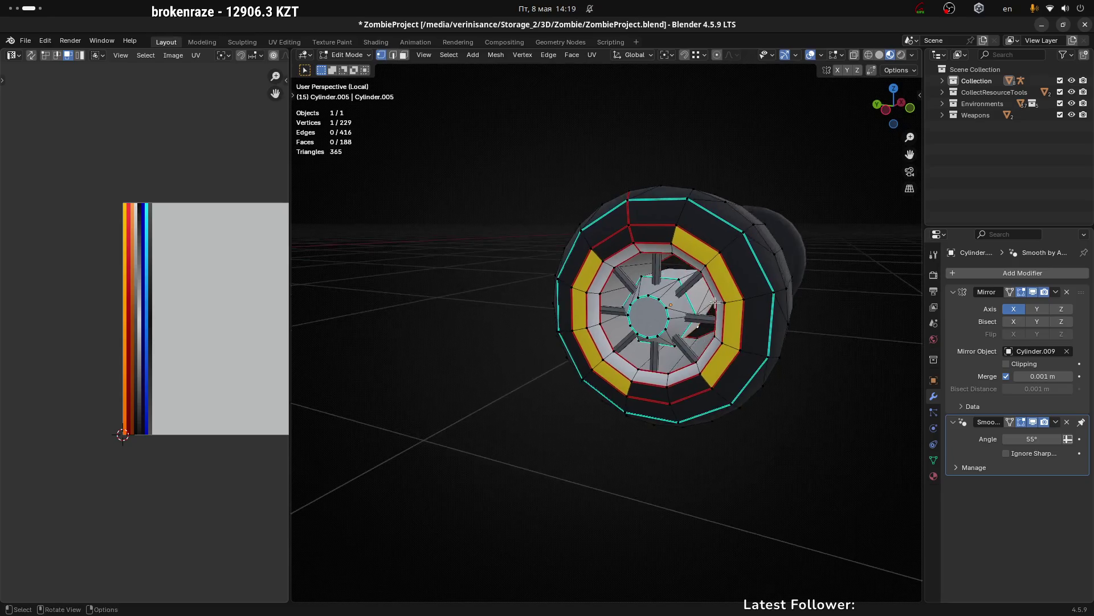
{"action": "scroll", "scroll_direction": "up", "scroll_amount": 3}
{"action": "left_click_drag", "start_coordinate": [715, 303], "coordinate": [712, 269]}
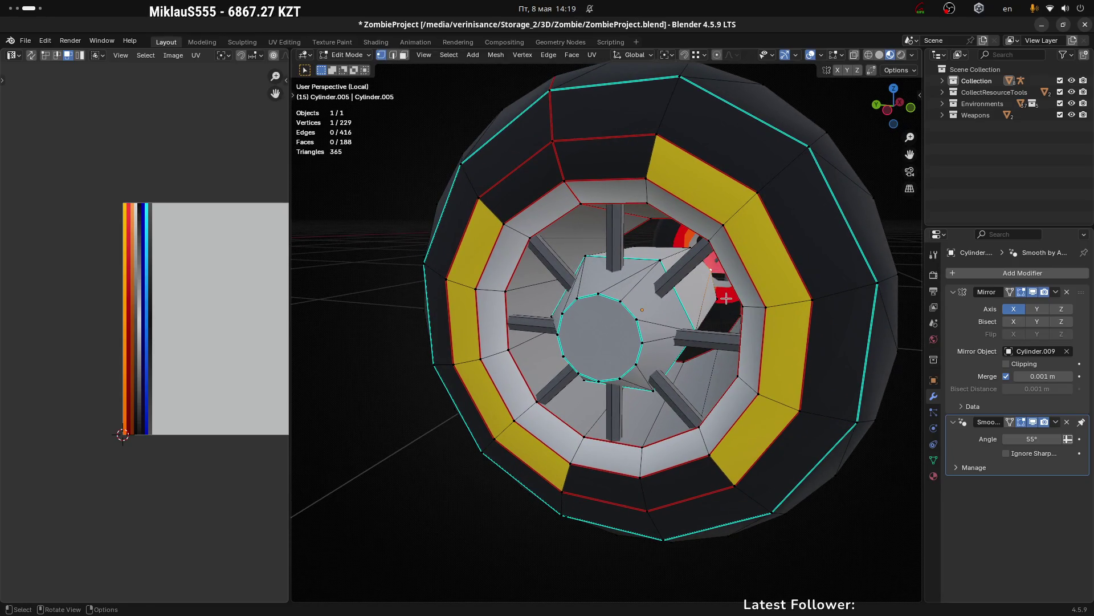
{"action": "key", "text": "g"}
{"action": "left_click", "coordinate": [713, 291]}
{"action": "scroll", "scroll_direction": "down", "scroll_amount": 3}
Step: Inspect the cleaned hub and return to Object Mode to see the whole wheel
{"action": "left_click_drag", "start_coordinate": [714, 290], "coordinate": [687, 296]}
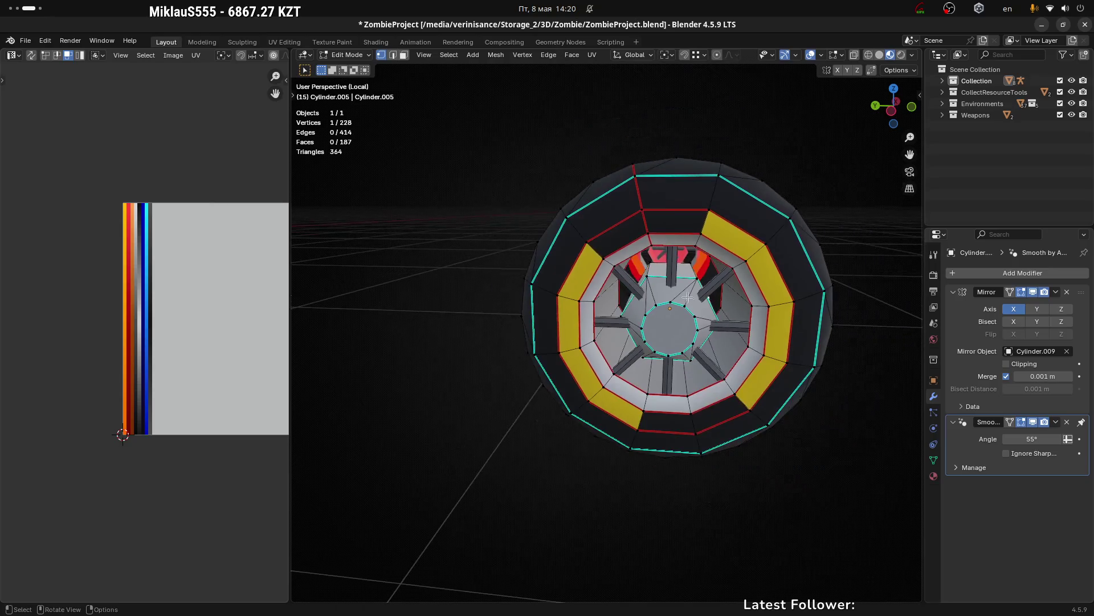
{"action": "scroll", "scroll_direction": "up", "scroll_amount": 3}
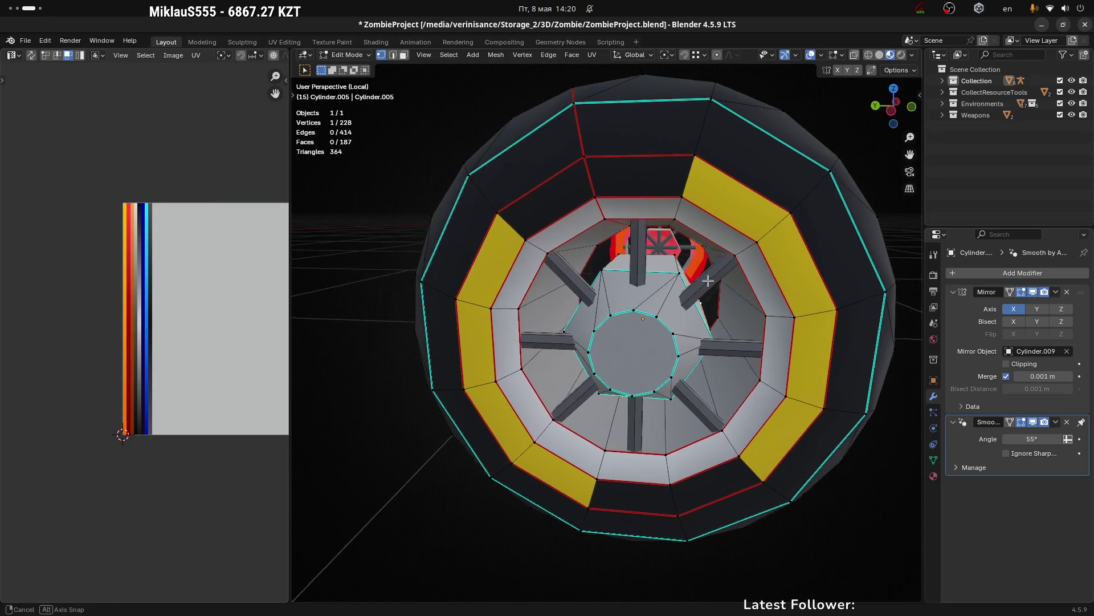
{"action": "scroll", "scroll_direction": "up", "scroll_amount": 3}
{"action": "left_click_drag", "start_coordinate": [723, 280], "coordinate": [715, 275]}
{"action": "key", "text": "Tab"}
{"action": "scroll", "scroll_direction": "down", "scroll_amount": 3}
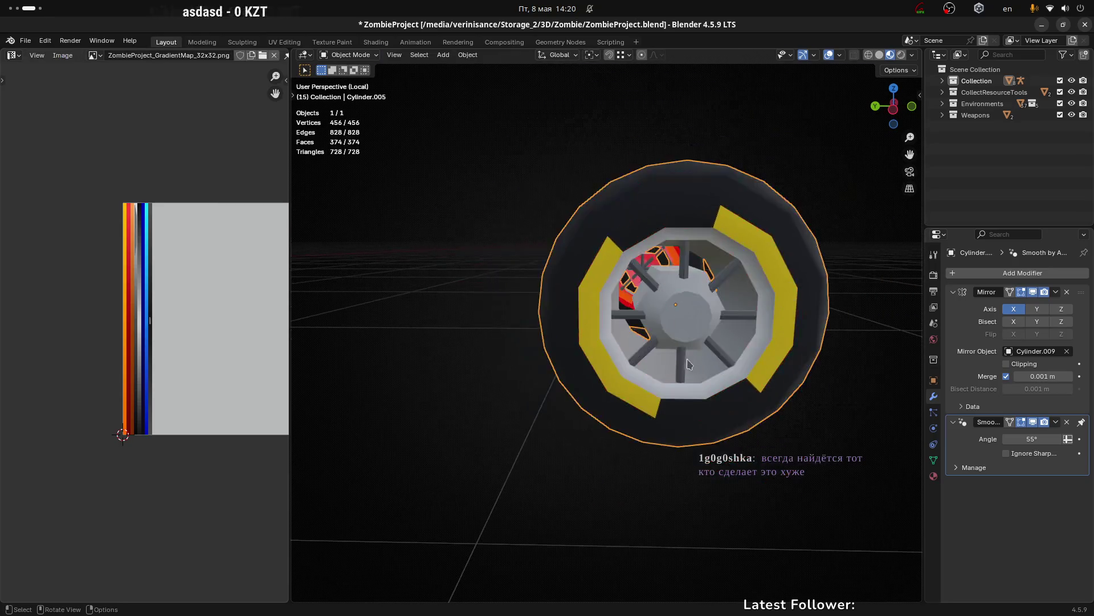
{"action": "scroll", "scroll_direction": "down", "scroll_amount": 3}
Step: Enter Edit Mode on the yellow wheel and turn to its red inner side
{"action": "left_click_drag", "start_coordinate": [739, 362], "coordinate": [673, 348]}
{"action": "scroll", "scroll_direction": "down", "scroll_amount": 3}
{"action": "scroll", "scroll_direction": "up", "scroll_amount": 3}
{"action": "scroll", "scroll_direction": "up", "scroll_amount": 3}
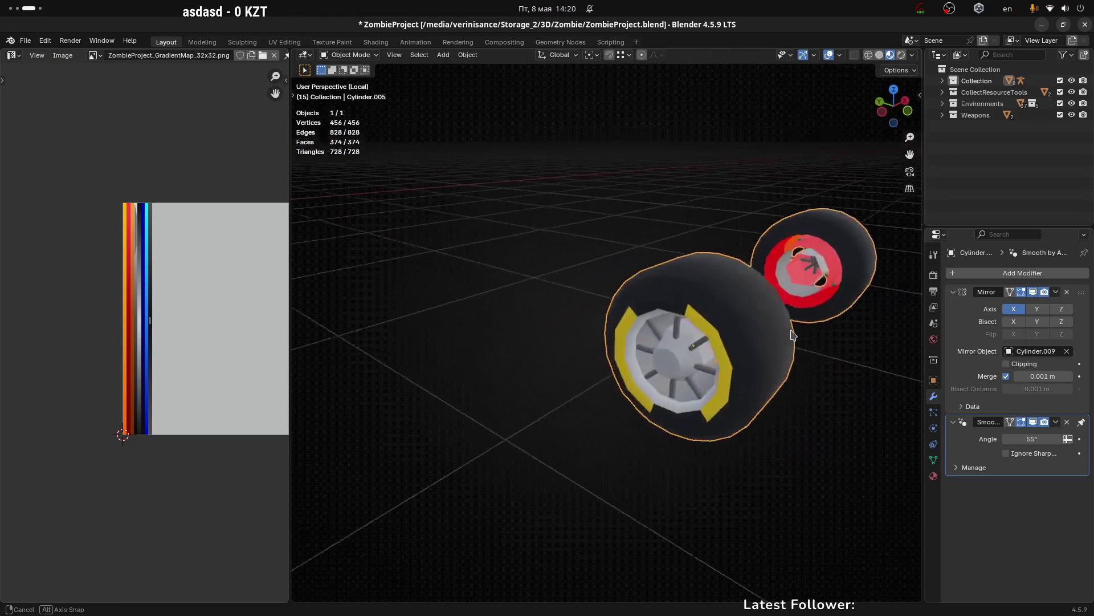
{"action": "scroll", "scroll_direction": "up", "scroll_amount": 3}
{"action": "key", "text": "Tab"}
{"action": "left_click_drag", "start_coordinate": [697, 294], "coordinate": [703, 324]}
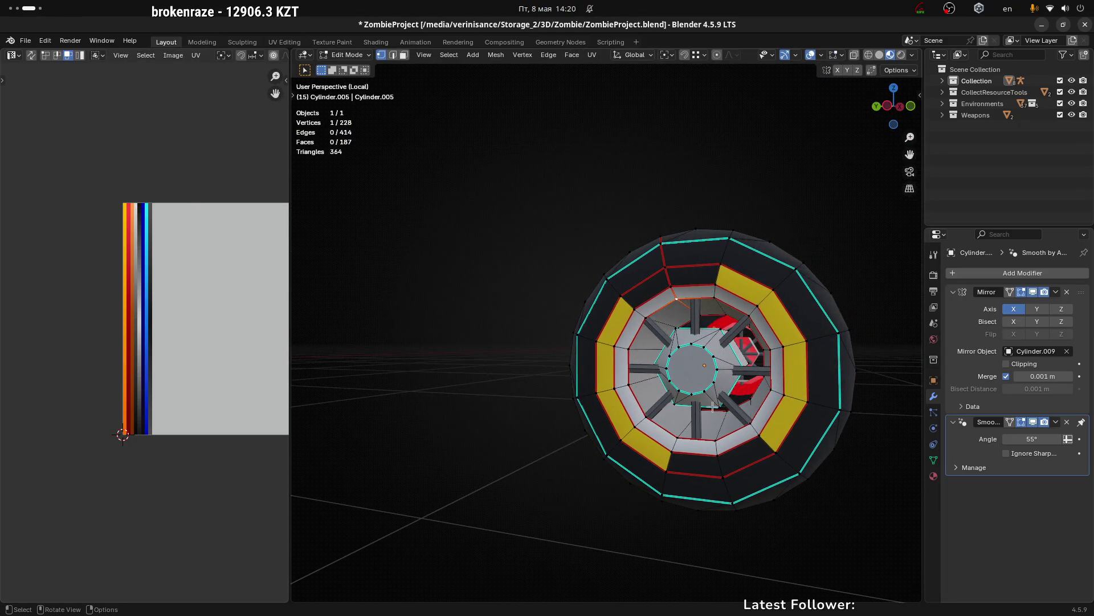
{"action": "left_click_drag", "start_coordinate": [640, 338], "coordinate": [622, 332]}
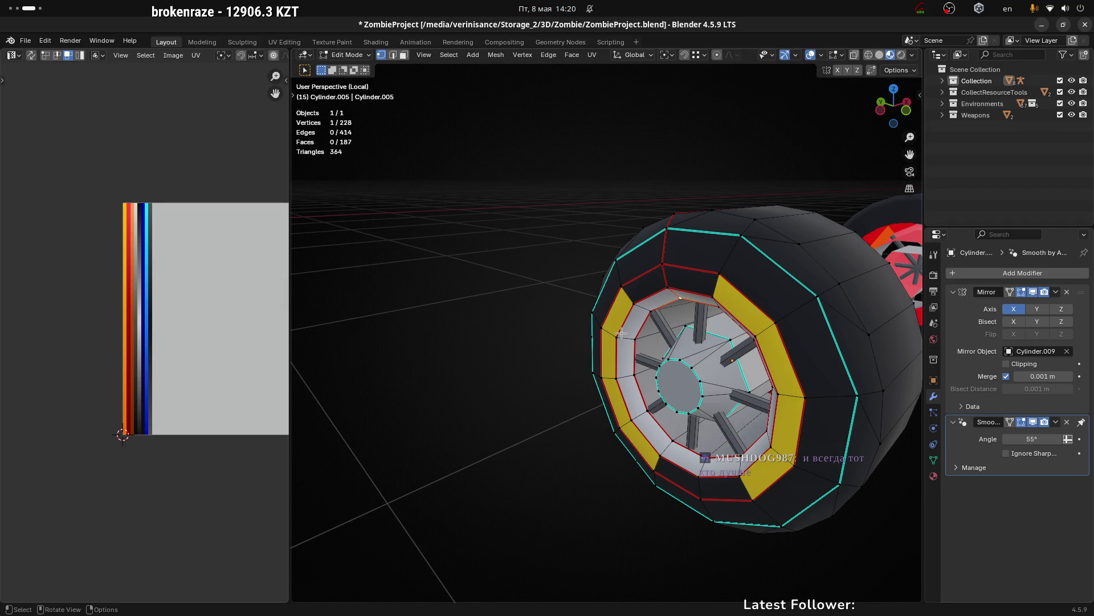
{"action": "left_click_drag", "start_coordinate": [615, 353], "coordinate": [714, 283]}
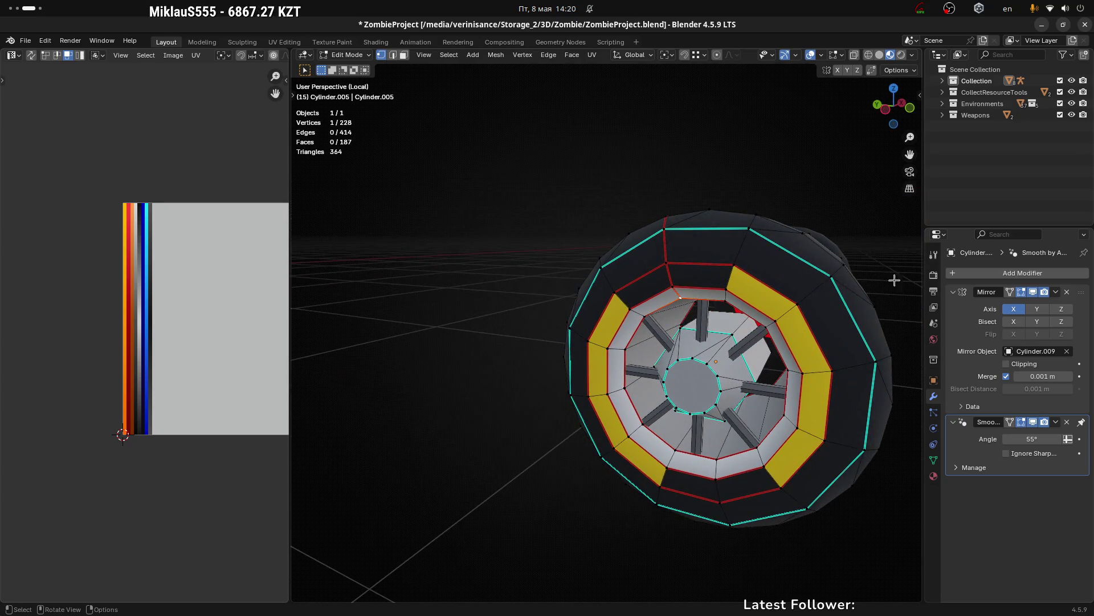
{"action": "left_click_drag", "start_coordinate": [895, 280], "coordinate": [634, 288]}
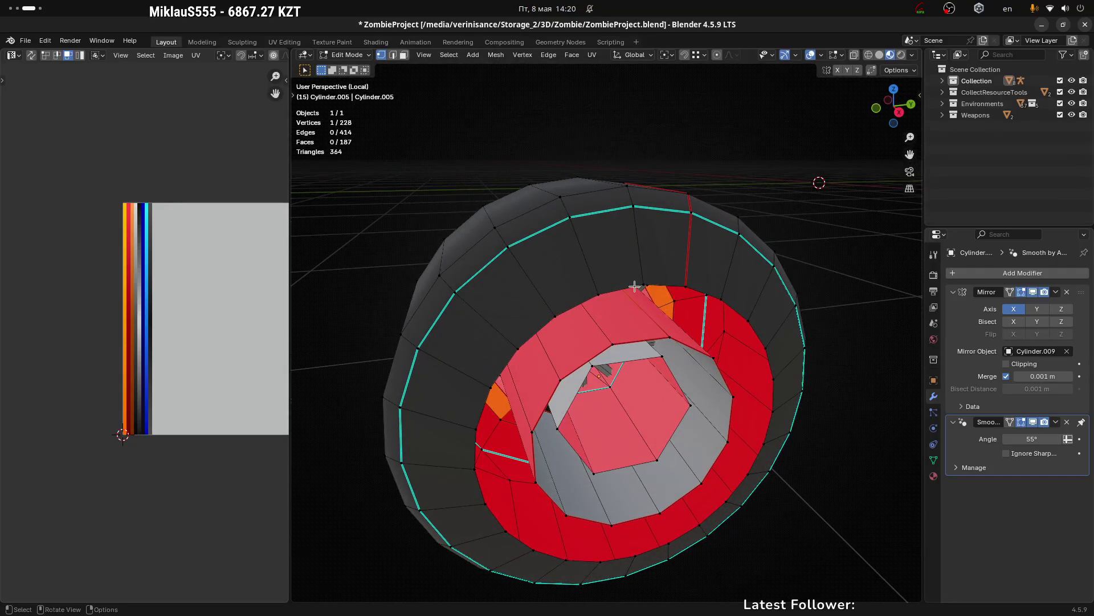
Step: Merge the first three pairs of stray inner-rim vertices At Last
{"action": "left_click", "coordinate": [604, 295]}
{"action": "left_click_drag", "start_coordinate": [698, 288], "coordinate": [691, 303]}
{"action": "key", "text": "m"}
{"action": "left_click", "coordinate": [652, 288]}
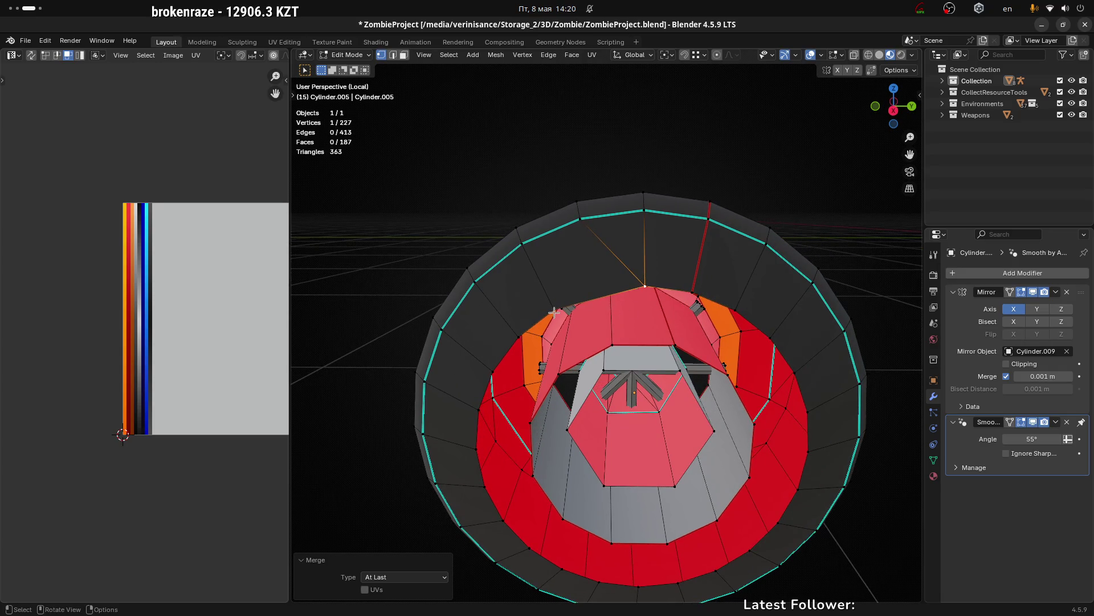
{"action": "left_click_drag", "start_coordinate": [553, 313], "coordinate": [613, 302]}
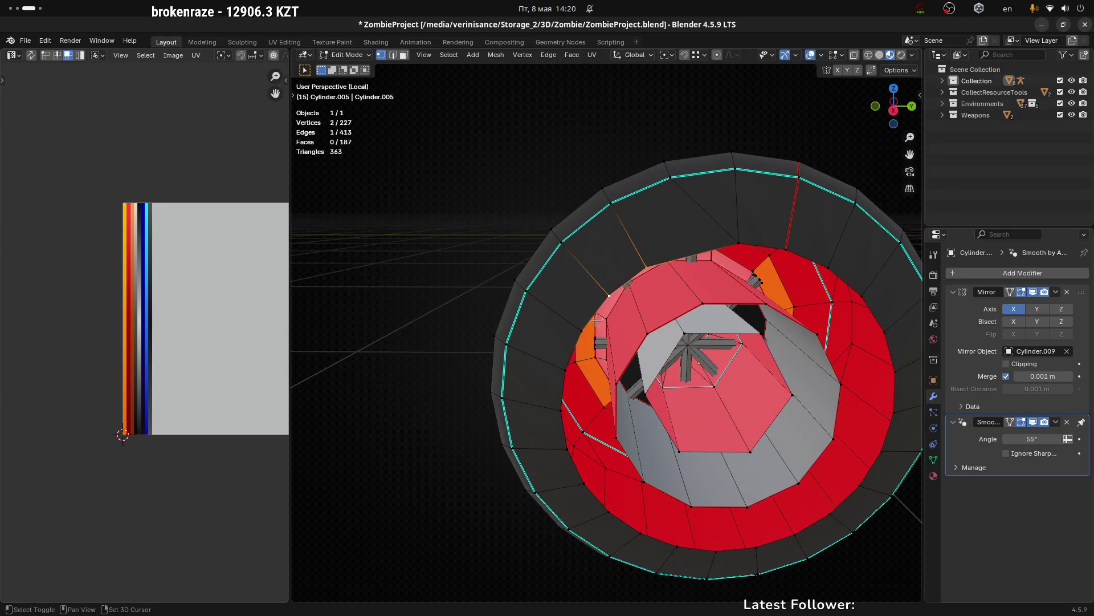
{"action": "key", "text": "m"}
{"action": "left_click", "coordinate": [585, 331]}
{"action": "left_click", "coordinate": [577, 332]}
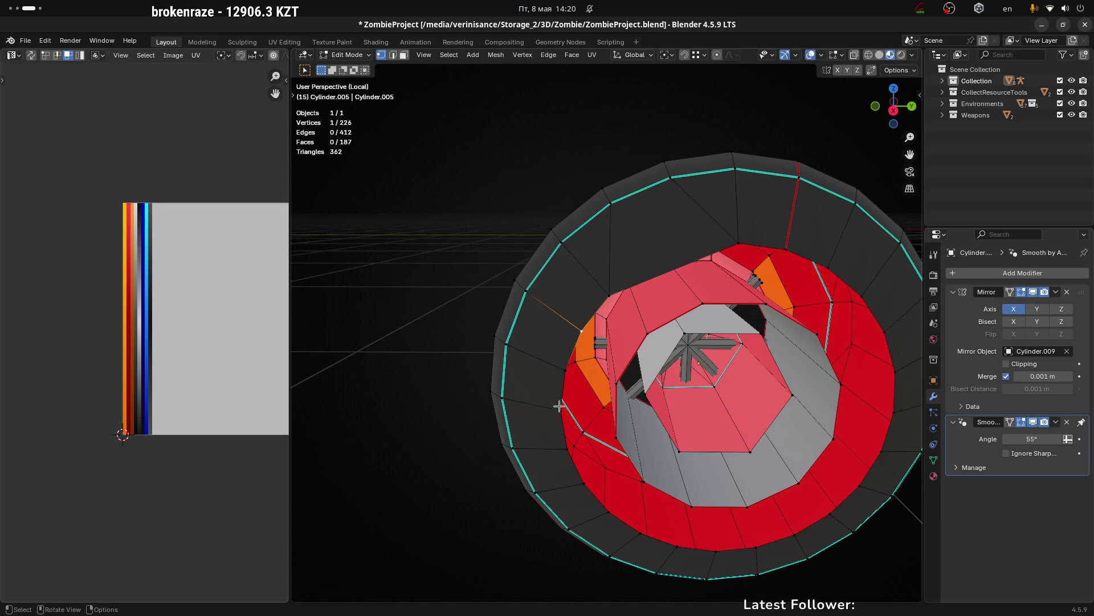
{"action": "key", "text": "m"}
{"action": "left_click", "coordinate": [605, 397]}
Step: Merge three more stray vertex pairs further around the rim
{"action": "left_click_drag", "start_coordinate": [605, 397], "coordinate": [569, 454]}
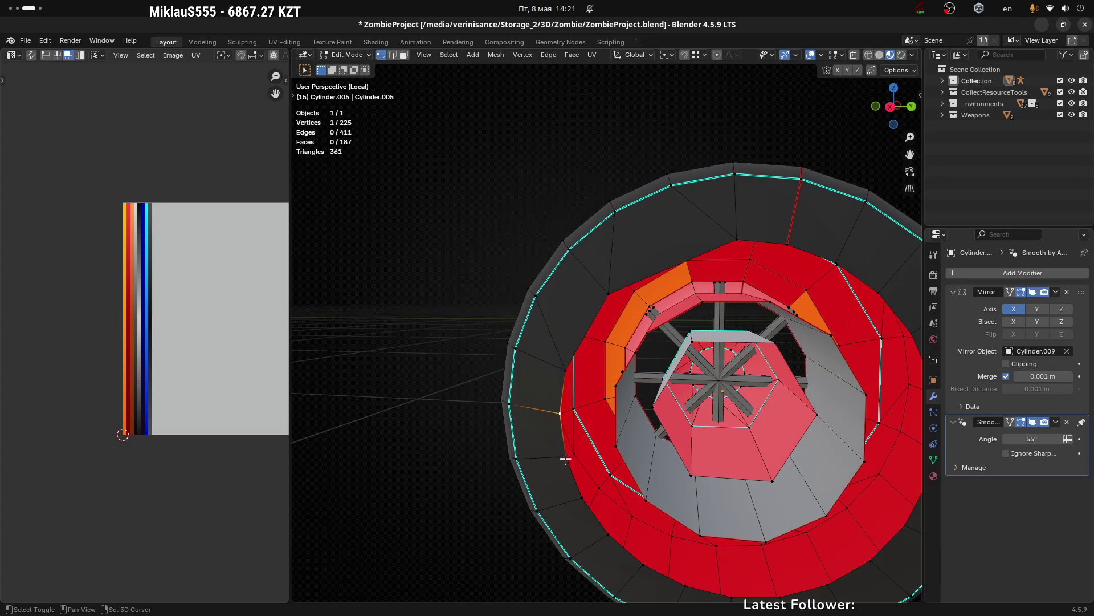
{"action": "left_click_drag", "start_coordinate": [613, 474], "coordinate": [530, 341]}
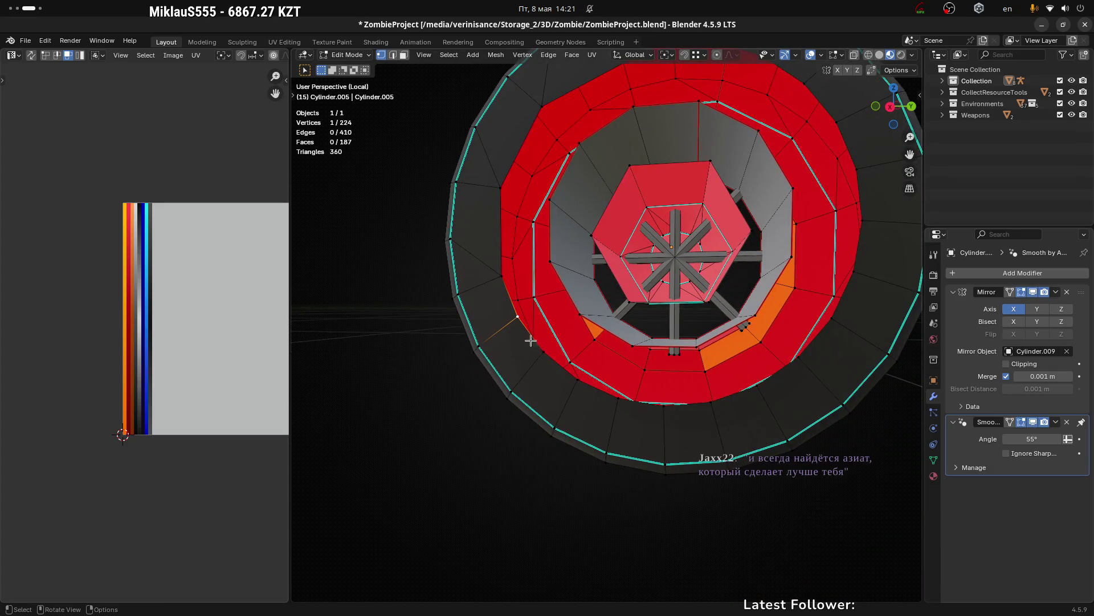
{"action": "key", "text": "m"}
{"action": "left_click", "coordinate": [545, 355]}
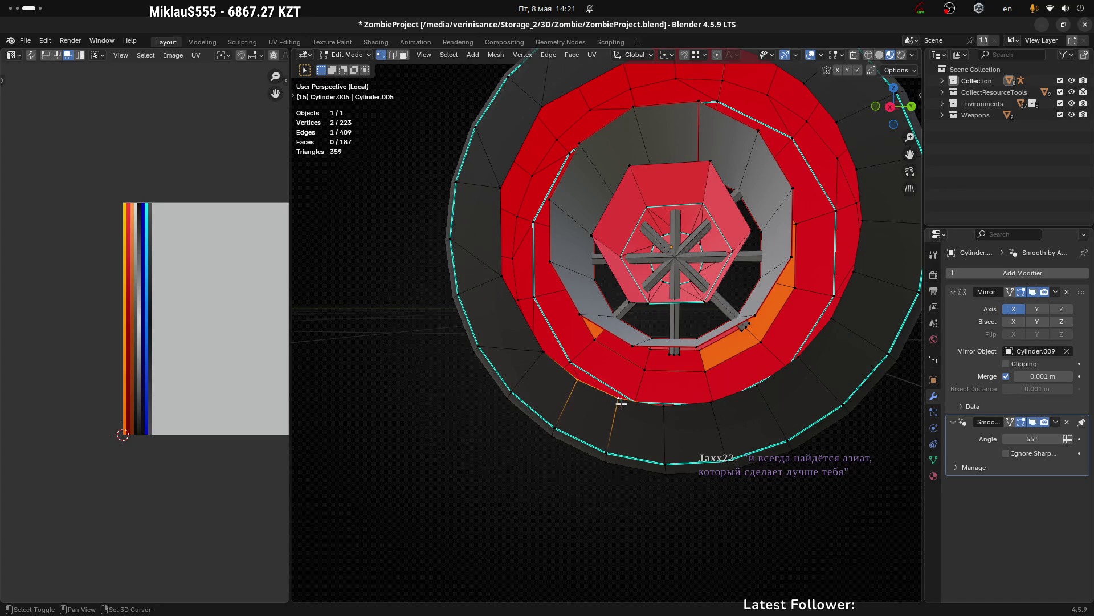
{"action": "left_click", "coordinate": [664, 413]}
{"action": "key", "text": "m"}
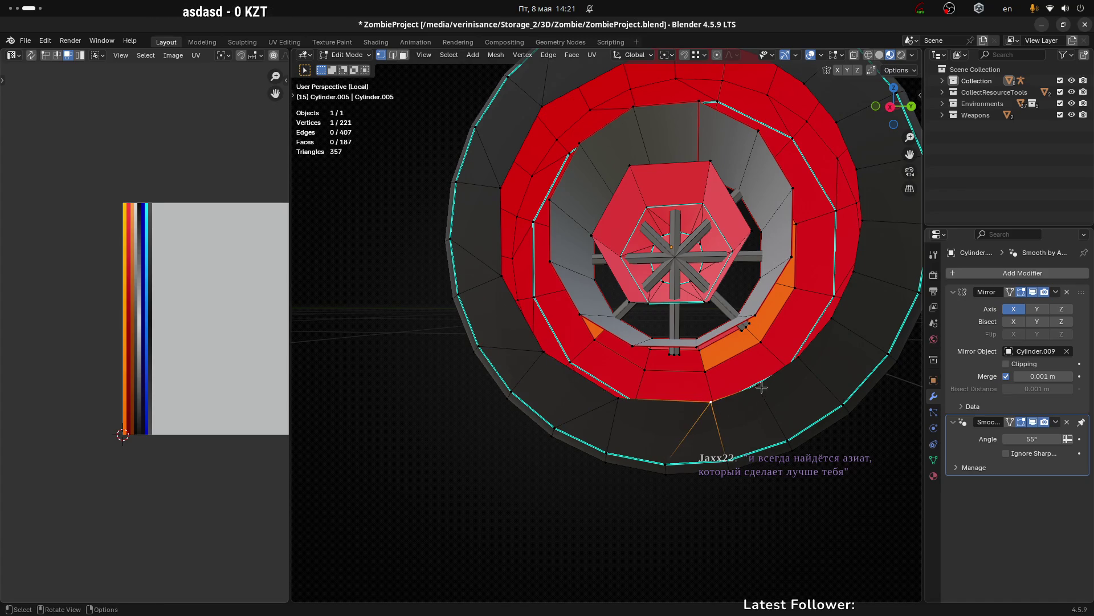
{"action": "left_click", "coordinate": [760, 385]}
{"action": "left_click_drag", "start_coordinate": [860, 360], "coordinate": [784, 362]}
{"action": "key", "text": "m"}
{"action": "left_click", "coordinate": [807, 320]}
Step: Merge the last two stray rim vertex pairs, reaching 216 vertices
{"action": "left_click", "coordinate": [829, 270]}
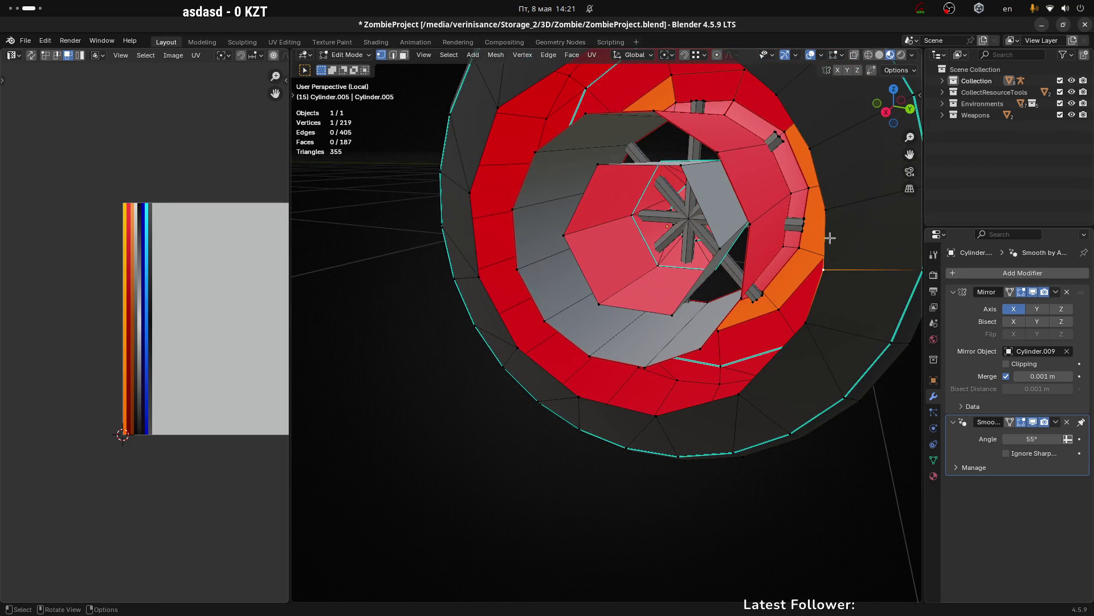
{"action": "key", "text": "m"}
{"action": "left_click", "coordinate": [828, 224]}
{"action": "left_click_drag", "start_coordinate": [828, 224], "coordinate": [777, 220]}
{"action": "left_click", "coordinate": [725, 183]}
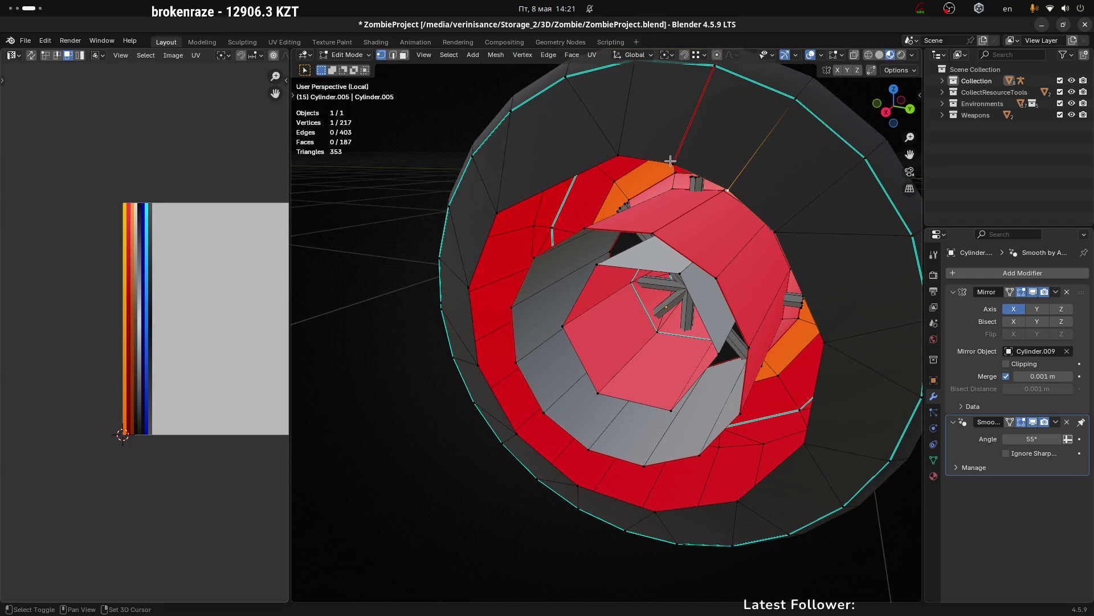
{"action": "key", "text": "m"}
{"action": "left_click", "coordinate": [672, 180]}
Step: Slide a vertex along the ring edge and select the outer twelve-vertex loop
{"action": "left_click_drag", "start_coordinate": [671, 179], "coordinate": [704, 172]}
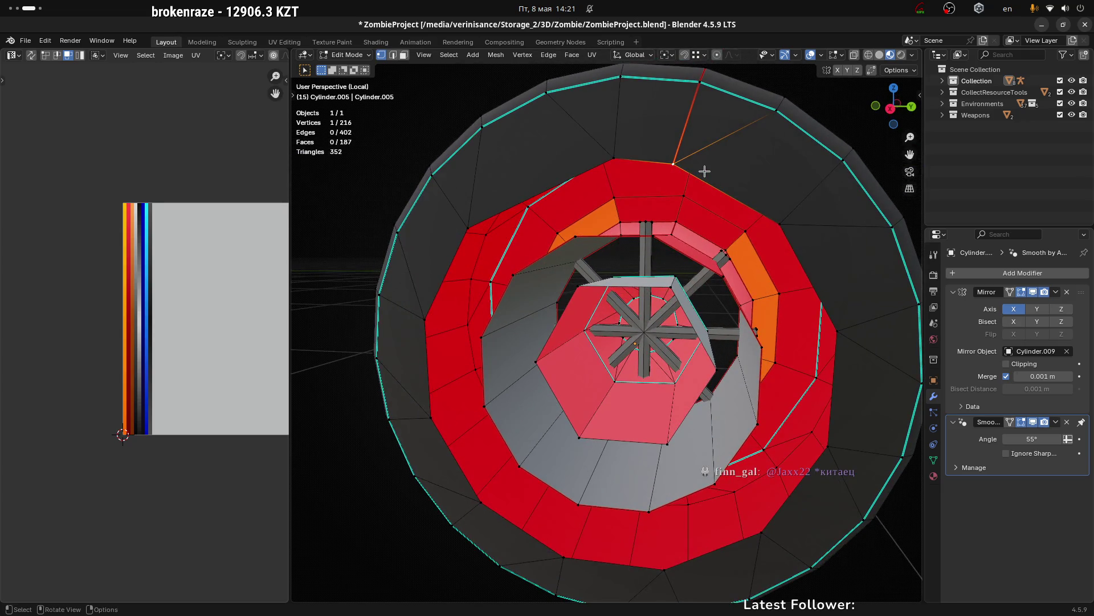
{"action": "key", "text": "g"}
{"action": "key", "text": "g"}
{"action": "left_click", "coordinate": [750, 195]}
{"action": "left_click", "coordinate": [644, 167]}
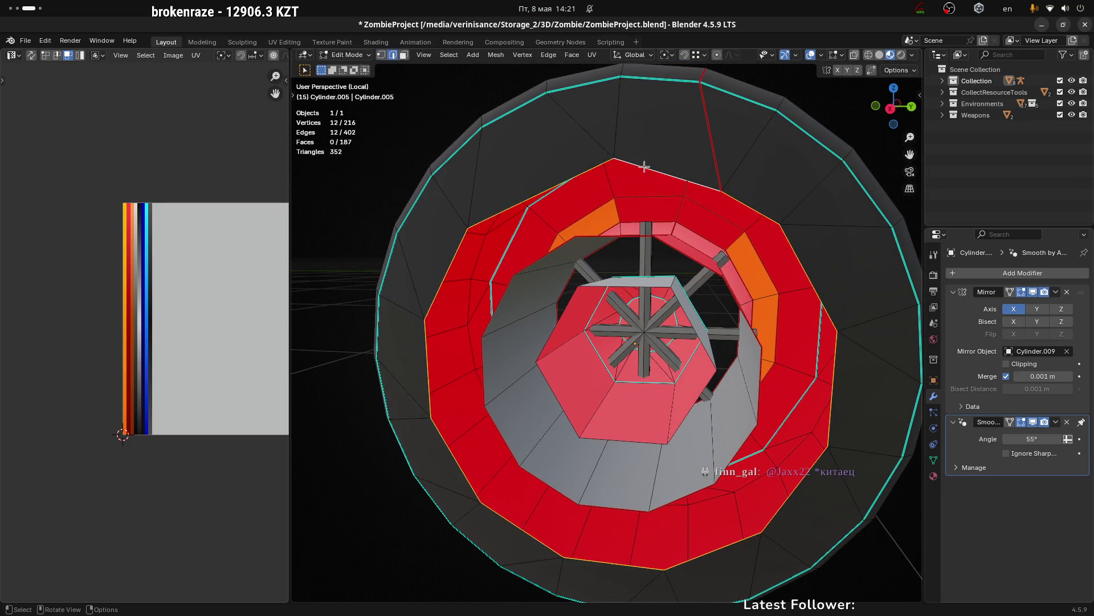
Step: Round the selected rim loop into a regular circle with LoopTools Circle and check it from both sides
{"action": "left_click_drag", "start_coordinate": [644, 167], "coordinate": [704, 183]}
{"action": "right_click", "coordinate": [703, 183]}
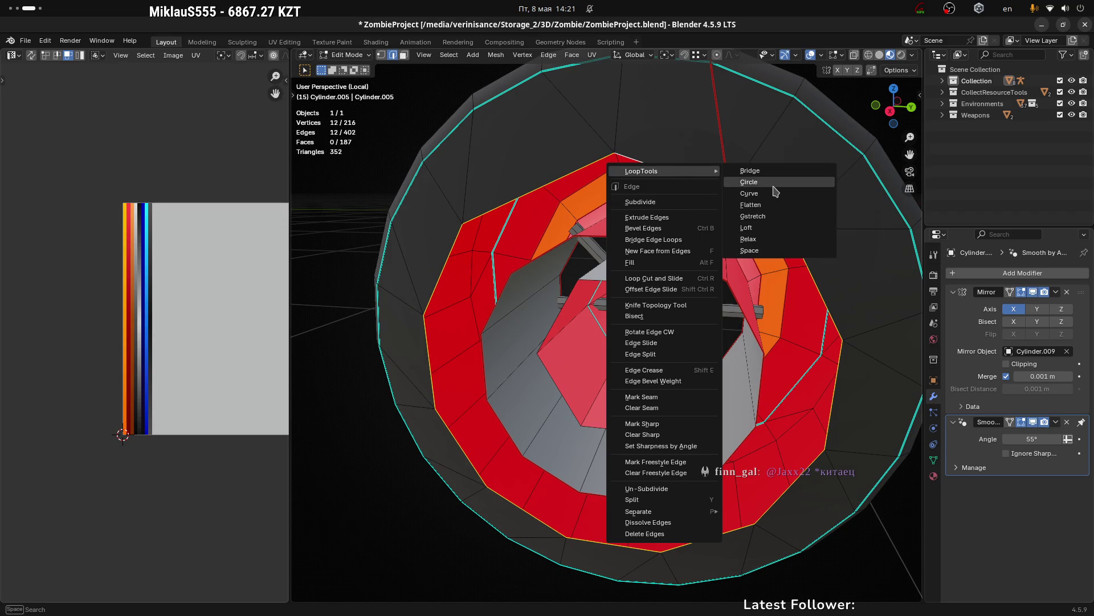
{"action": "left_click", "coordinate": [774, 191]}
{"action": "key", "text": "KP_3"}
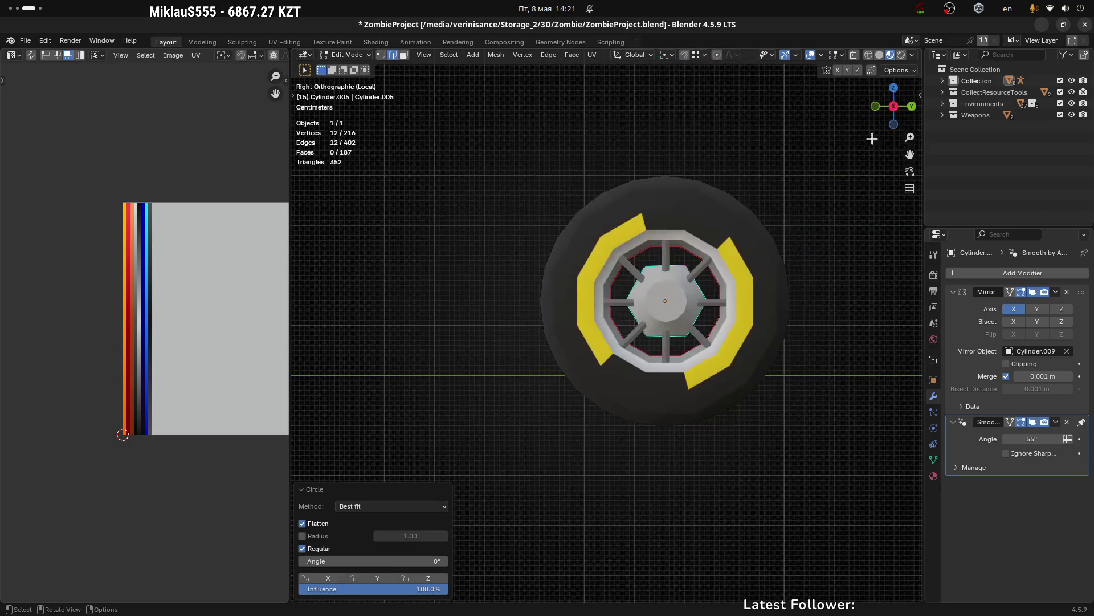
{"action": "key", "text": "ctrl+KP_3"}
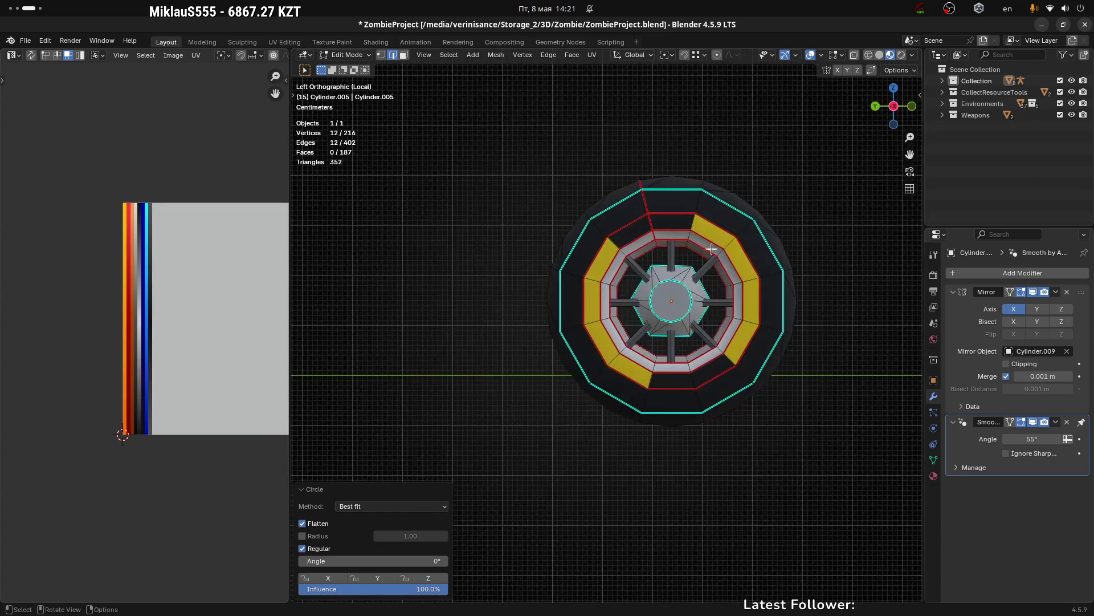
{"action": "key", "text": "KP_3"}
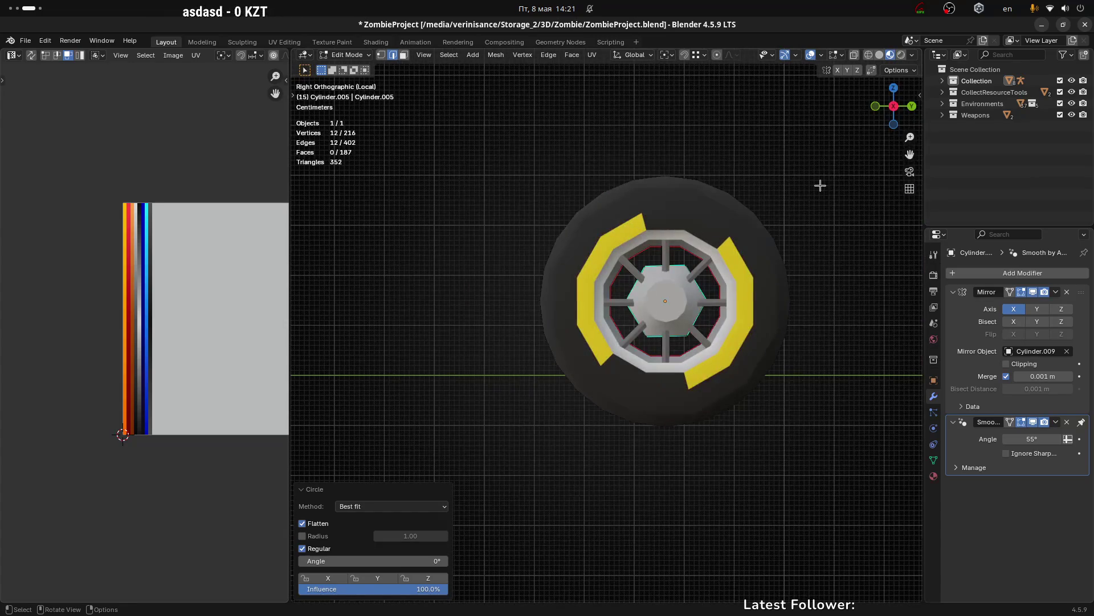
Step: Hide the Mirror modifier in the viewport and frame the wheel mesh
{"action": "left_click_drag", "start_coordinate": [820, 185], "coordinate": [876, 106]}
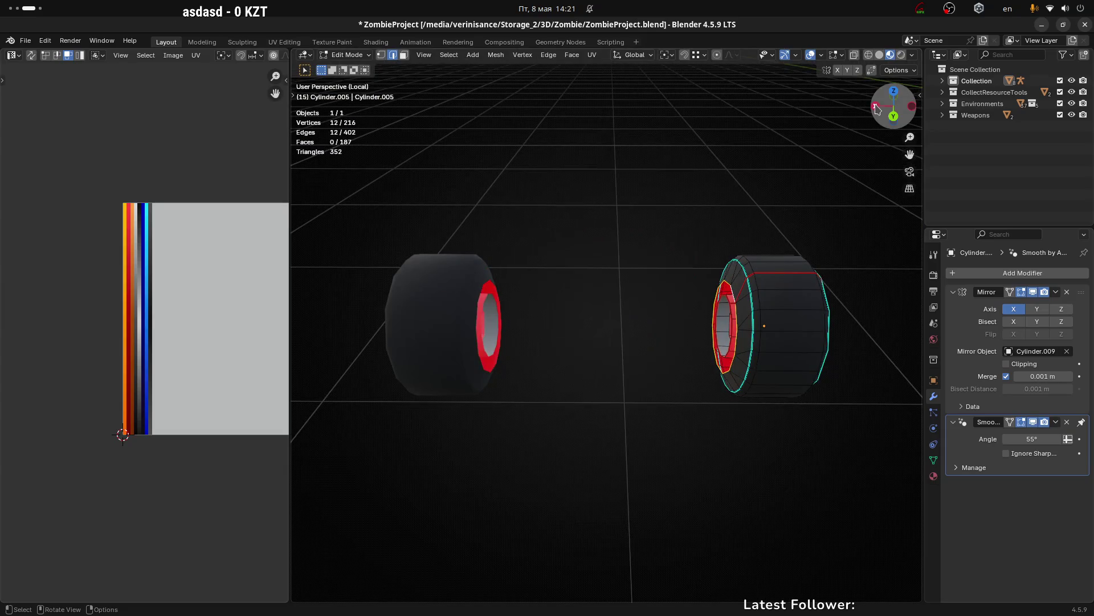
{"action": "left_click", "coordinate": [876, 107]}
{"action": "left_click", "coordinate": [1034, 292]}
{"action": "key", "text": "KP_Decimal"}
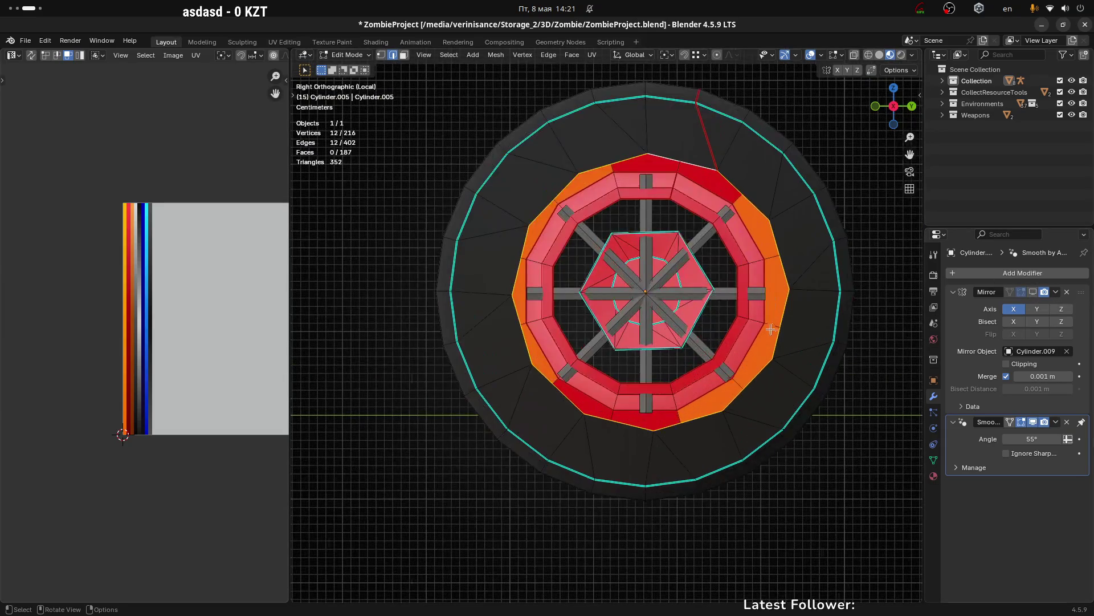
Step: Shift the rounded rim loop about 0.005 m along the Y axis
{"action": "key", "text": "g"}
{"action": "key", "text": "x"}
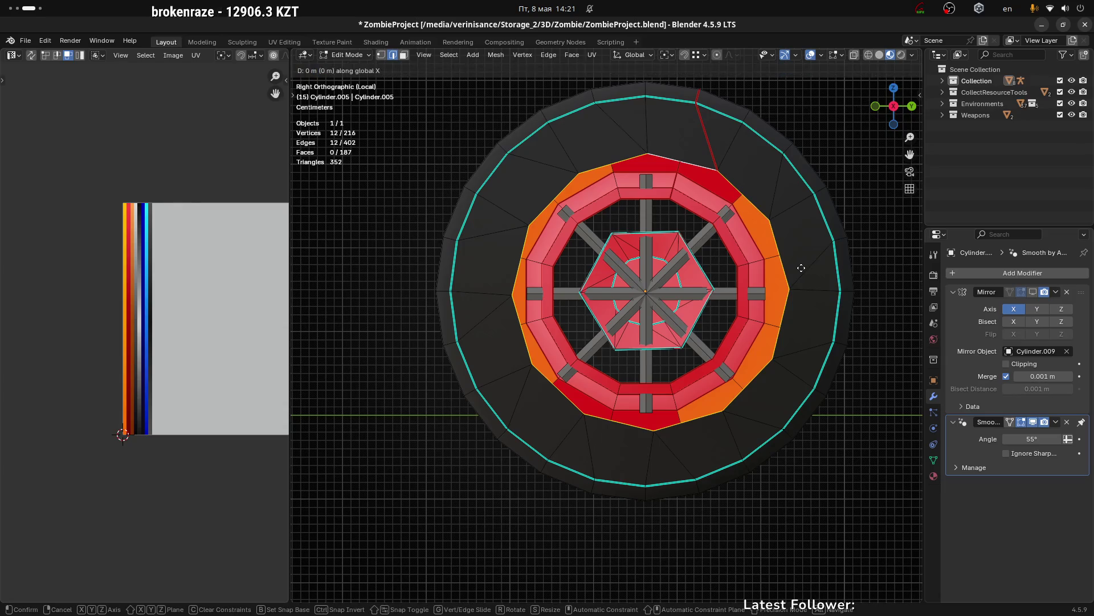
{"action": "right_click", "coordinate": [807, 262]}
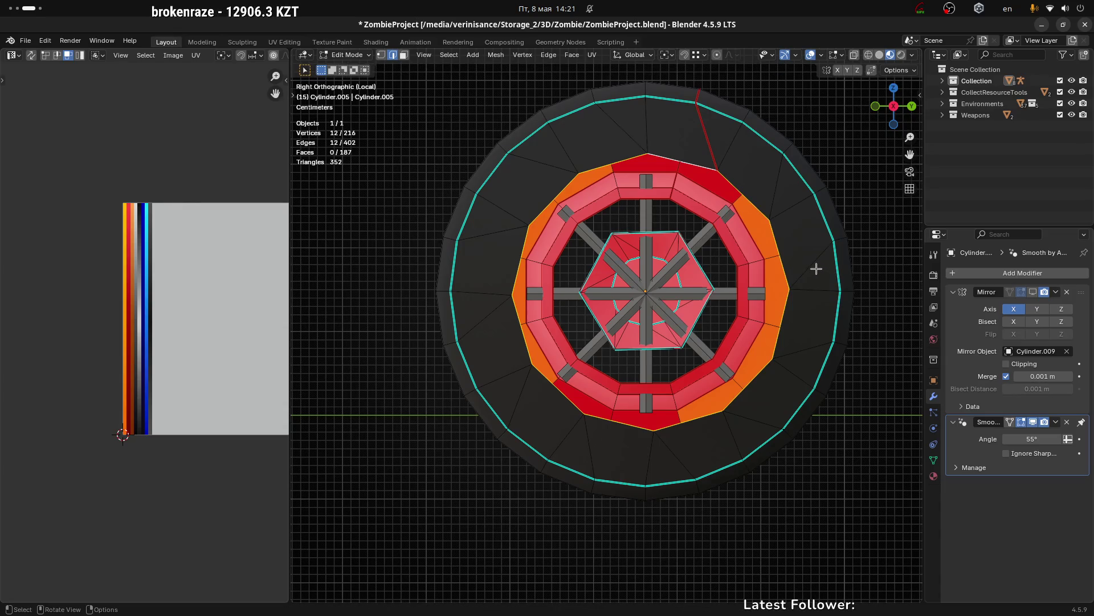
{"action": "key", "text": "g"}
{"action": "key", "text": "y"}
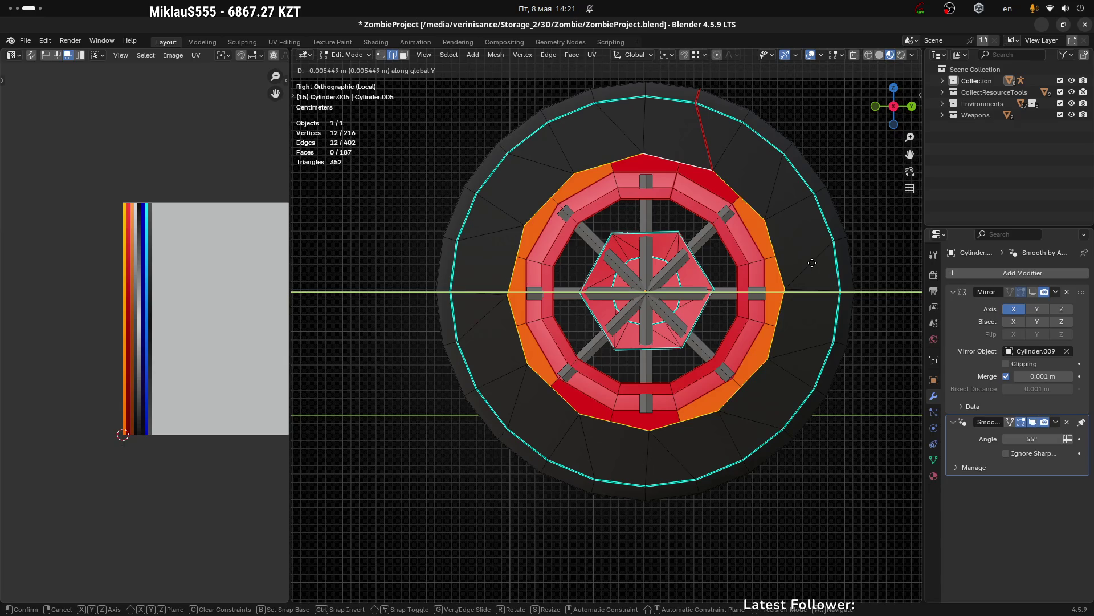
{"action": "left_click", "coordinate": [812, 262]}
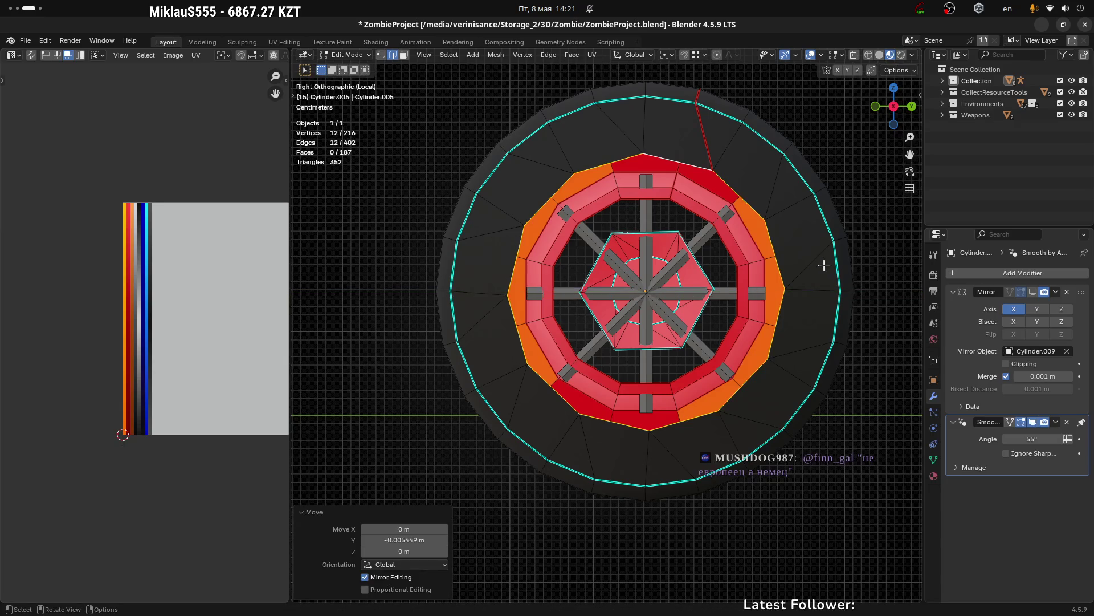
Step: Abandon a rotation, return to Object Mode and face the wheel's hub
{"action": "key", "text": "r"}
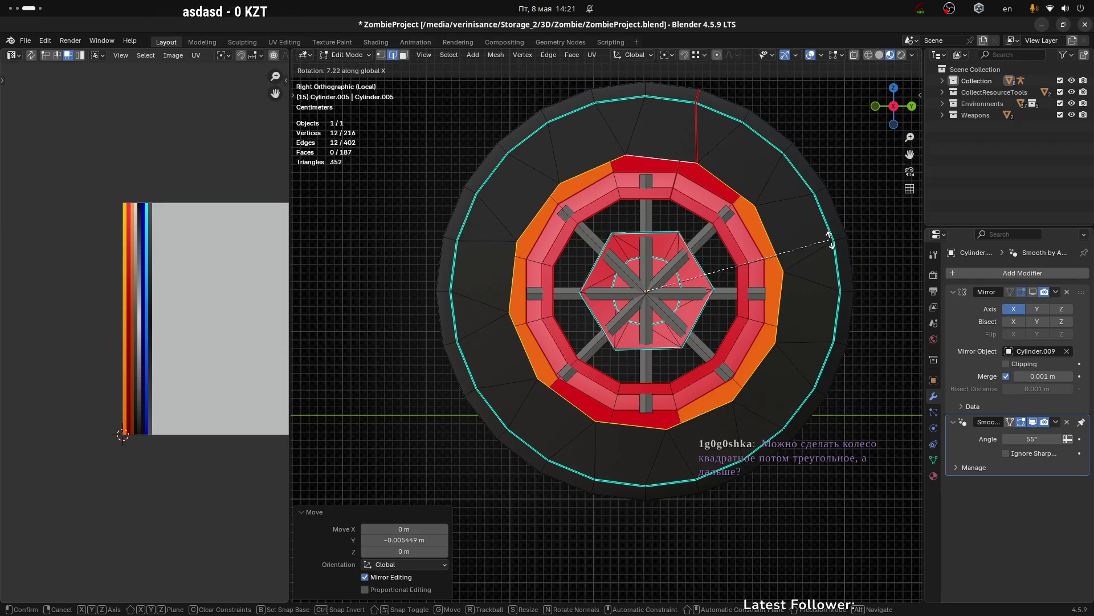
{"action": "key", "text": "Escape"}
{"action": "key", "text": "Tab"}
{"action": "left_click_drag", "start_coordinate": [761, 244], "coordinate": [465, 276]}
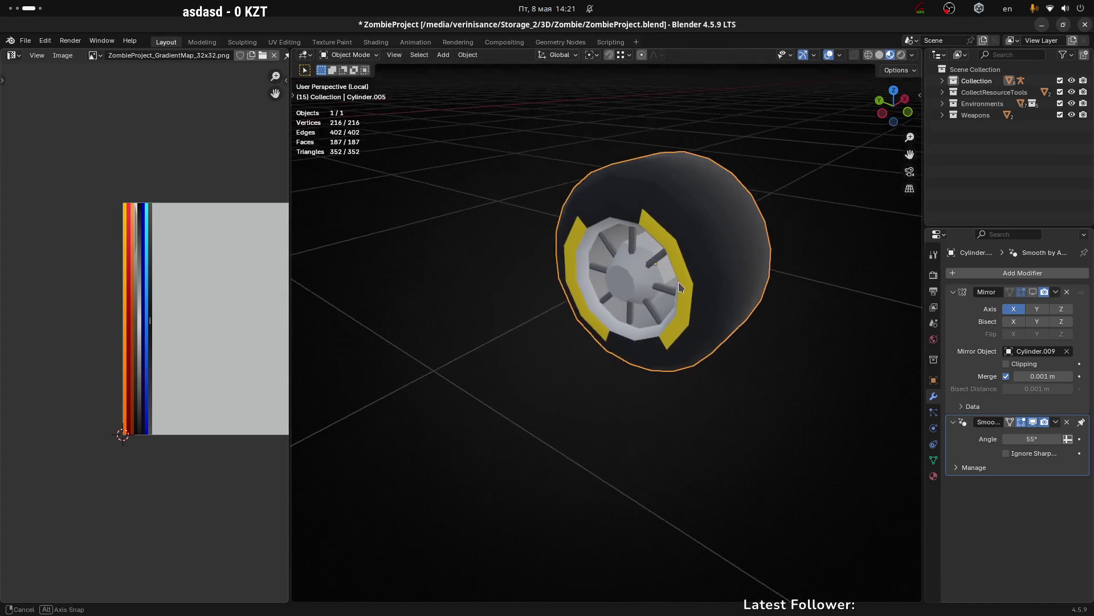
{"action": "left_click_drag", "start_coordinate": [684, 286], "coordinate": [725, 287]}
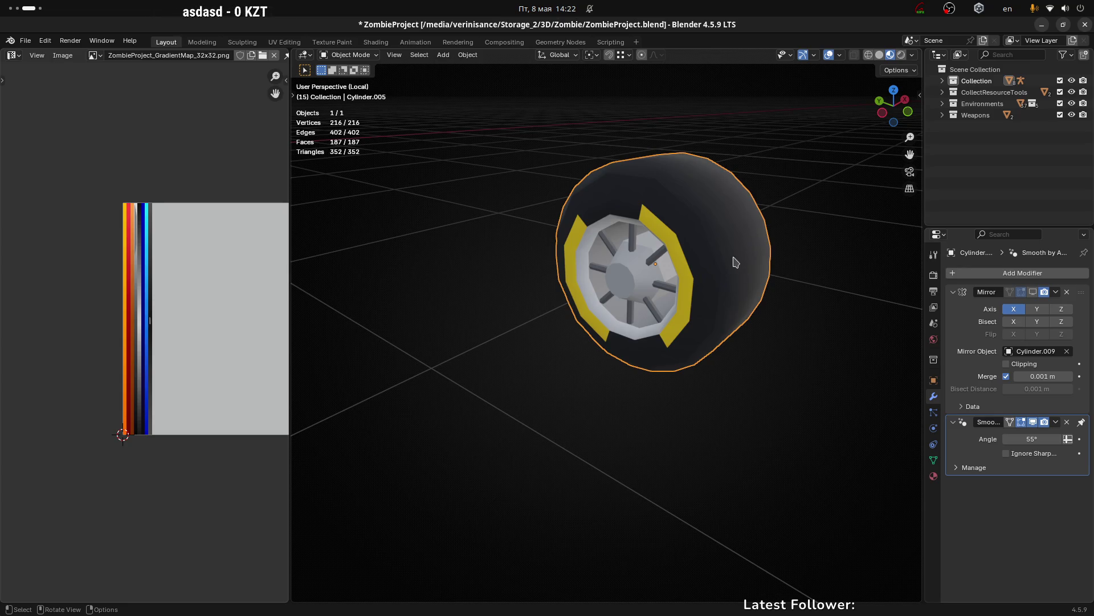
Step: Rotate the inner twelve-sided hub face 31.5° about X and leave Edit Mode
{"action": "left_click_drag", "start_coordinate": [701, 216], "coordinate": [664, 281]}
{"action": "key", "text": "Tab"}
{"action": "scroll", "scroll_direction": "up", "scroll_amount": 3}
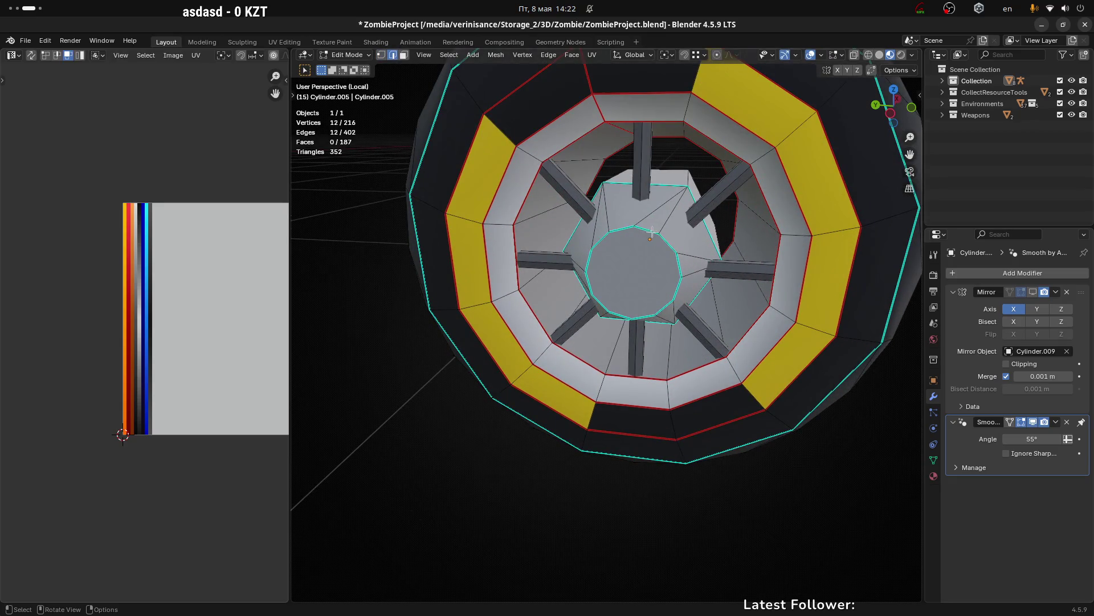
{"action": "left_click", "coordinate": [652, 231]}
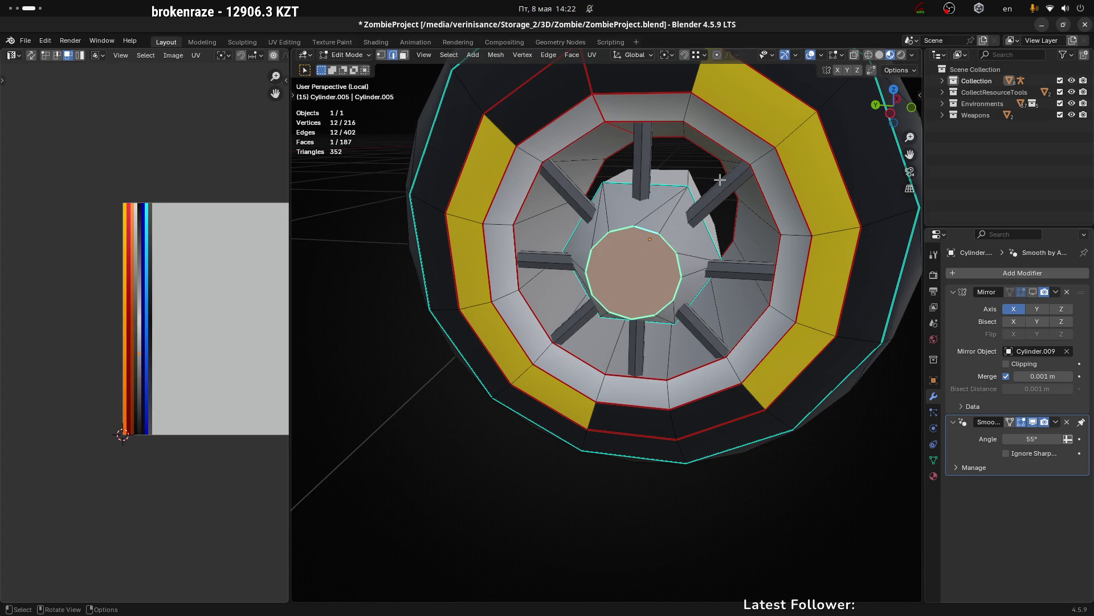
{"action": "key", "text": "r"}
{"action": "key", "text": "x"}
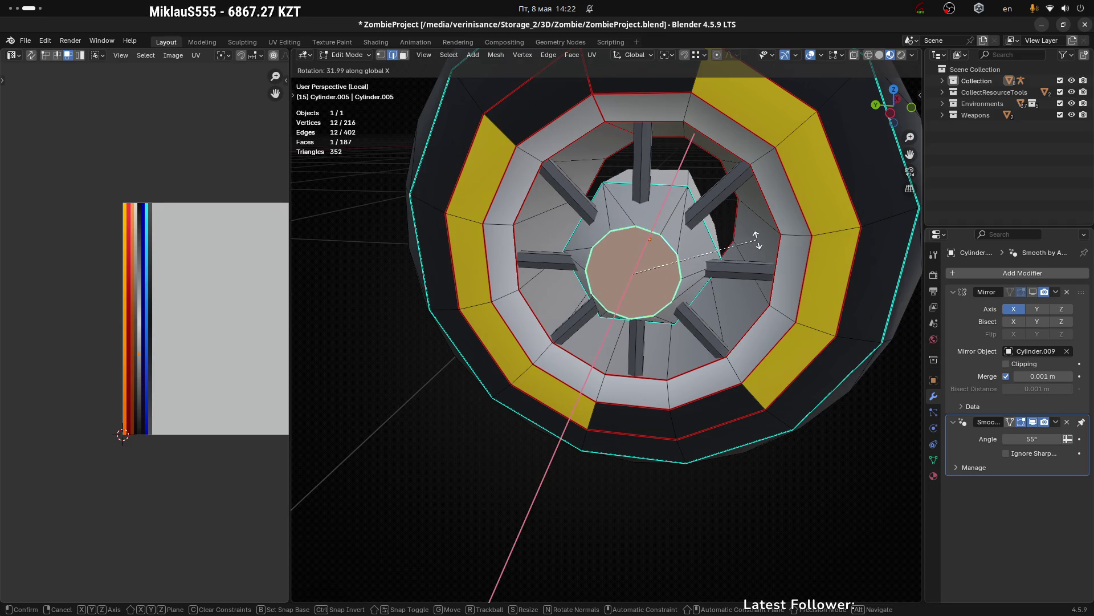
{"action": "left_click", "coordinate": [758, 240]}
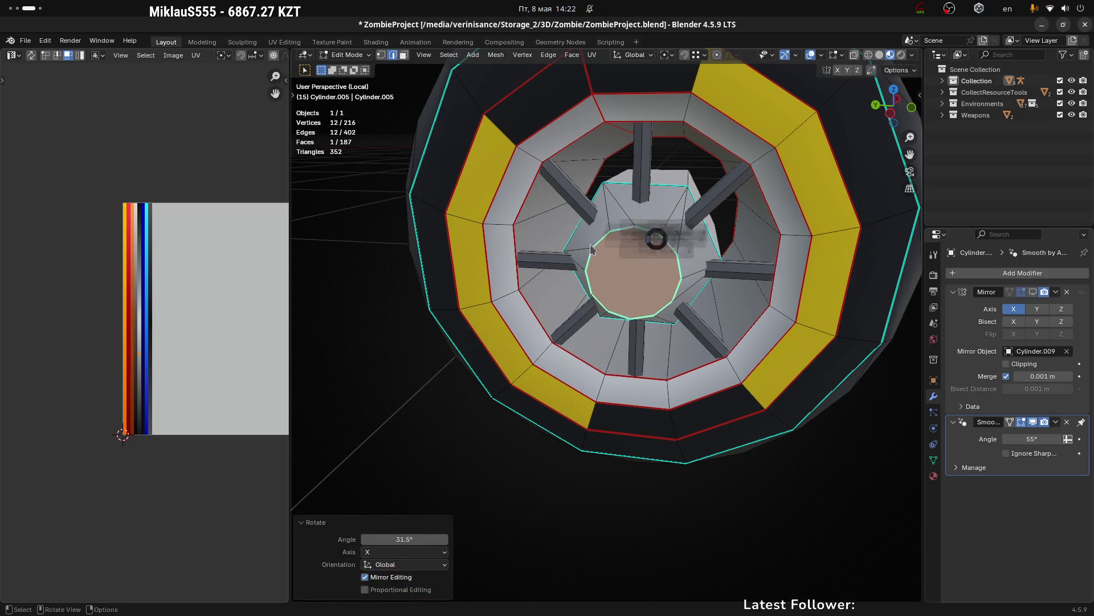
{"action": "key", "text": "Tab"}
{"action": "scroll", "scroll_direction": "down", "scroll_amount": 3}
{"action": "left_click_drag", "start_coordinate": [775, 330], "coordinate": [777, 281]}
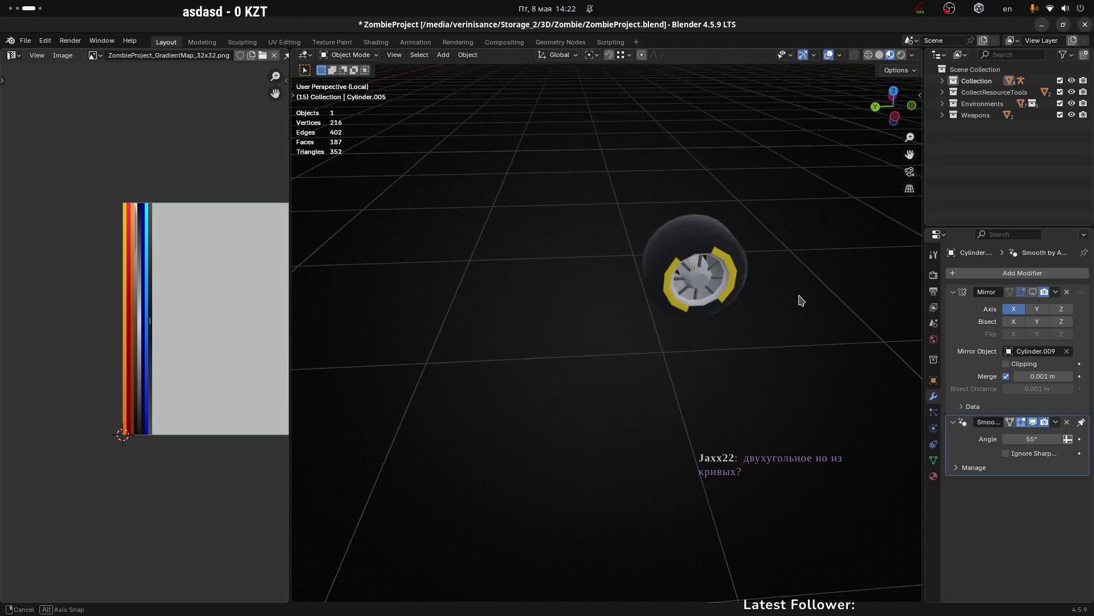
Step: Re-enter Edit Mode on the wheel and try a Merge At Last on the selection
{"action": "left_click_drag", "start_coordinate": [777, 281], "coordinate": [798, 301]}
{"action": "scroll", "scroll_direction": "up", "scroll_amount": 3}
{"action": "key", "text": "a"}
{"action": "left_click_drag", "start_coordinate": [787, 235], "coordinate": [640, 234]}
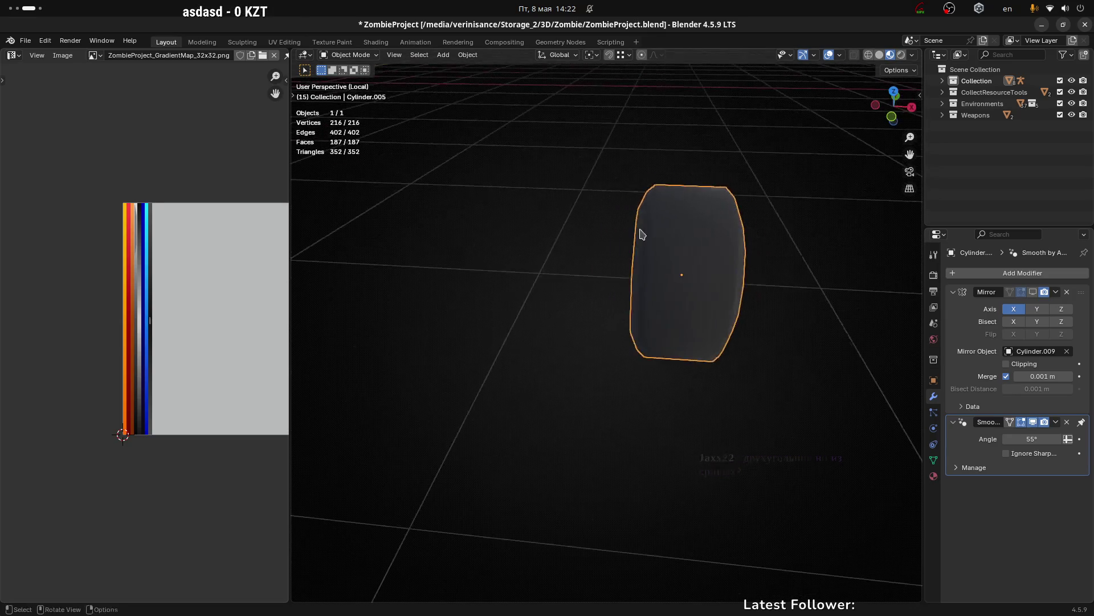
{"action": "key", "text": "Tab"}
{"action": "left_click_drag", "start_coordinate": [765, 242], "coordinate": [767, 236]}
{"action": "key", "text": "m"}
{"action": "left_click", "coordinate": [720, 203]}
Step: Save the project with Ctrl+S and pick a single tyre vertex
{"action": "key", "text": "Tab"}
{"action": "scroll", "scroll_direction": "down", "scroll_amount": 3}
{"action": "left_click_drag", "start_coordinate": [701, 248], "coordinate": [679, 263]}
{"action": "key", "text": "Tab"}
{"action": "scroll", "scroll_direction": "up", "scroll_amount": 3}
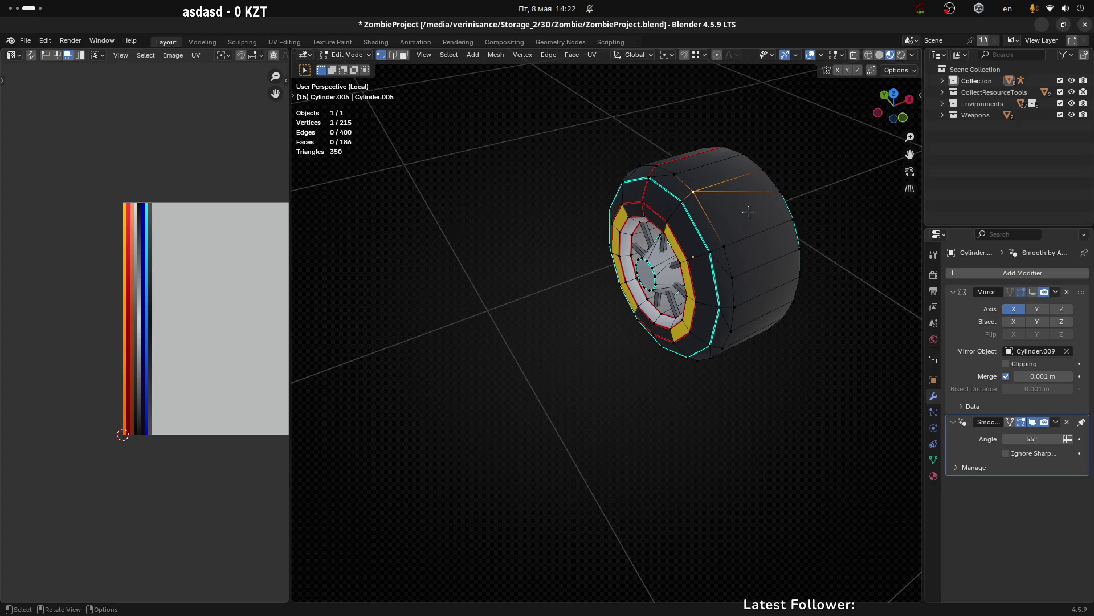
{"action": "left_click_drag", "start_coordinate": [748, 212], "coordinate": [800, 219]}
{"action": "scroll", "scroll_direction": "up", "scroll_amount": 3}
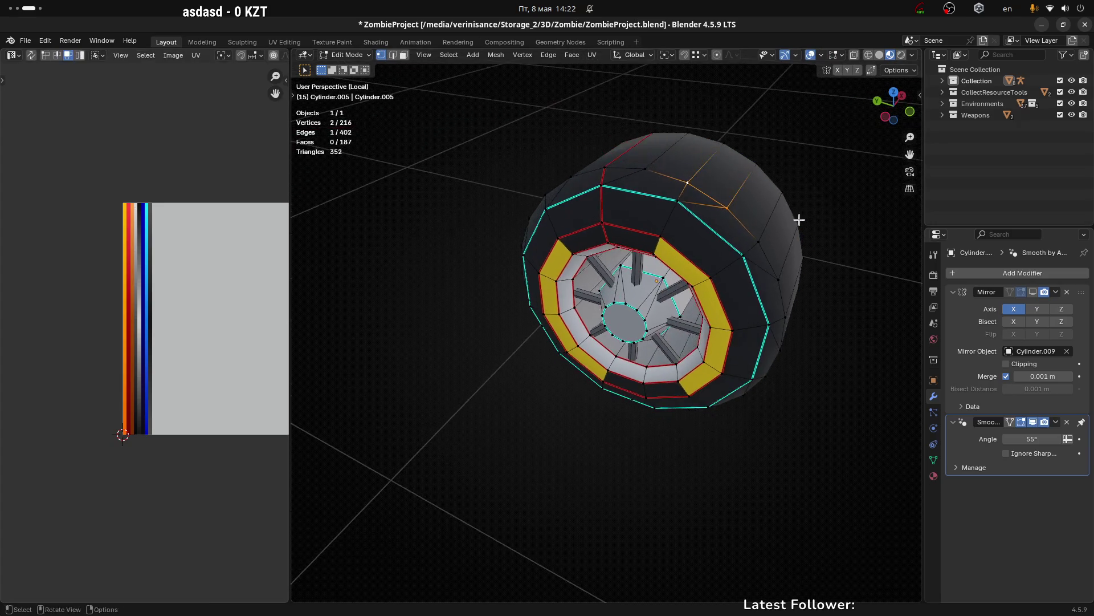
{"action": "left_click_drag", "start_coordinate": [759, 170], "coordinate": [607, 208]}
{"action": "key", "text": "ctrl+s"}
{"action": "left_click", "coordinate": [586, 280]}
{"action": "scroll", "scroll_direction": "up", "scroll_amount": 3}
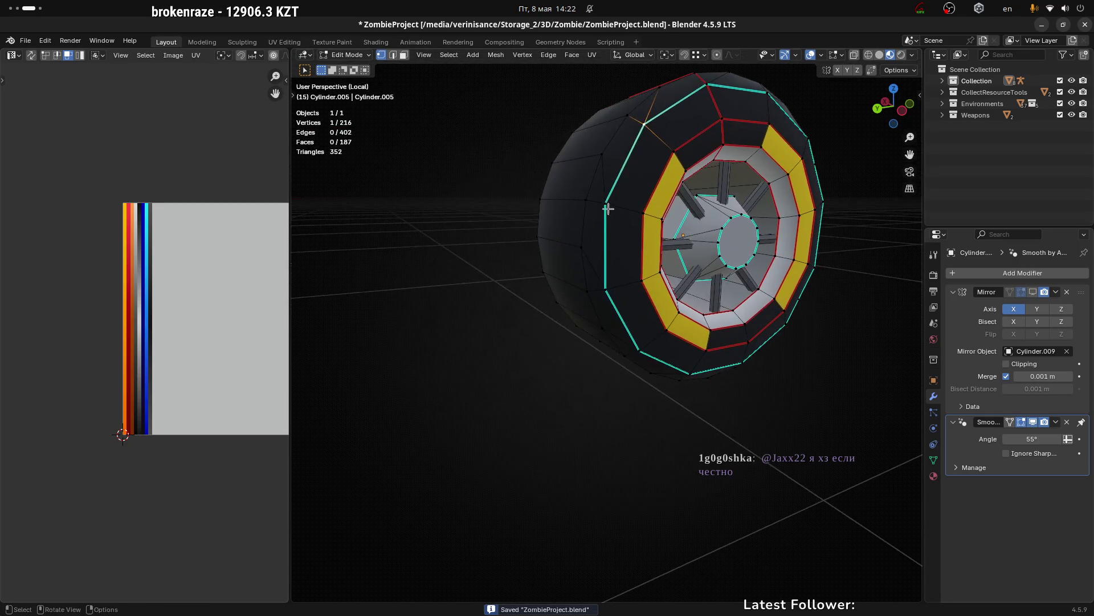
{"action": "scroll", "scroll_direction": "up", "scroll_amount": 3}
{"action": "scroll", "scroll_direction": "down", "scroll_amount": 3}
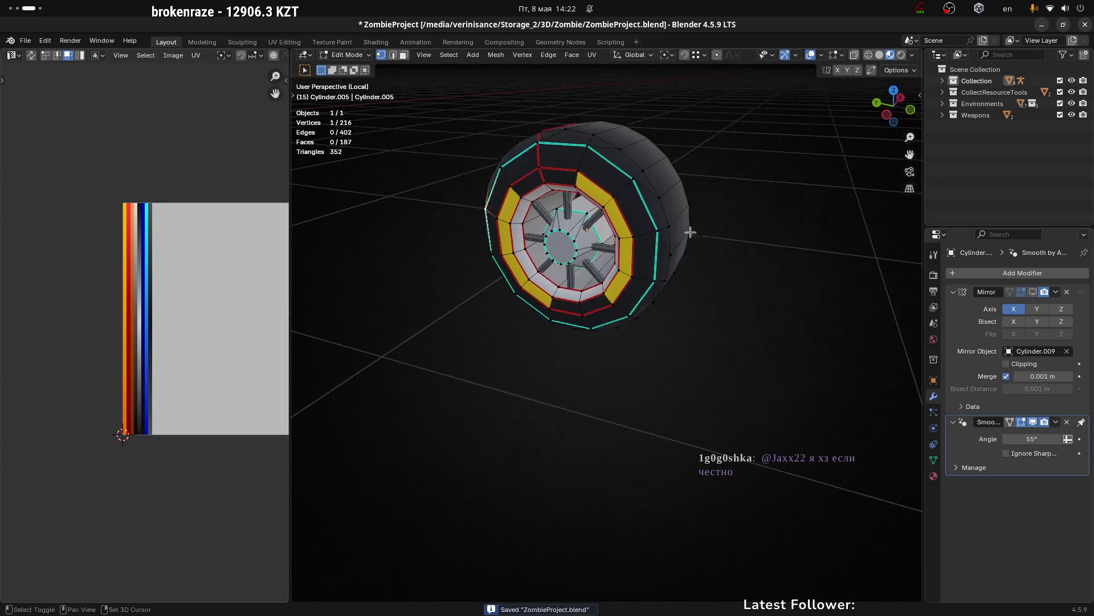
{"action": "left_click_drag", "start_coordinate": [587, 251], "coordinate": [708, 203]}
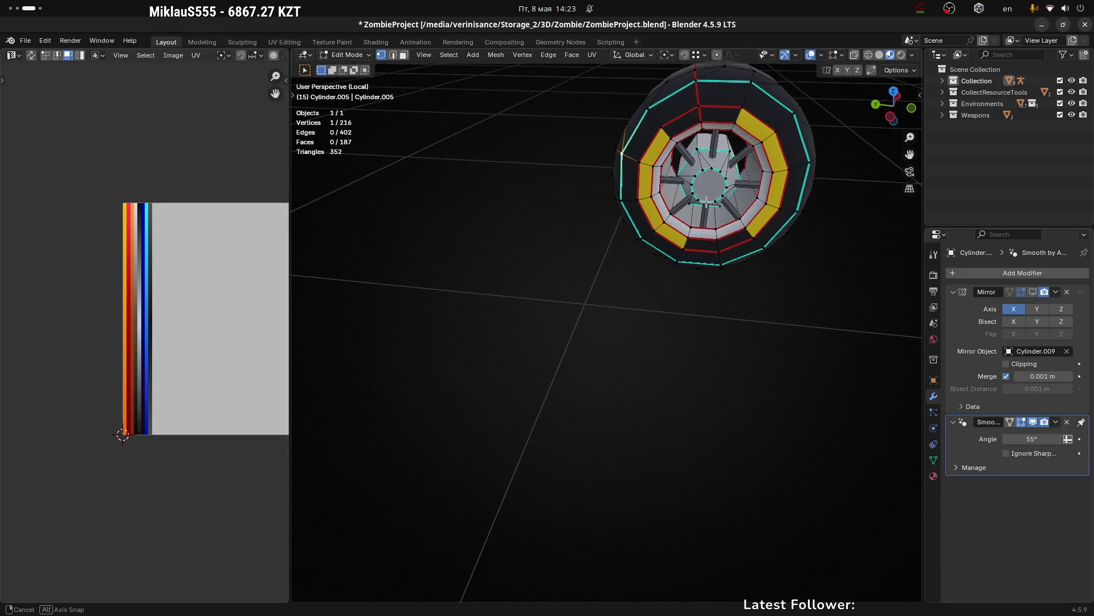
{"action": "scroll", "scroll_direction": "up", "scroll_amount": 3}
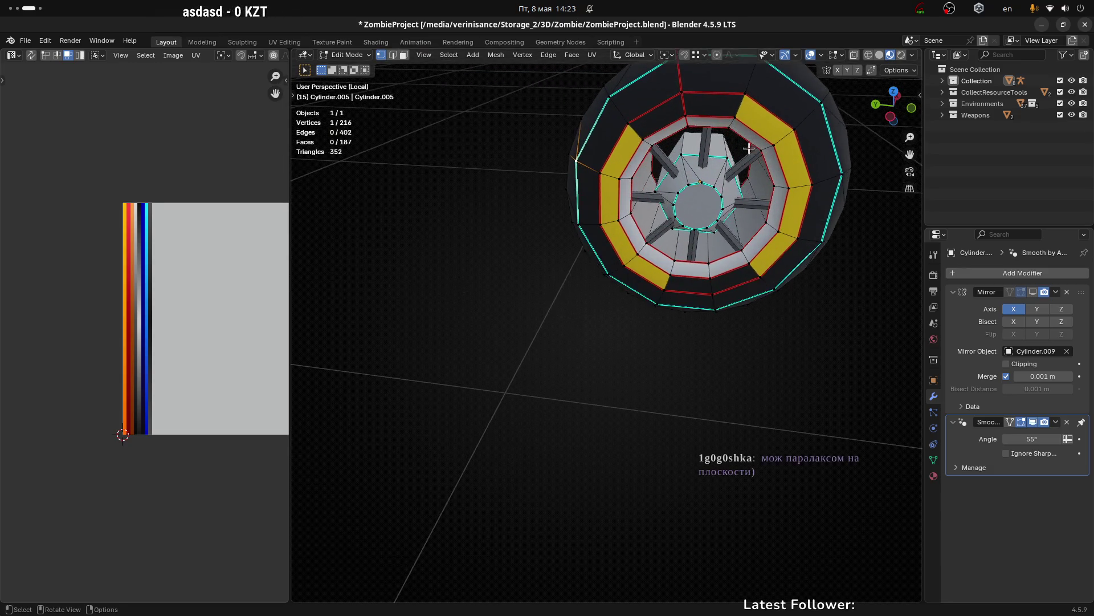
{"action": "scroll", "scroll_direction": "up", "scroll_amount": 3}
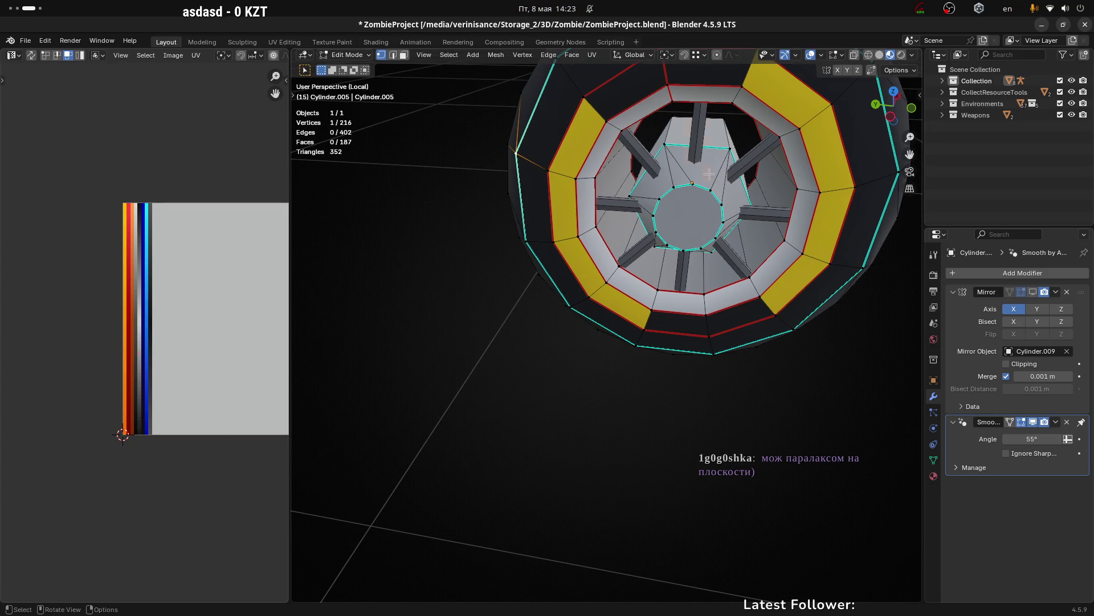
Step: Select the hub's linked faces and rotate the hub block -33° about X
{"action": "key", "text": "l"}
{"action": "key", "text": "r"}
{"action": "key", "text": "x"}
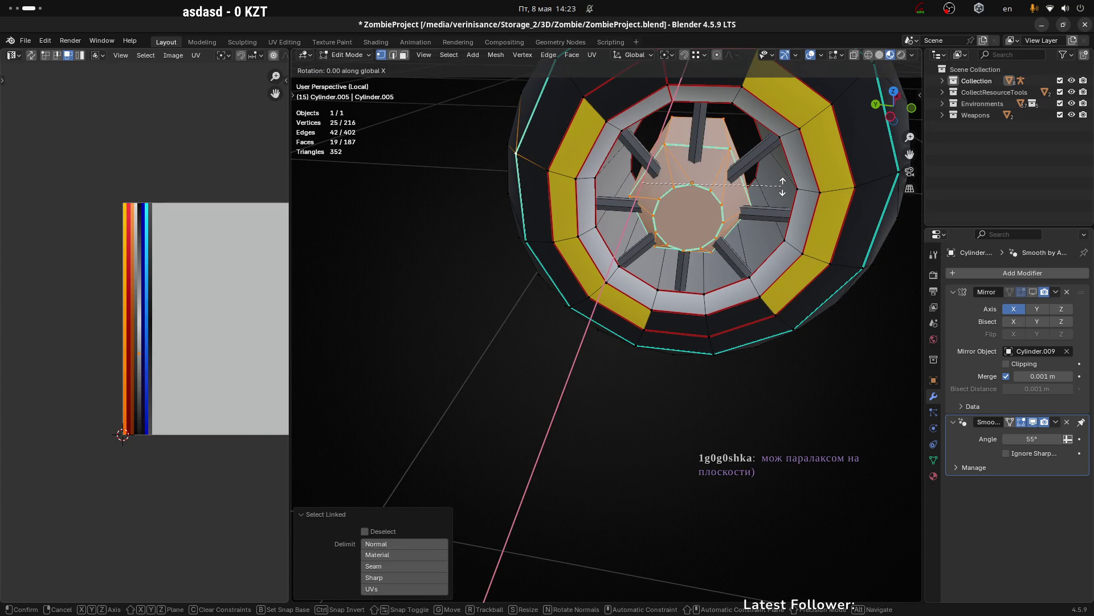
{"action": "key", "text": "Escape"}
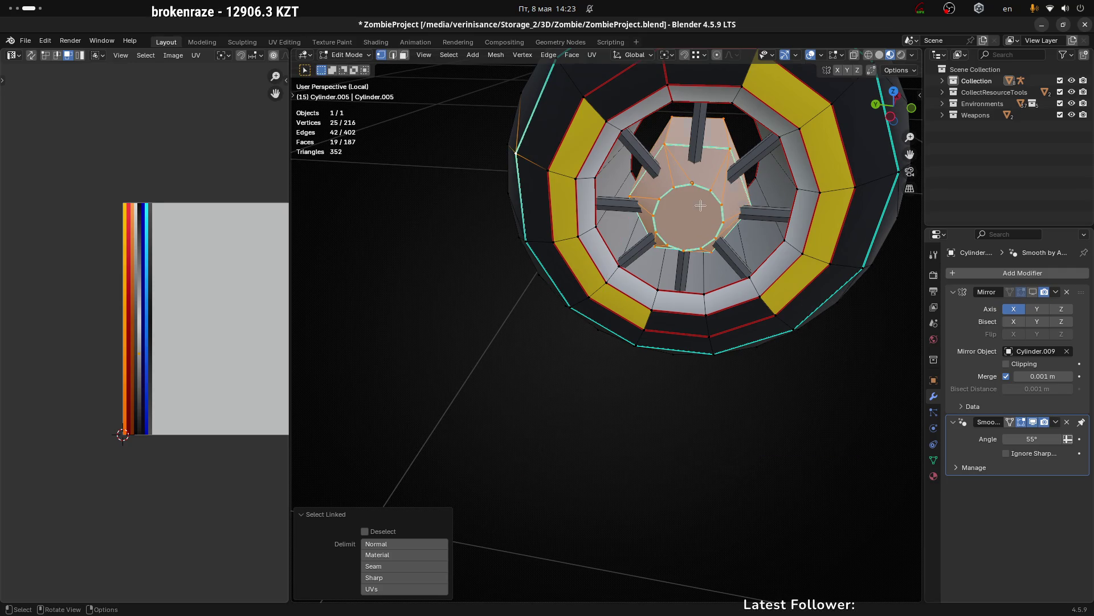
{"action": "left_click", "coordinate": [699, 210]}
{"action": "key", "text": "l"}
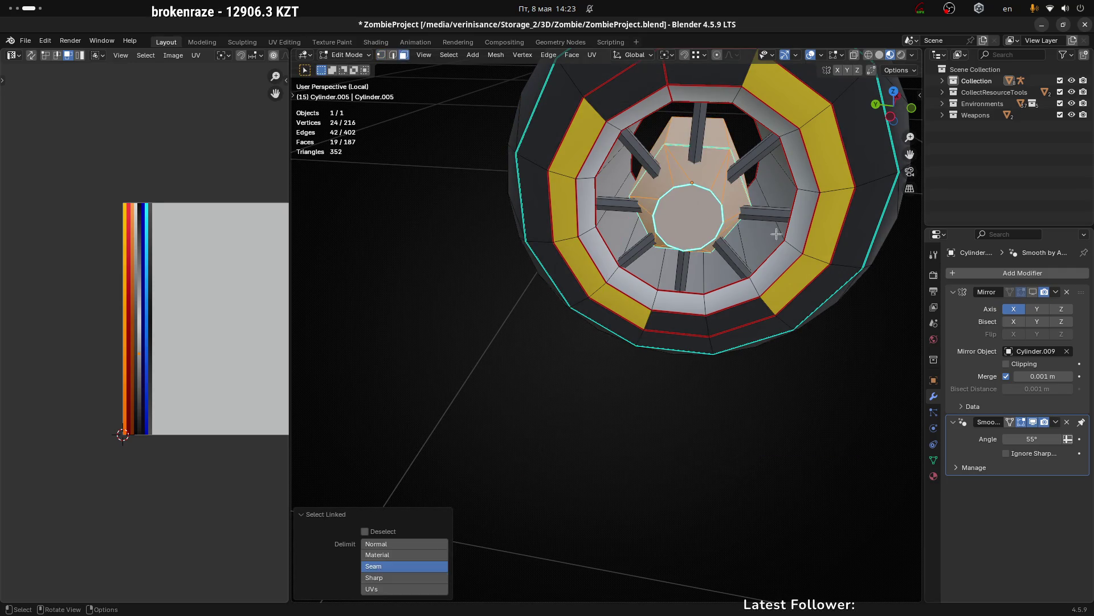
{"action": "key", "text": "r"}
{"action": "key", "text": "x"}
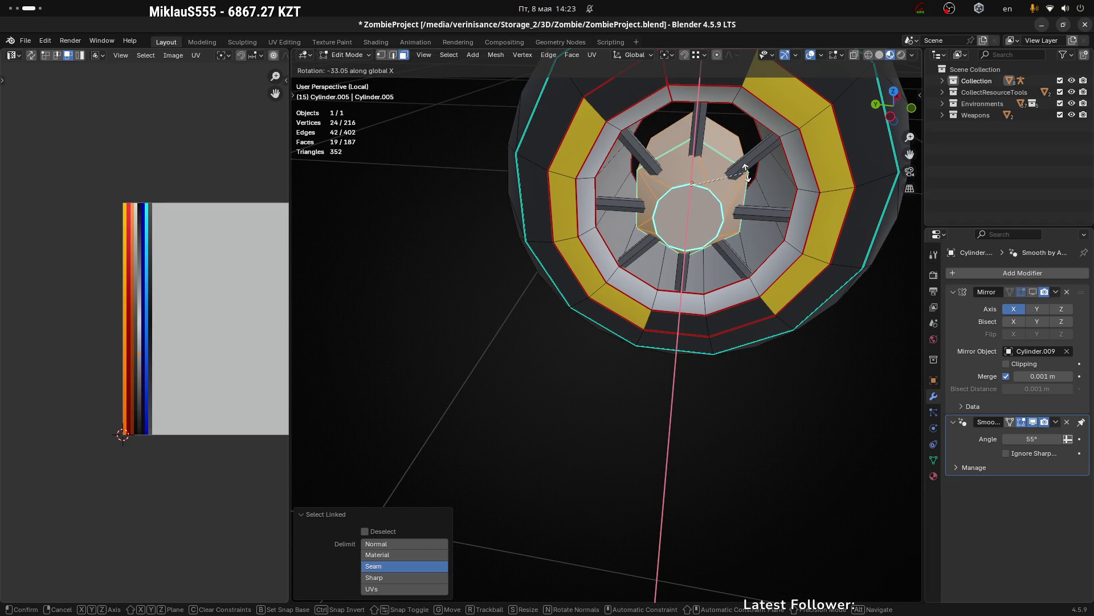
{"action": "left_click", "coordinate": [745, 171]}
Step: Pick spokes with select-linked, ending with only the top spoke selected
{"action": "left_click_drag", "start_coordinate": [745, 171], "coordinate": [762, 171]}
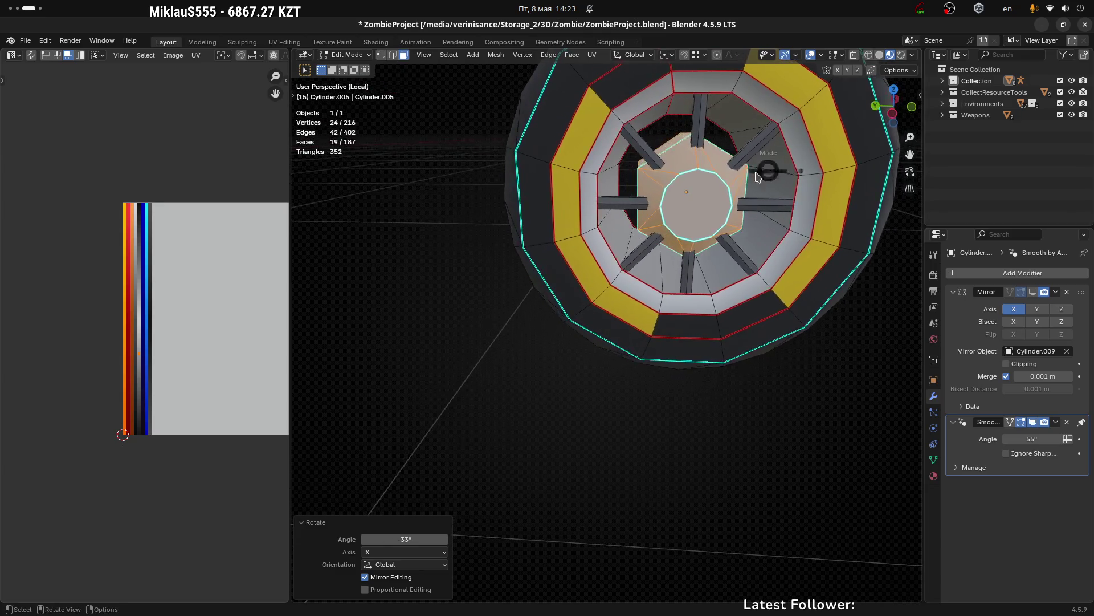
{"action": "key", "text": "Tab"}
{"action": "key", "text": "Tab"}
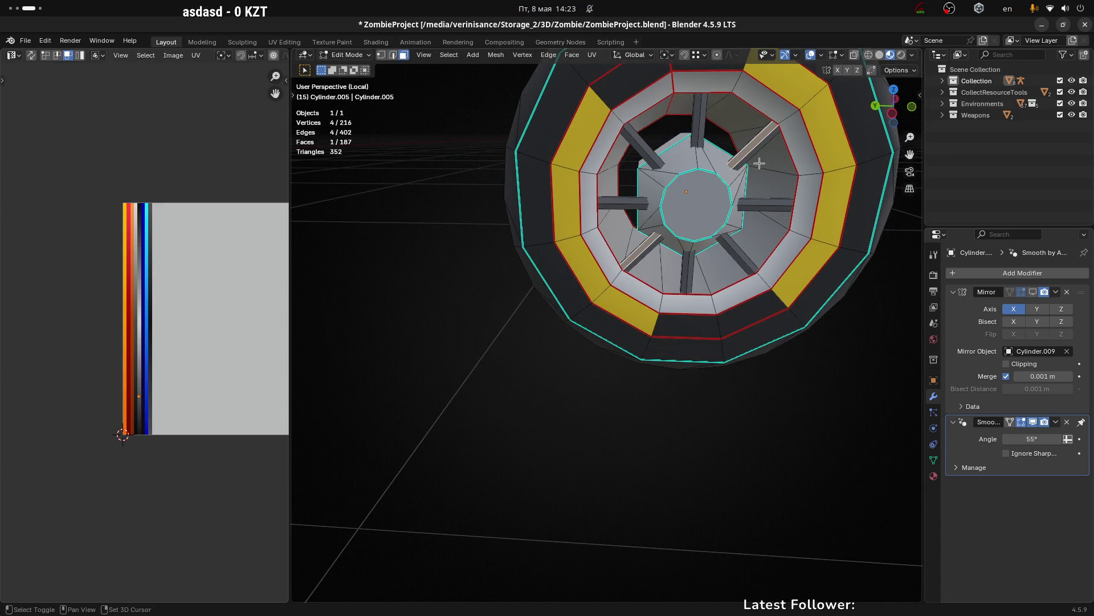
{"action": "left_click_drag", "start_coordinate": [758, 163], "coordinate": [697, 173]}
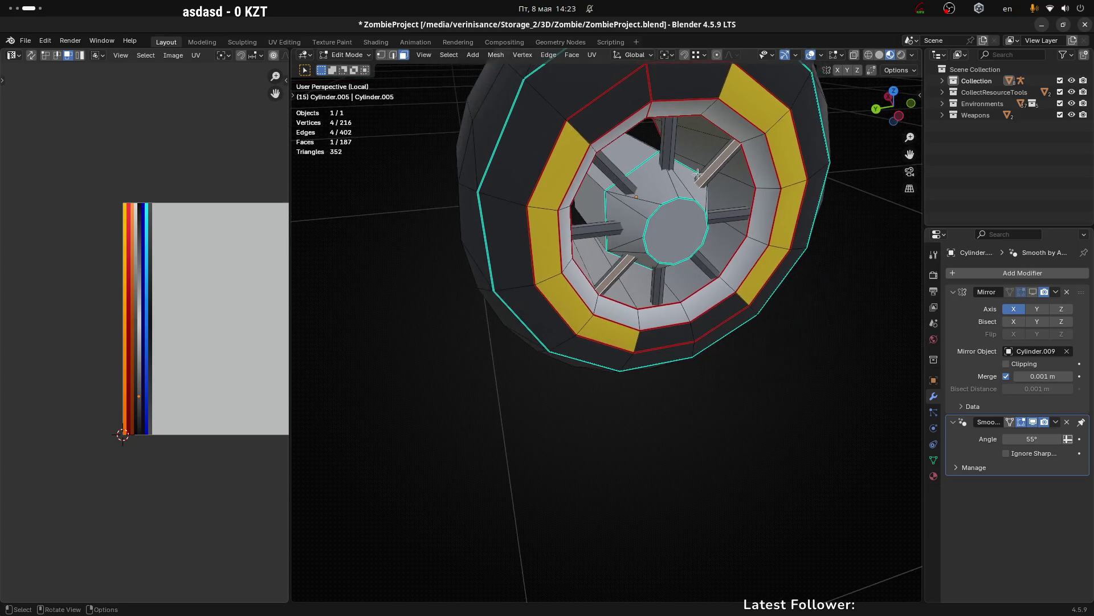
{"action": "key", "text": "l"}
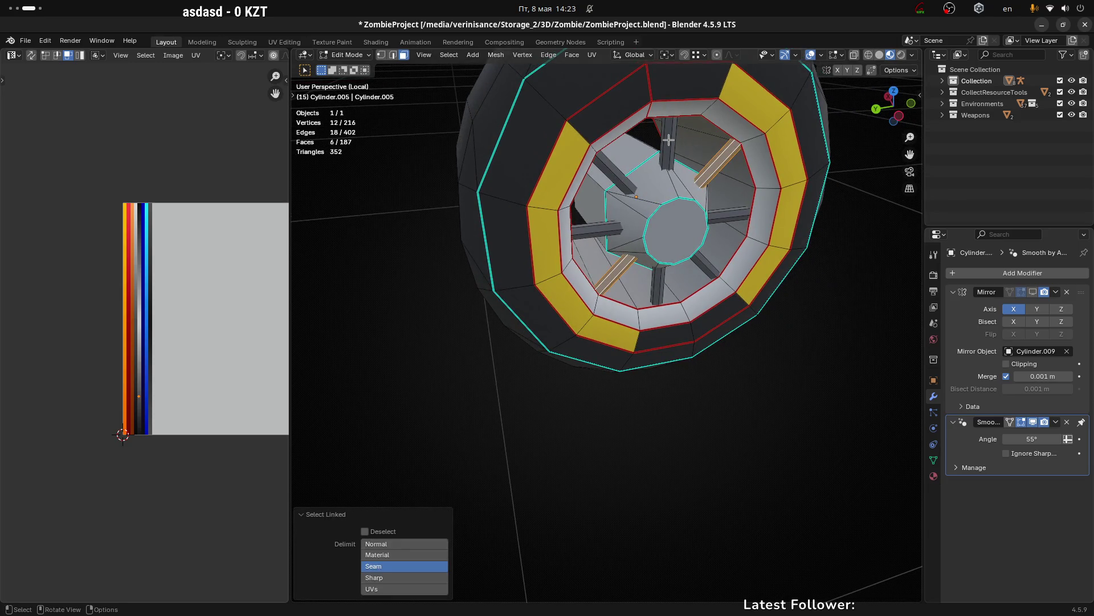
{"action": "key", "text": "l"}
{"action": "key", "text": "l"}
{"action": "key", "text": "l"}
{"action": "key", "text": "l"}
{"action": "key", "text": "l"}
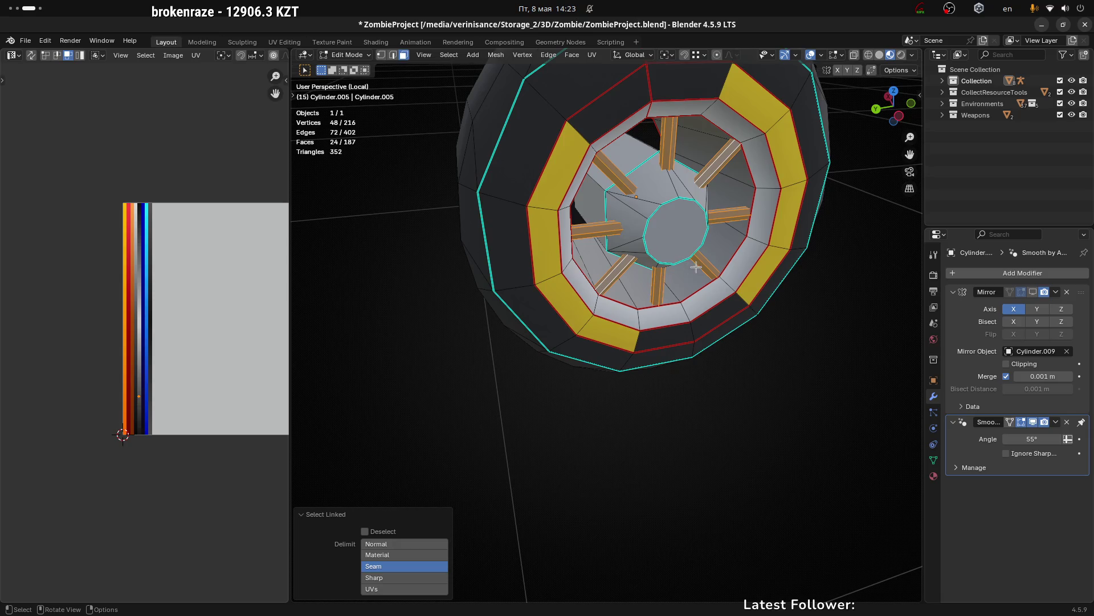
{"action": "left_click", "coordinate": [666, 141]}
{"action": "key", "text": "l"}
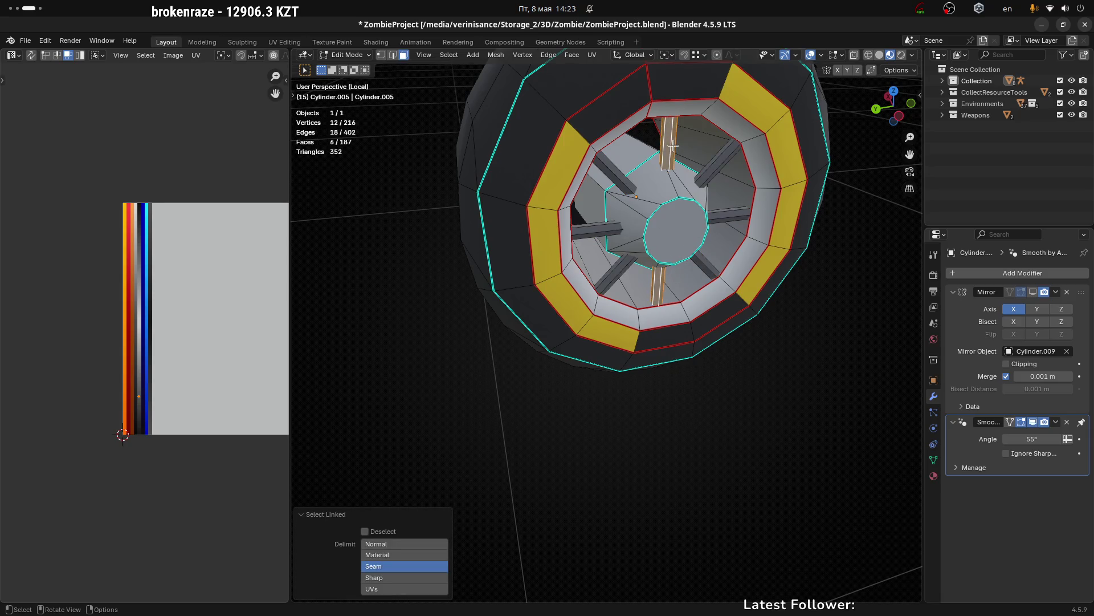
Step: Orbit the wheel and turn on X-ray so the mesh shows see-through
{"action": "left_click_drag", "start_coordinate": [696, 158], "coordinate": [655, 155]}
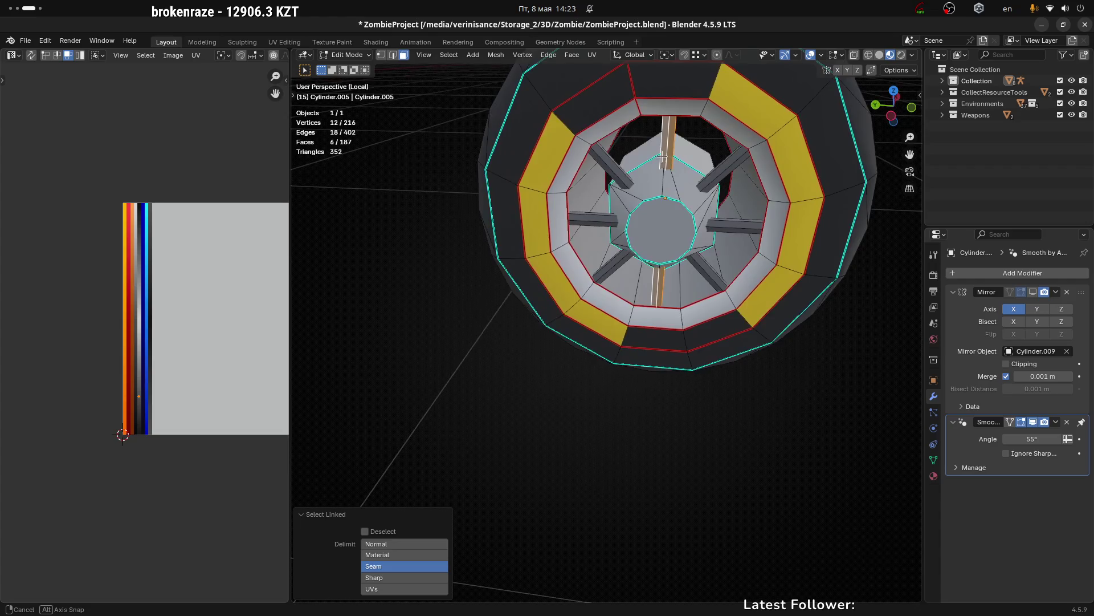
{"action": "left_click_drag", "start_coordinate": [655, 156], "coordinate": [697, 163]}
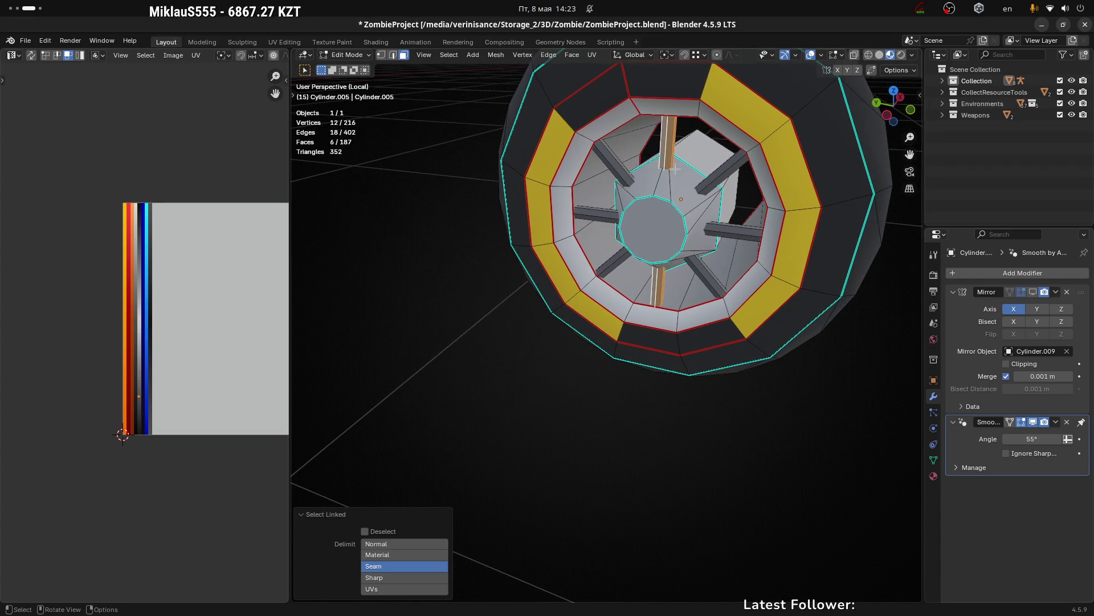
{"action": "key", "text": "KP_Divide"}
{"action": "key", "text": "KP_Divide"}
{"action": "left_click_drag", "start_coordinate": [701, 194], "coordinate": [579, 188]}
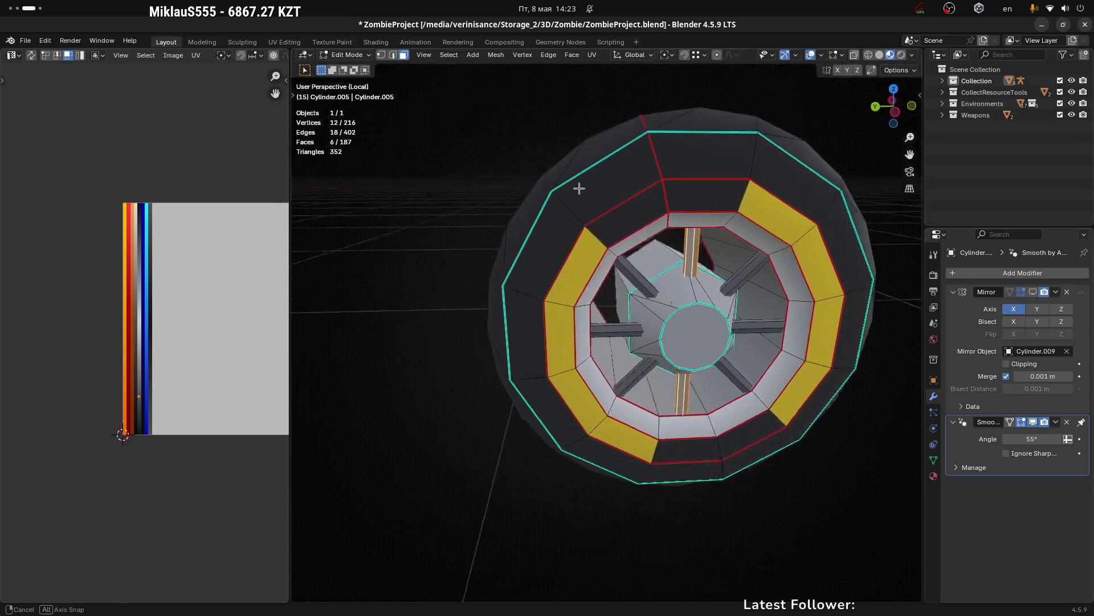
{"action": "scroll", "scroll_direction": "up", "scroll_amount": 3}
{"action": "key", "text": "alt+z"}
{"action": "left_click_drag", "start_coordinate": [684, 308], "coordinate": [693, 362]}
Step: Add a loop cut across the top spoke and slide it along the X axis
{"action": "key", "text": "2"}
{"action": "left_click", "coordinate": [690, 329]}
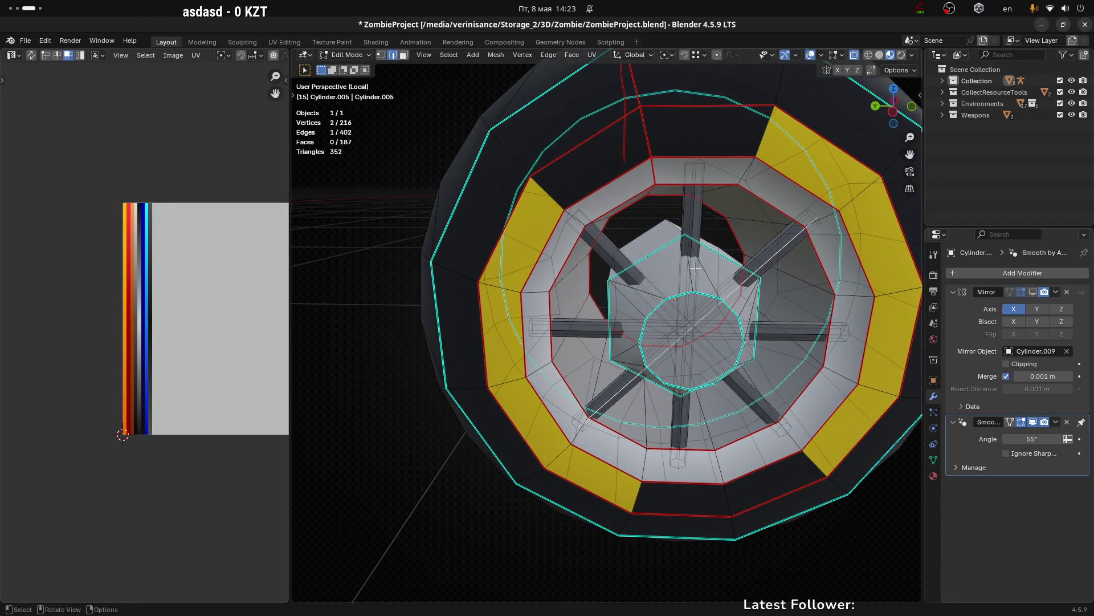
{"action": "left_click", "coordinate": [691, 215]}
{"action": "key", "text": "ctrl+r"}
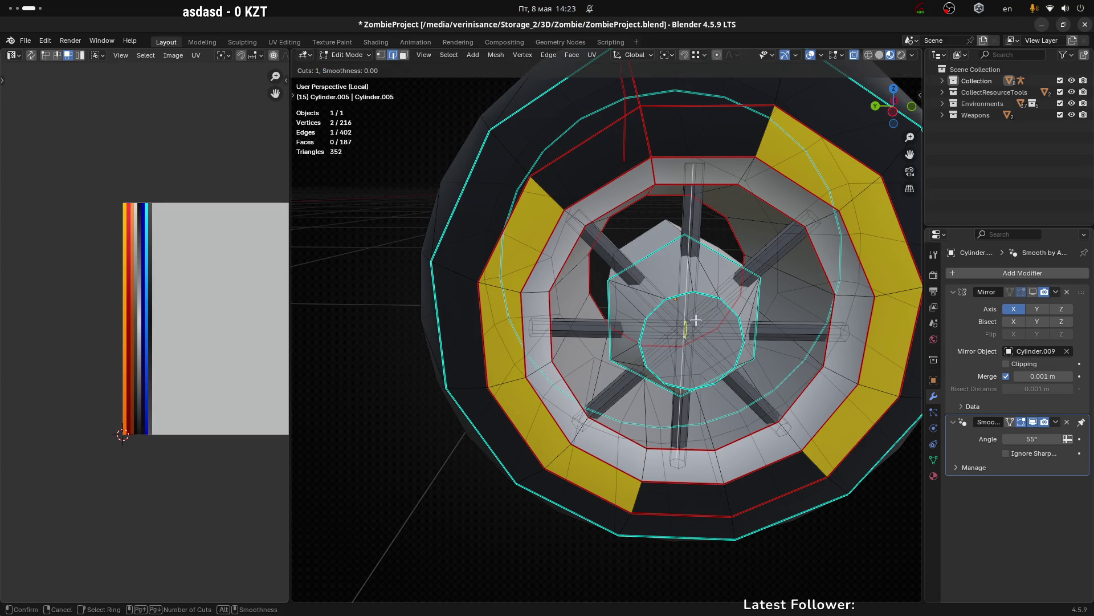
{"action": "left_click", "coordinate": [685, 262]}
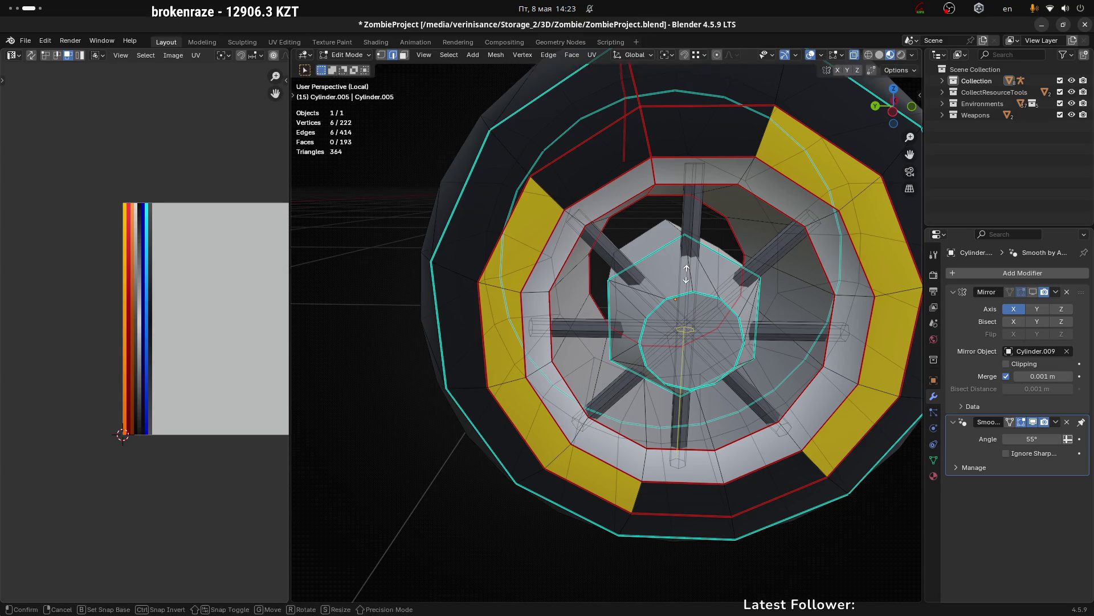
{"action": "key", "text": "x"}
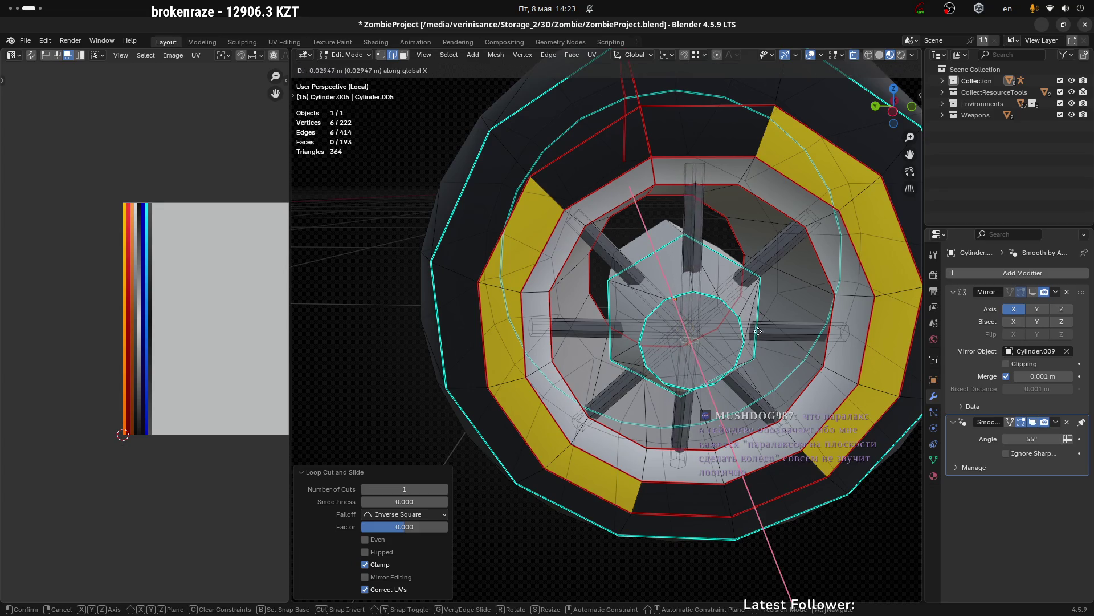
{"action": "left_click", "coordinate": [762, 339]}
Step: Move the new spoke geometry 0.1502 m along X
{"action": "left_click_drag", "start_coordinate": [762, 338], "coordinate": [846, 321]}
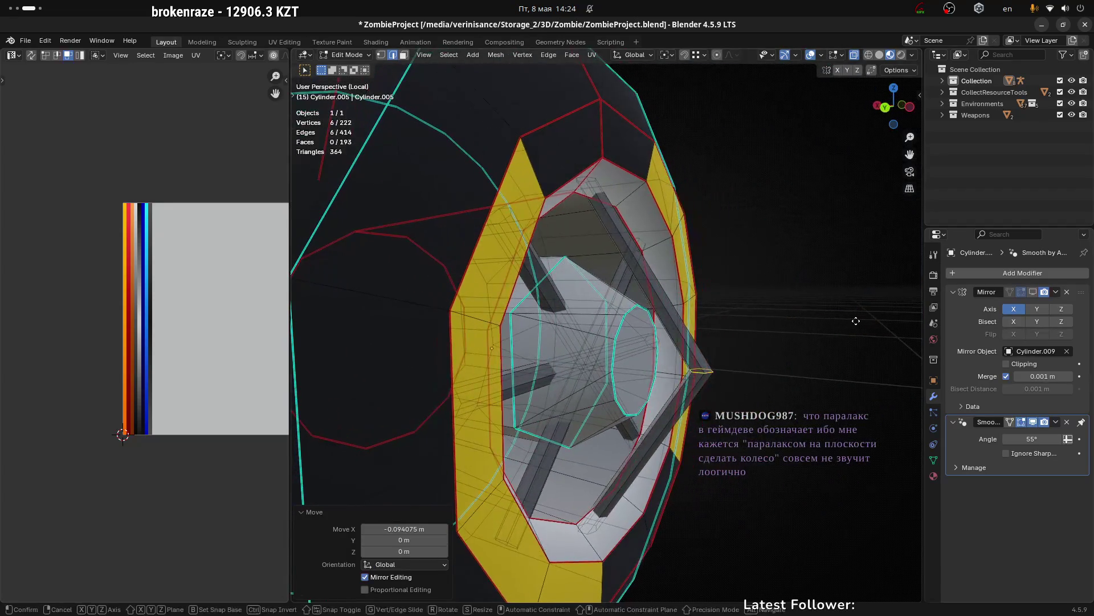
{"action": "key", "text": "g"}
{"action": "key", "text": "x"}
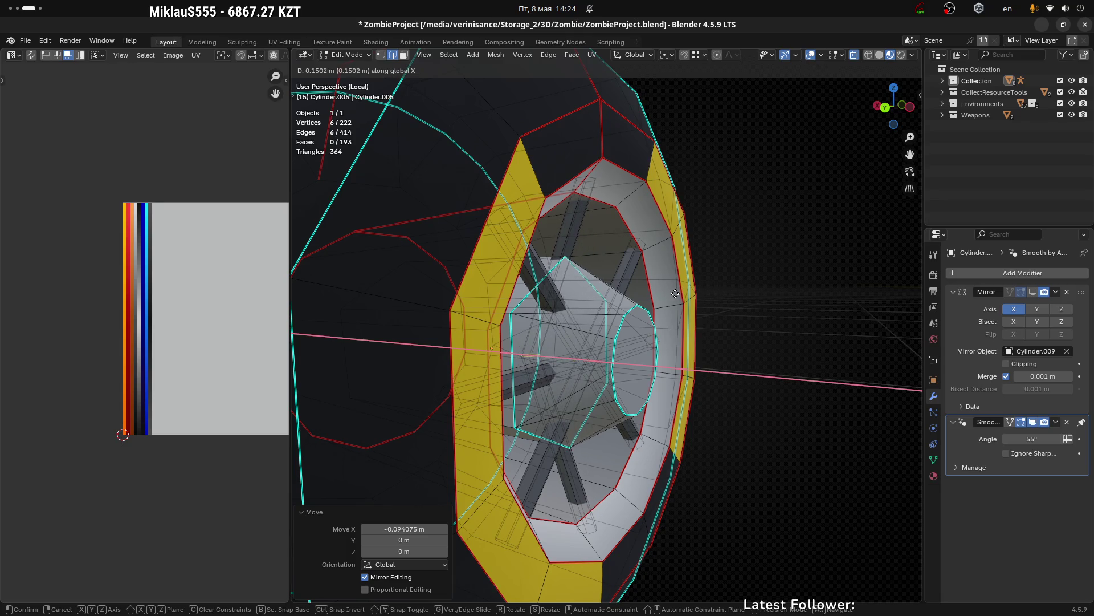
{"action": "left_click", "coordinate": [676, 293]}
{"action": "left_click_drag", "start_coordinate": [677, 293], "coordinate": [614, 319]}
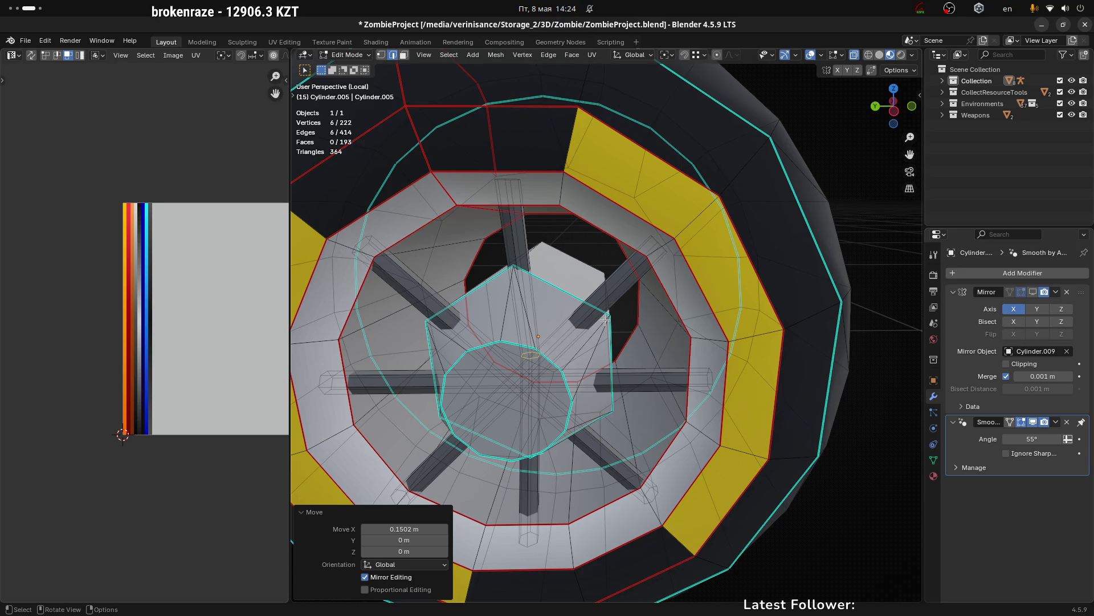
{"action": "scroll", "scroll_direction": "down", "scroll_amount": 3}
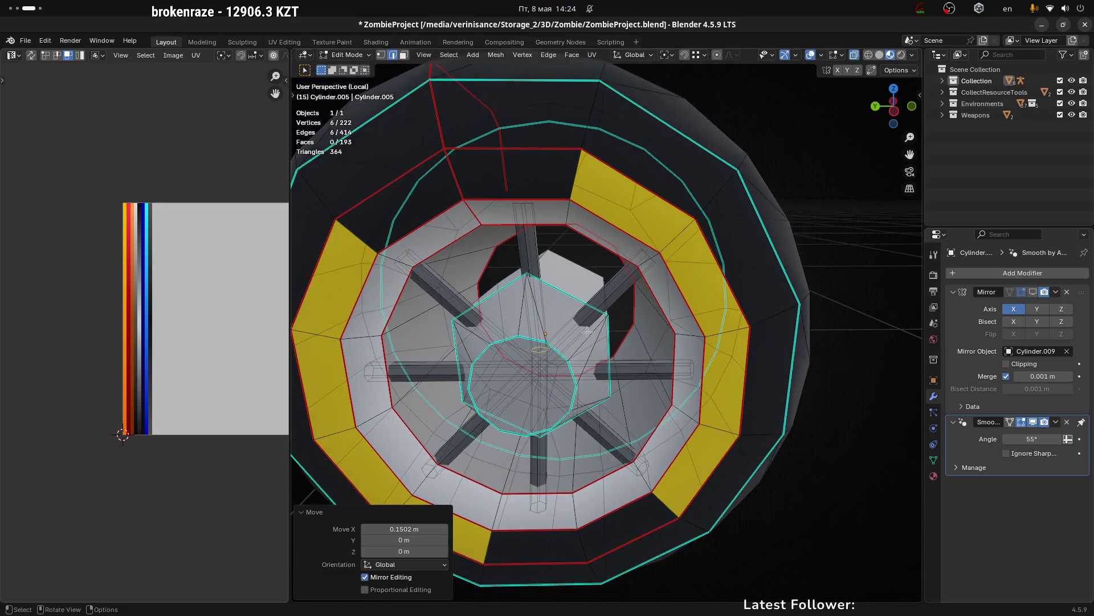
Step: Cut a new edge loop through the hub ring
{"action": "left_click", "coordinate": [610, 293]}
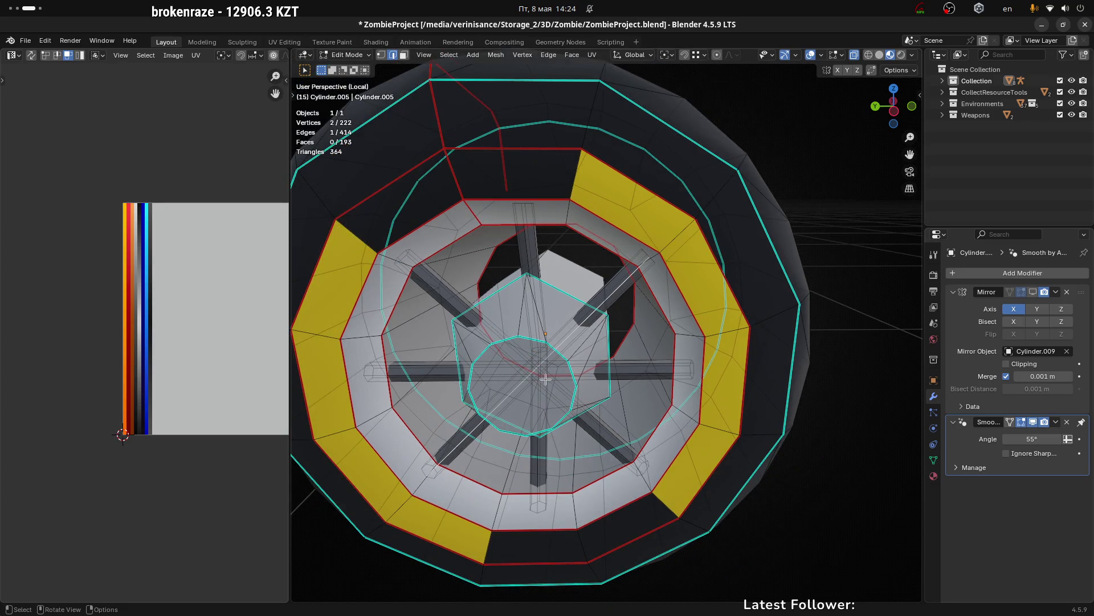
{"action": "key", "text": "ctrl+r"}
{"action": "left_click", "coordinate": [573, 337]}
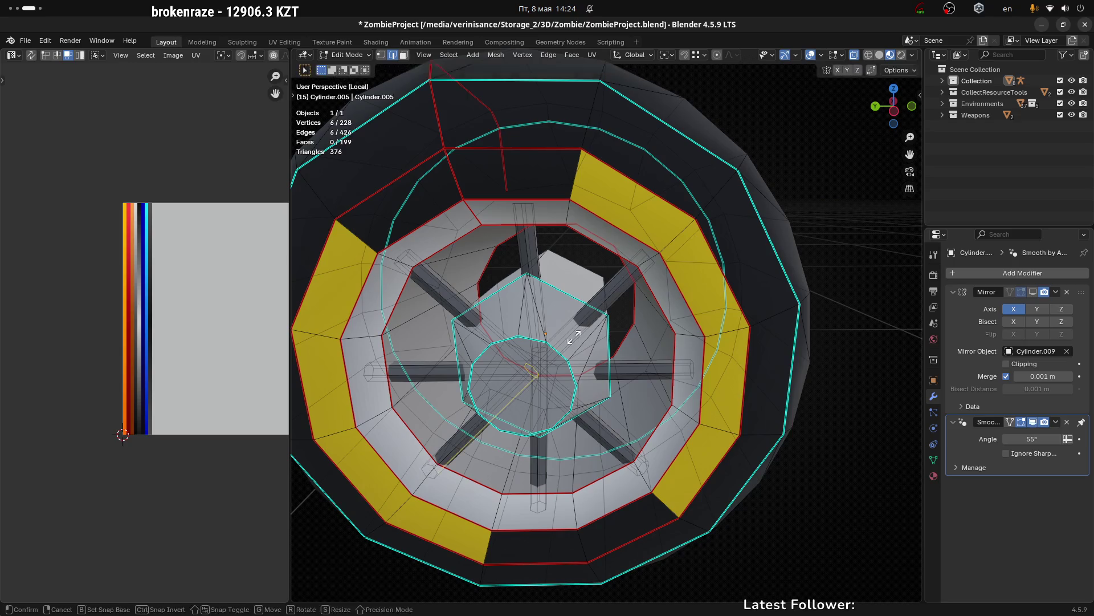
Step: Keep the hub loop centred, then shift it along the X axis
{"action": "right_click", "coordinate": [574, 338]}
{"action": "left_click_drag", "start_coordinate": [574, 338], "coordinate": [656, 373]}
{"action": "key", "text": "g"}
{"action": "key", "text": "y"}
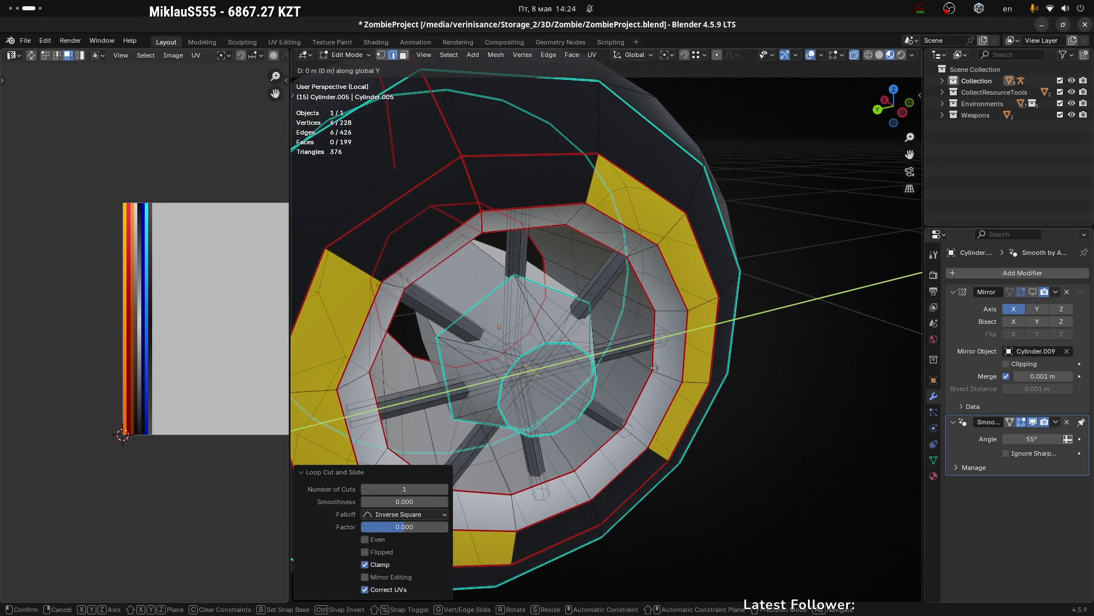
{"action": "key", "text": "x"}
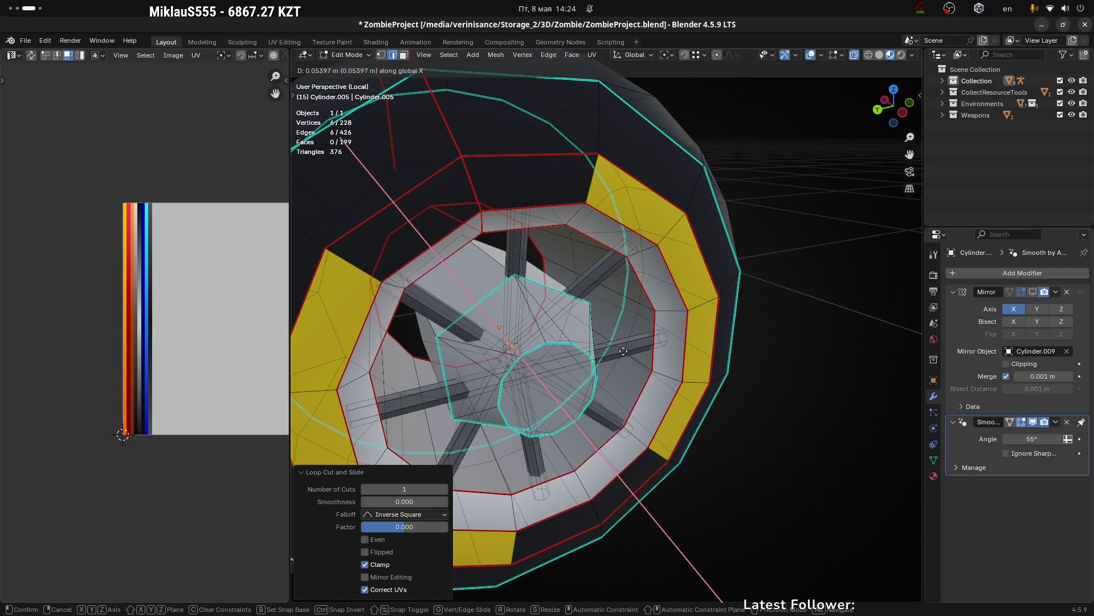
{"action": "left_click", "coordinate": [616, 351]}
{"action": "left_click_drag", "start_coordinate": [616, 352], "coordinate": [583, 363]}
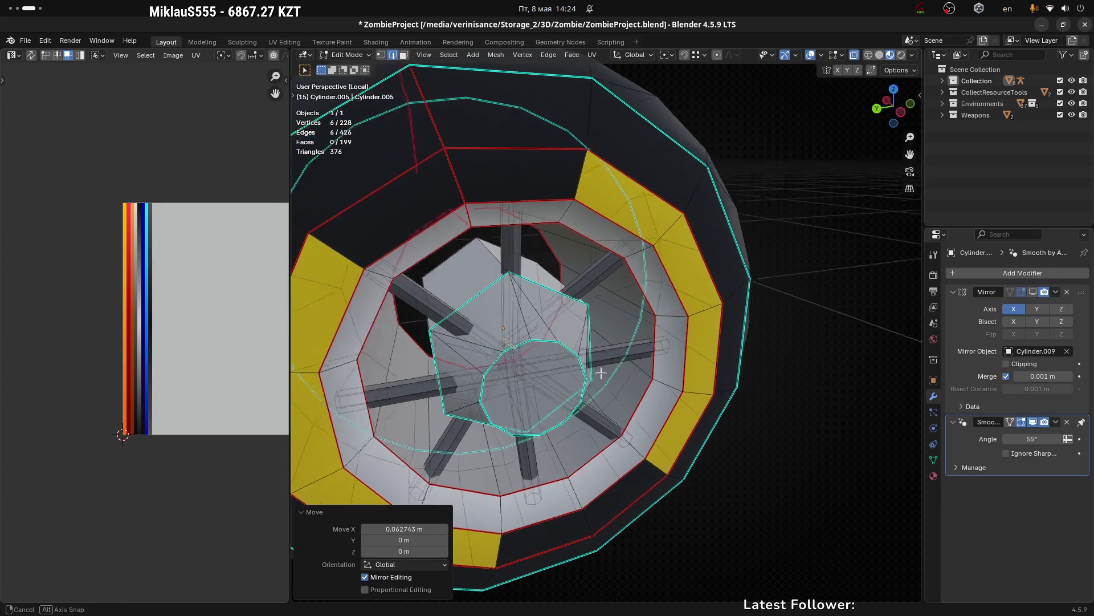
Step: Cut a second centred edge loop and shift it along X
{"action": "key", "text": "ctrl+r"}
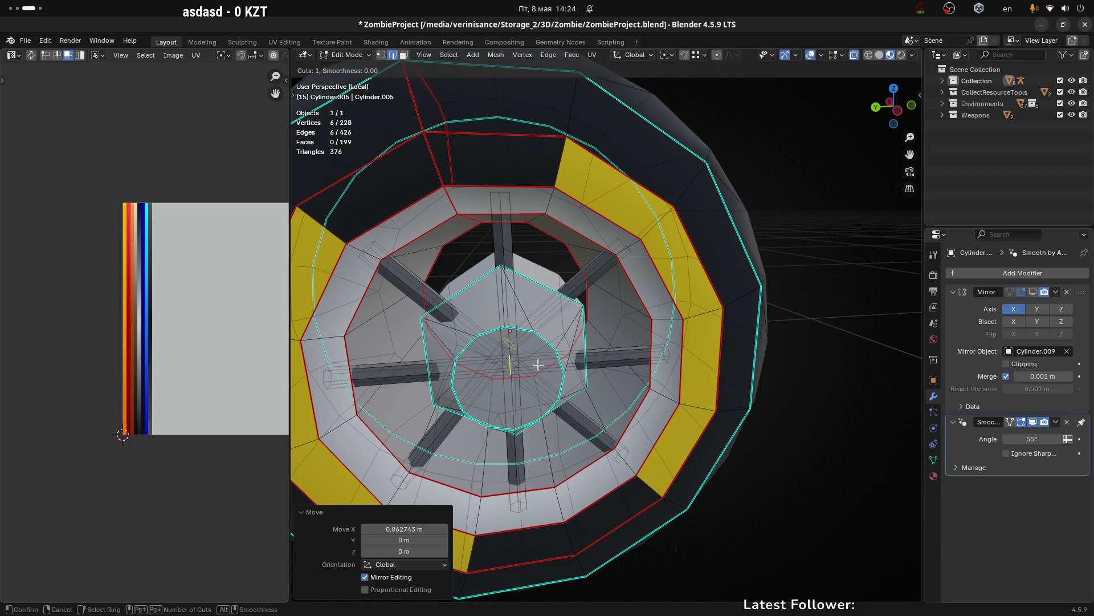
{"action": "left_click", "coordinate": [538, 364]}
{"action": "right_click", "coordinate": [538, 364]}
{"action": "key", "text": "g"}
{"action": "key", "text": "x"}
{"action": "left_click_drag", "start_coordinate": [537, 364], "coordinate": [517, 350]}
{"action": "left_click", "coordinate": [611, 365]}
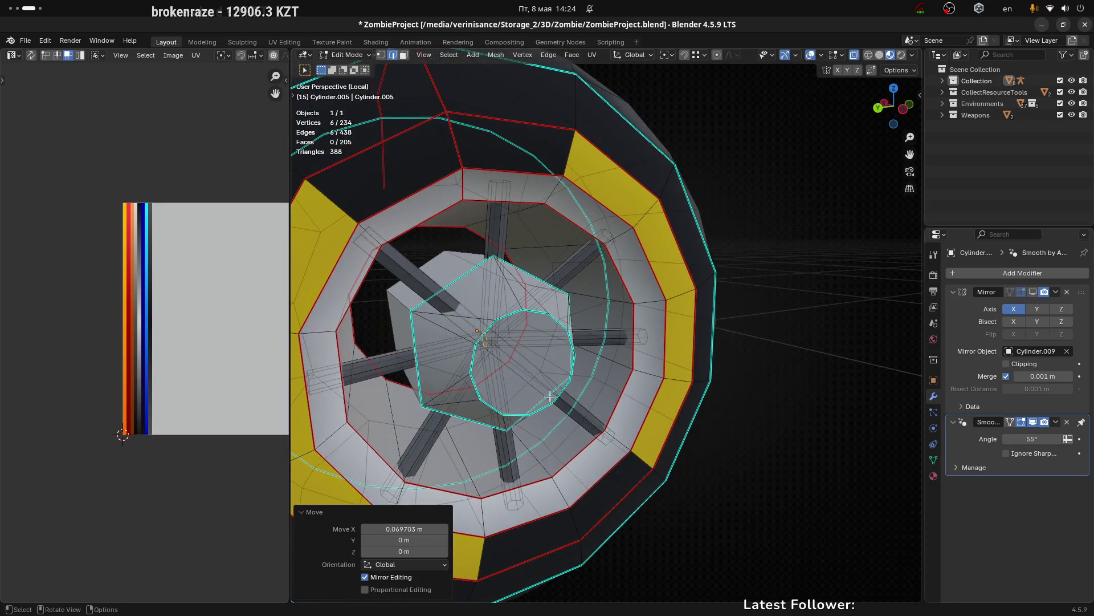
Step: Cut a third centred edge loop, shift it about 0.07 m along X, and switch to face selection
{"action": "key", "text": "ctrl+r"}
{"action": "left_click", "coordinate": [532, 366]}
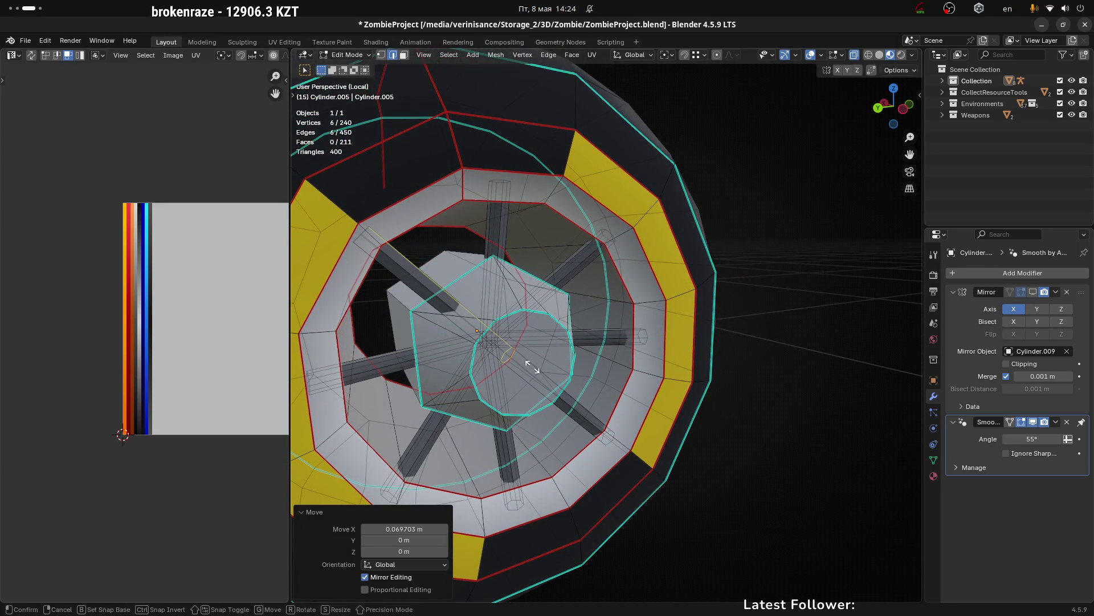
{"action": "right_click", "coordinate": [531, 366]}
{"action": "left_click_drag", "start_coordinate": [532, 366], "coordinate": [514, 389]}
{"action": "key", "text": "g"}
{"action": "key", "text": "x"}
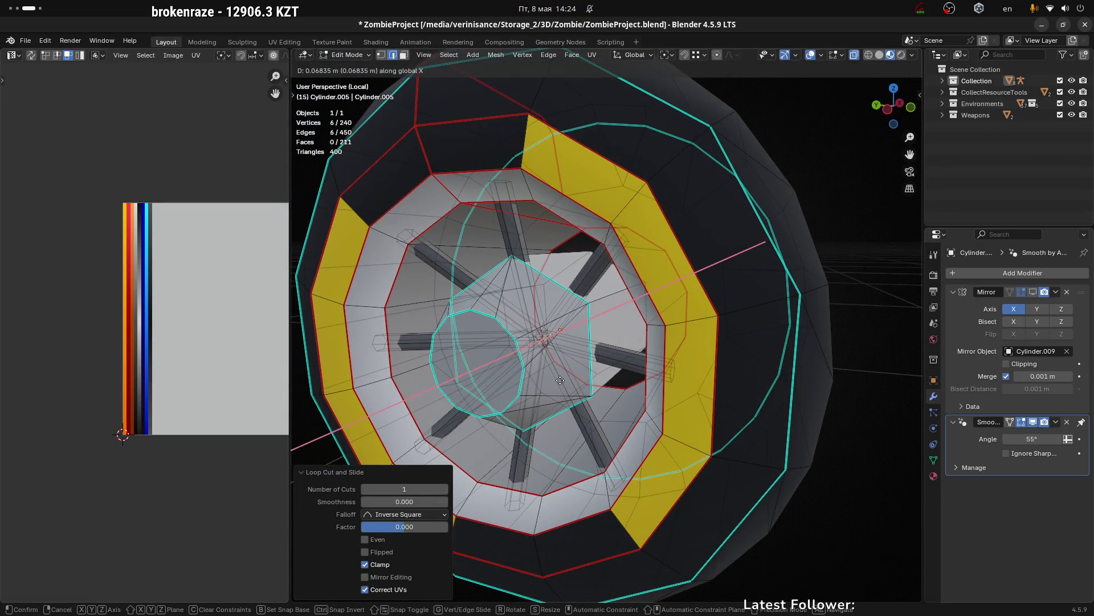
{"action": "left_click", "coordinate": [560, 379]}
{"action": "key", "text": "ctrl+Tab"}
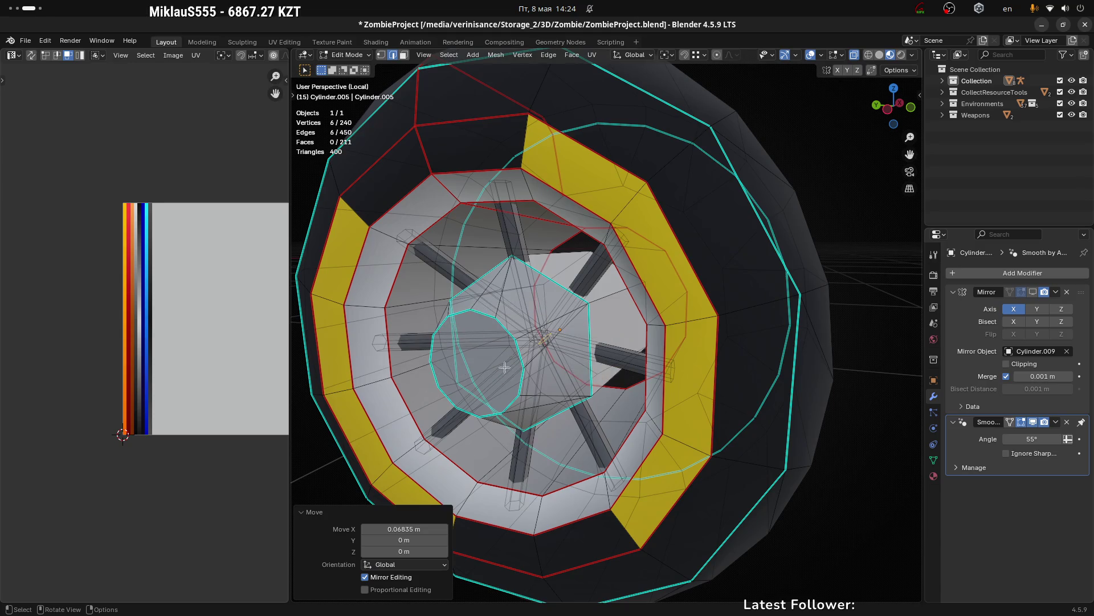
{"action": "left_click_drag", "start_coordinate": [505, 367], "coordinate": [535, 316]}
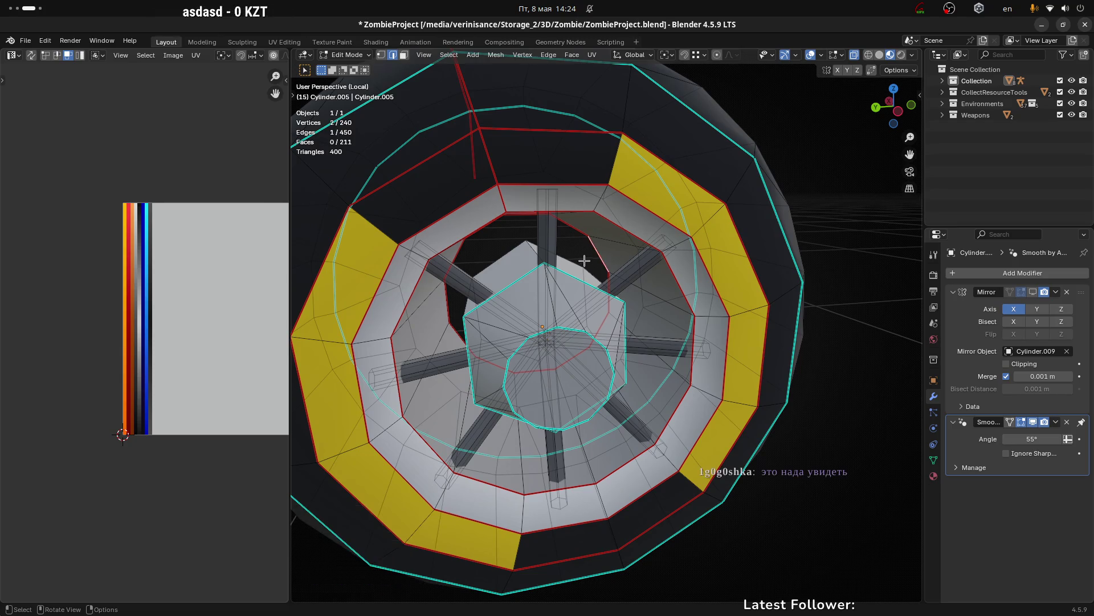
{"action": "key", "text": "3"}
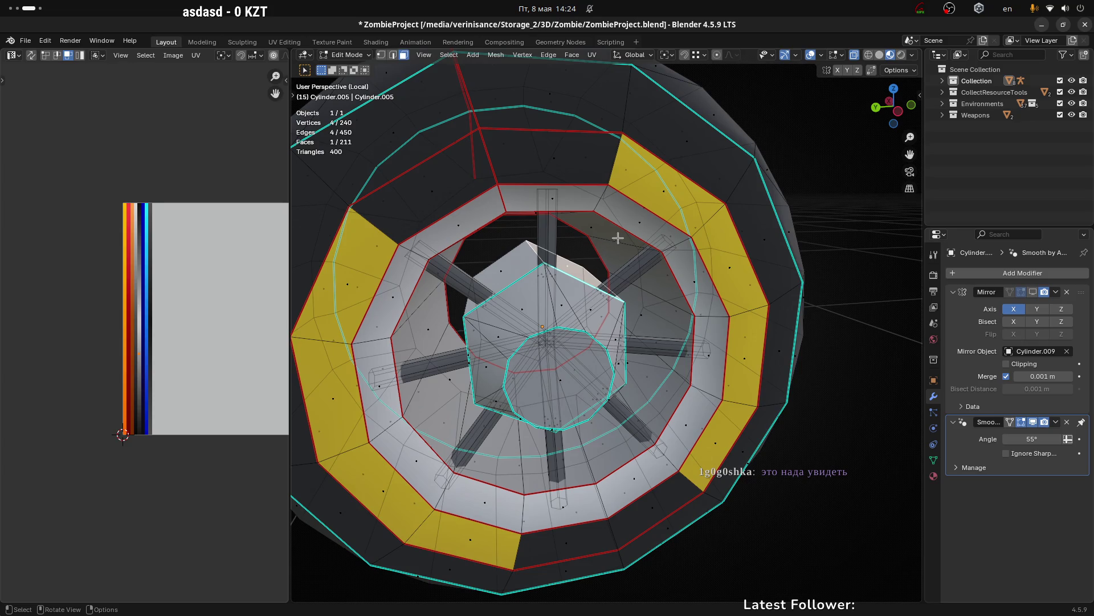
Step: Select the rim face rings with linked selection and hide them
{"action": "key", "text": "ctrl+l"}
{"action": "key", "text": "l"}
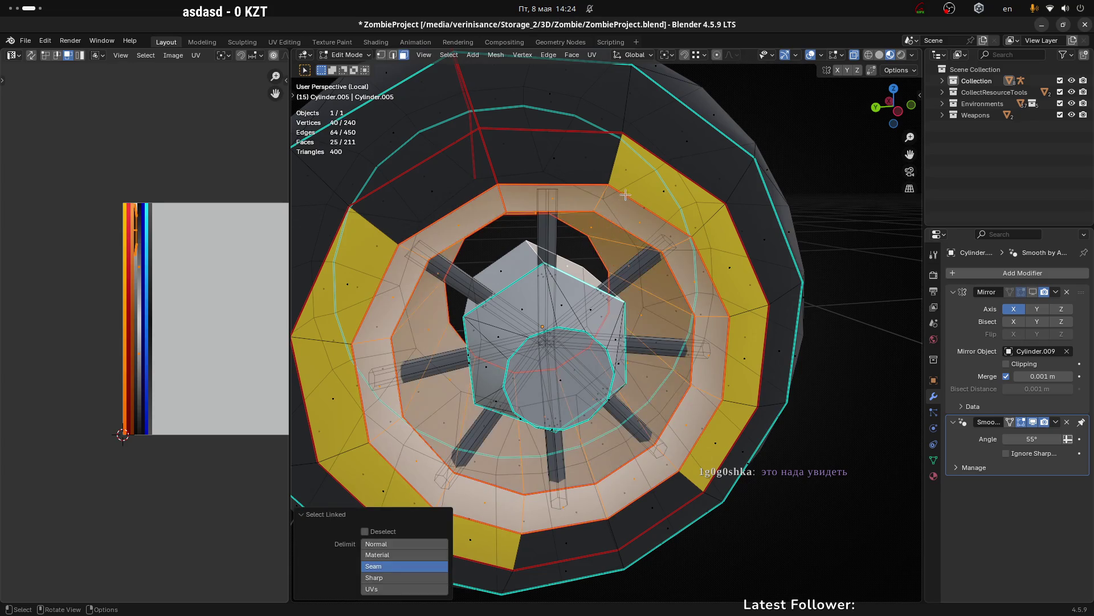
{"action": "key", "text": "l"}
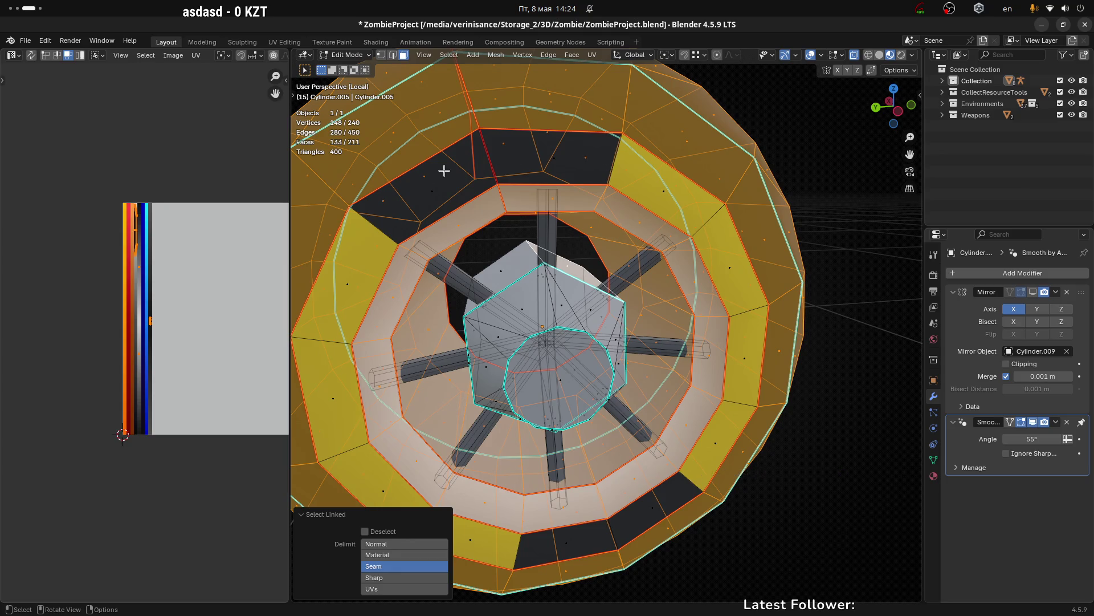
{"action": "key", "text": "l"}
{"action": "key", "text": "h"}
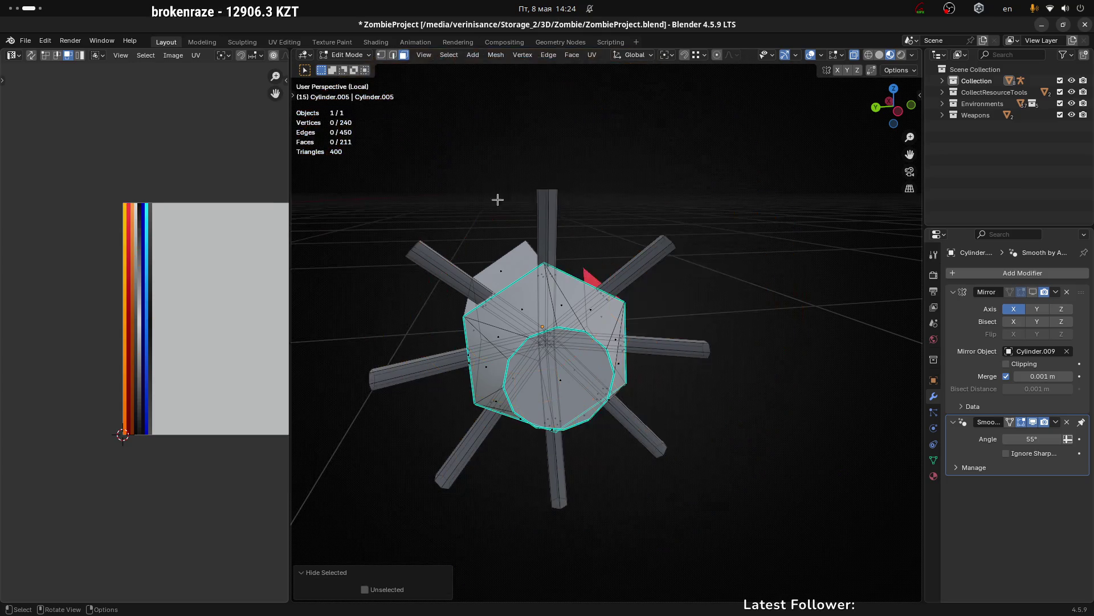
{"action": "left_click_drag", "start_coordinate": [499, 198], "coordinate": [631, 274]}
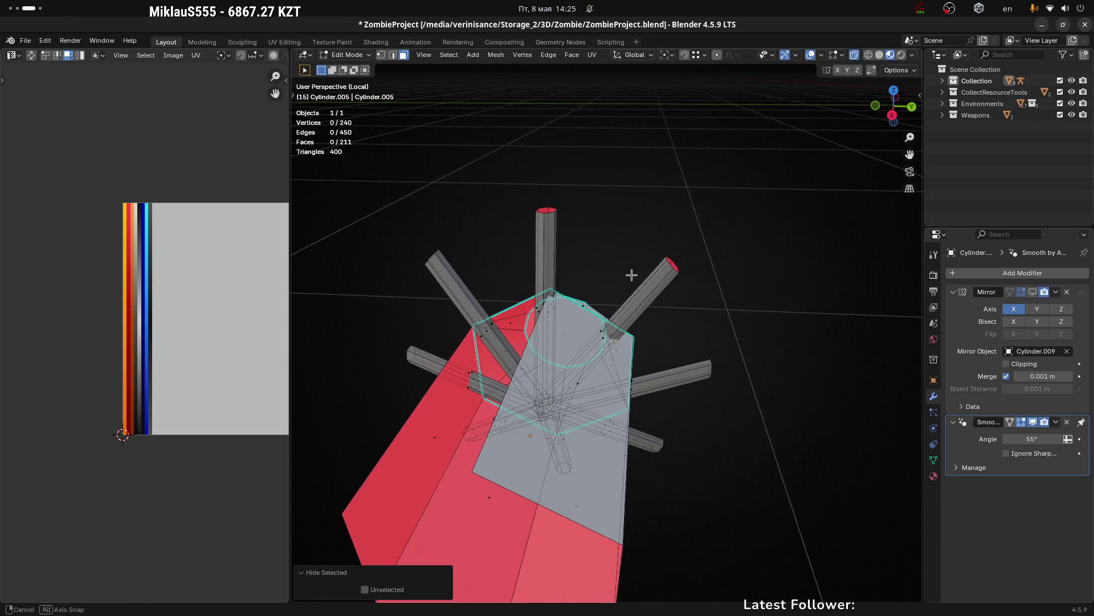
Step: Hide the box piece and the cone so only the eight-spoke star remains
{"action": "left_click", "coordinate": [573, 412]}
{"action": "left_click_drag", "start_coordinate": [606, 411], "coordinate": [419, 196]}
{"action": "left_click_drag", "start_coordinate": [409, 186], "coordinate": [612, 448]}
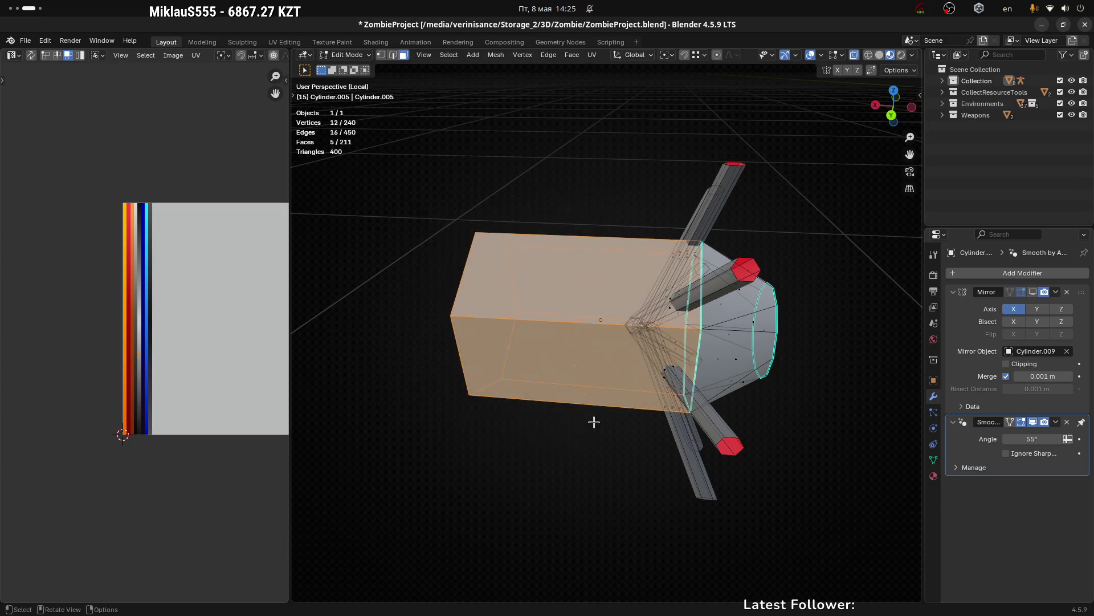
{"action": "key", "text": "h"}
{"action": "left_click_drag", "start_coordinate": [592, 420], "coordinate": [680, 313]}
{"action": "key", "text": "l"}
{"action": "key", "text": "h"}
{"action": "scroll", "scroll_direction": "up", "scroll_amount": 3}
Step: Select lengthwise edge loops along the spokes and bring up the delete options
{"action": "key", "text": "1"}
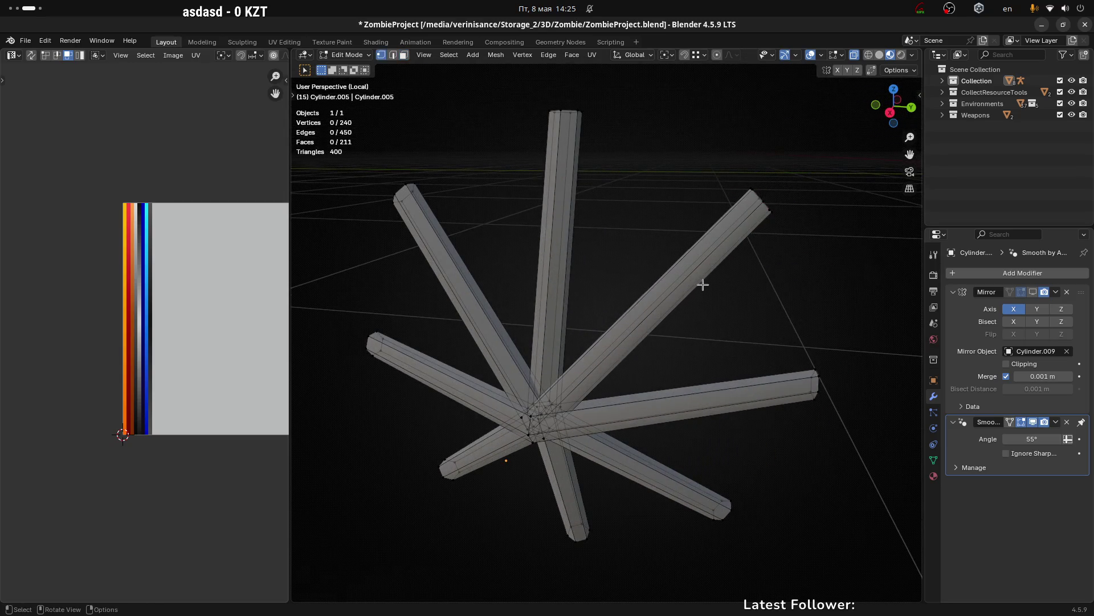
{"action": "left_click_drag", "start_coordinate": [732, 296], "coordinate": [627, 311]}
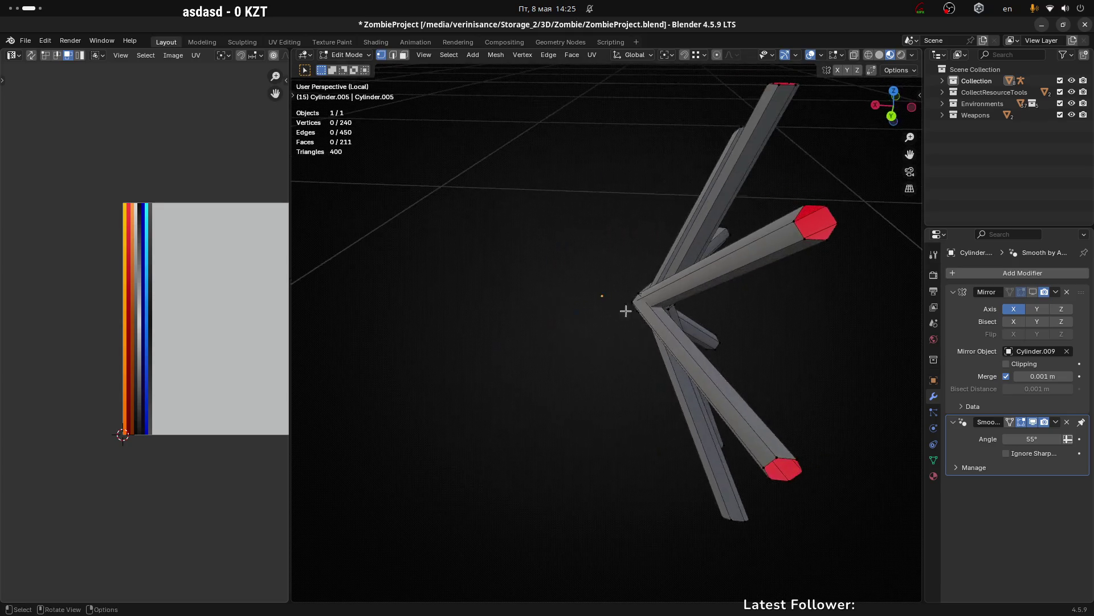
{"action": "key", "text": "2"}
{"action": "left_click", "coordinate": [586, 326]}
{"action": "left_click_drag", "start_coordinate": [852, 281], "coordinate": [618, 256]}
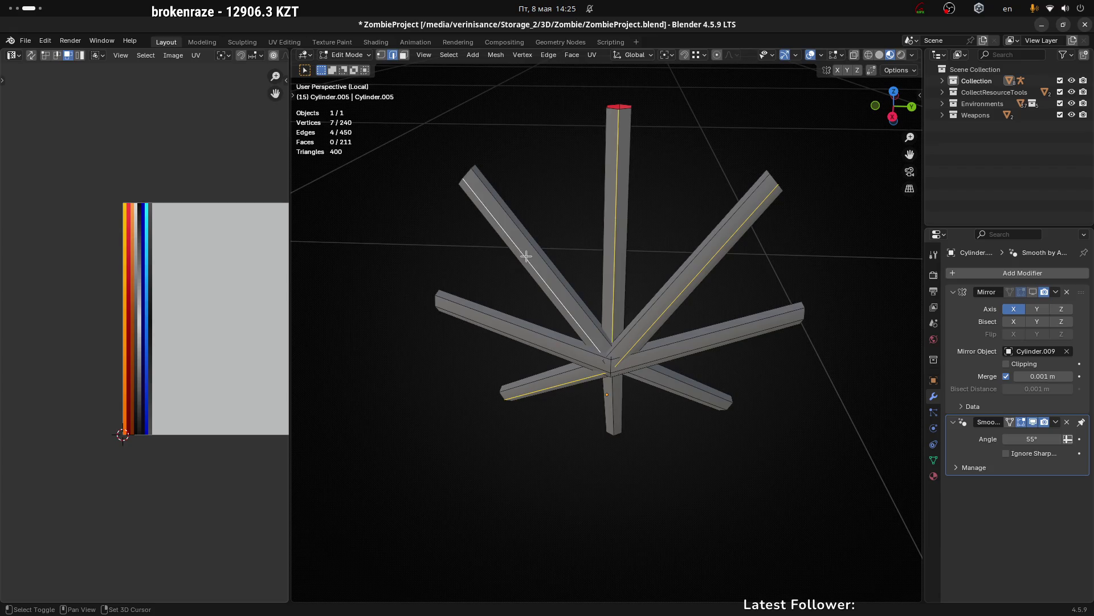
{"action": "left_click_drag", "start_coordinate": [526, 255], "coordinate": [576, 338]}
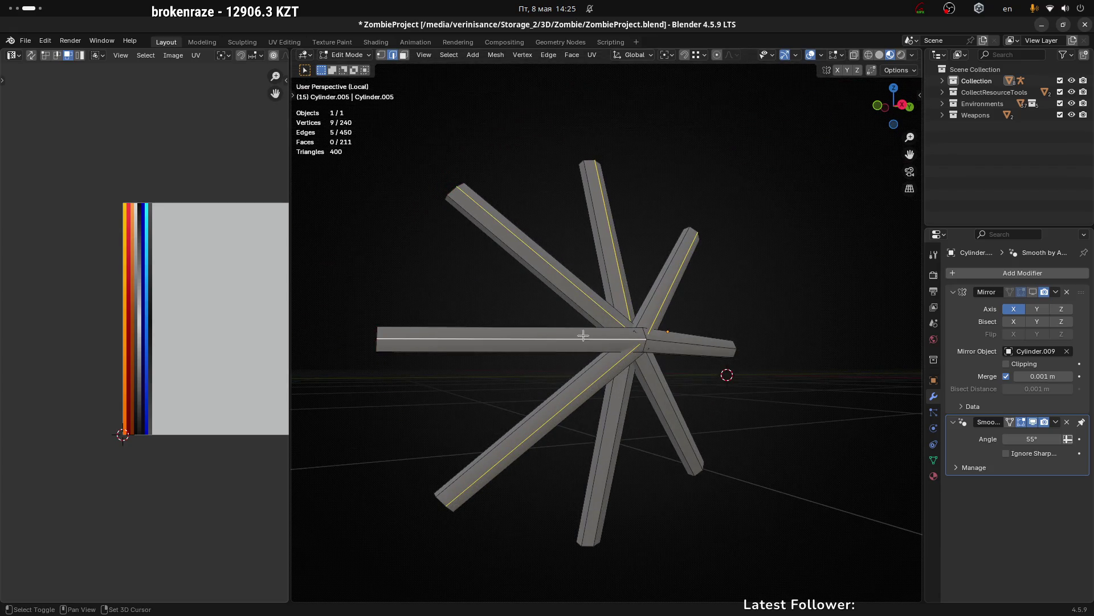
{"action": "left_click_drag", "start_coordinate": [611, 396], "coordinate": [672, 397]}
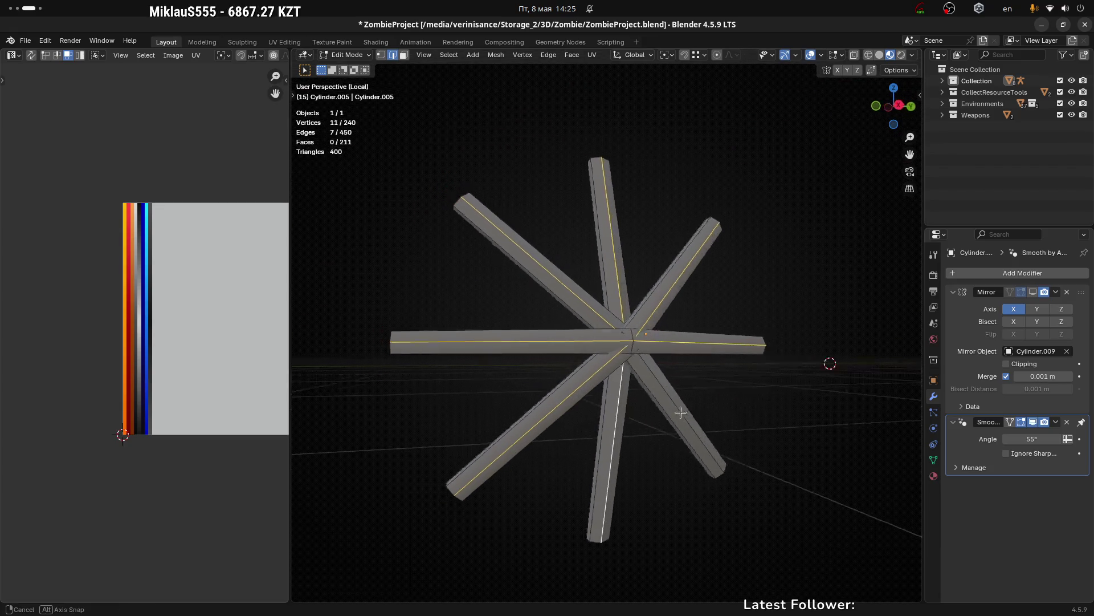
{"action": "left_click", "coordinate": [672, 400]}
{"action": "key", "text": "x"}
Step: Dissolve the selected spoke edges, then dissolve the upper-left spoke's extra edge
{"action": "left_click", "coordinate": [673, 398]}
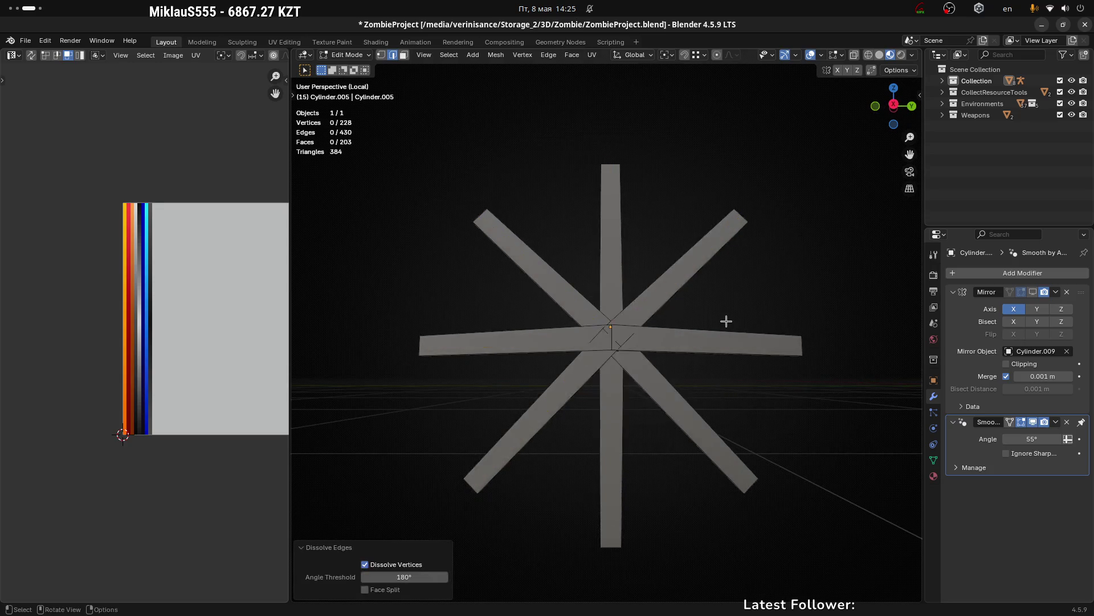
{"action": "left_click_drag", "start_coordinate": [726, 321], "coordinate": [485, 274]}
{"action": "left_click", "coordinate": [503, 281]}
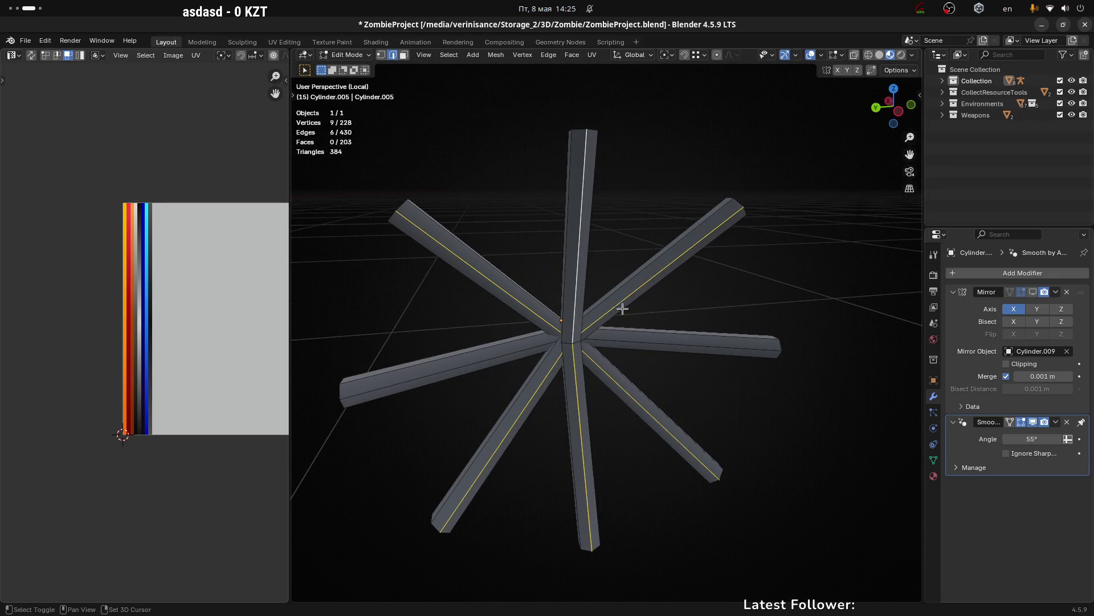
{"action": "key", "text": "x"}
{"action": "left_click", "coordinate": [619, 339]}
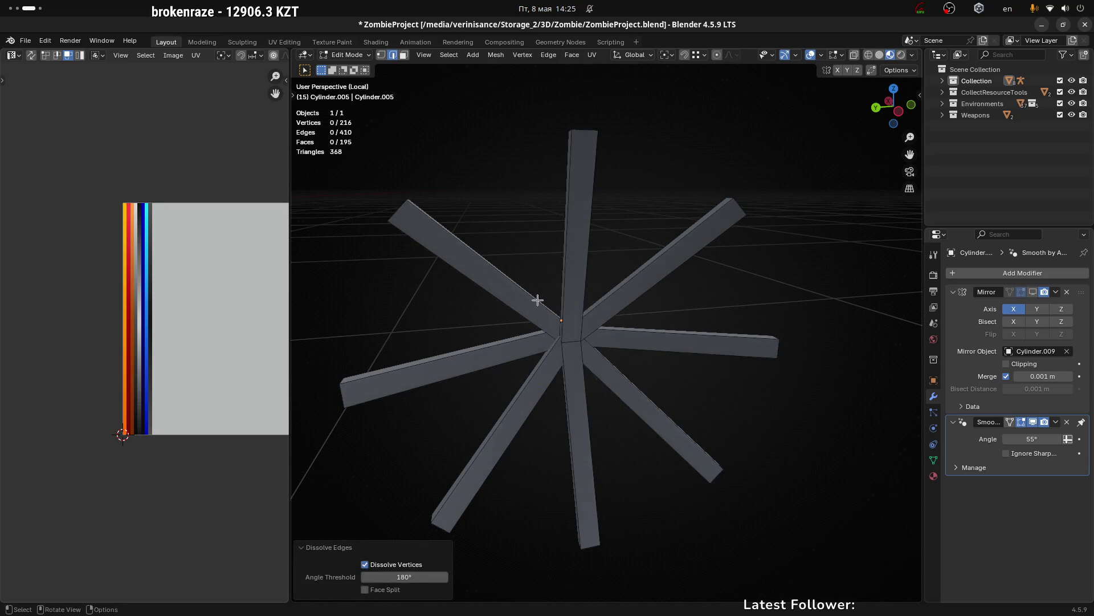
Step: Dissolve two more spoke edges and select the next spoke's edges near the top tip
{"action": "left_click_drag", "start_coordinate": [538, 299], "coordinate": [567, 328]}
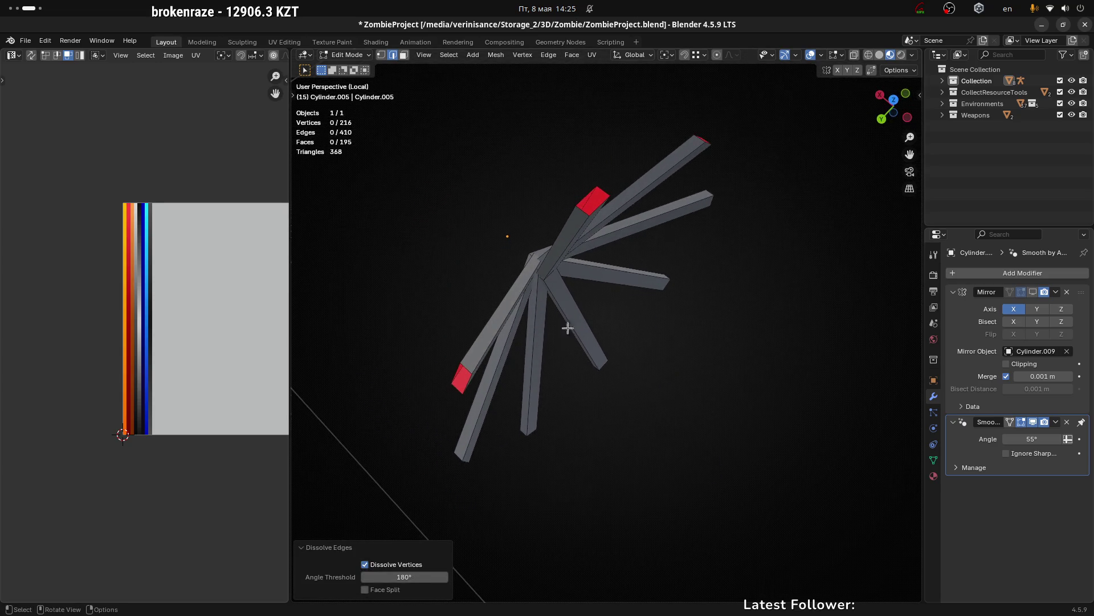
{"action": "left_click", "coordinate": [576, 233]}
{"action": "left_click_drag", "start_coordinate": [505, 237], "coordinate": [625, 240]}
{"action": "key", "text": "x"}
{"action": "left_click", "coordinate": [588, 223]}
{"action": "left_click", "coordinate": [596, 214]}
{"action": "left_click_drag", "start_coordinate": [586, 208], "coordinate": [596, 186]}
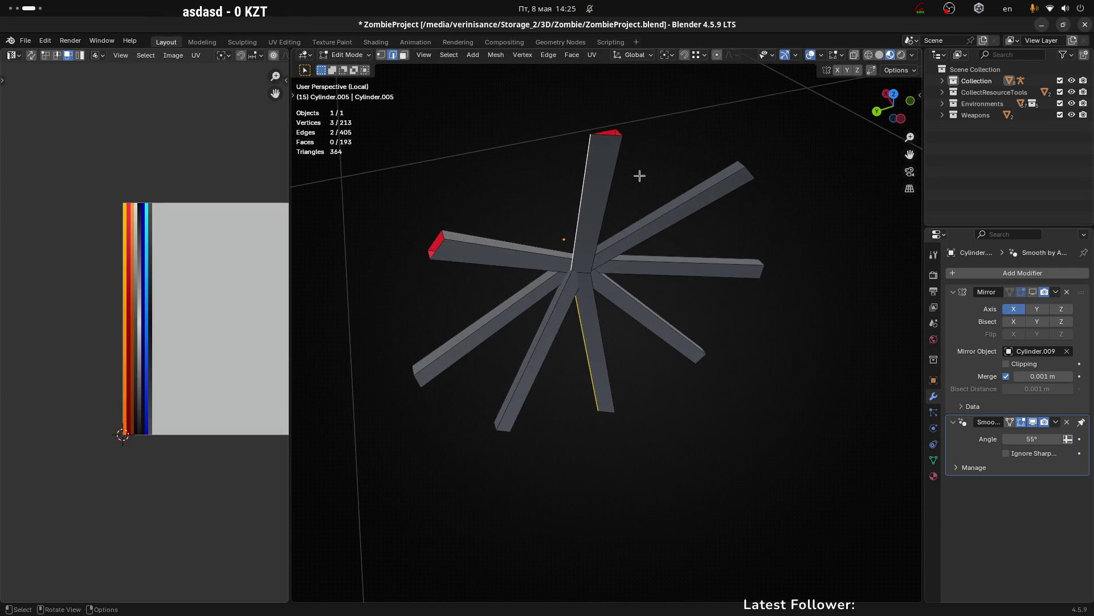
{"action": "left_click_drag", "start_coordinate": [664, 160], "coordinate": [631, 169]}
{"action": "scroll", "scroll_direction": "up", "scroll_amount": 3}
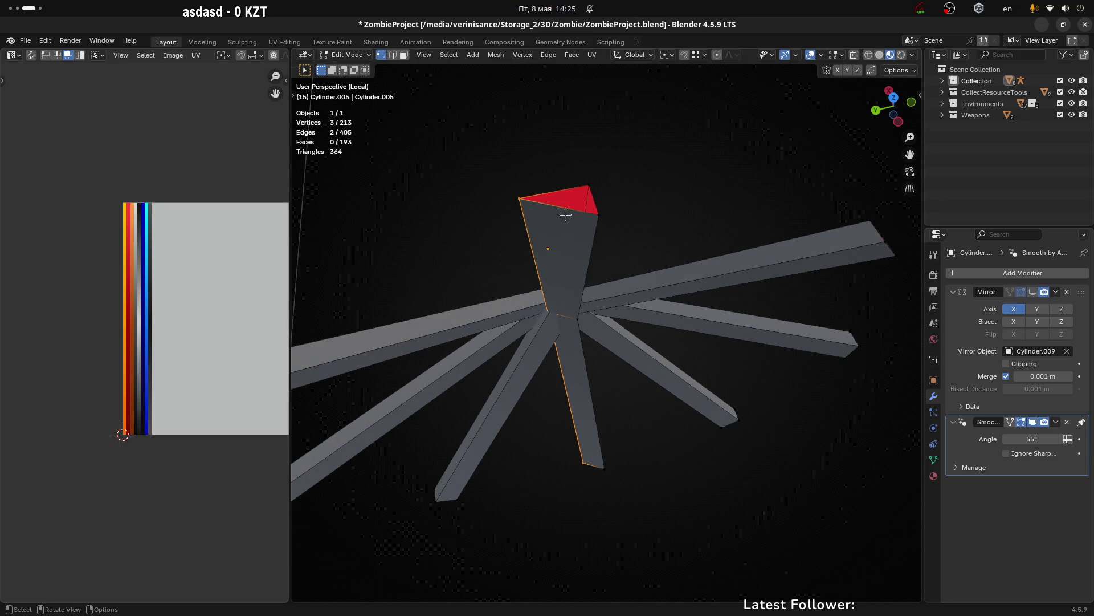
Step: Round two spoke tip loops into circles with LoopTools Circle
{"action": "left_click_drag", "start_coordinate": [594, 202], "coordinate": [611, 200]}
{"action": "right_click", "coordinate": [562, 200]}
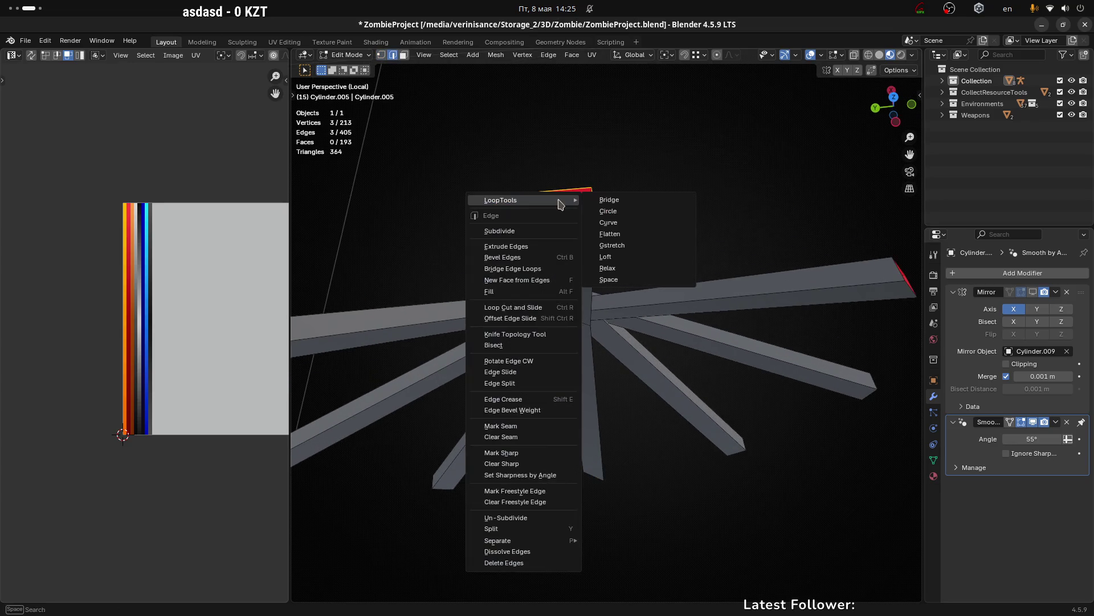
{"action": "left_click", "coordinate": [629, 217]}
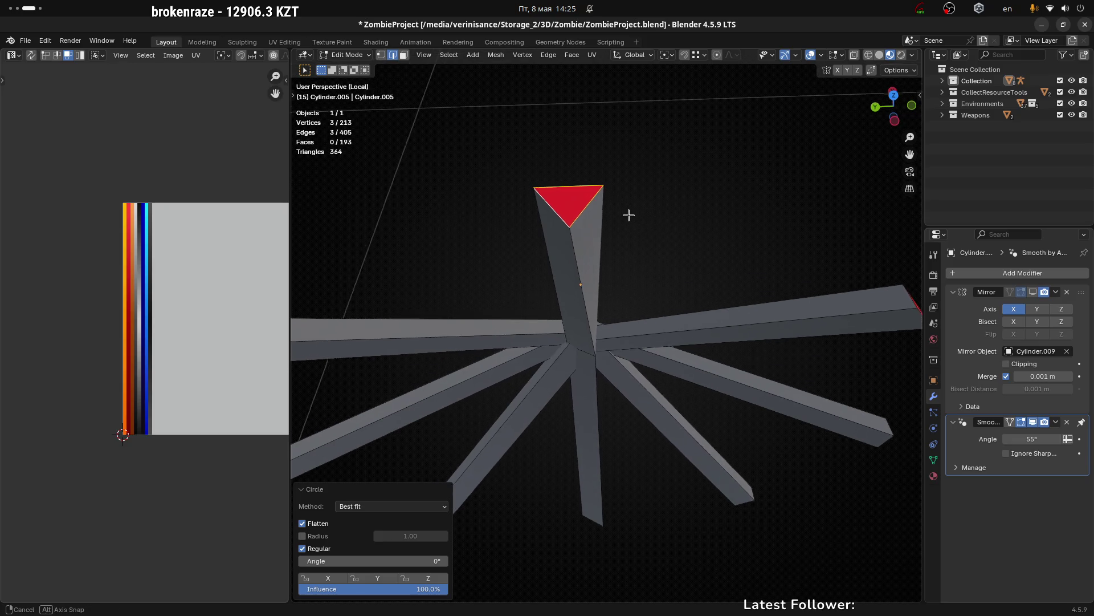
{"action": "left_click_drag", "start_coordinate": [636, 223], "coordinate": [647, 256]}
{"action": "right_click", "coordinate": [648, 256]}
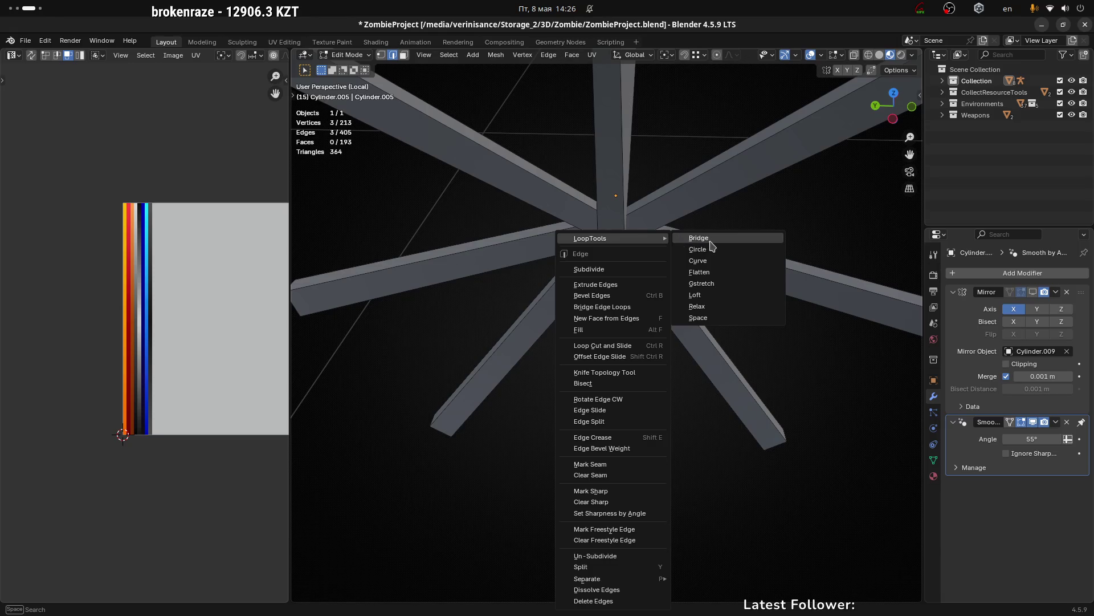
{"action": "left_click", "coordinate": [712, 243]}
{"action": "right_click", "coordinate": [653, 231]}
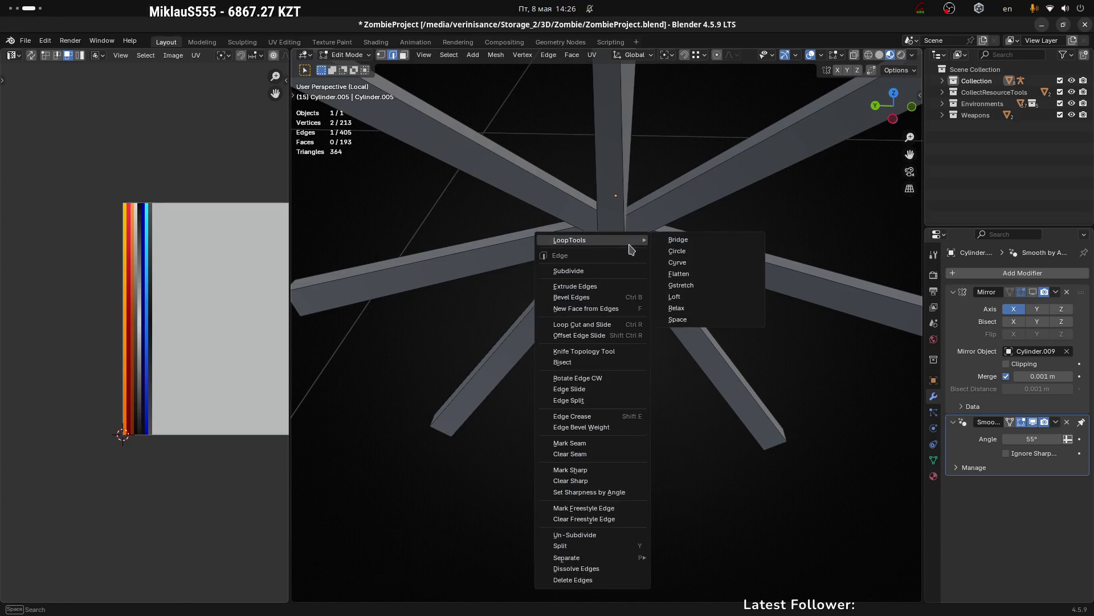
{"action": "left_click", "coordinate": [684, 253]}
{"action": "scroll", "scroll_direction": "down", "scroll_amount": 3}
Step: Select the whole vertical spoke and make its loops circular
{"action": "left_click_drag", "start_coordinate": [619, 444], "coordinate": [612, 361]}
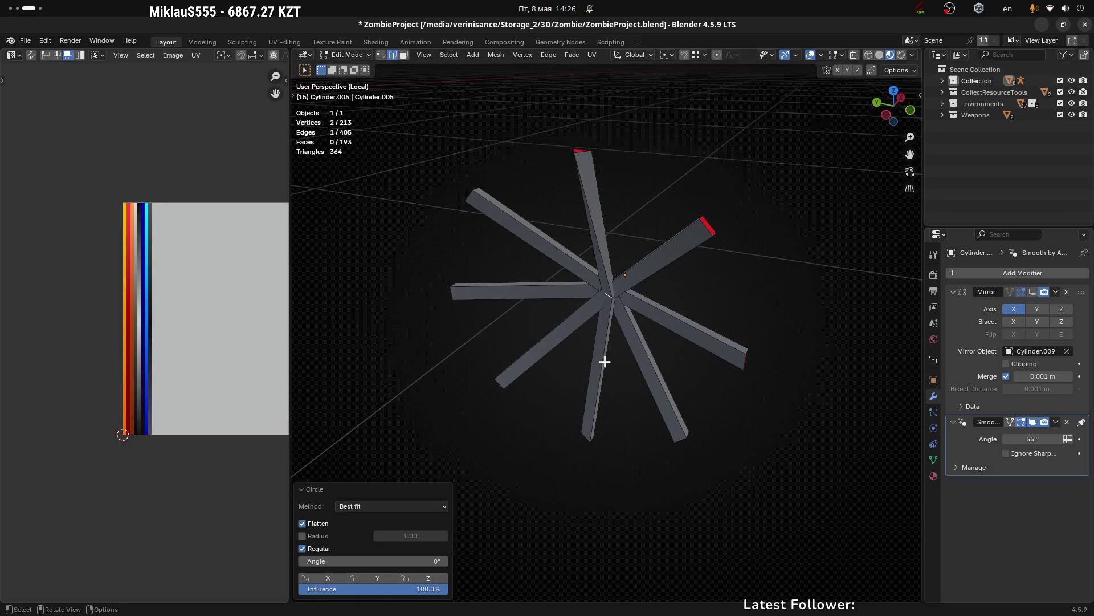
{"action": "key", "text": "l"}
{"action": "right_click", "coordinate": [605, 361]}
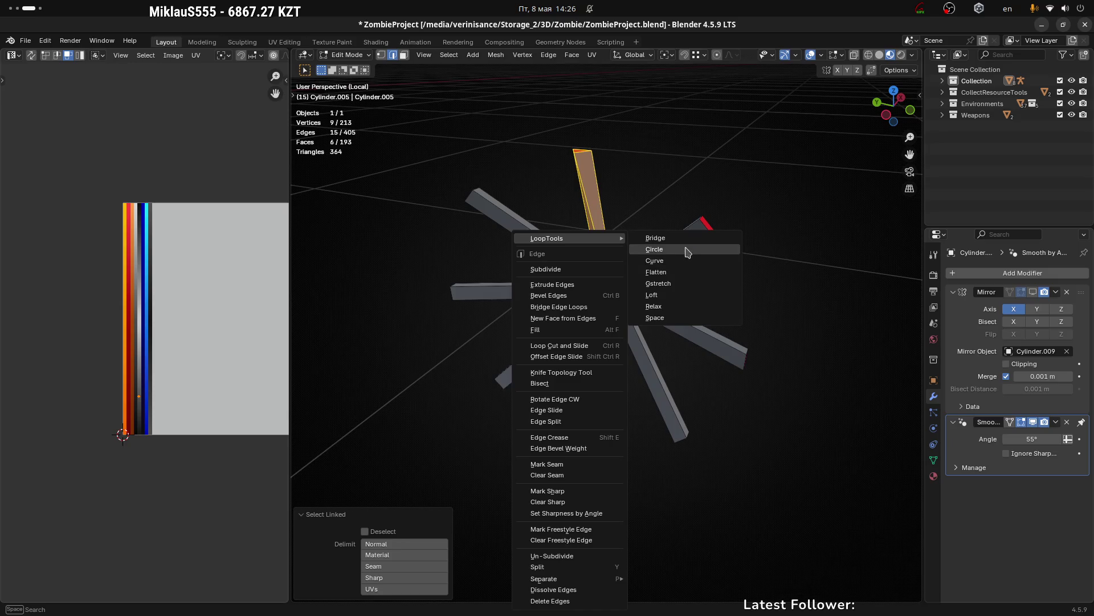
{"action": "left_click", "coordinate": [686, 251]}
{"action": "left_click_drag", "start_coordinate": [686, 251], "coordinate": [649, 136]}
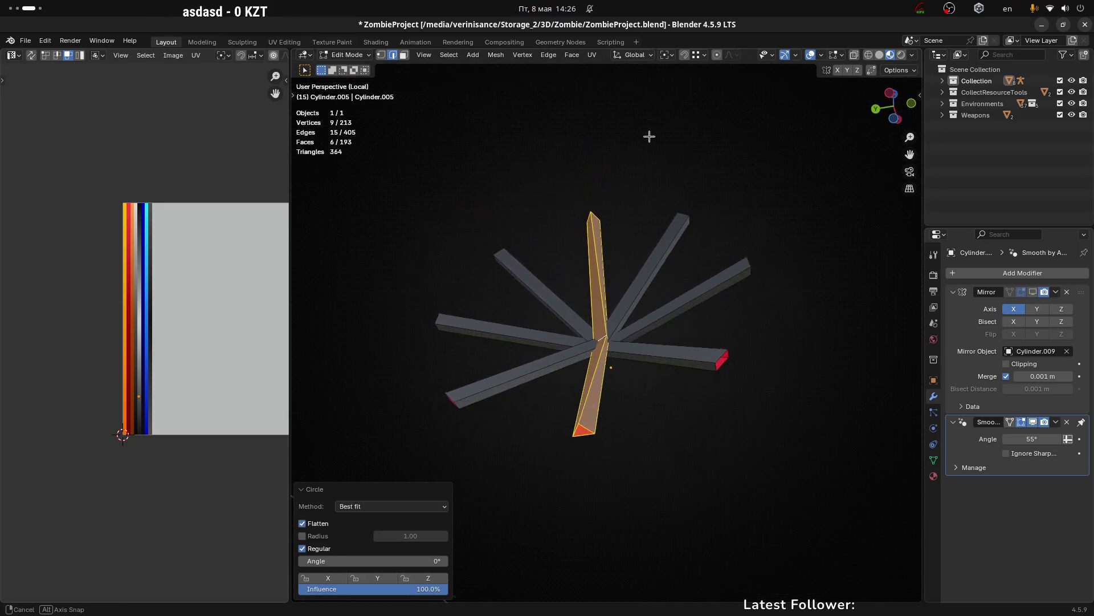
{"action": "left_click_drag", "start_coordinate": [602, 414], "coordinate": [614, 443]}
{"action": "scroll", "scroll_direction": "up", "scroll_amount": 3}
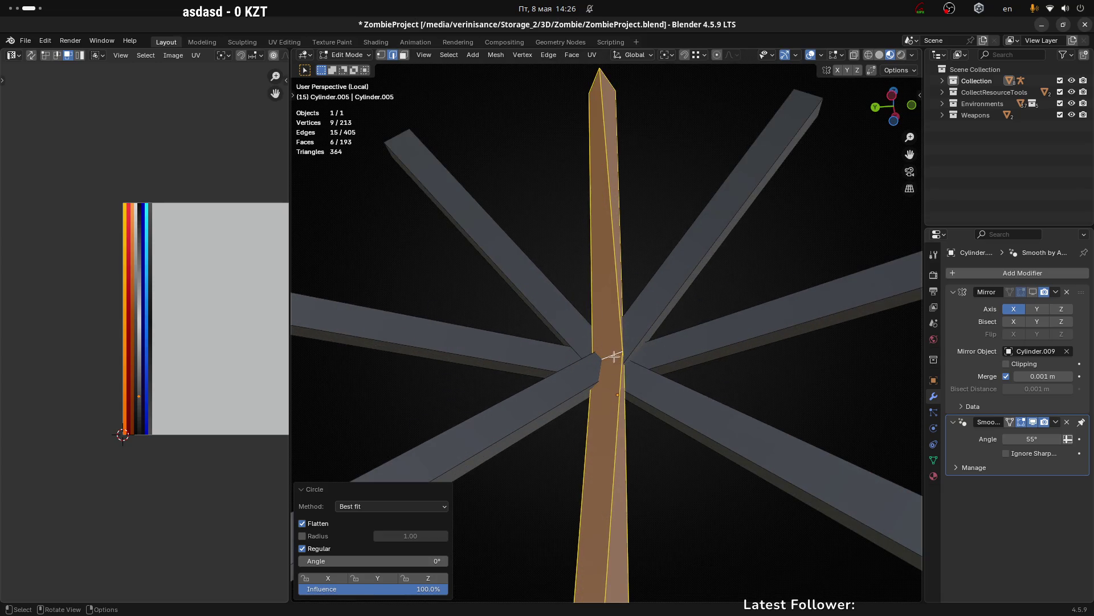
Step: Rotate the vertical spoke's tip about Z into line with the other spokes
{"action": "left_click", "coordinate": [613, 356]}
{"action": "left_click_drag", "start_coordinate": [645, 365], "coordinate": [733, 345]}
{"action": "key", "text": "r"}
{"action": "key", "text": "z"}
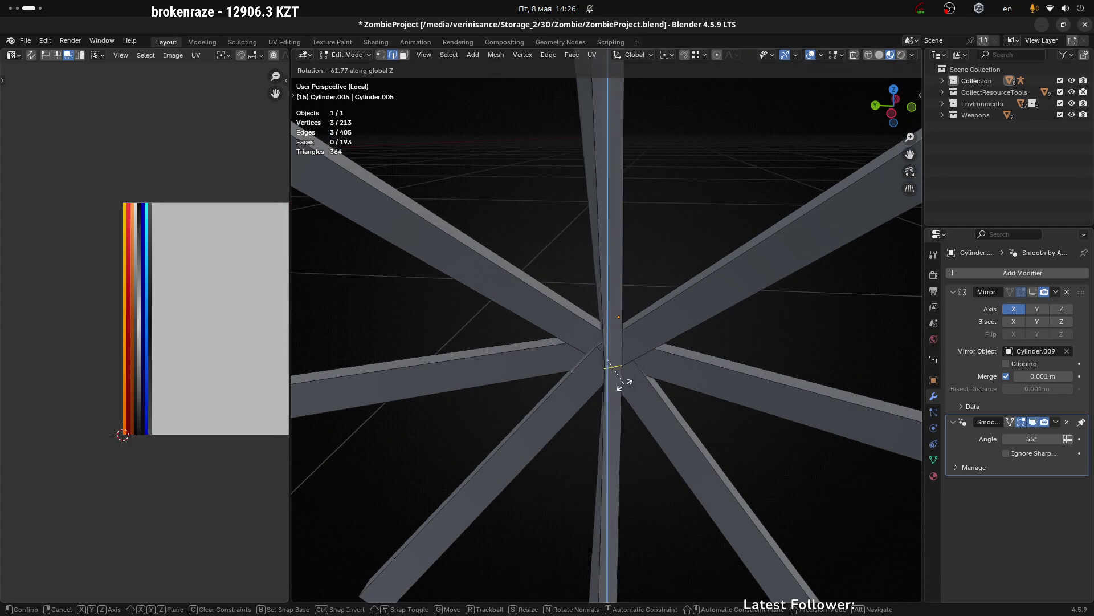
{"action": "left_click", "coordinate": [667, 374]}
{"action": "scroll", "scroll_direction": "down", "scroll_amount": 3}
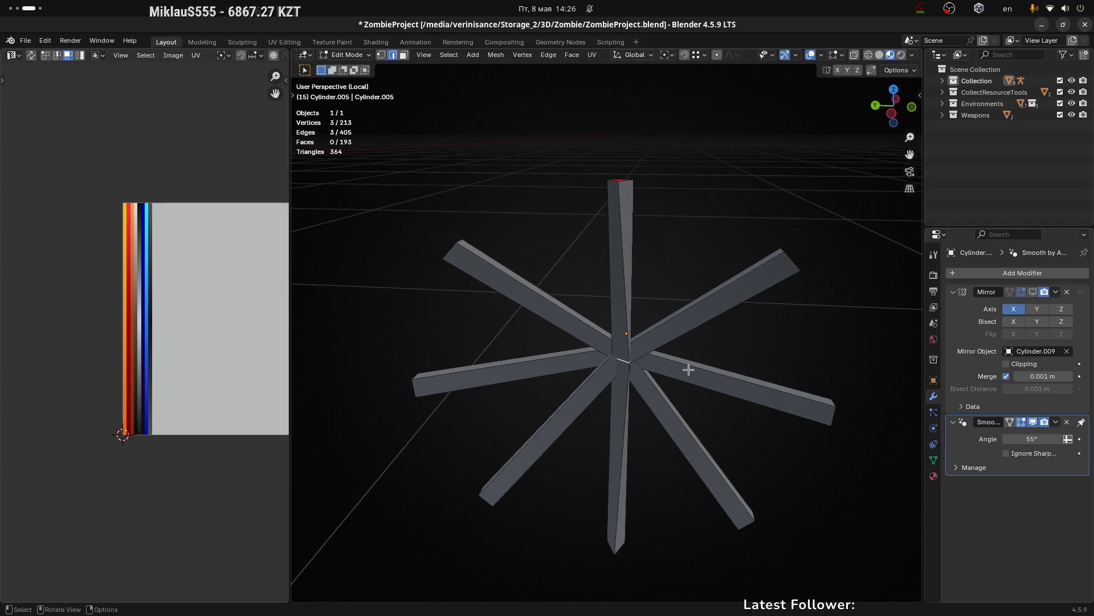
Step: Round another spoke tip into a circle and check the whole wheel in object mode
{"action": "right_click", "coordinate": [663, 357]}
{"action": "key", "text": "Escape"}
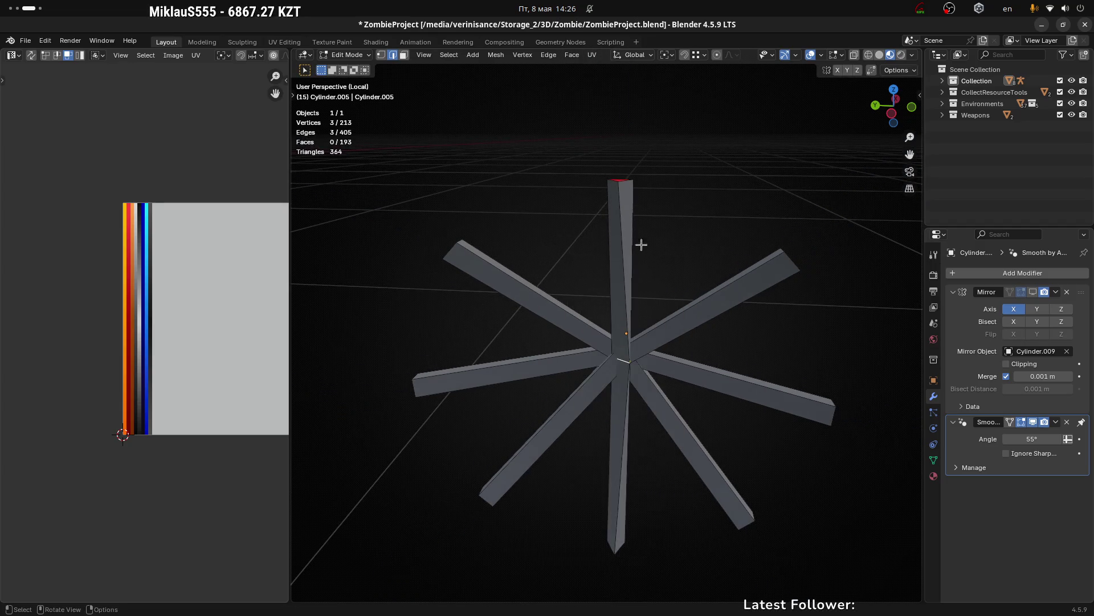
{"action": "right_click", "coordinate": [637, 337]}
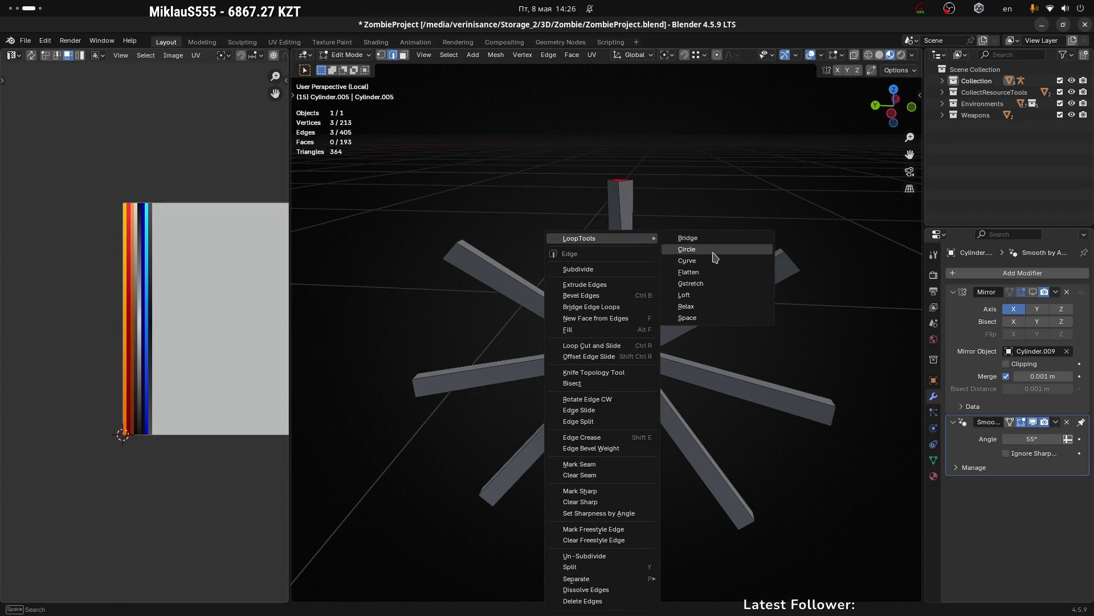
{"action": "left_click", "coordinate": [713, 253]}
{"action": "scroll", "scroll_direction": "up", "scroll_amount": 3}
{"action": "scroll", "scroll_direction": "up", "scroll_amount": 3}
{"action": "scroll", "scroll_direction": "down", "scroll_amount": 3}
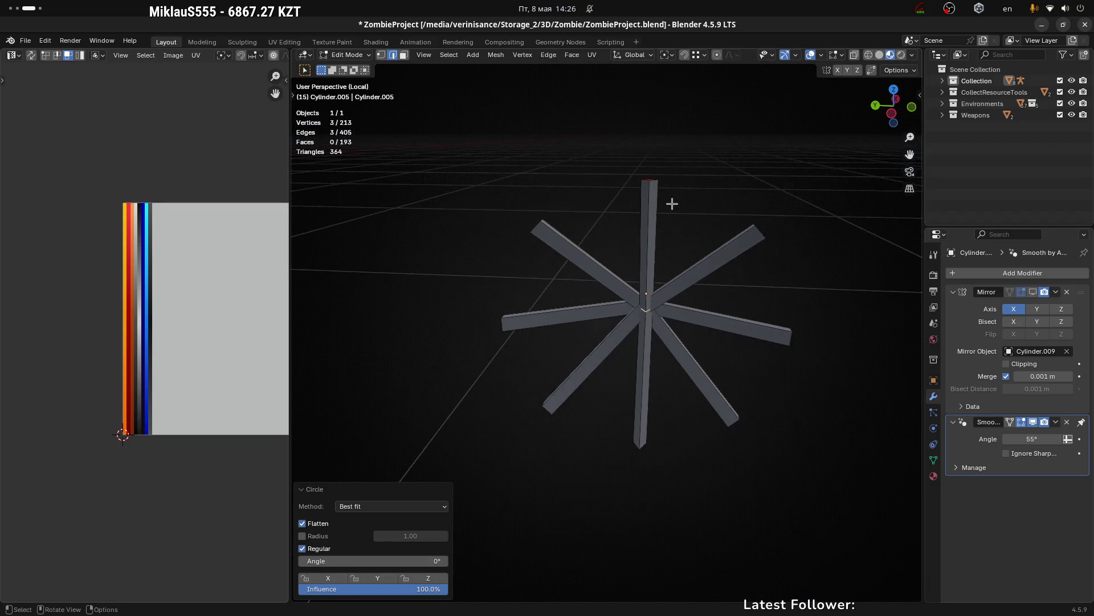
{"action": "left_click", "coordinate": [672, 206]}
{"action": "left_click_drag", "start_coordinate": [673, 205], "coordinate": [736, 222]}
{"action": "key", "text": "Tab"}
{"action": "left_click_drag", "start_coordinate": [678, 319], "coordinate": [670, 322]}
{"action": "key", "text": "Tab"}
{"action": "scroll", "scroll_direction": "up", "scroll_amount": 3}
{"action": "scroll", "scroll_direction": "up", "scroll_amount": 3}
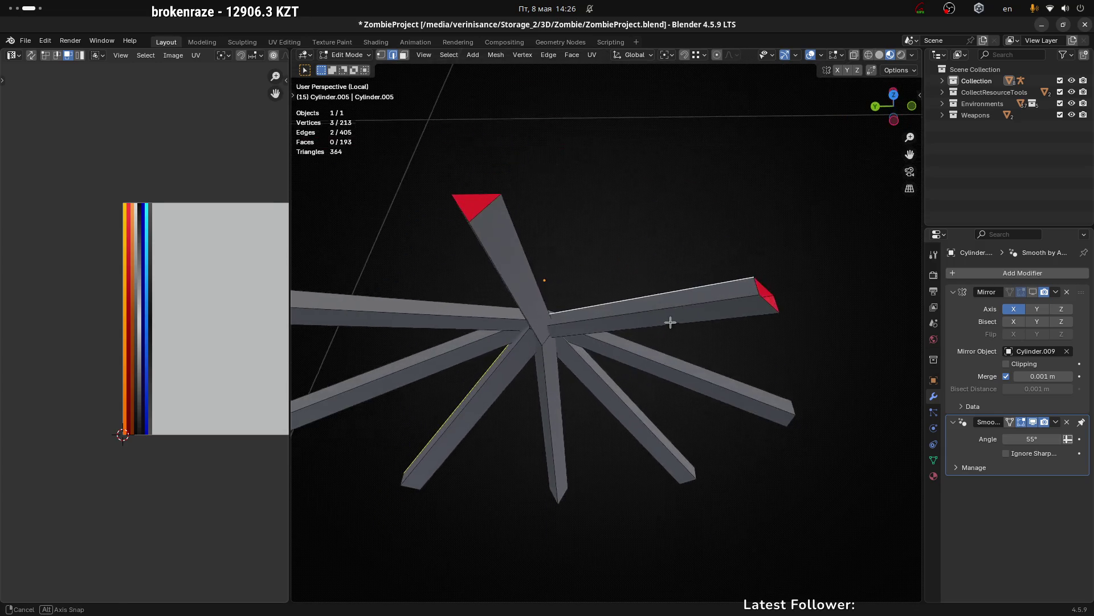
Step: Dissolve the selected extra spoke edges
{"action": "right_click", "coordinate": [710, 301]}
{"action": "key", "text": "Escape"}
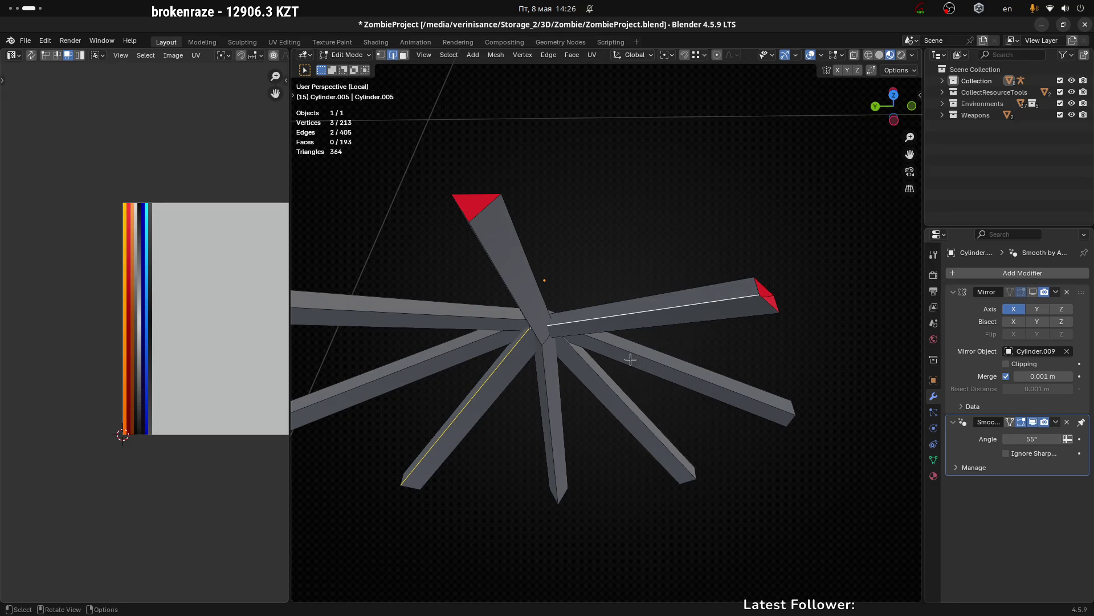
{"action": "key", "text": "x"}
{"action": "left_click", "coordinate": [711, 340]}
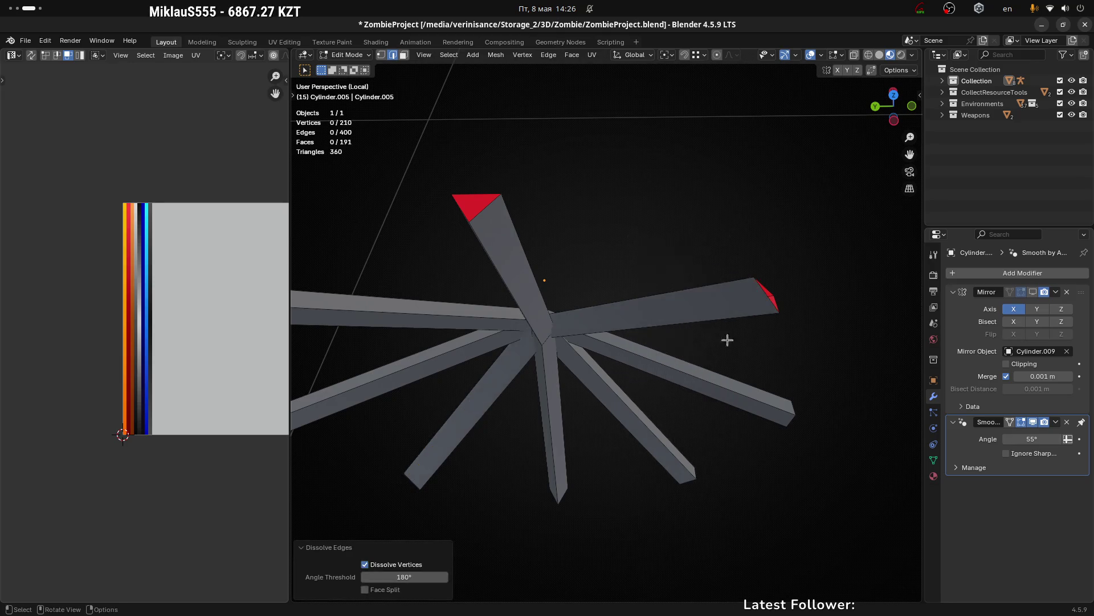
Step: Round the next spoke tip loop into a circle with LoopTools Circle
{"action": "left_click", "coordinate": [765, 289]}
{"action": "left_click_drag", "start_coordinate": [792, 320], "coordinate": [753, 291]}
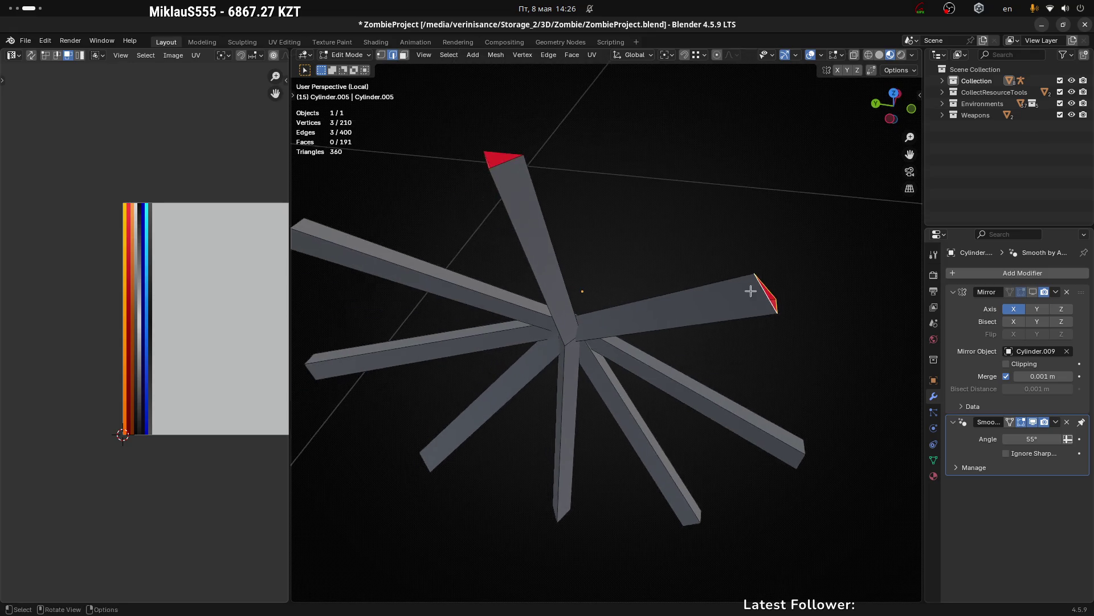
{"action": "key", "text": "ctrl+e"}
{"action": "left_click", "coordinate": [817, 252]}
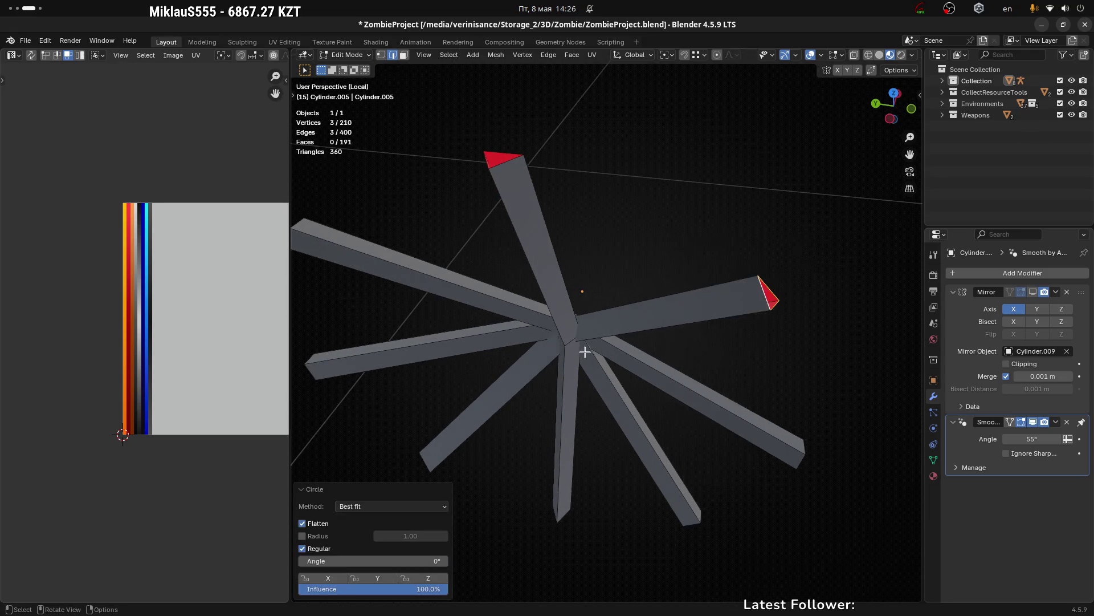
{"action": "left_click_drag", "start_coordinate": [585, 352], "coordinate": [702, 344]}
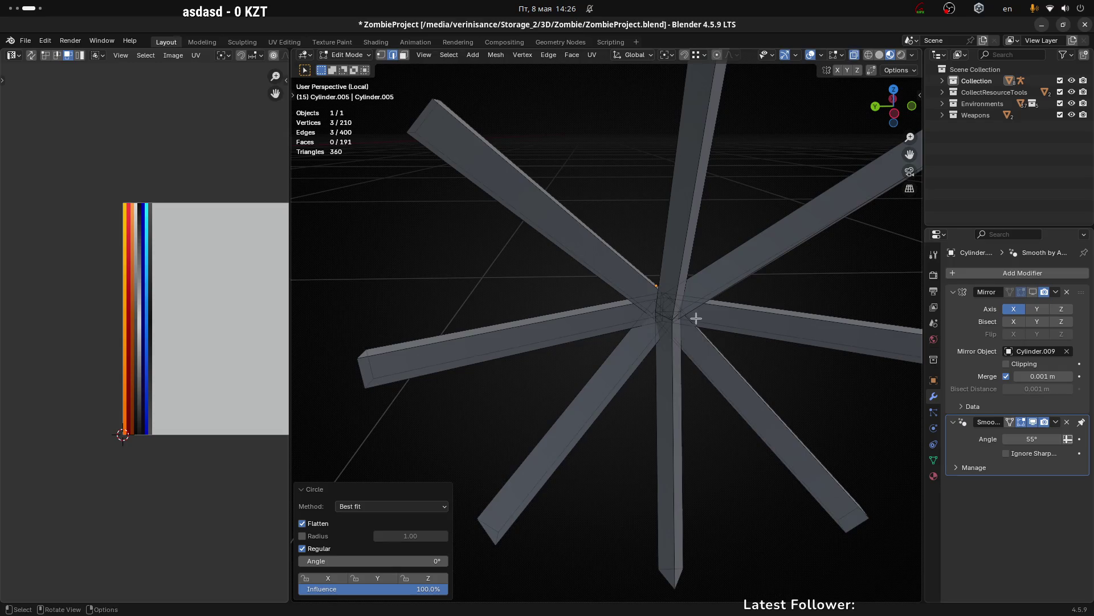
{"action": "scroll", "scroll_direction": "up", "scroll_amount": 3}
{"action": "left_click", "coordinate": [621, 322]}
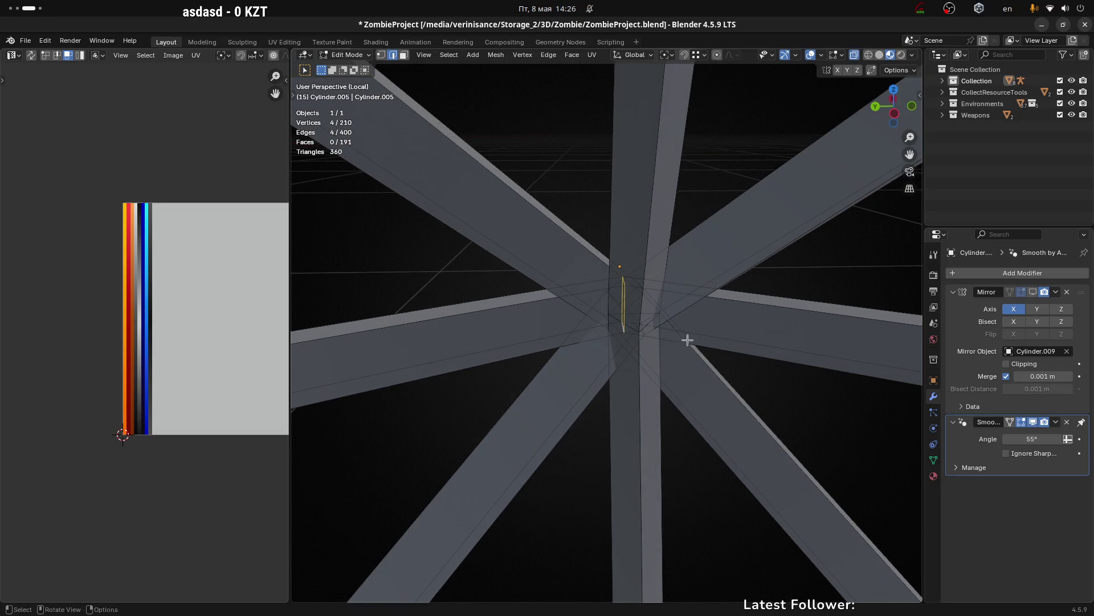
{"action": "left_click_drag", "start_coordinate": [681, 342], "coordinate": [648, 336]}
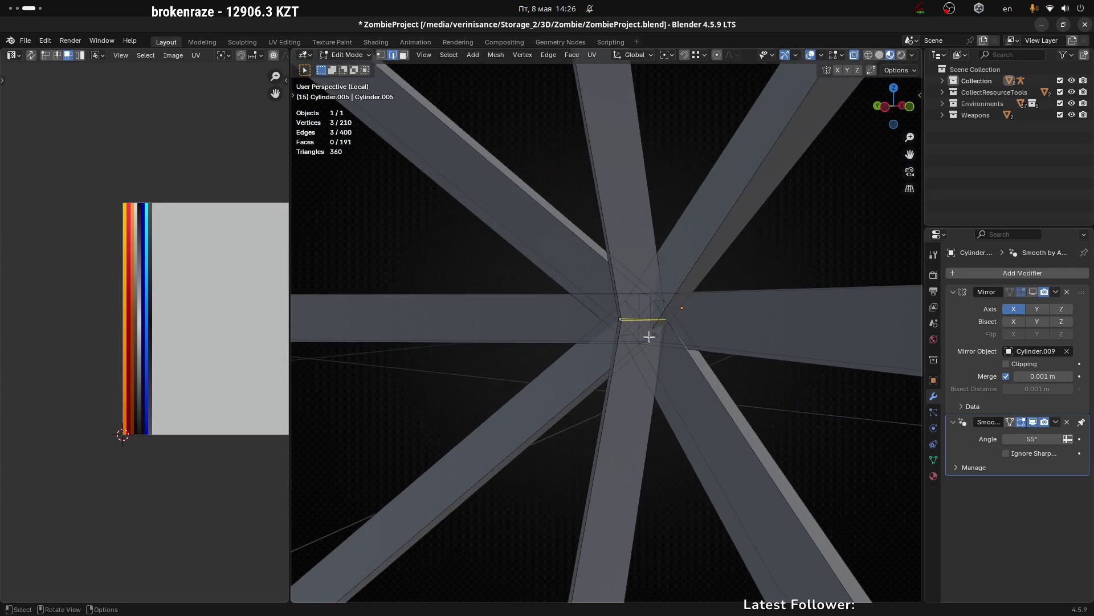
{"action": "left_click_drag", "start_coordinate": [715, 337], "coordinate": [683, 325]}
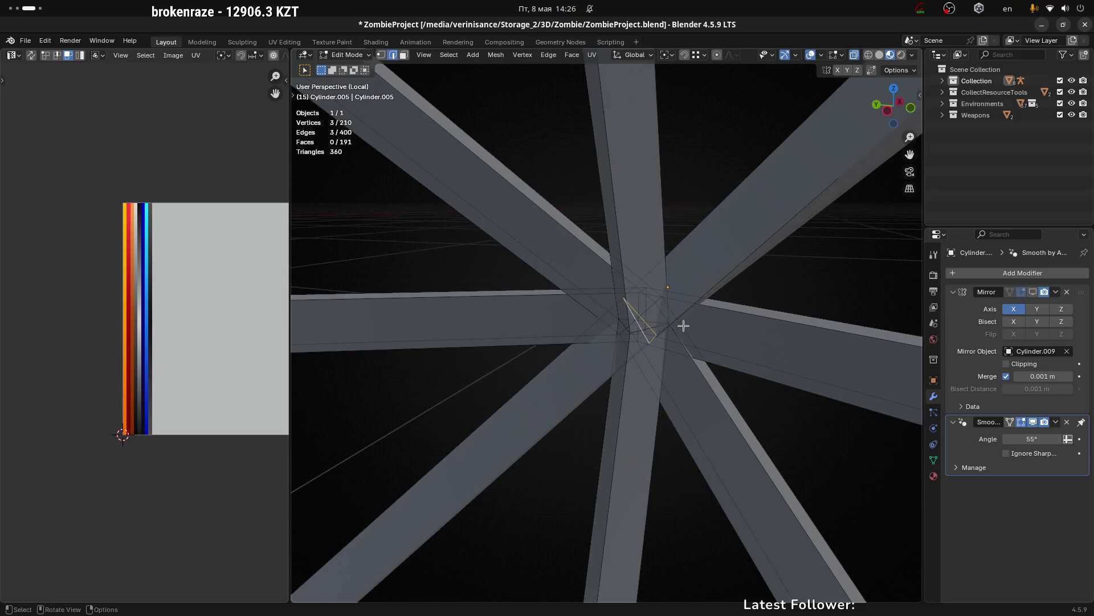
{"action": "scroll", "scroll_direction": "down", "scroll_amount": 3}
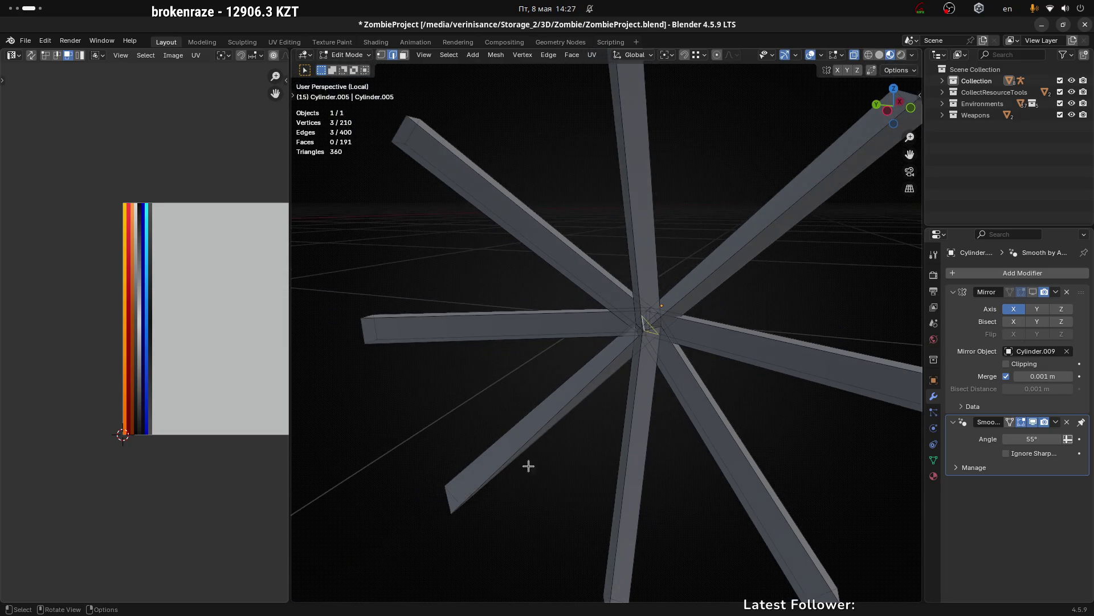
{"action": "scroll", "scroll_direction": "down", "scroll_amount": 3}
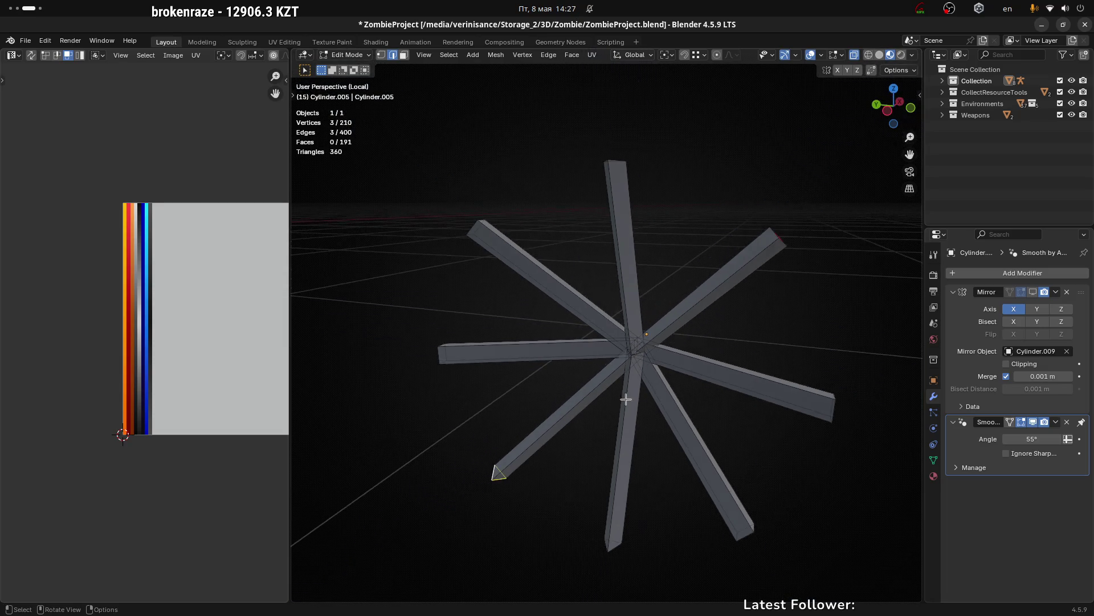
{"action": "left_click_drag", "start_coordinate": [627, 399], "coordinate": [694, 362]}
{"action": "key", "text": "Tab"}
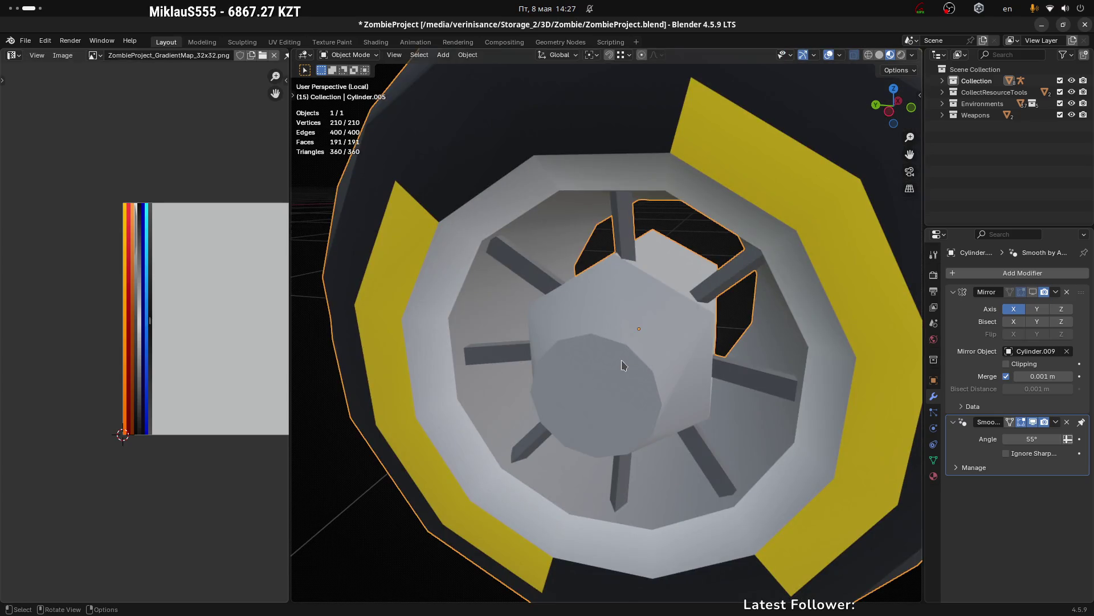
{"action": "key", "text": "Tab"}
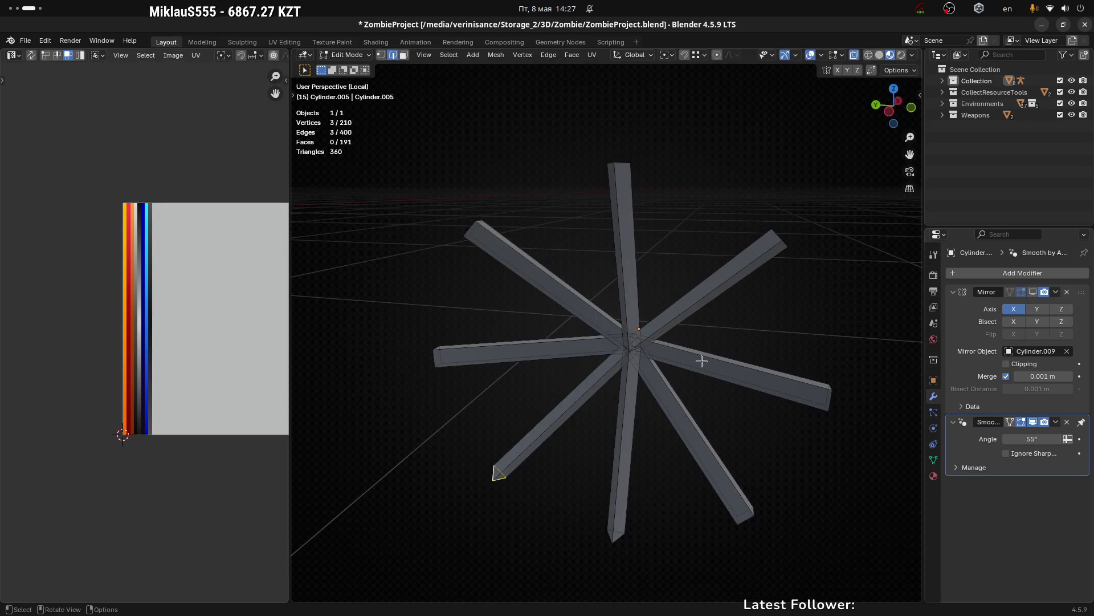
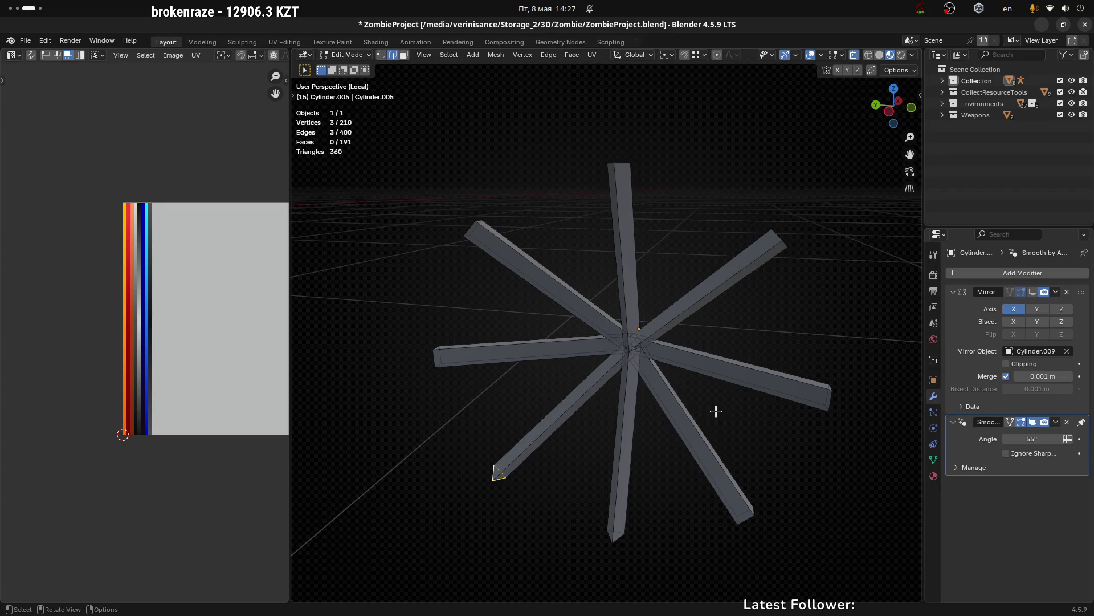
{"action": "scroll", "scroll_direction": "up", "scroll_amount": 3}
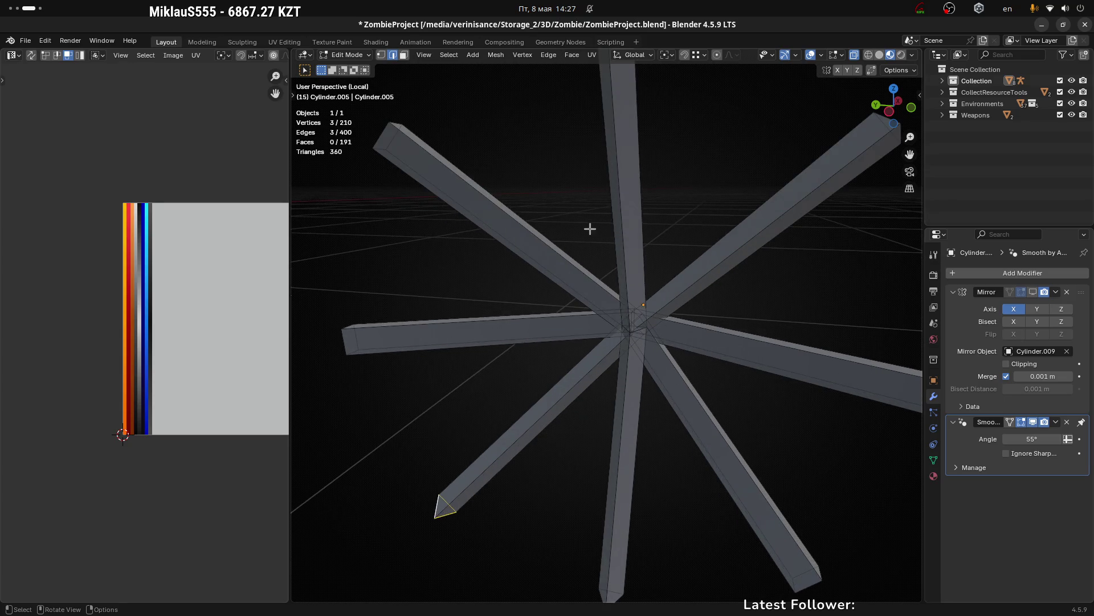
Step: Dissolve the extra edges already selected at the first spoke tip
{"action": "left_click_drag", "start_coordinate": [590, 228], "coordinate": [788, 373]}
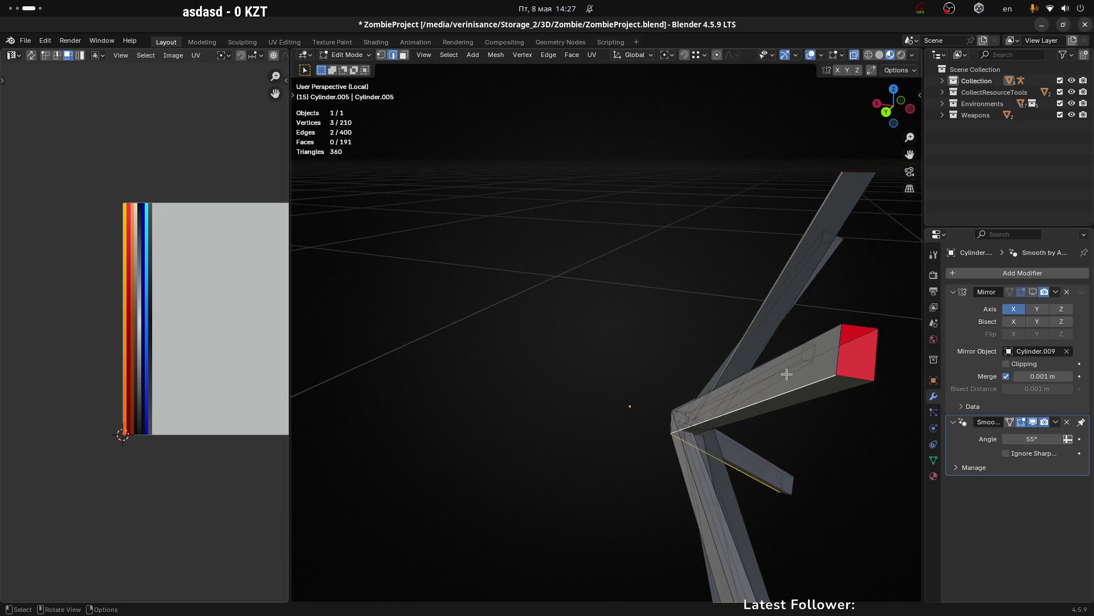
{"action": "key", "text": "x"}
{"action": "left_click", "coordinate": [787, 374]}
Step: Even the spoke-tip end loop into a regular circle with LoopTools Circle
{"action": "left_click_drag", "start_coordinate": [745, 367], "coordinate": [752, 334]}
{"action": "left_click", "coordinate": [763, 324]}
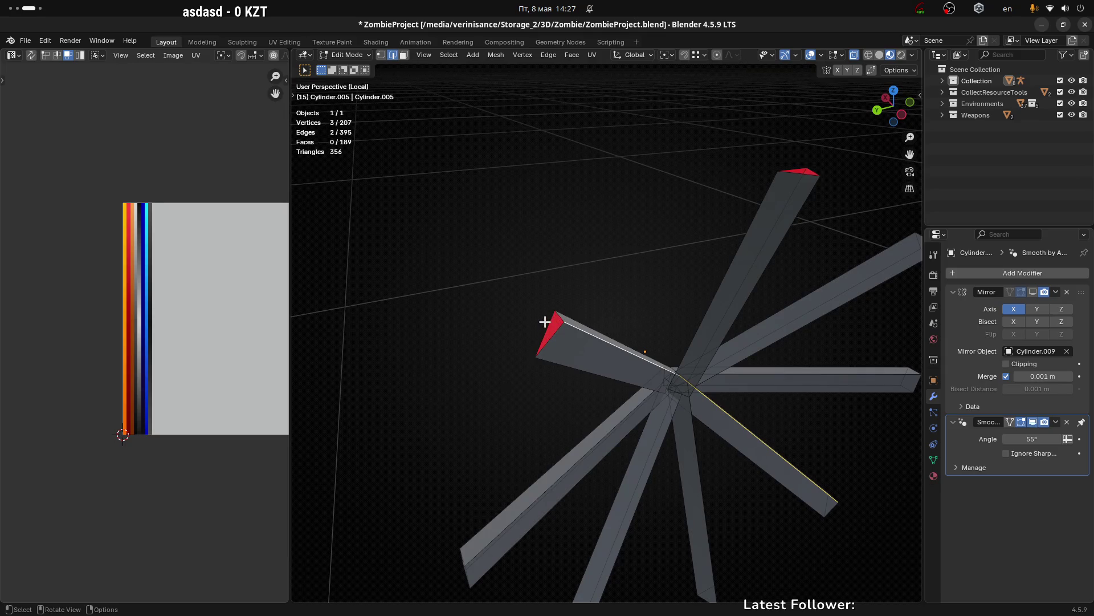
{"action": "left_click", "coordinate": [603, 345]}
{"action": "right_click", "coordinate": [582, 325]}
{"action": "mouse_move", "coordinate": [543, 238]}
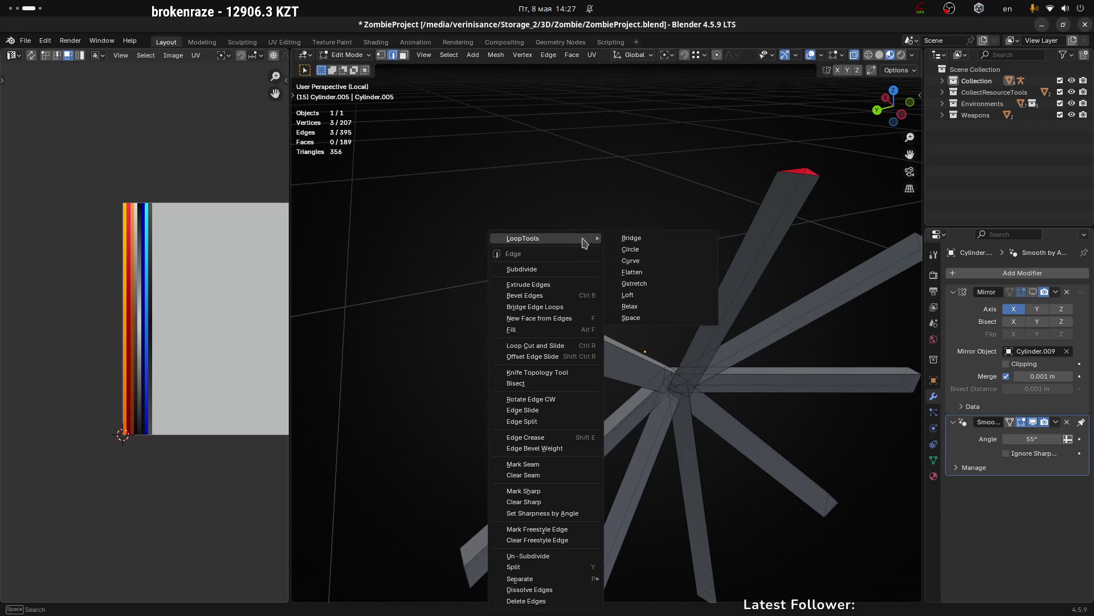
{"action": "left_click", "coordinate": [630, 250]}
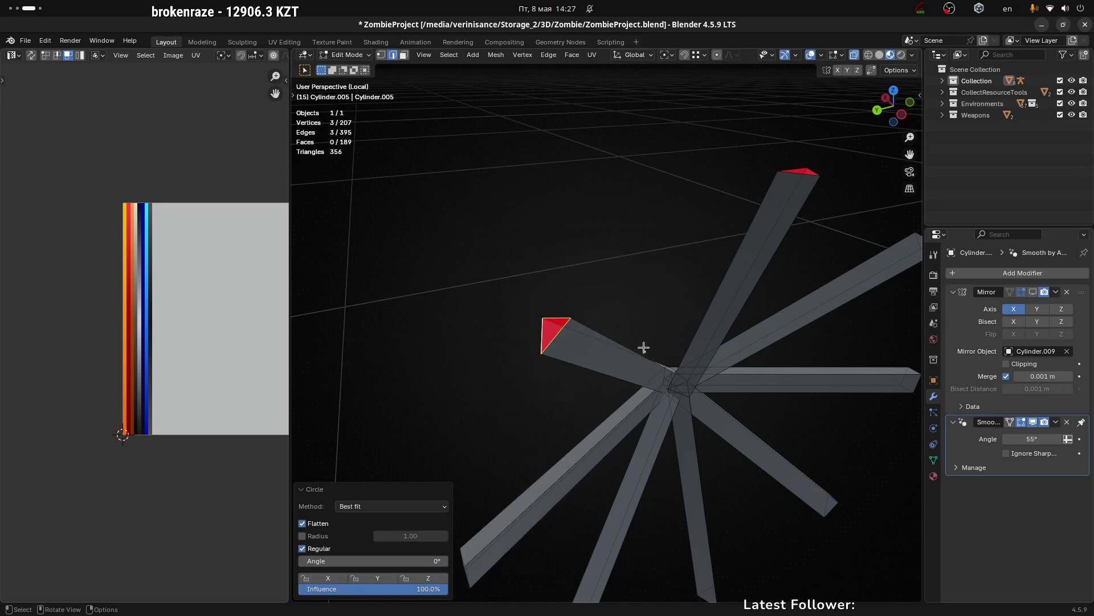
{"action": "left_click_drag", "start_coordinate": [577, 347], "coordinate": [825, 385]}
Step: Select the edges at the next spoke tip for the same cleanup
{"action": "left_click", "coordinate": [703, 372]}
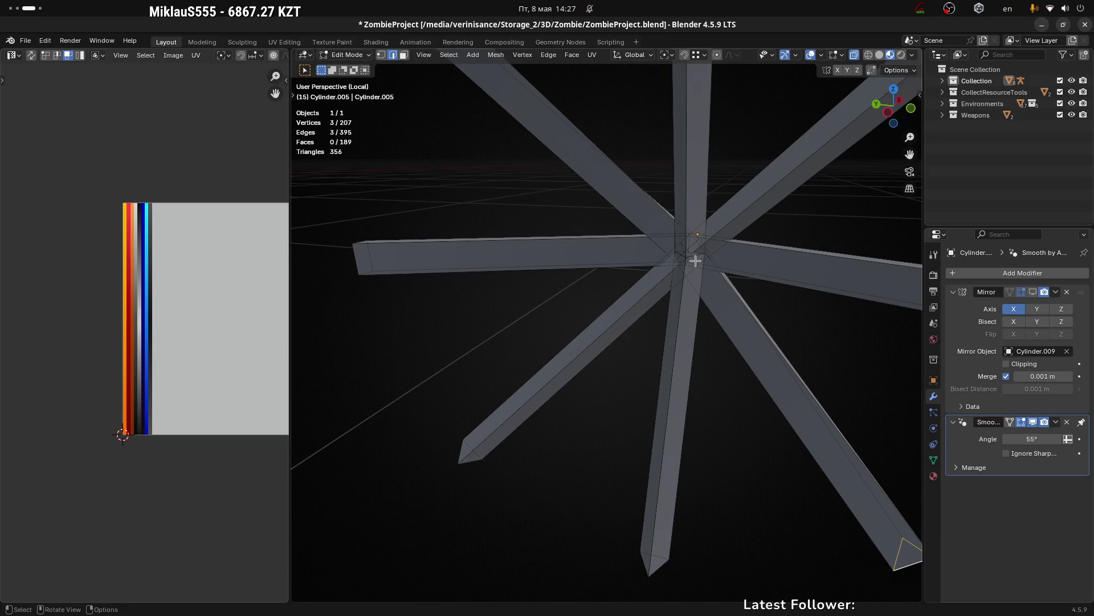
{"action": "left_click_drag", "start_coordinate": [696, 261], "coordinate": [673, 215]}
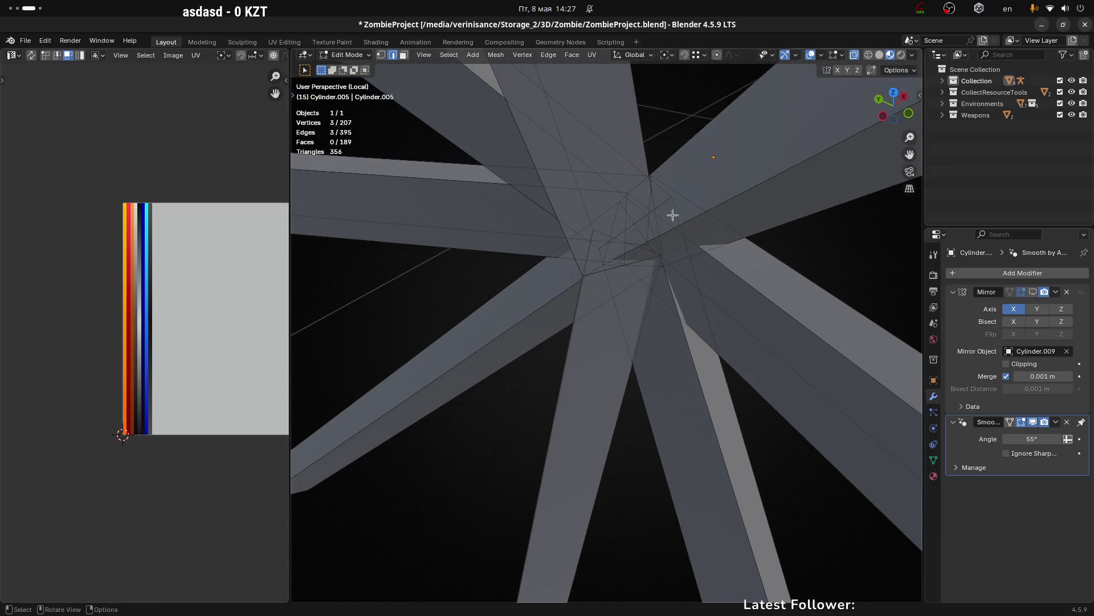
{"action": "scroll", "scroll_direction": "down", "scroll_amount": 3}
{"action": "scroll", "scroll_direction": "down", "scroll_amount": 3}
{"action": "left_click_drag", "start_coordinate": [696, 255], "coordinate": [652, 229]}
{"action": "scroll", "scroll_direction": "up", "scroll_amount": 3}
{"action": "scroll", "scroll_direction": "up", "scroll_amount": 3}
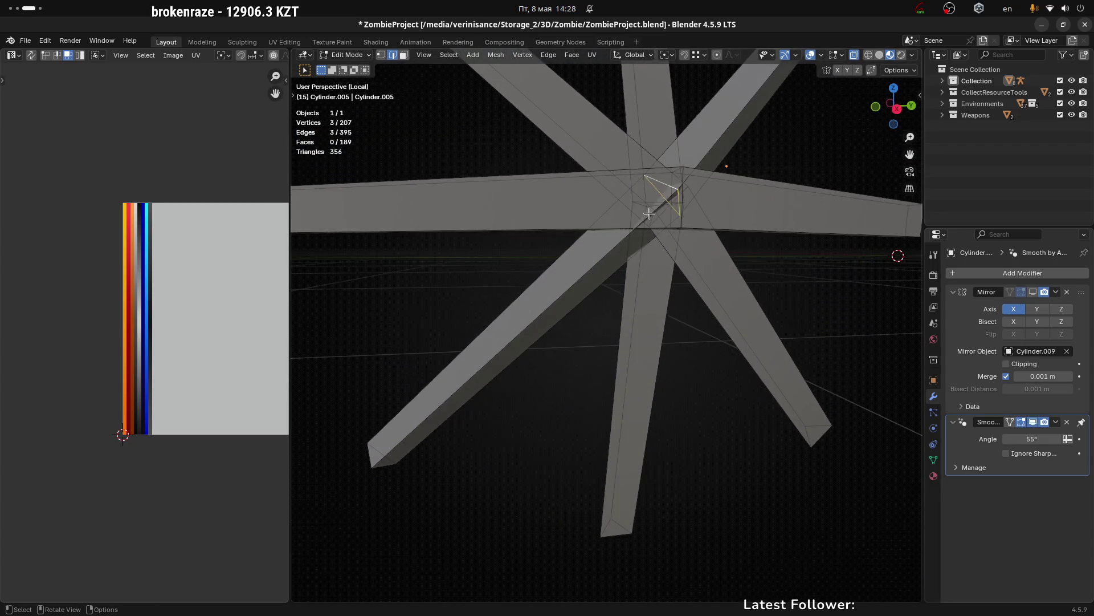
{"action": "scroll", "scroll_direction": "down", "scroll_amount": 3}
{"action": "left_click_drag", "start_coordinate": [761, 200], "coordinate": [702, 244]}
{"action": "left_click", "coordinate": [745, 250]}
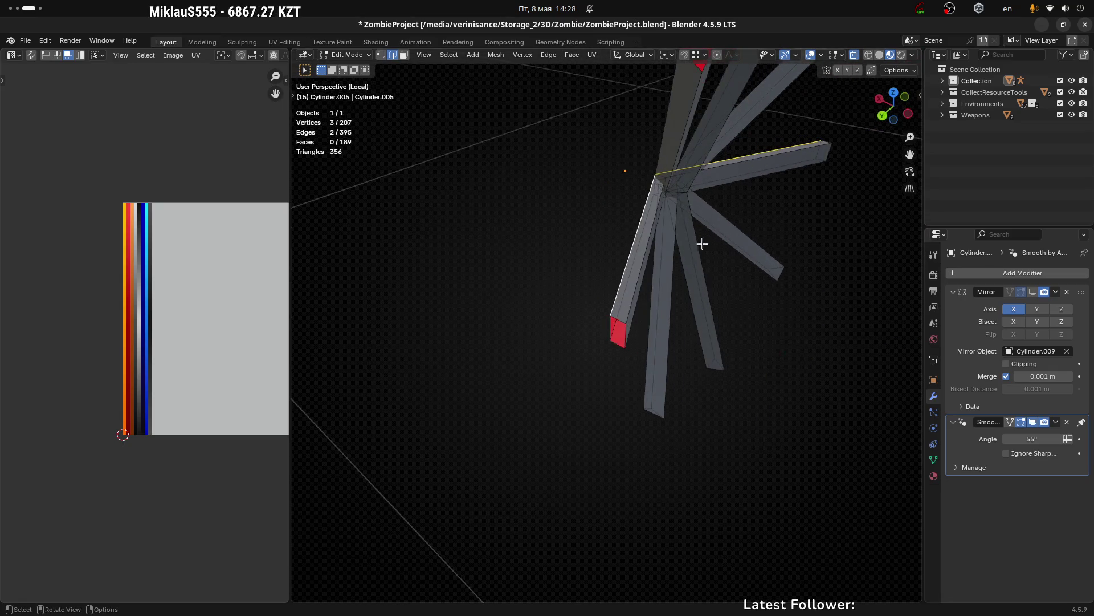
Step: Dissolve the selected edges at the second spoke tip, reaching 204 vertices
{"action": "key", "text": "x"}
{"action": "left_click", "coordinate": [701, 248]}
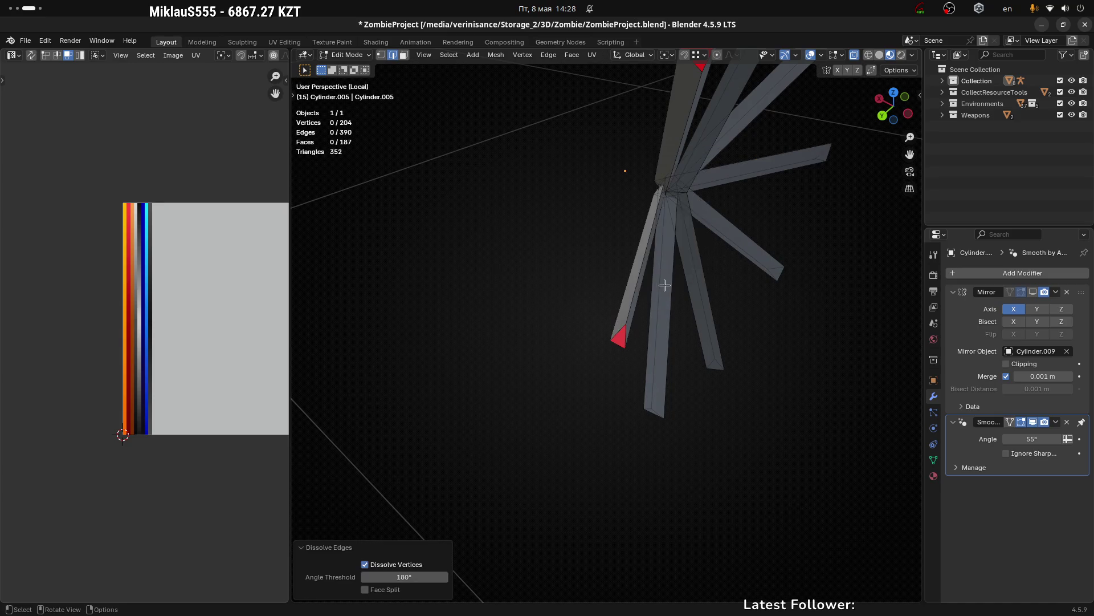
{"action": "left_click_drag", "start_coordinate": [662, 286], "coordinate": [630, 268]}
Step: Round the second tip's triangle edges into a regular circle with LoopTools Circle
{"action": "left_click", "coordinate": [579, 266]}
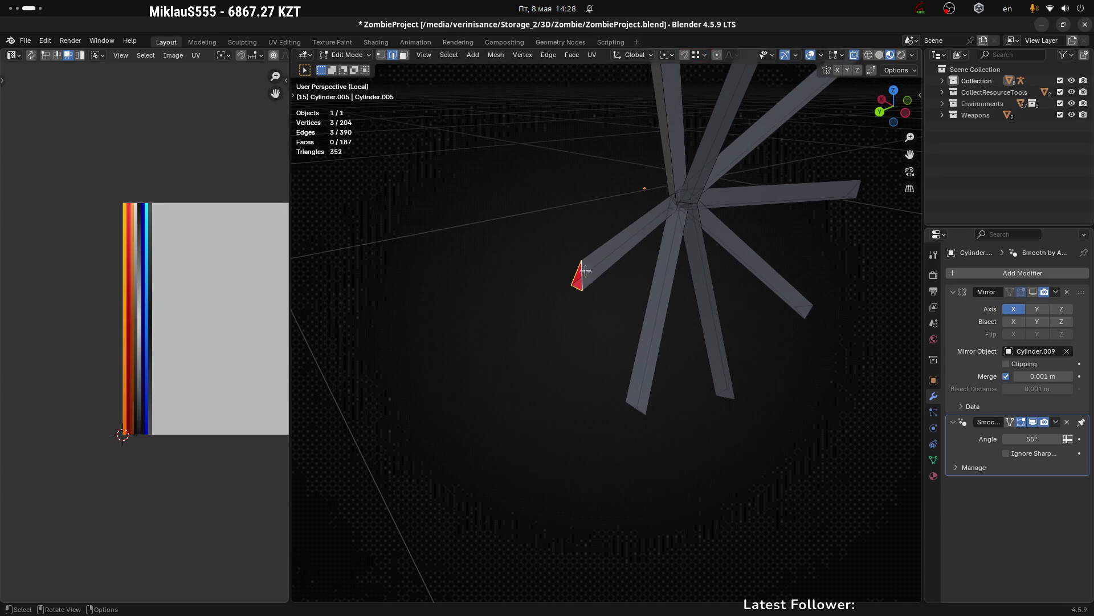
{"action": "scroll", "scroll_direction": "up", "scroll_amount": 3}
{"action": "scroll", "scroll_direction": "down", "scroll_amount": 3}
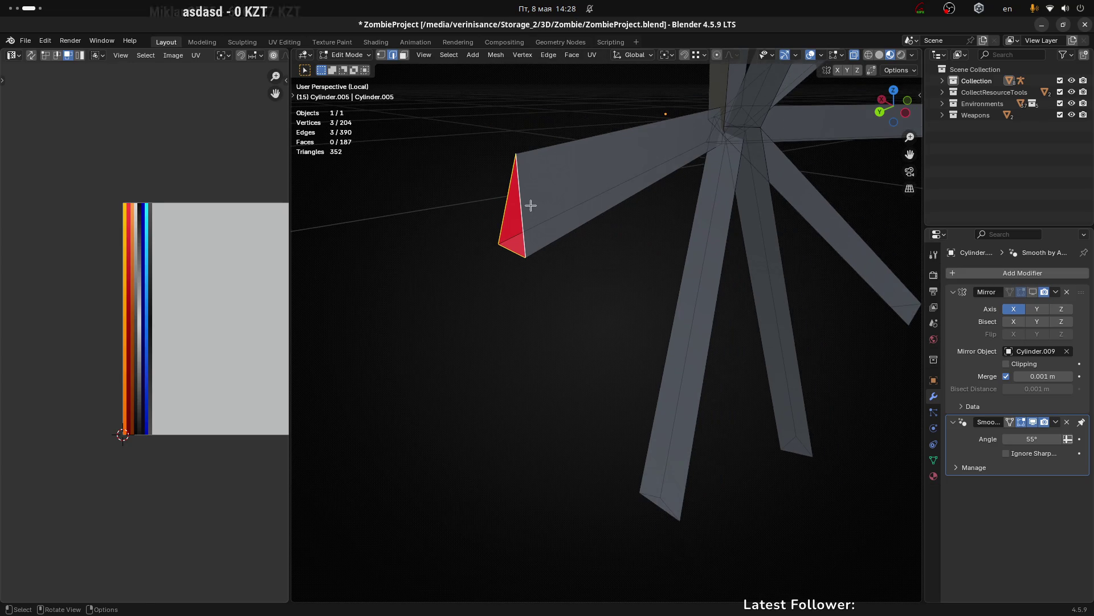
{"action": "right_click", "coordinate": [541, 209]}
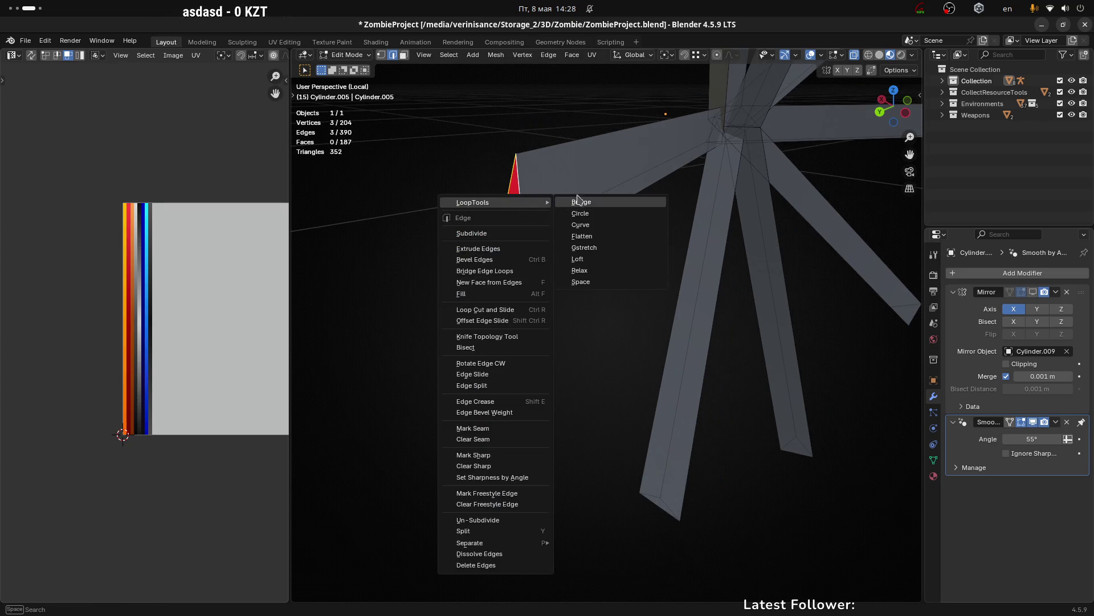
{"action": "left_click_drag", "start_coordinate": [578, 196], "coordinate": [539, 177]}
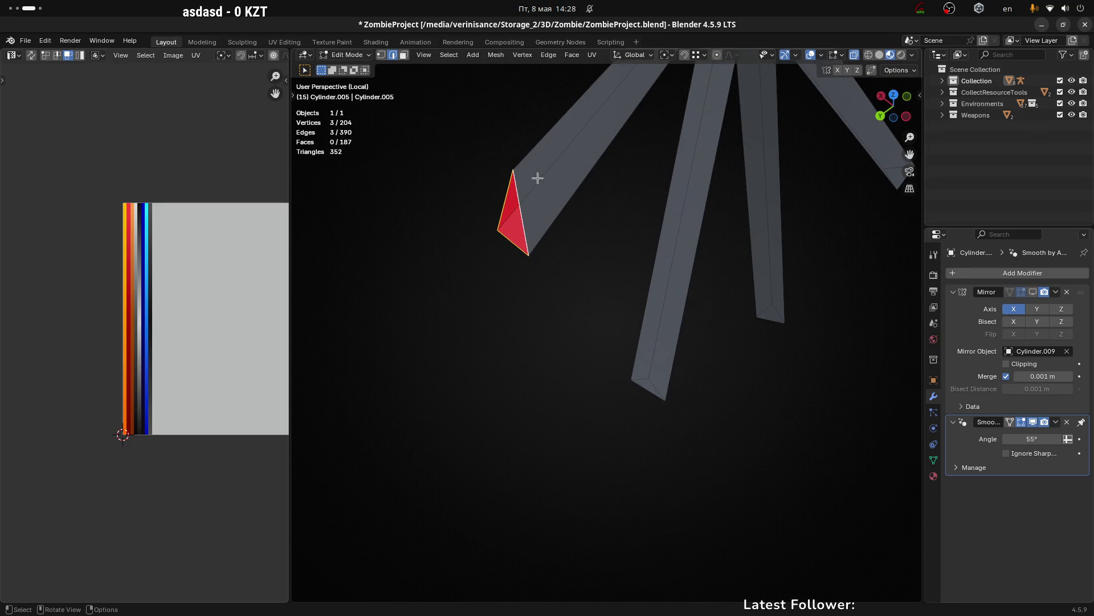
{"action": "right_click", "coordinate": [533, 214]}
{"action": "left_click", "coordinate": [603, 225]}
{"action": "left_click_drag", "start_coordinate": [605, 225], "coordinate": [658, 282]}
Step: Inspect the spokes from several sides and leave local view to show the whole truck
{"action": "left_click", "coordinate": [716, 266]}
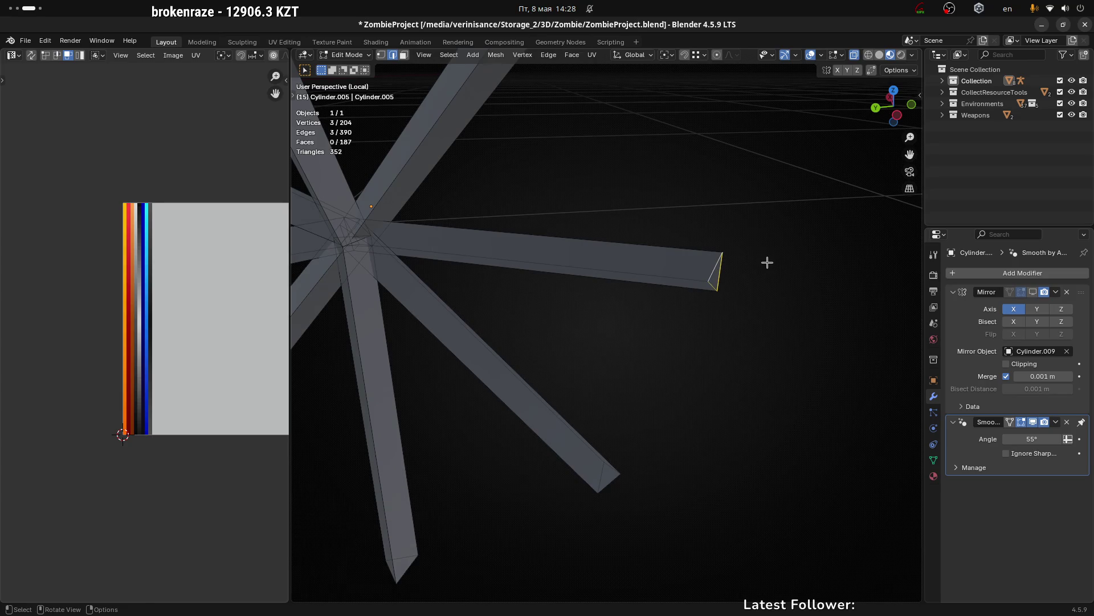
{"action": "left_click_drag", "start_coordinate": [481, 306], "coordinate": [607, 234]}
{"action": "scroll", "scroll_direction": "up", "scroll_amount": 3}
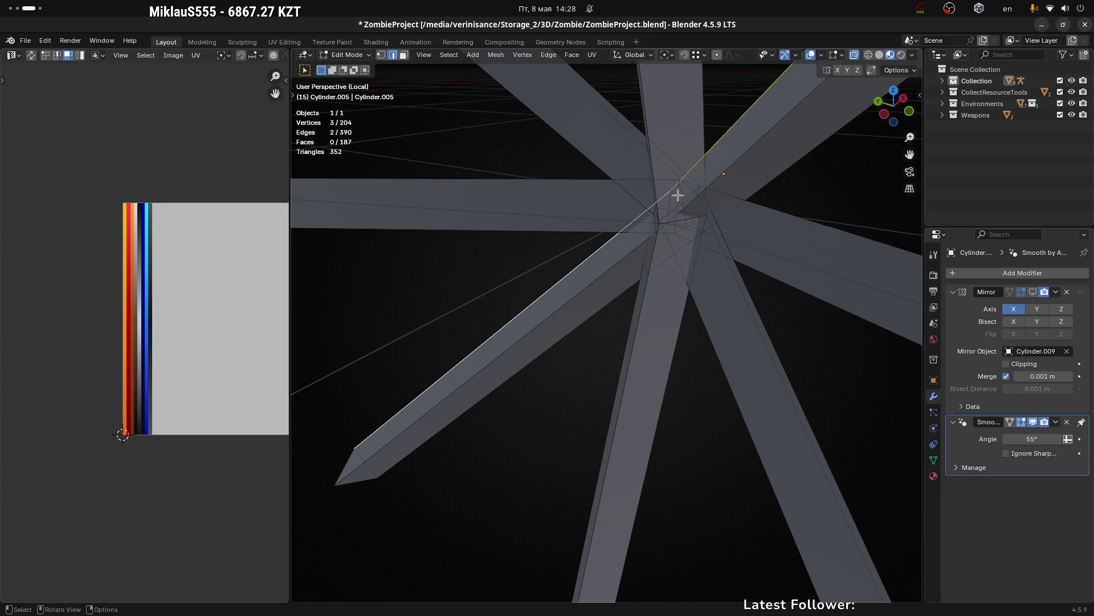
{"action": "left_click_drag", "start_coordinate": [687, 200], "coordinate": [664, 275]}
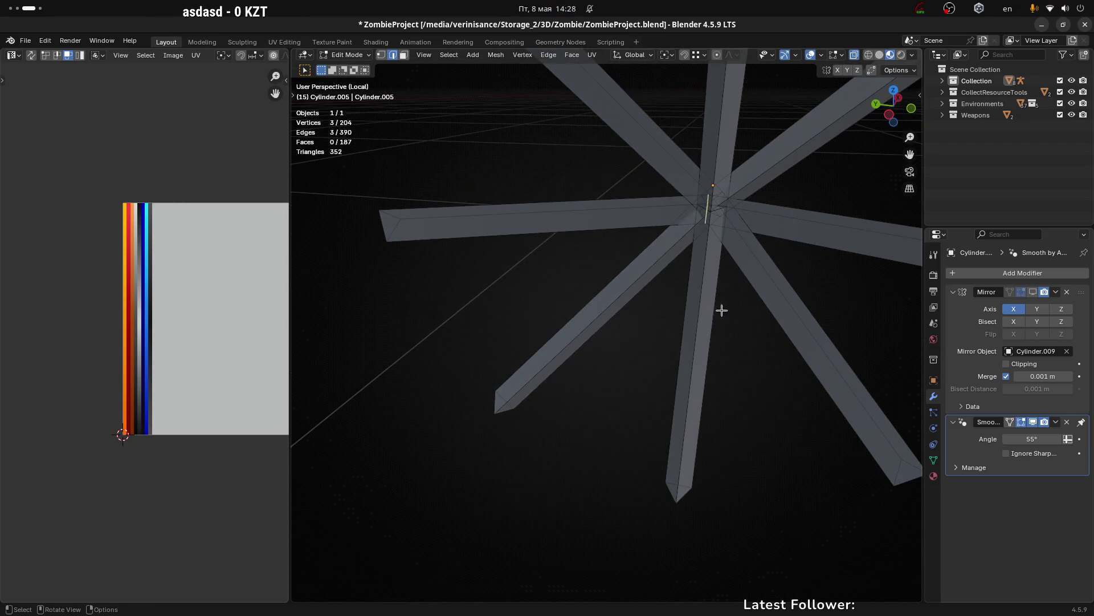
{"action": "left_click_drag", "start_coordinate": [721, 309], "coordinate": [479, 356]}
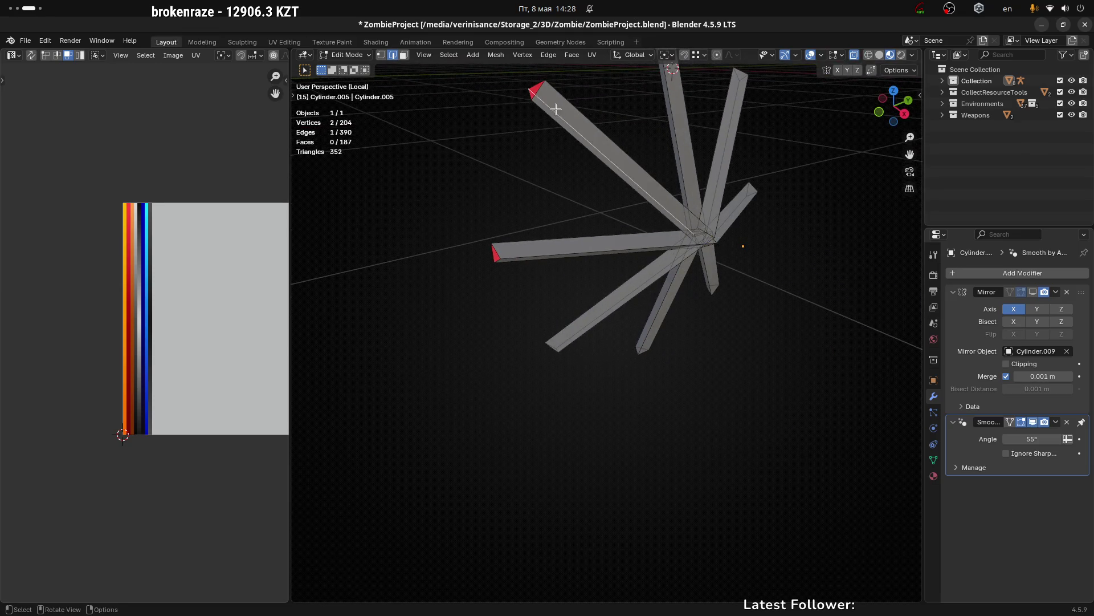
{"action": "left_click_drag", "start_coordinate": [556, 109], "coordinate": [715, 179]}
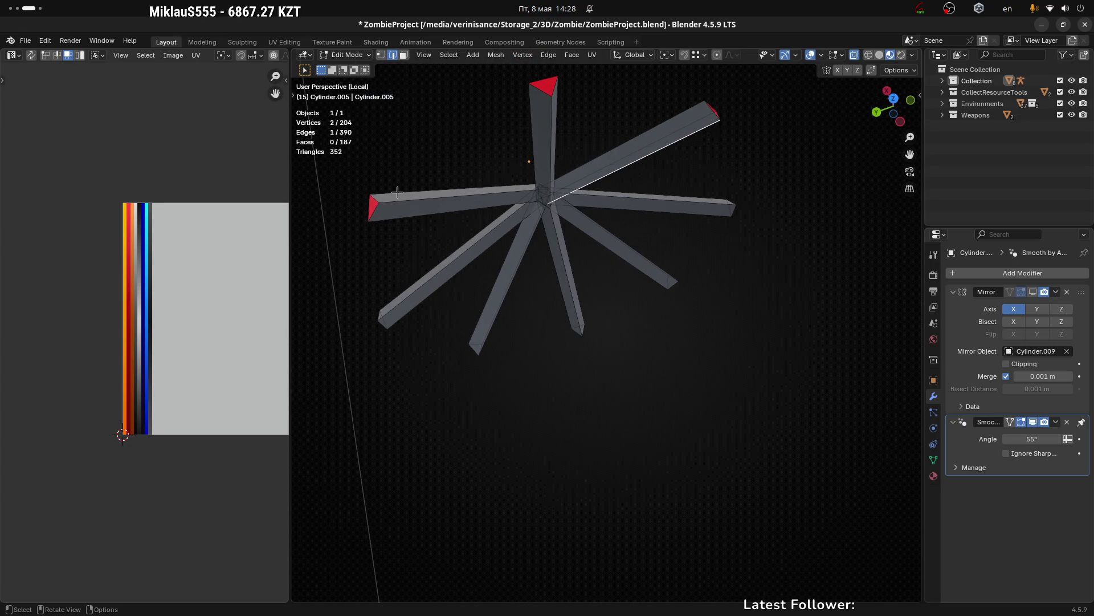
{"action": "left_click_drag", "start_coordinate": [397, 192], "coordinate": [605, 174]}
{"action": "key", "text": "KP_Divide"}
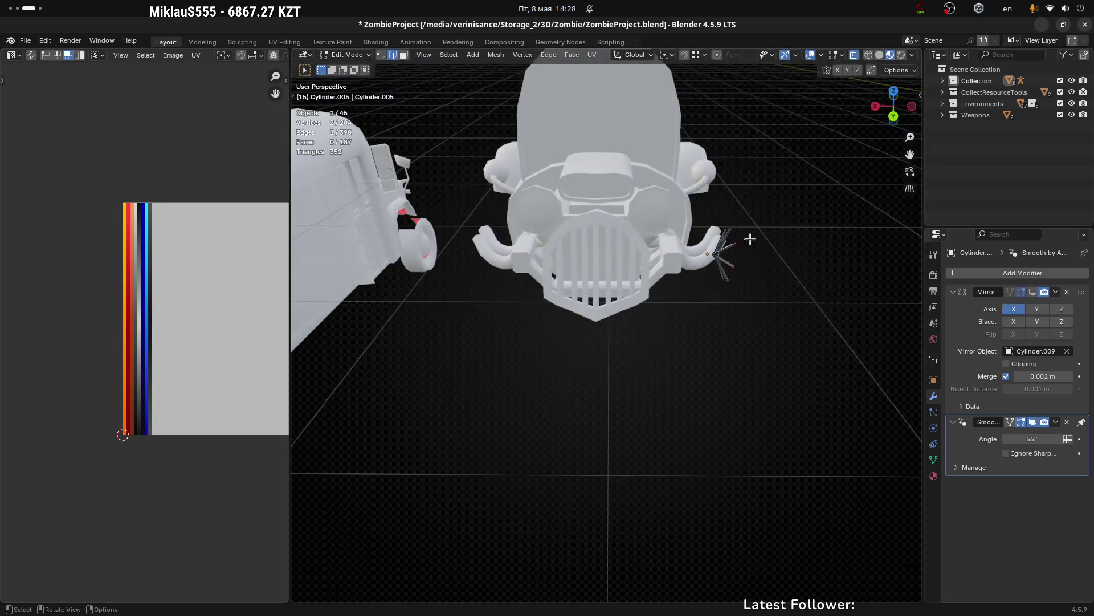
Step: Reveal the hidden wheel geometry with Alt+H and return to object mode
{"action": "left_click_drag", "start_coordinate": [727, 237], "coordinate": [769, 323]}
{"action": "key", "text": "alt+h"}
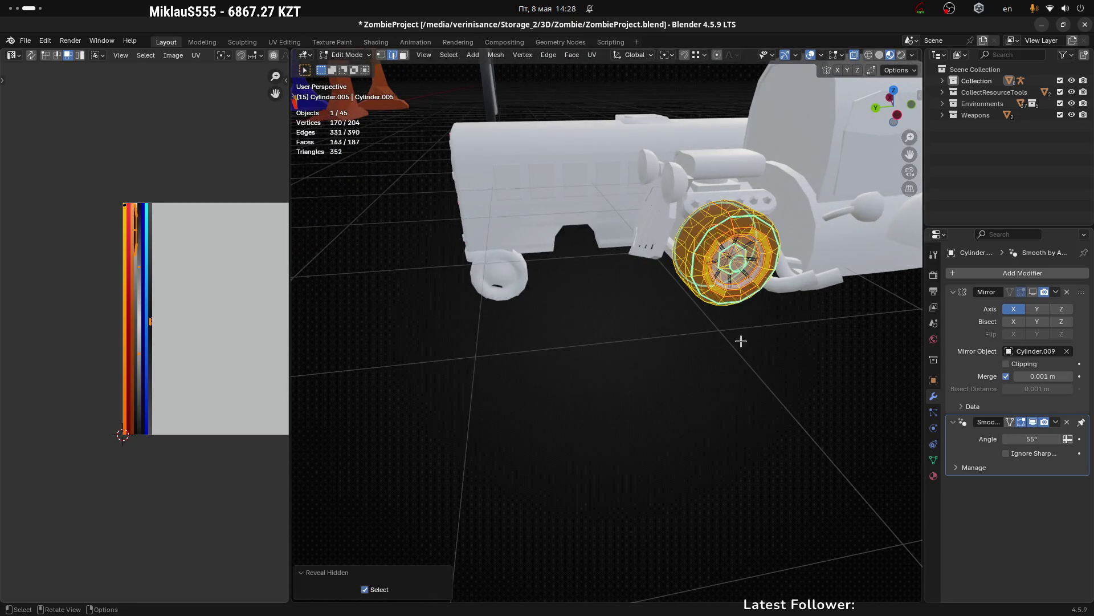
{"action": "key", "text": "Tab"}
{"action": "left_click_drag", "start_coordinate": [782, 272], "coordinate": [625, 324]}
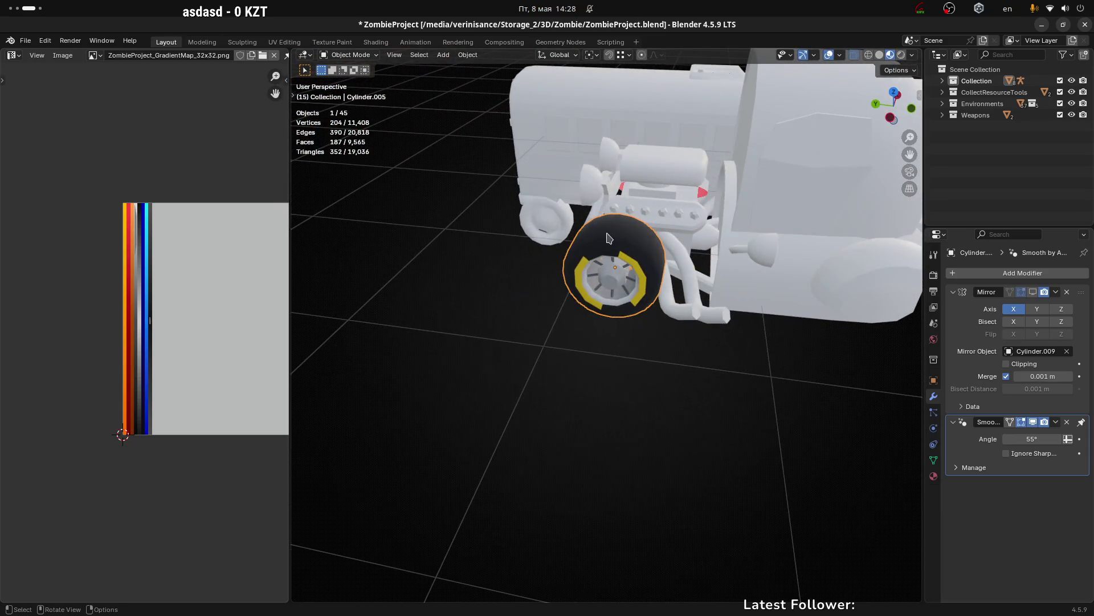
{"action": "scroll", "scroll_direction": "up", "scroll_amount": 3}
Step: Briefly check the wheel mesh in edit mode and come back to object mode
{"action": "key", "text": "Tab"}
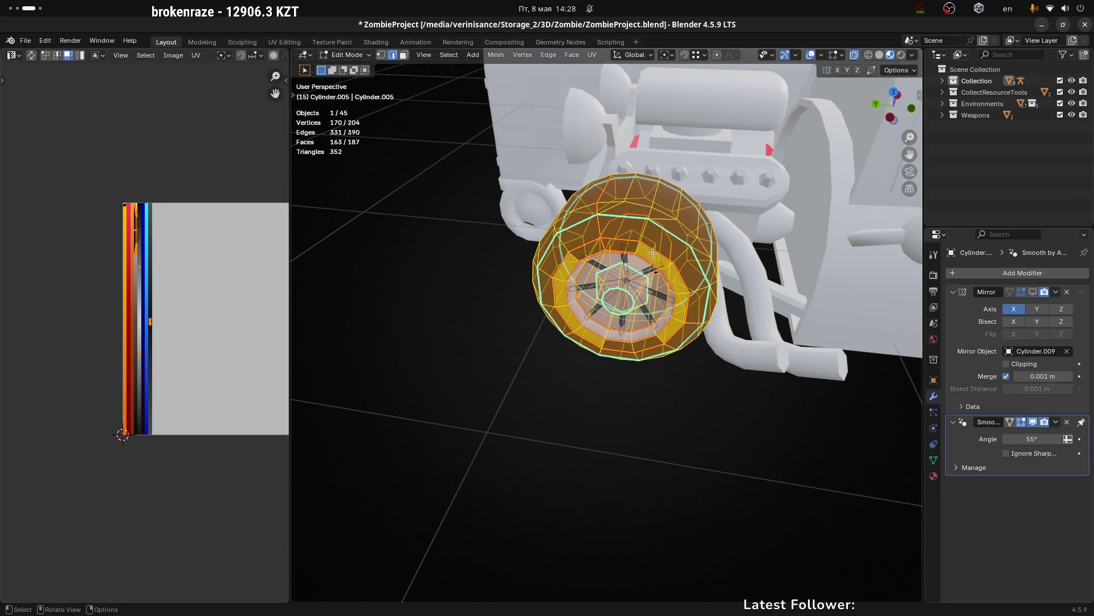
{"action": "left_click_drag", "start_coordinate": [653, 255], "coordinate": [737, 221]}
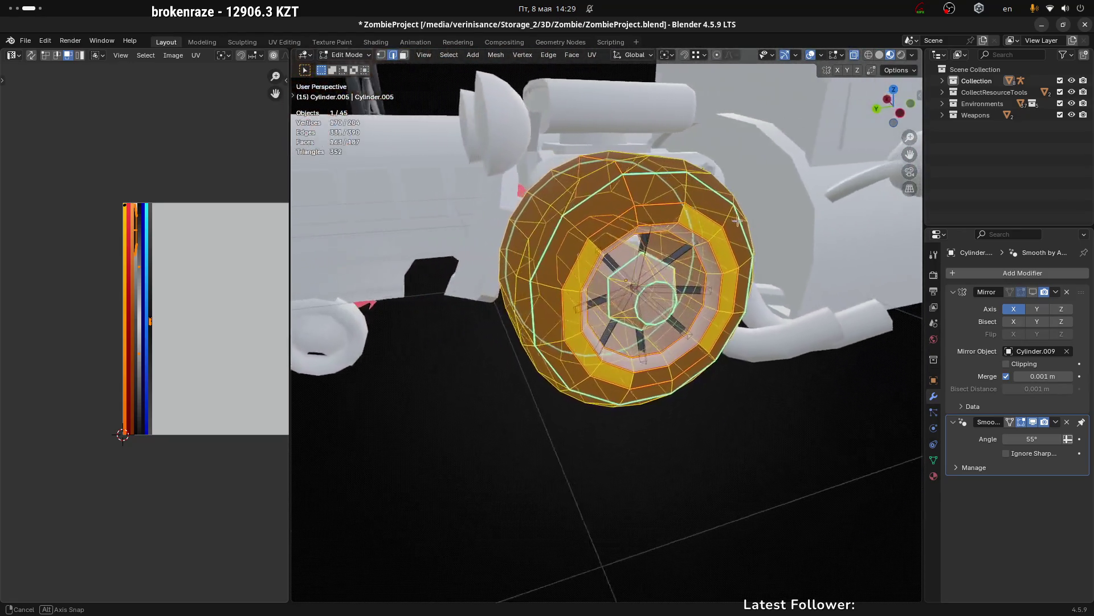
{"action": "left_click_drag", "start_coordinate": [738, 221], "coordinate": [614, 324]}
{"action": "key", "text": "Tab"}
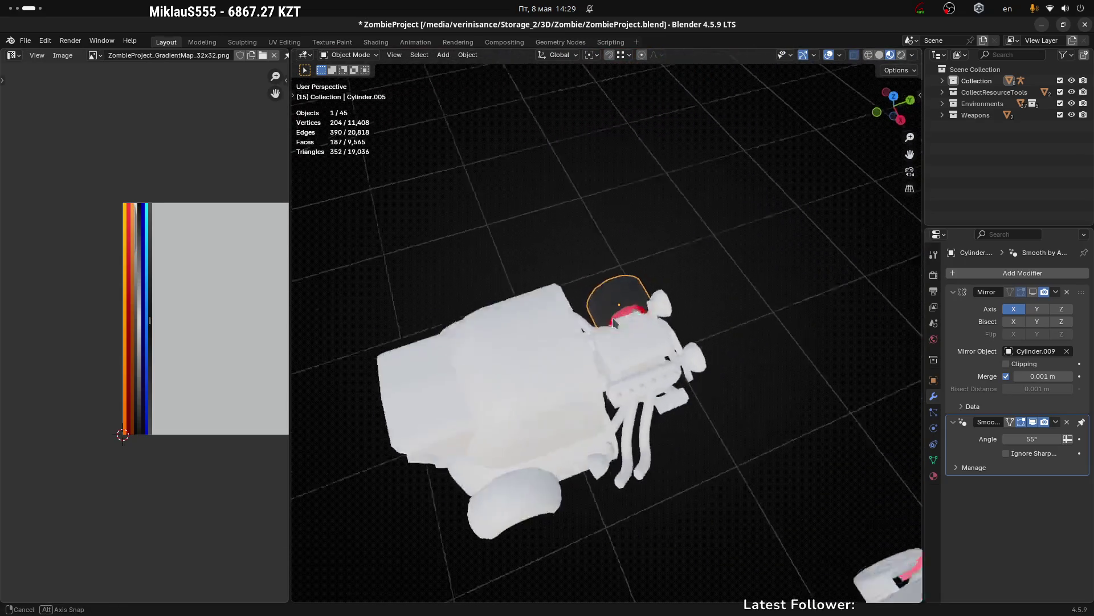
{"action": "left_click_drag", "start_coordinate": [614, 323], "coordinate": [631, 293]}
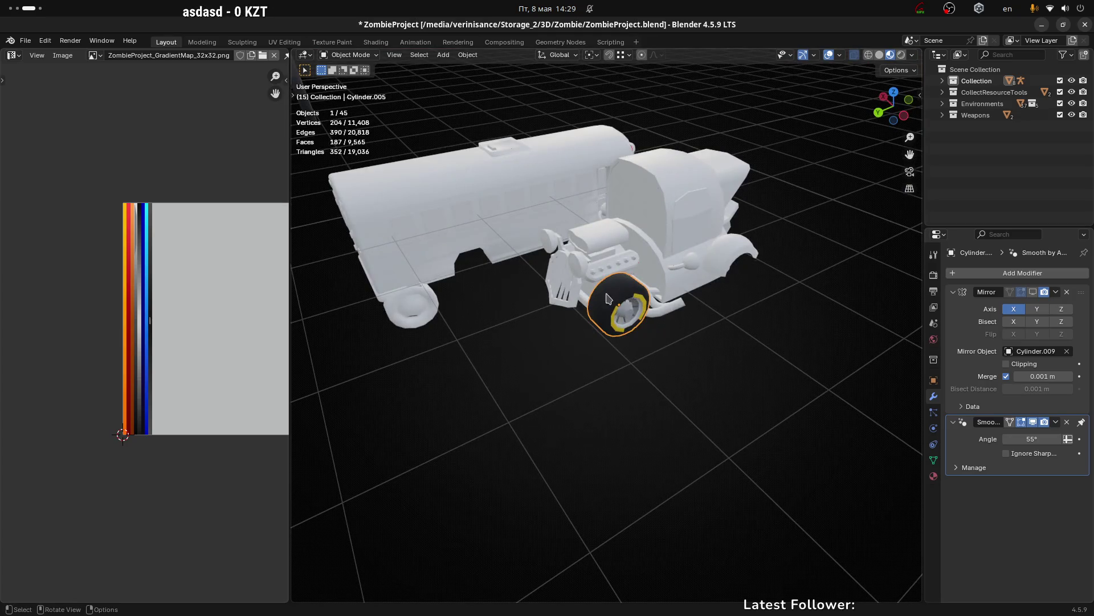
{"action": "scroll", "scroll_direction": "up", "scroll_amount": 3}
{"action": "scroll", "scroll_direction": "up", "scroll_amount": 3}
{"action": "scroll", "scroll_direction": "up", "scroll_amount": 3}
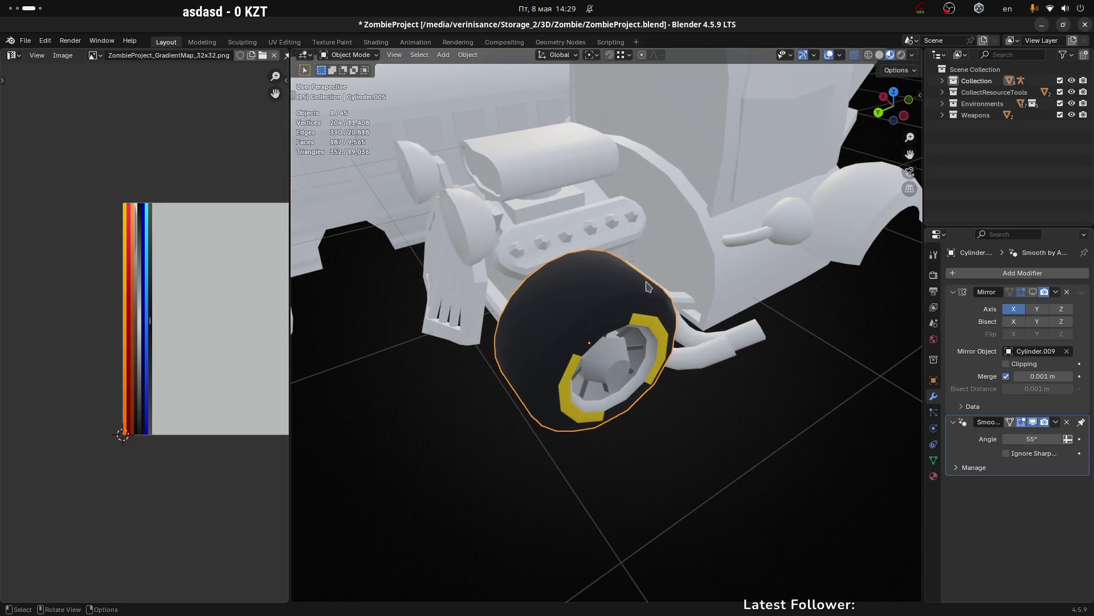
Step: Show the mirrored wheel in the viewport with clipping on, then deselect everything
{"action": "left_click_drag", "start_coordinate": [647, 287], "coordinate": [821, 291]}
{"action": "left_click", "coordinate": [1033, 291]}
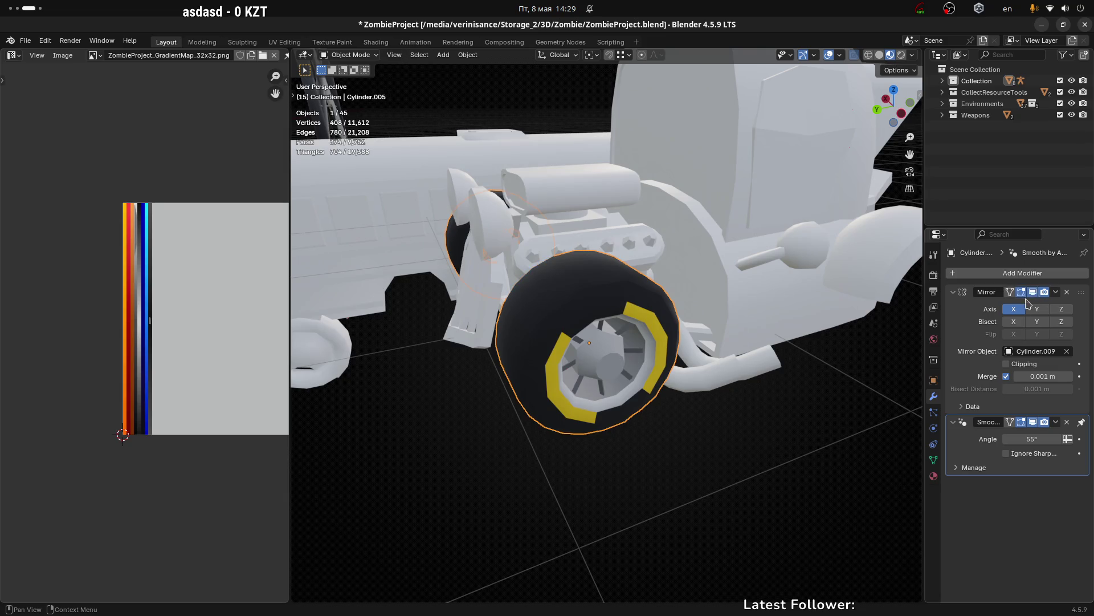
{"action": "left_click_drag", "start_coordinate": [1007, 374], "coordinate": [1007, 364]}
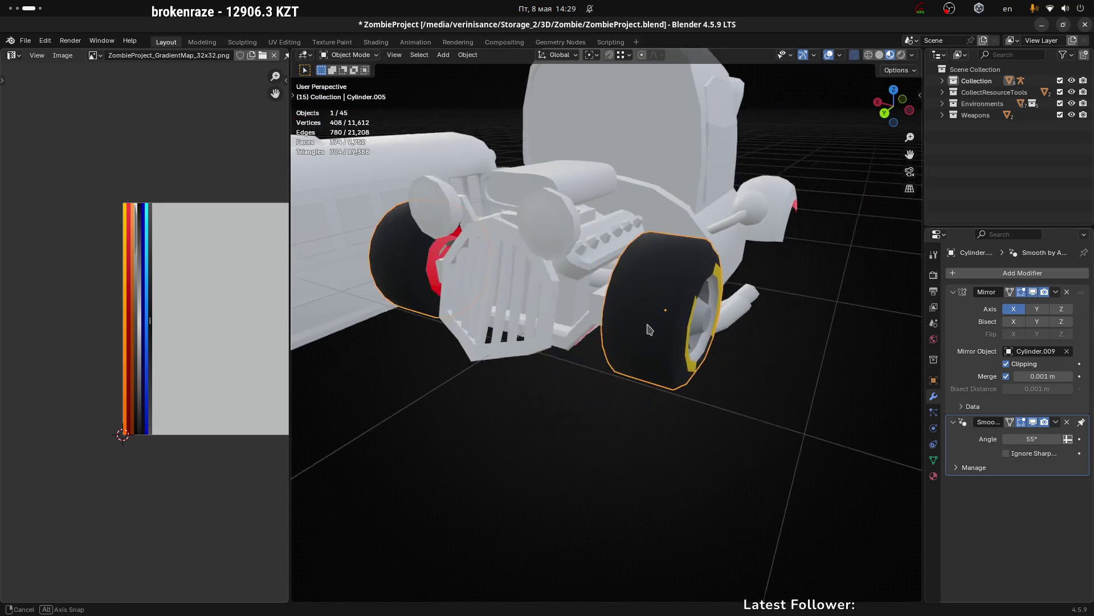
{"action": "left_click_drag", "start_coordinate": [822, 342], "coordinate": [744, 349]}
{"action": "left_click_drag", "start_coordinate": [576, 389], "coordinate": [597, 415]}
{"action": "left_click", "coordinate": [684, 400]}
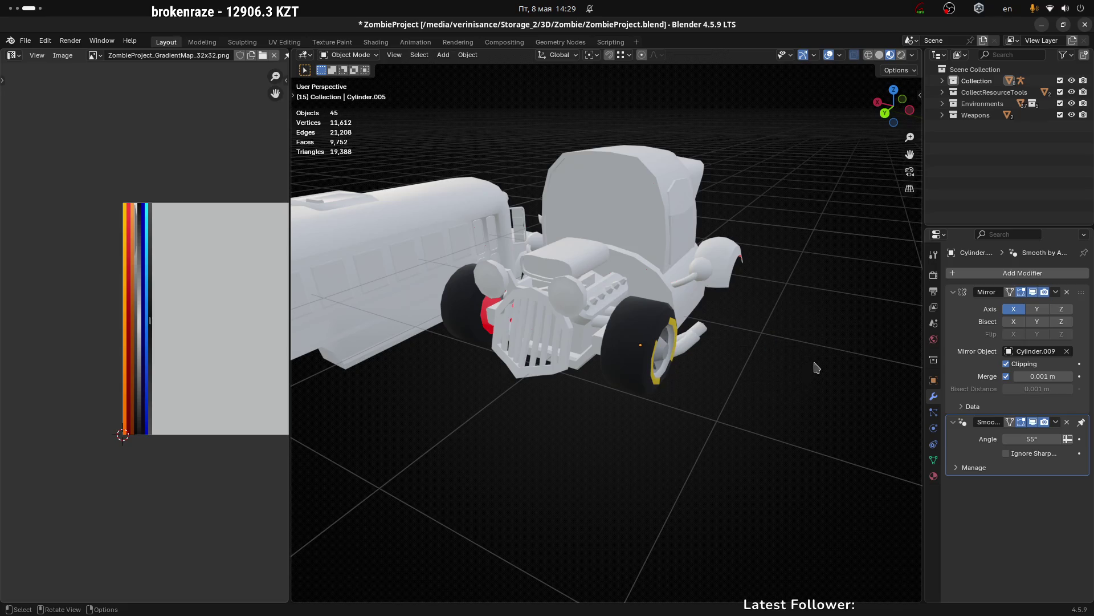
Step: Rotate the front wheel about the global X axis so its yellow caps sit at a new angle
{"action": "left_click_drag", "start_coordinate": [798, 351], "coordinate": [598, 323]}
{"action": "left_click", "coordinate": [596, 323]}
{"action": "scroll", "scroll_direction": "up", "scroll_amount": 3}
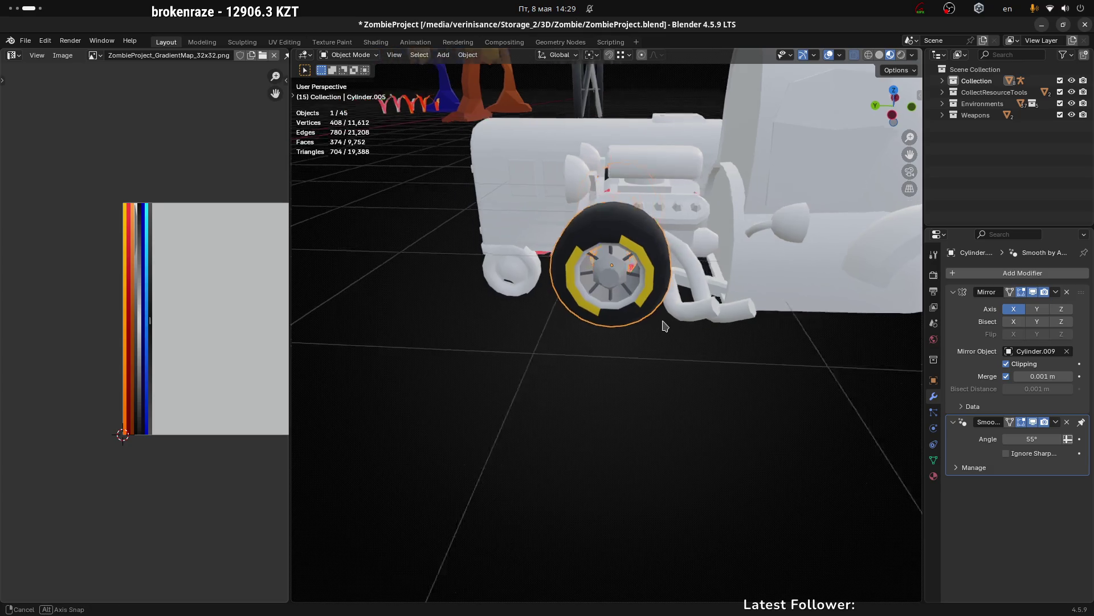
{"action": "left_click_drag", "start_coordinate": [697, 323], "coordinate": [681, 316]}
{"action": "key", "text": "r"}
{"action": "key", "text": "x"}
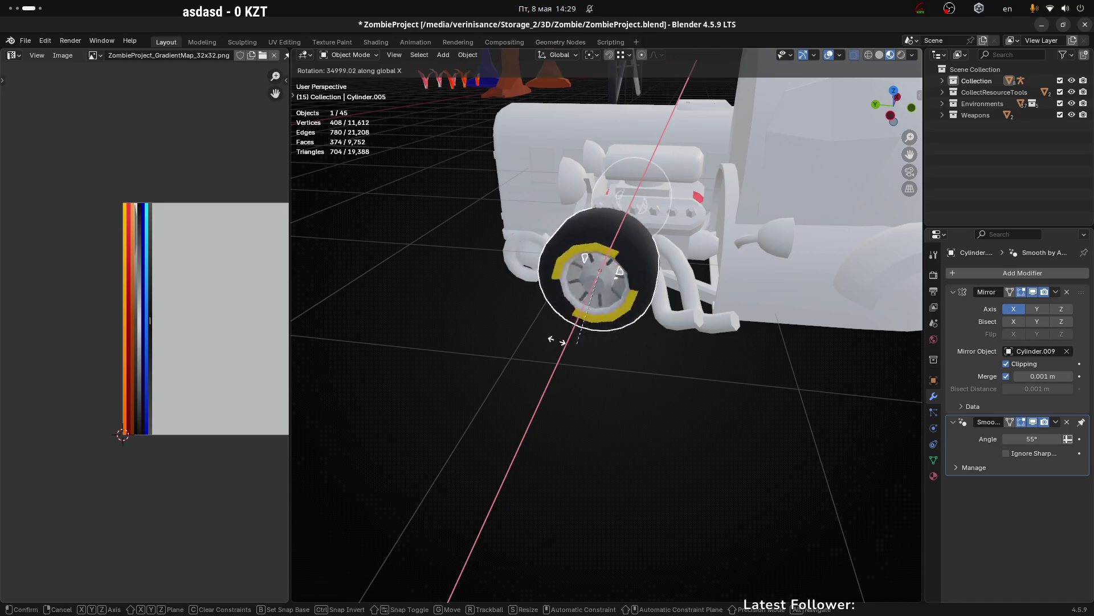
{"action": "left_click", "coordinate": [671, 249]}
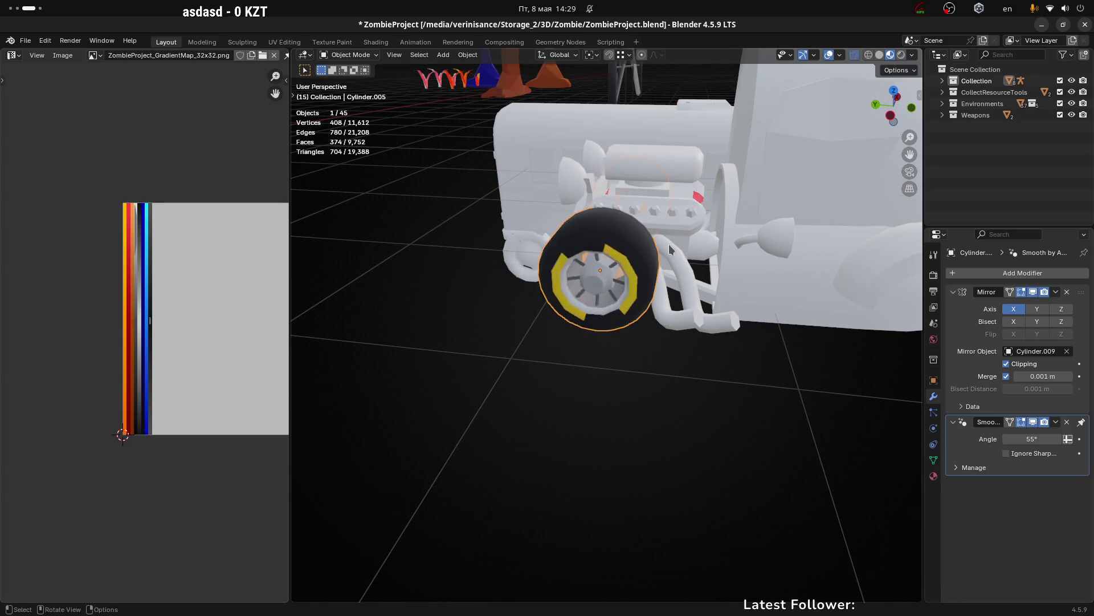
{"action": "left_click_drag", "start_coordinate": [673, 230], "coordinate": [652, 273]}
Step: Clear the wheel mesh selection in edit mode, then select the engine and wheel together
{"action": "key", "text": "Tab"}
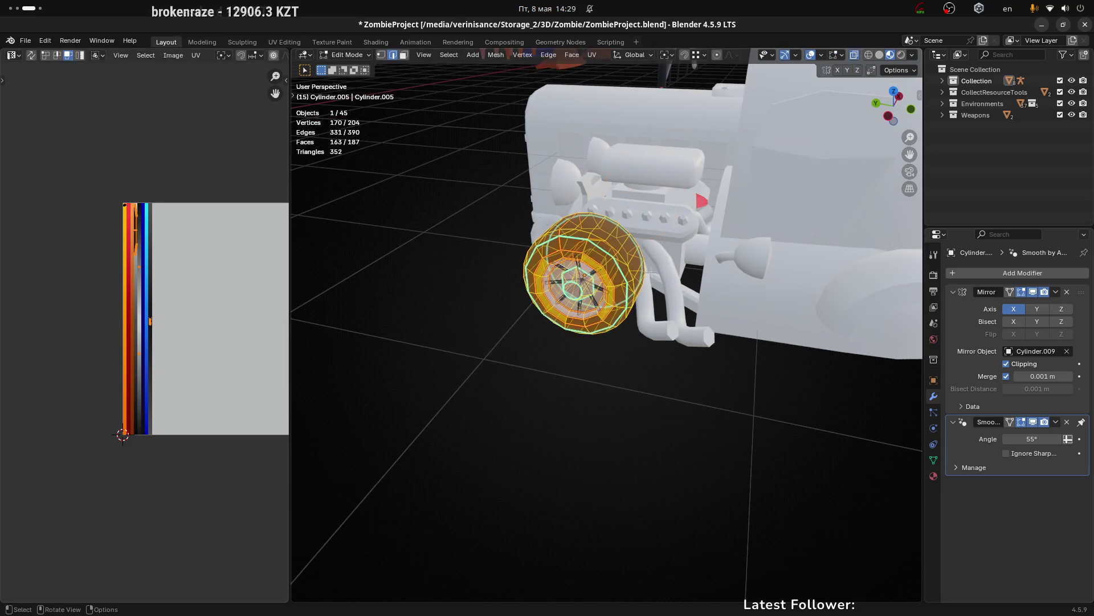
{"action": "key", "text": "b"}
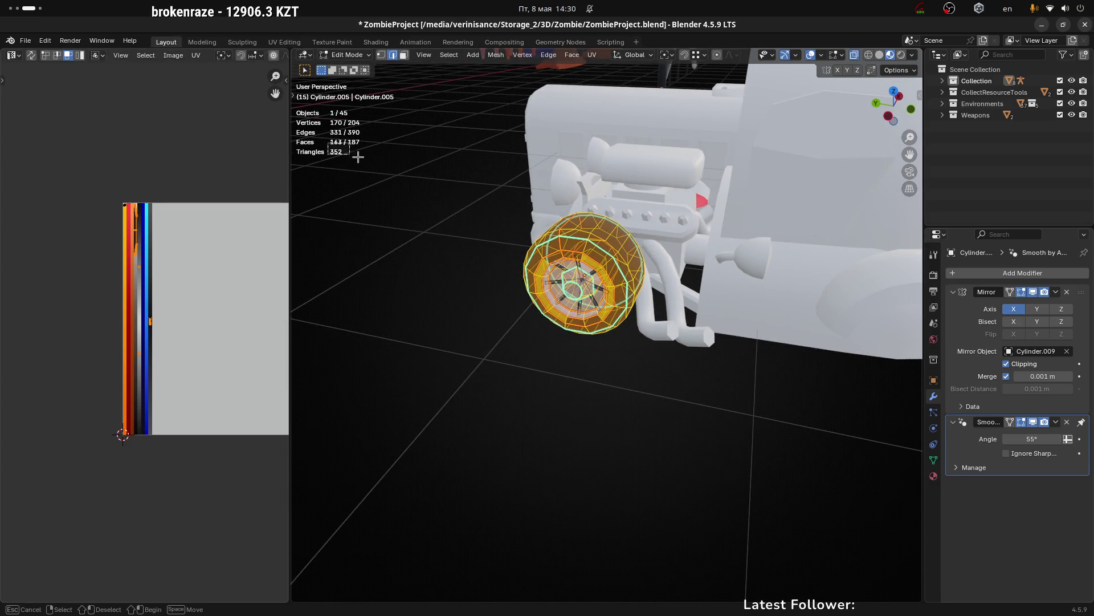
{"action": "left_click_drag", "start_coordinate": [371, 164], "coordinate": [371, 165]}
{"action": "scroll", "scroll_direction": "up", "scroll_amount": 3}
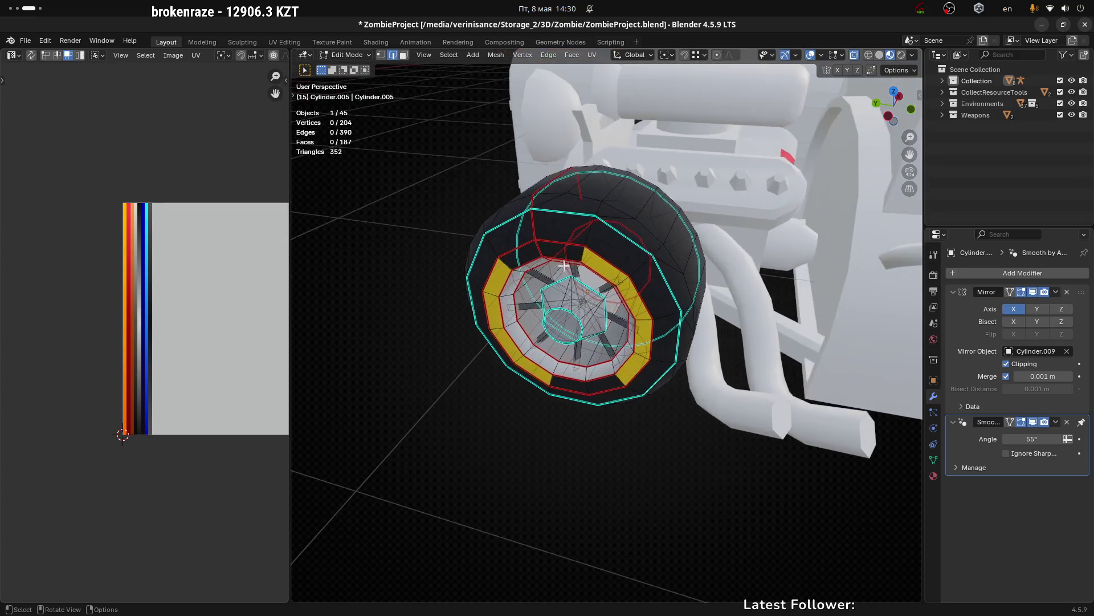
{"action": "left_click_drag", "start_coordinate": [581, 274], "coordinate": [779, 252]}
{"action": "key", "text": "Tab"}
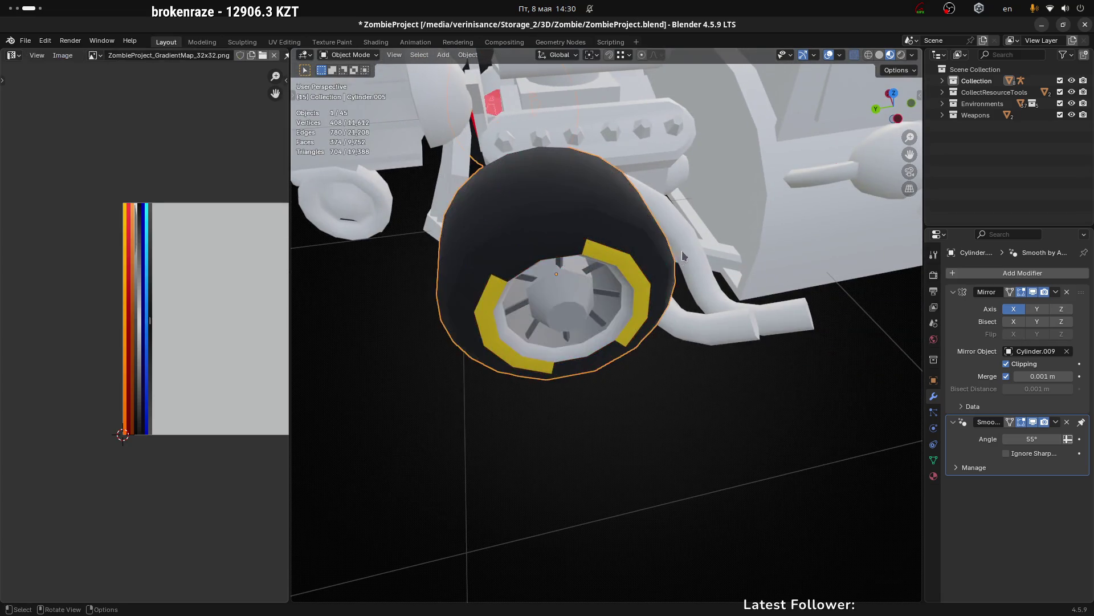
{"action": "scroll", "scroll_direction": "down", "scroll_amount": 3}
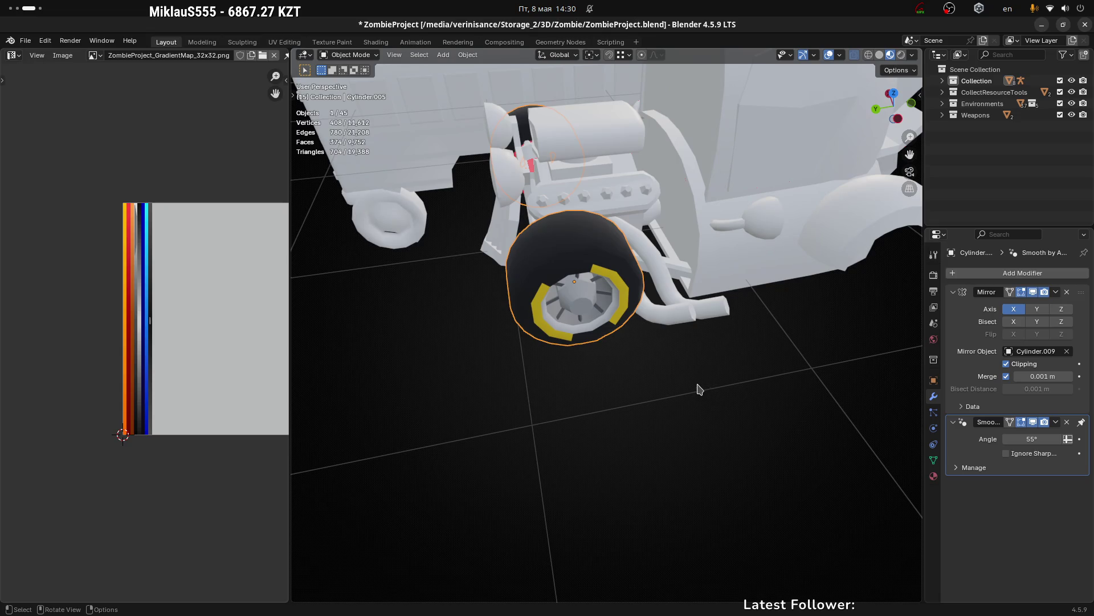
{"action": "scroll", "scroll_direction": "down", "scroll_amount": 3}
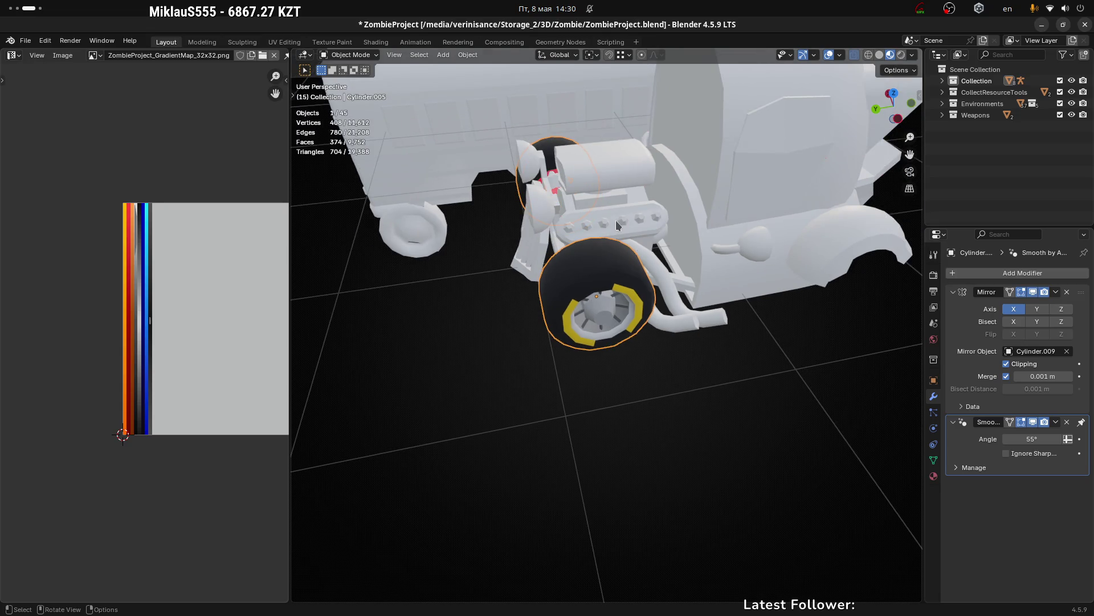
{"action": "left_click", "coordinate": [616, 220]}
{"action": "left_click", "coordinate": [606, 267]}
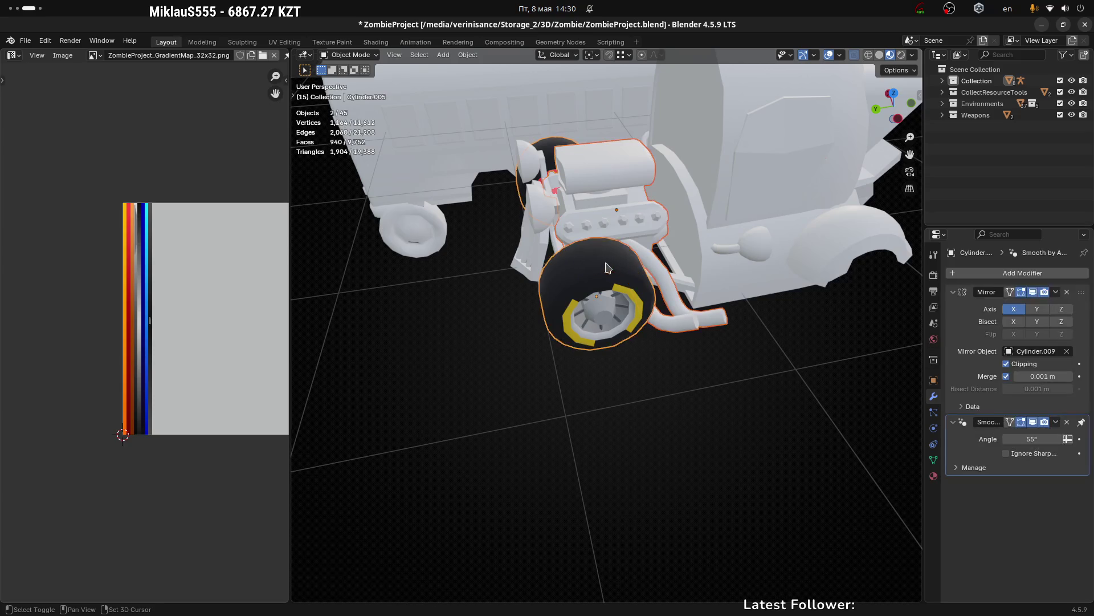
Step: Add the car body to the selection and isolate wheel, engine and body in local view
{"action": "left_click", "coordinate": [536, 245]}
{"action": "left_click_drag", "start_coordinate": [536, 245], "coordinate": [691, 255]}
{"action": "key", "text": "z"}
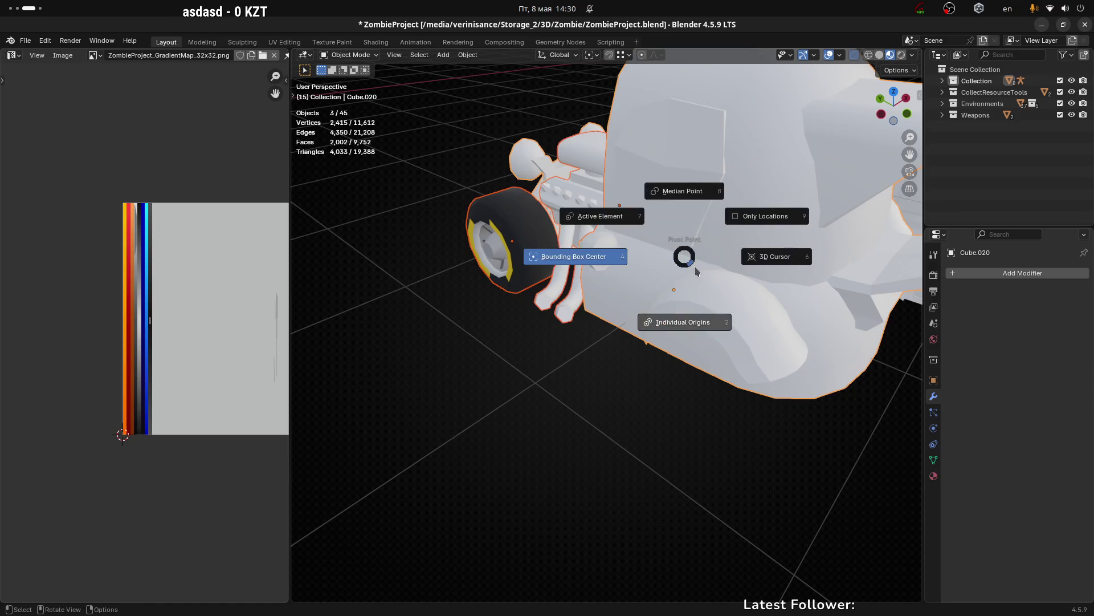
{"action": "key", "text": "Escape"}
{"action": "key", "text": "KP_Divide"}
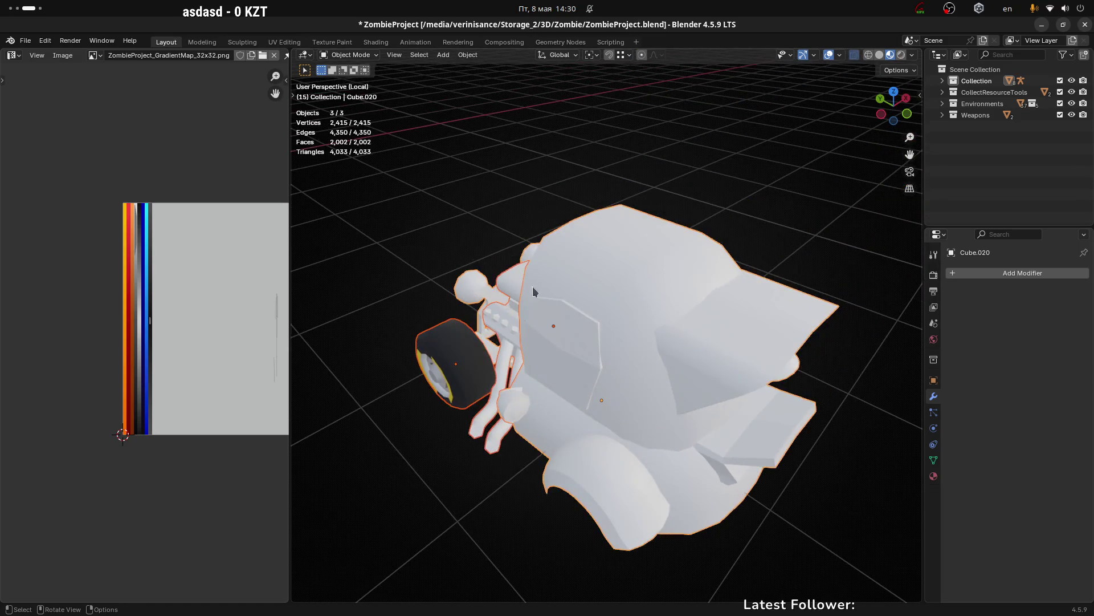
{"action": "scroll", "scroll_direction": "up", "scroll_amount": 3}
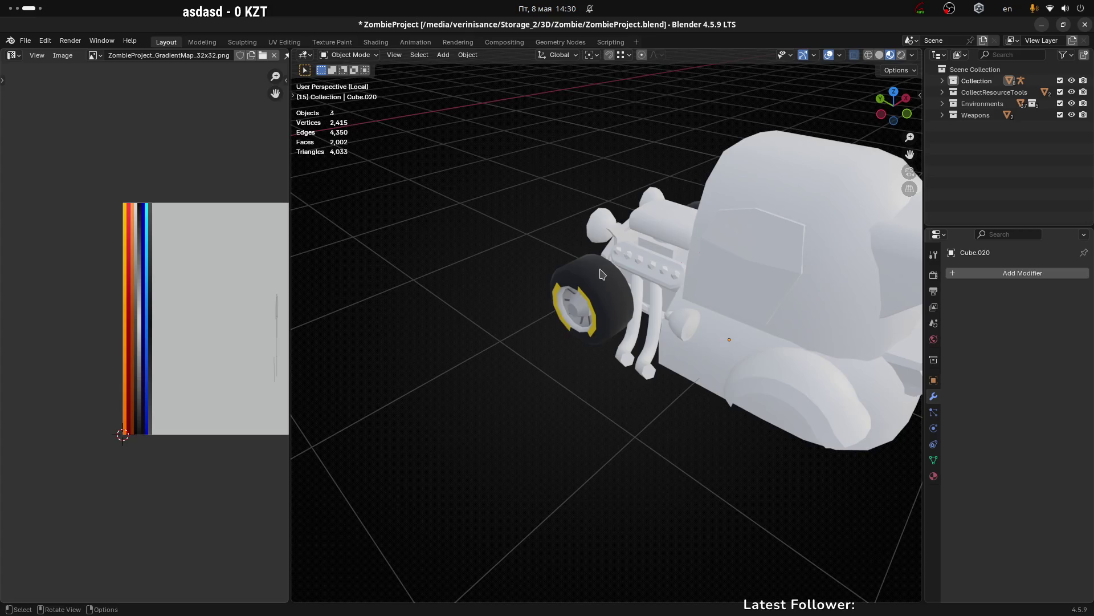
Step: Select the car body, then switch to the browser's Twitch stream manager
{"action": "left_click", "coordinate": [682, 338]}
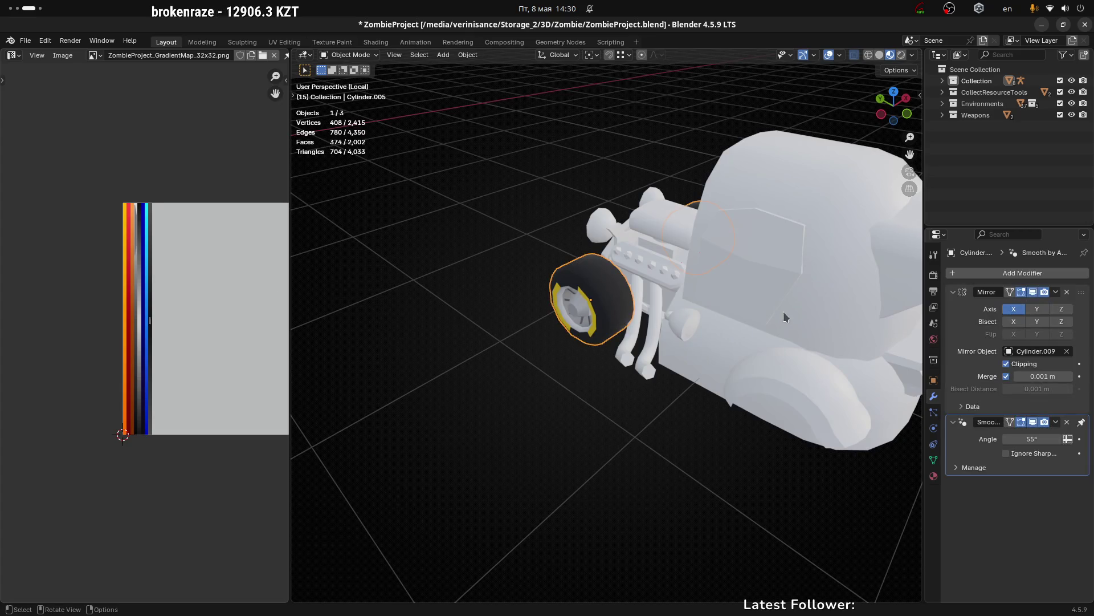
{"action": "left_click", "coordinate": [747, 255]}
{"action": "left_click_drag", "start_coordinate": [711, 388], "coordinate": [717, 366]}
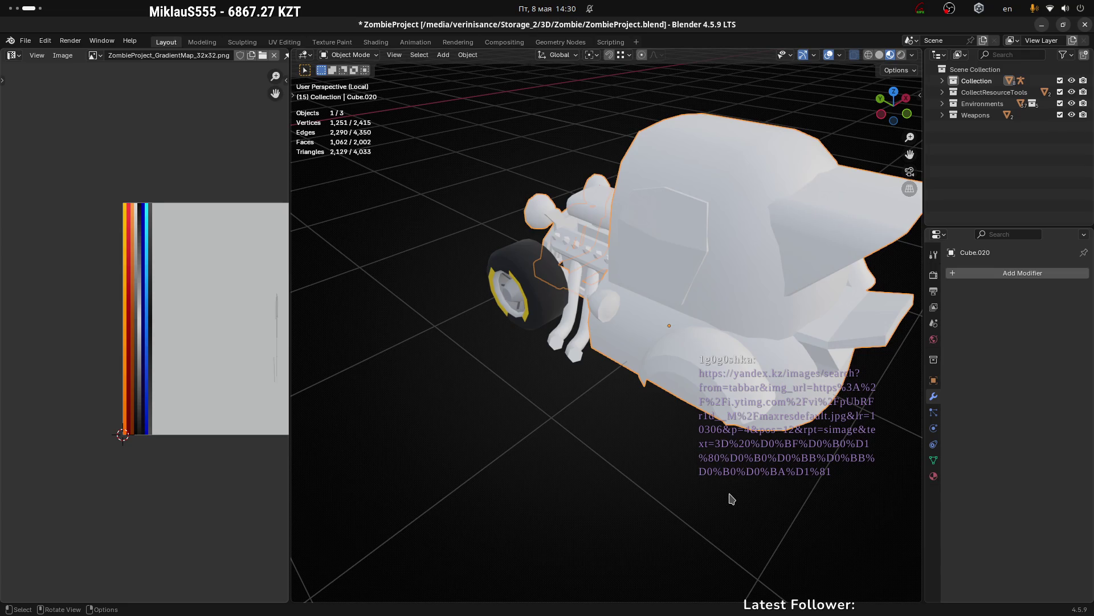
{"action": "key", "text": "alt+Tab"}
{"action": "left_click", "coordinate": [599, 30]}
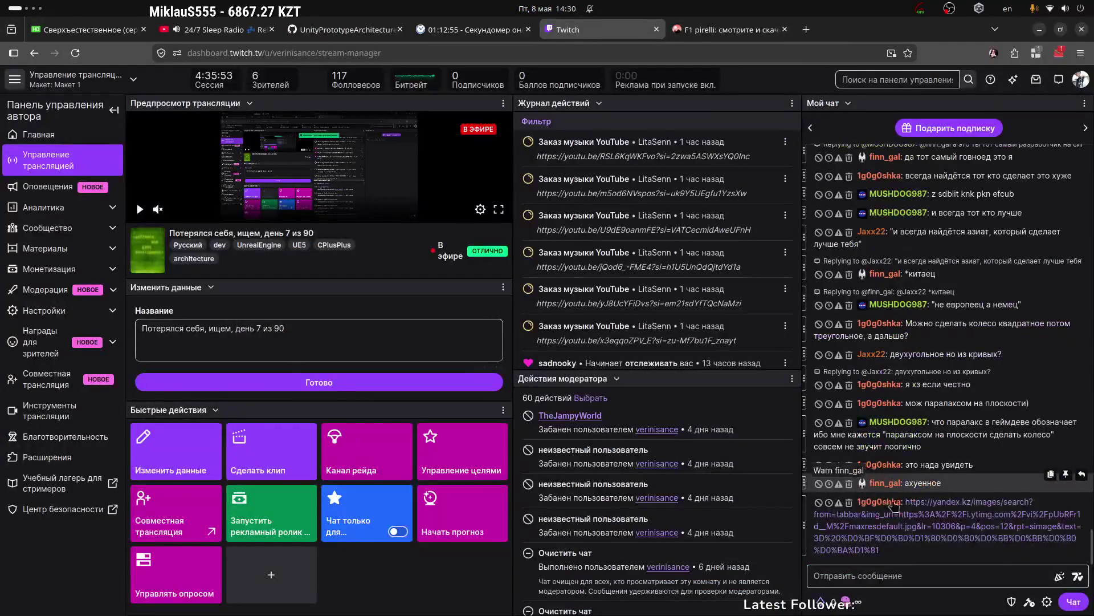
Step: Open the Yandex Images link from chat showing 3D parallax results
{"action": "left_click", "coordinate": [962, 505]}
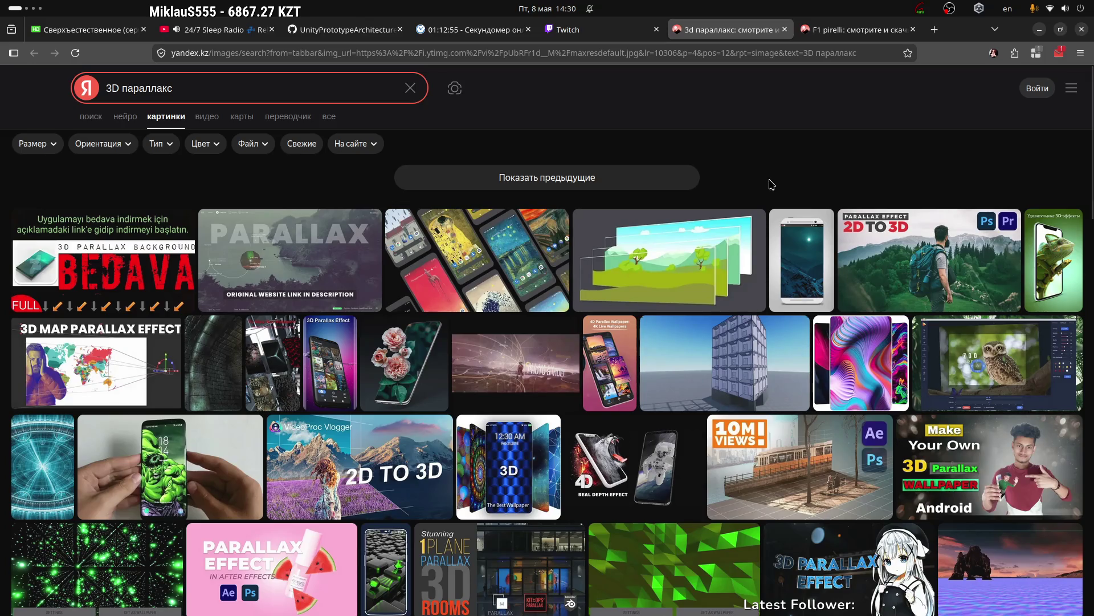
{"action": "scroll", "scroll_direction": "down", "scroll_amount": 3}
{"action": "scroll", "scroll_direction": "down", "scroll_amount": 3}
{"action": "scroll", "scroll_direction": "down", "scroll_amount": 3}
{"action": "mouse_move", "coordinate": [618, 313]}
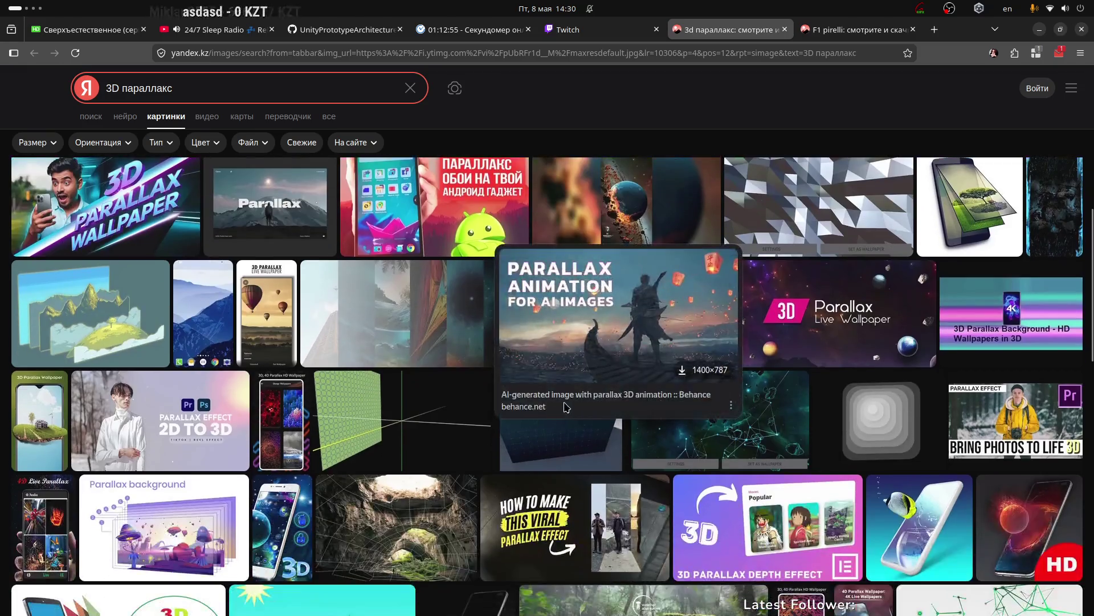
{"action": "scroll", "scroll_direction": "down", "scroll_amount": 3}
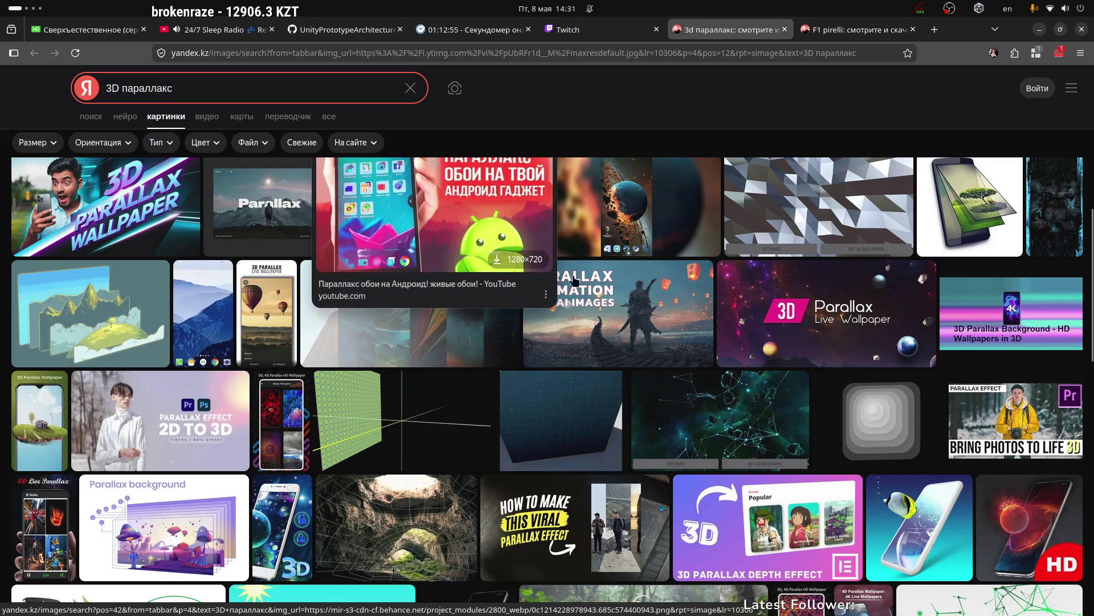
{"action": "scroll", "scroll_direction": "down", "scroll_amount": 3}
{"action": "scroll", "scroll_direction": "up", "scroll_amount": 3}
{"action": "scroll", "scroll_direction": "up", "scroll_amount": 3}
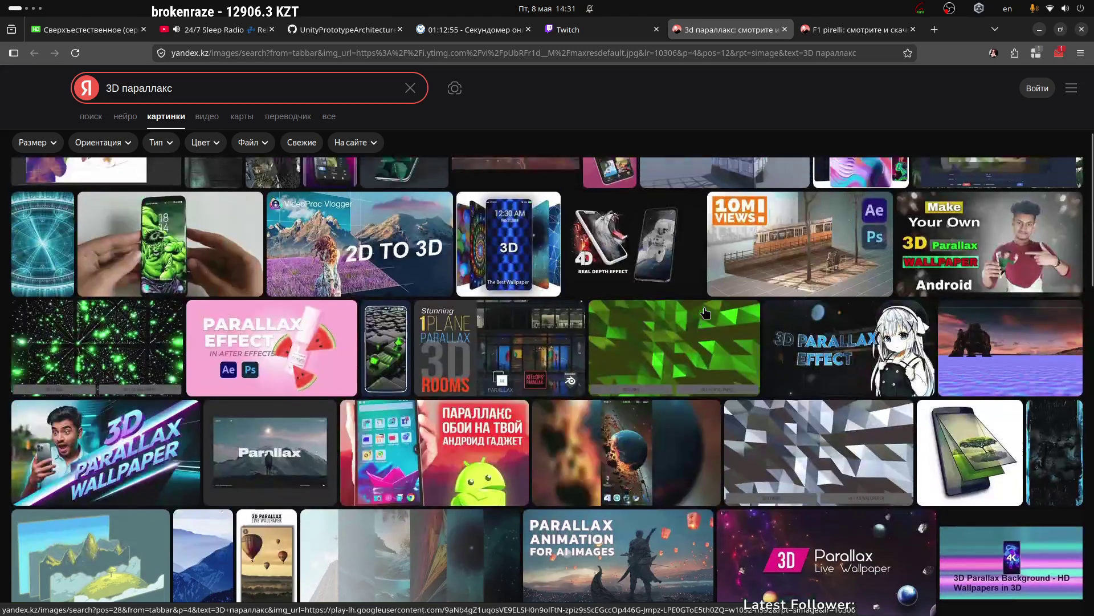
{"action": "scroll", "scroll_direction": "up", "scroll_amount": 3}
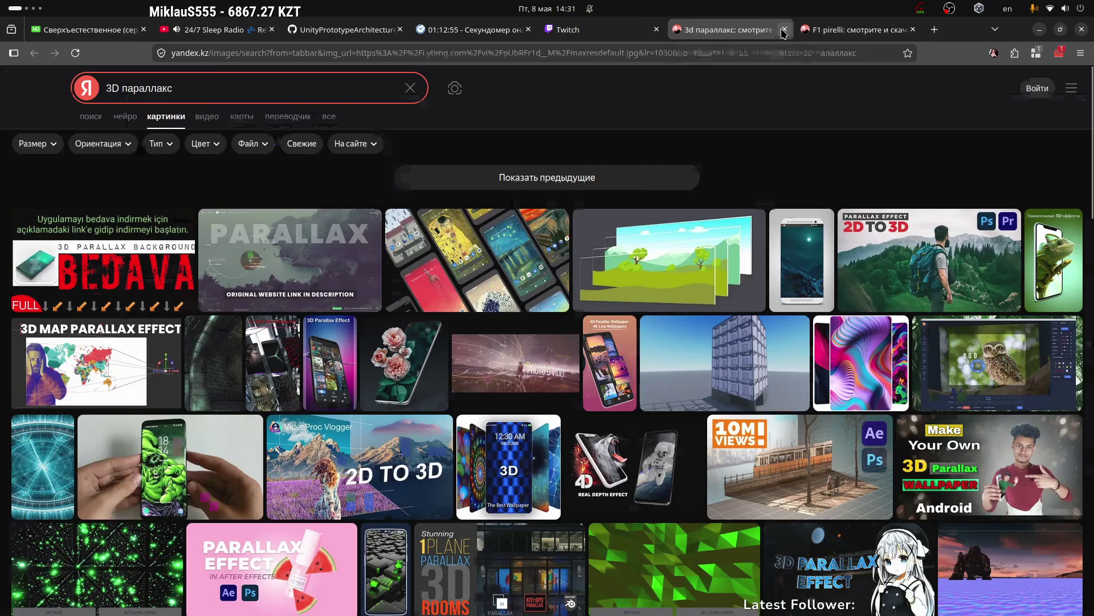
Step: Close the parallax and F1 tabs, minimize the browser and return to Blender
{"action": "left_click", "coordinate": [784, 29]}
{"action": "left_click", "coordinate": [696, 29]}
{"action": "key", "text": "ctrl+w"}
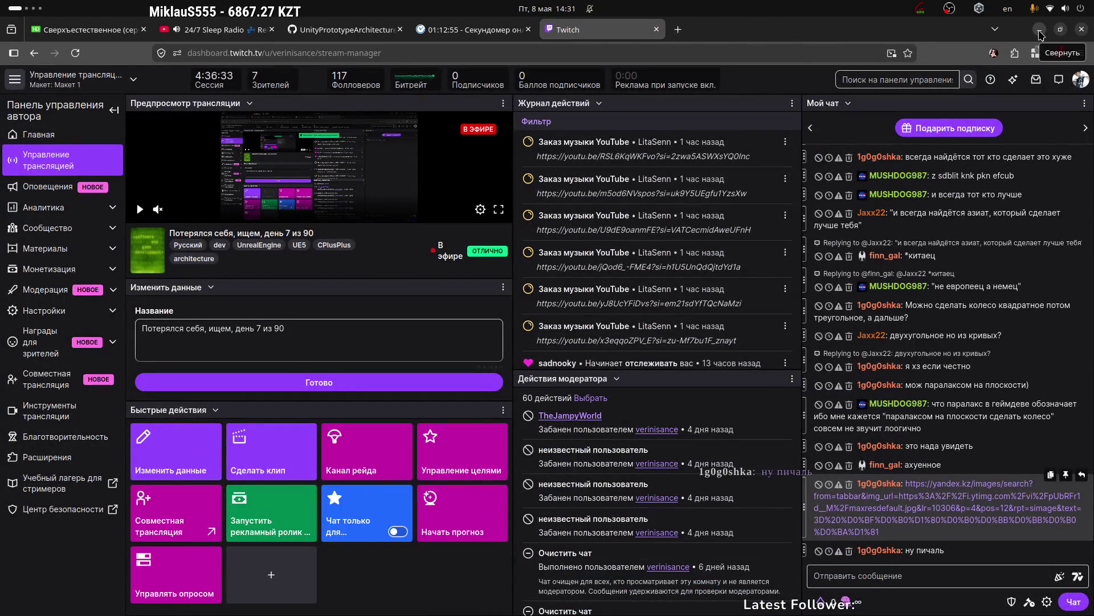
{"action": "left_click", "coordinate": [1040, 30]}
{"action": "key", "text": "ctrl+alt+Right"}
{"action": "key", "text": "ctrl+alt+Right"}
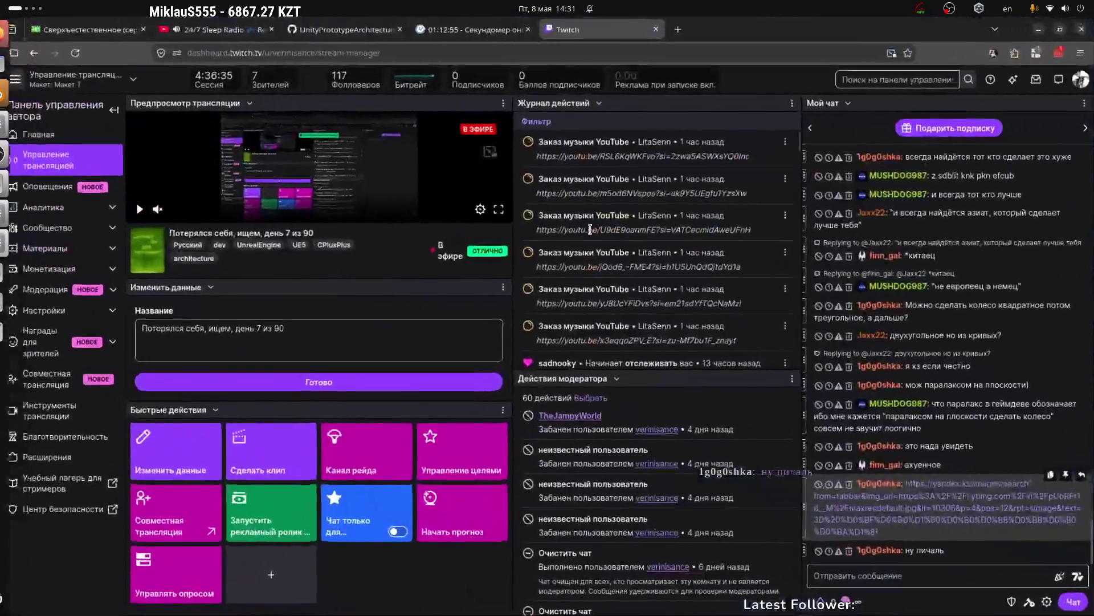
{"action": "left_click_drag", "start_coordinate": [595, 236], "coordinate": [695, 224]}
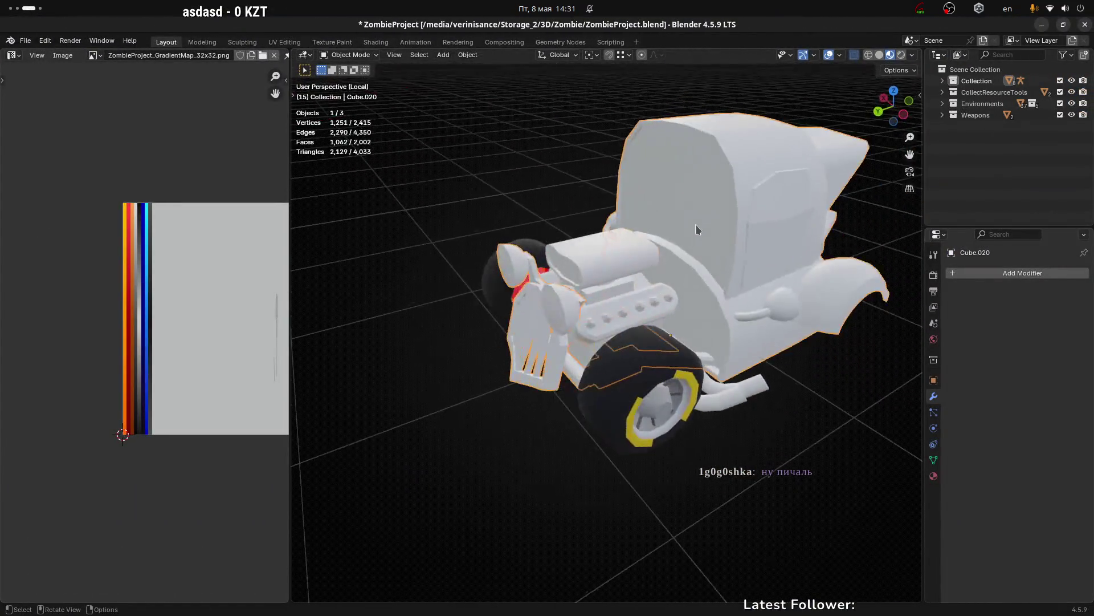
{"action": "scroll", "scroll_direction": "down", "scroll_amount": 3}
Step: Frame the front wheel in left orthographic view and duplicate it with Shift+D
{"action": "left_click", "coordinate": [721, 366]}
{"action": "scroll", "scroll_direction": "up", "scroll_amount": 3}
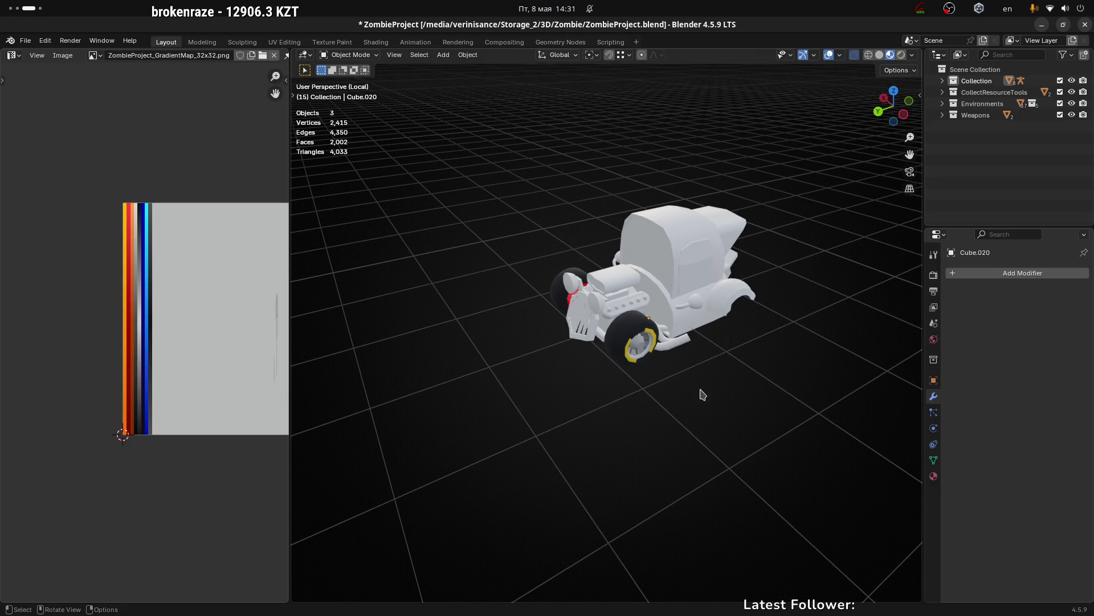
{"action": "scroll", "scroll_direction": "up", "scroll_amount": 3}
{"action": "left_click", "coordinate": [618, 283]}
{"action": "scroll", "scroll_direction": "up", "scroll_amount": 3}
{"action": "left_click_drag", "start_coordinate": [548, 308], "coordinate": [599, 282]}
{"action": "left_click", "coordinate": [895, 116]}
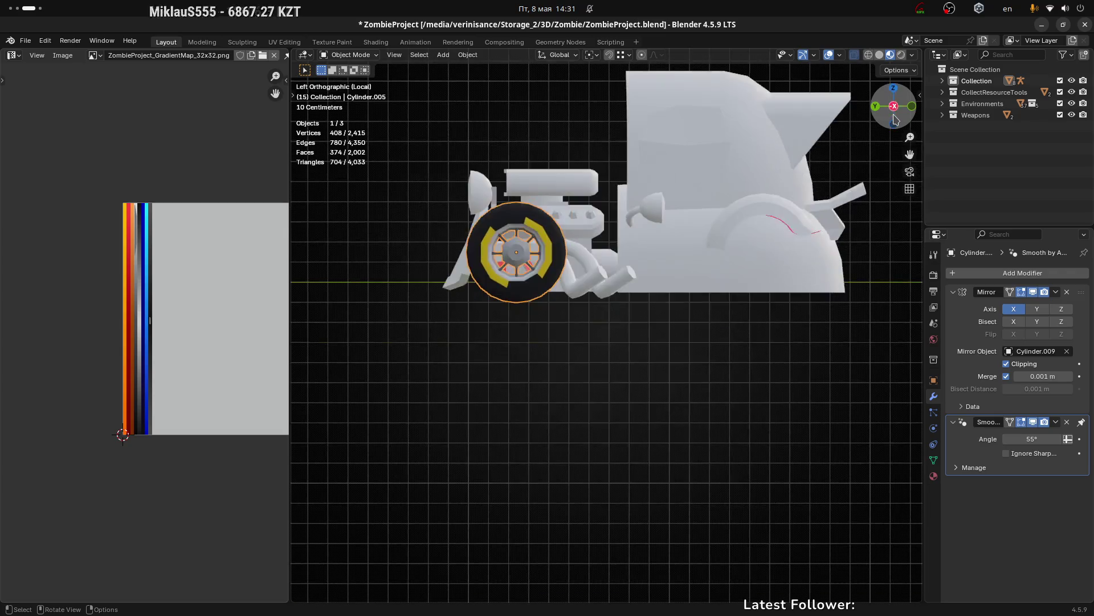
{"action": "left_click_drag", "start_coordinate": [752, 232], "coordinate": [700, 252]}
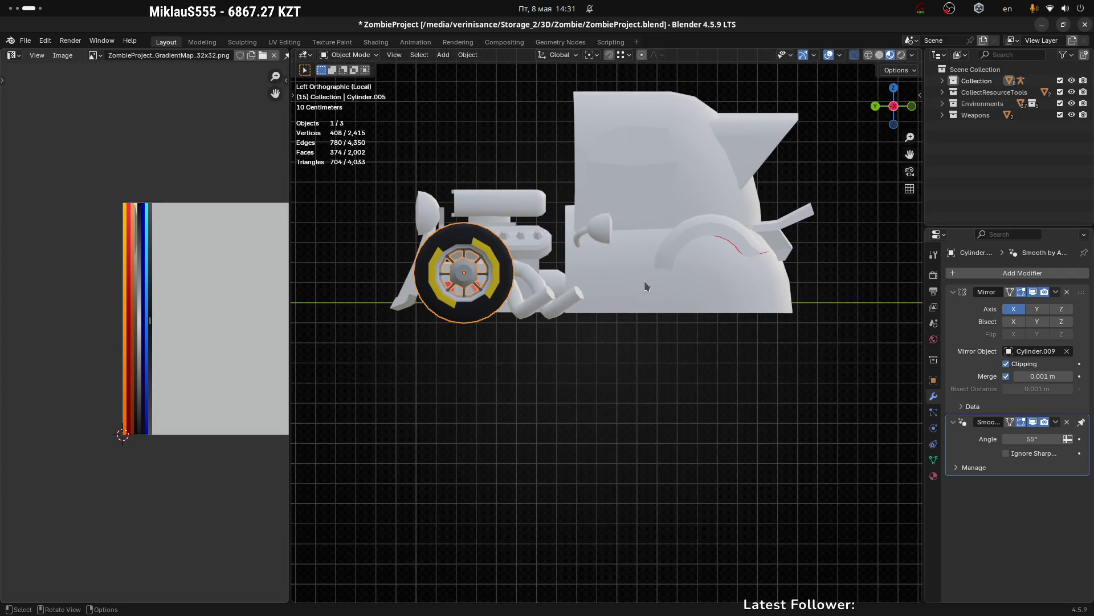
{"action": "key", "text": "shift+d"}
Step: Move the duplicate wheel along Y to become the rear wheel
{"action": "right_click", "coordinate": [667, 273]}
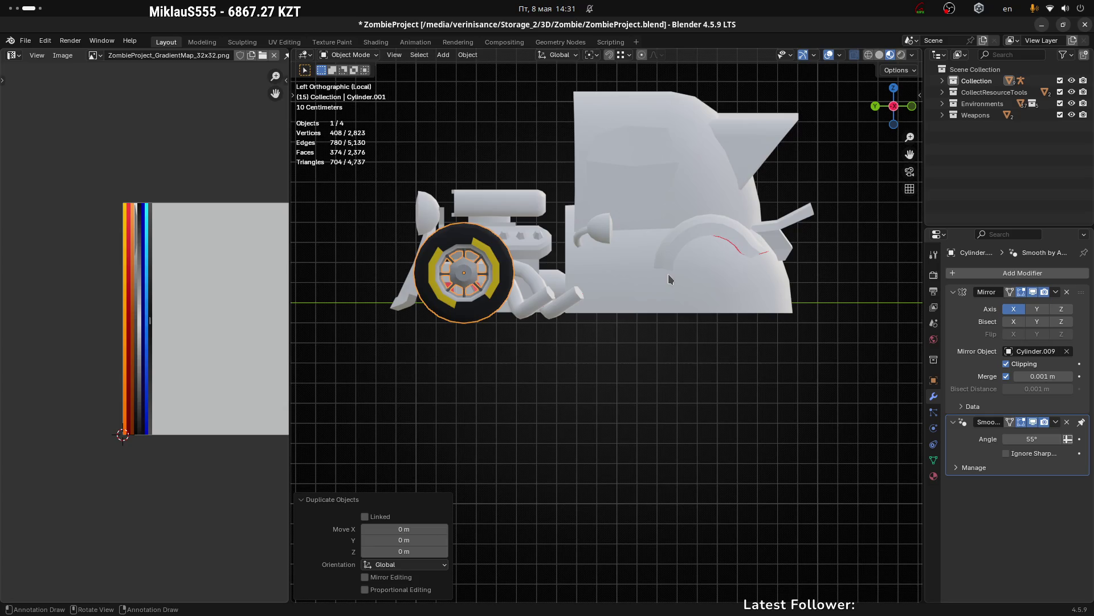
{"action": "key", "text": "g"}
{"action": "key", "text": "y"}
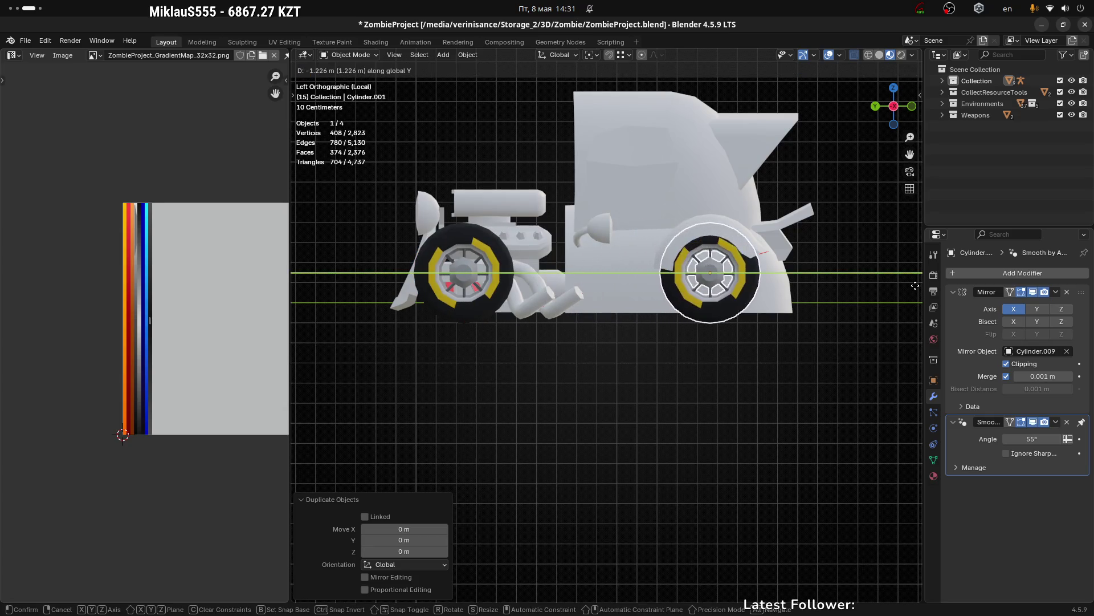
{"action": "left_click", "coordinate": [917, 288]}
Step: From a front view, shift the rear wheel about 5 cm along X
{"action": "left_click_drag", "start_coordinate": [853, 308], "coordinate": [641, 308]}
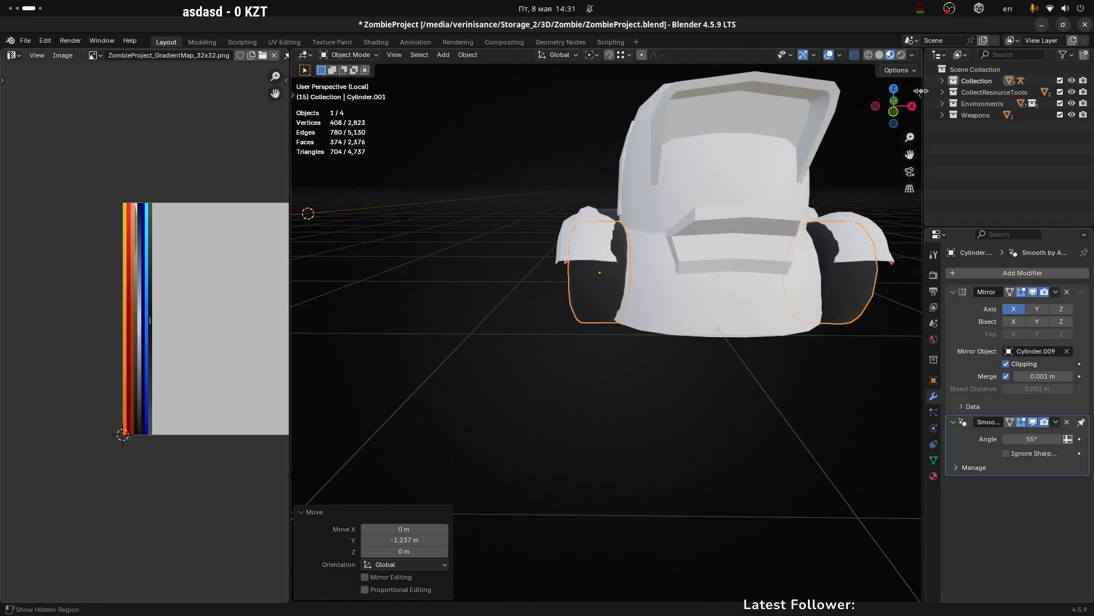
{"action": "left_click", "coordinate": [895, 114]}
{"action": "scroll", "scroll_direction": "up", "scroll_amount": 3}
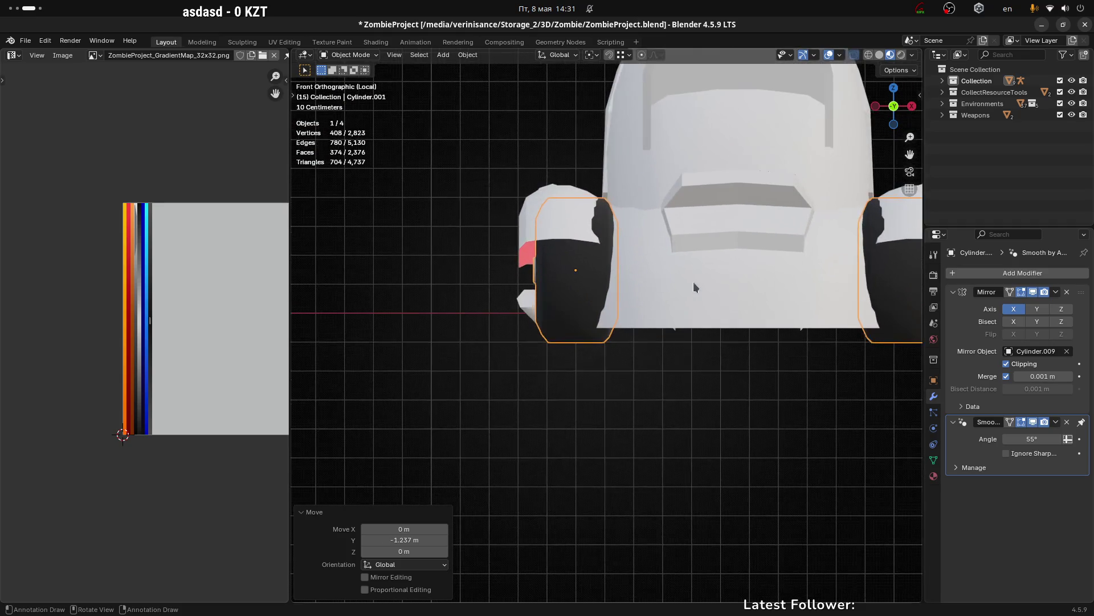
{"action": "key", "text": "g"}
{"action": "key", "text": "x"}
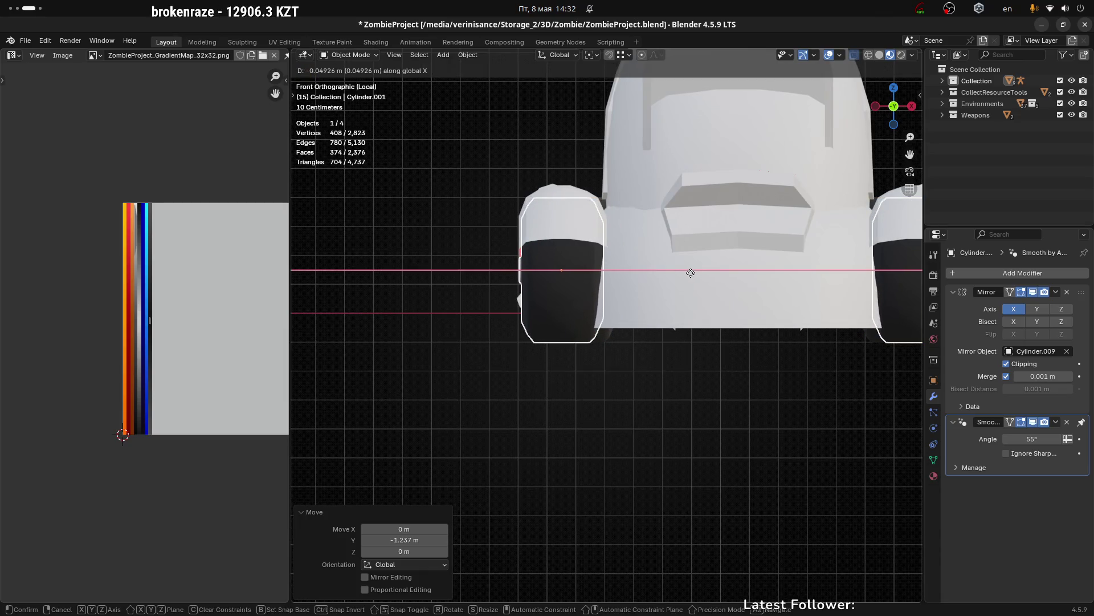
{"action": "left_click", "coordinate": [689, 272]}
Step: Deselect, view the truck from the left and select the body mesh Cube.020
{"action": "left_click_drag", "start_coordinate": [688, 272], "coordinate": [630, 483]}
{"action": "scroll", "scroll_direction": "down", "scroll_amount": 3}
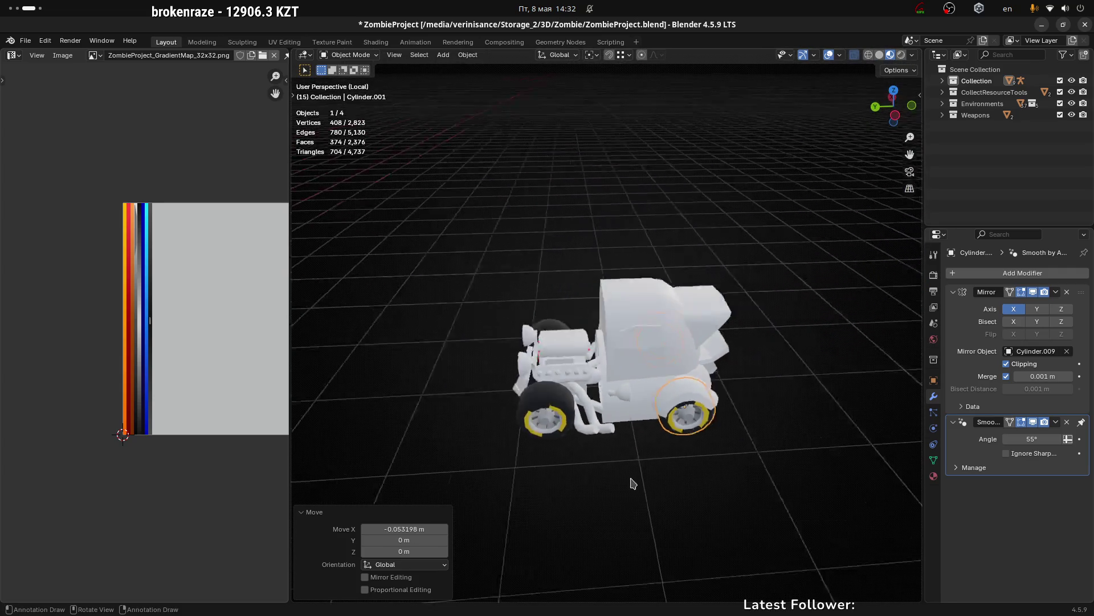
{"action": "left_click", "coordinate": [631, 484]}
{"action": "left_click_drag", "start_coordinate": [721, 518], "coordinate": [713, 300]}
{"action": "left_click", "coordinate": [900, 119]}
{"action": "scroll", "scroll_direction": "up", "scroll_amount": 3}
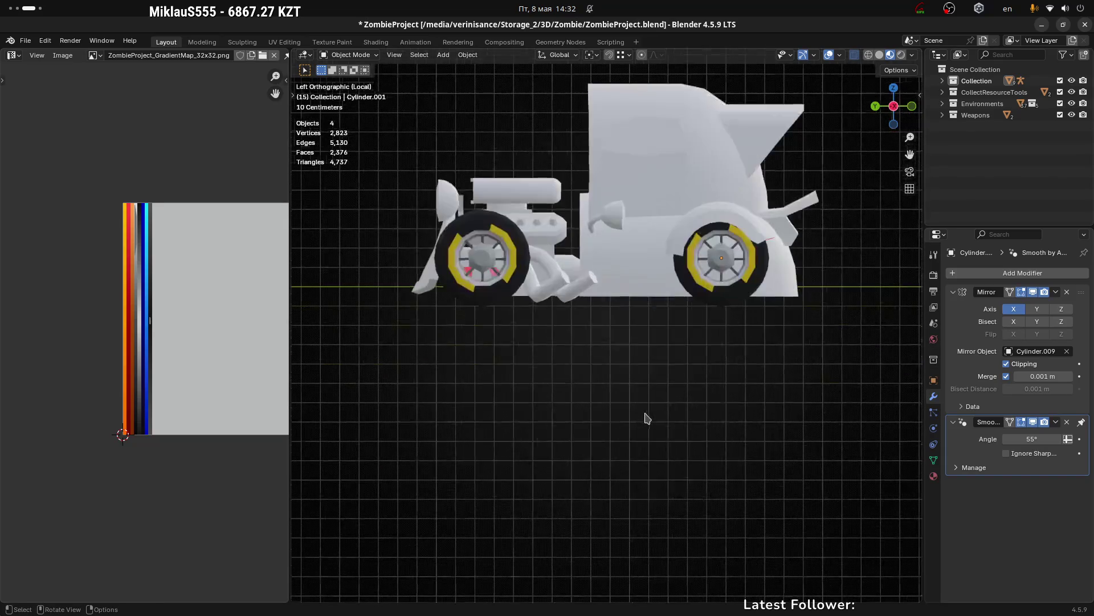
{"action": "left_click_drag", "start_coordinate": [566, 350], "coordinate": [674, 191]}
{"action": "left_click", "coordinate": [675, 191]}
{"action": "left_click_drag", "start_coordinate": [753, 252], "coordinate": [696, 285]}
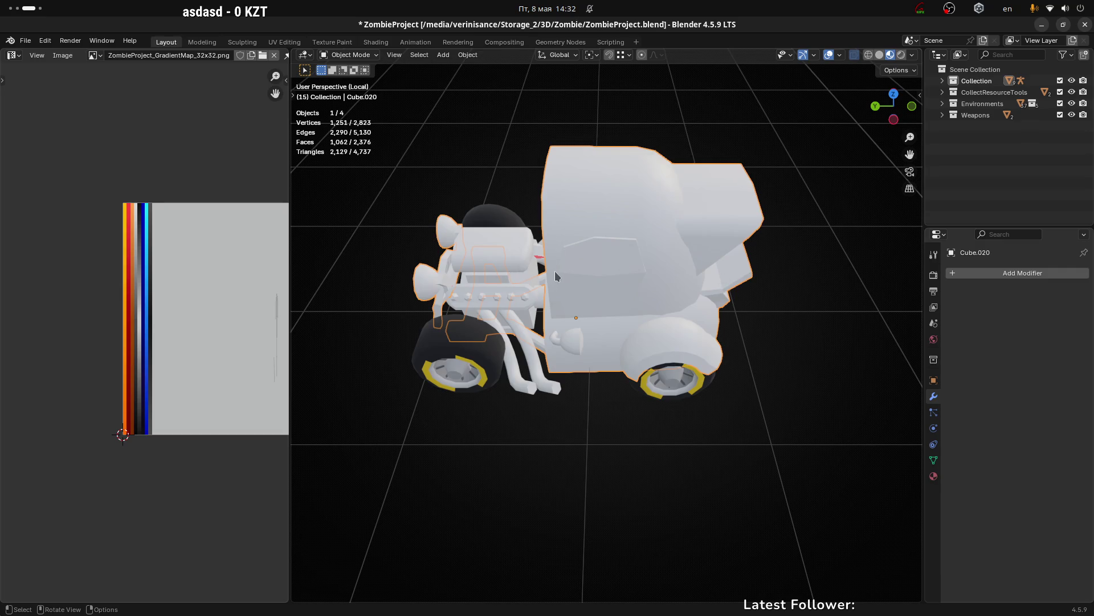
Step: Enter edit mode on the body with X-ray off and dissolve the first fender edges
{"action": "left_click_drag", "start_coordinate": [555, 271], "coordinate": [598, 237]}
{"action": "key", "text": "Tab"}
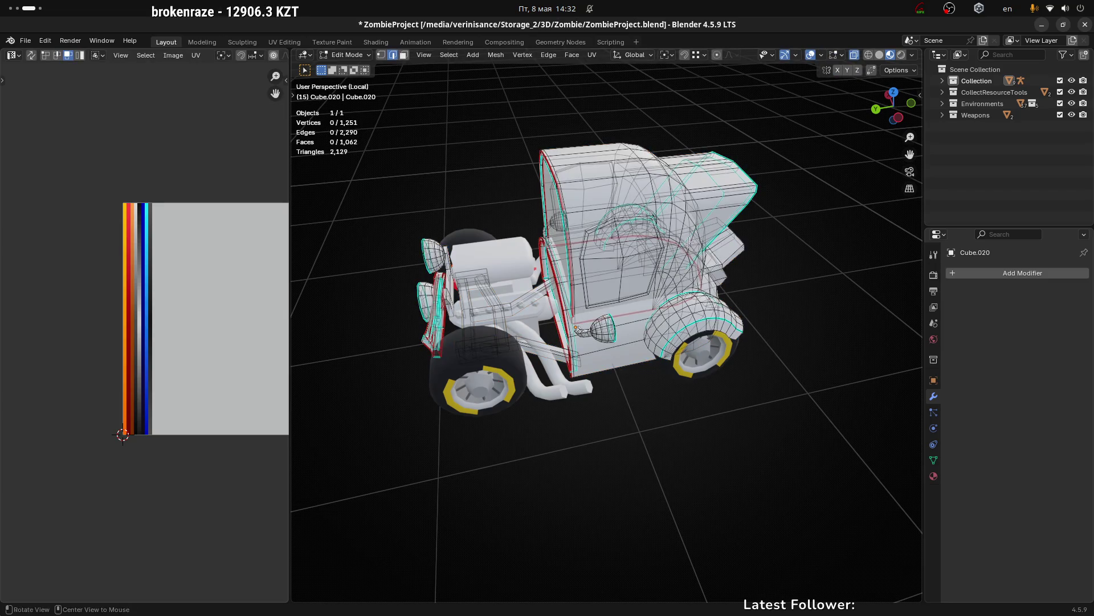
{"action": "key", "text": "alt+z"}
{"action": "left_click_drag", "start_coordinate": [679, 250], "coordinate": [648, 244]}
{"action": "scroll", "scroll_direction": "up", "scroll_amount": 3}
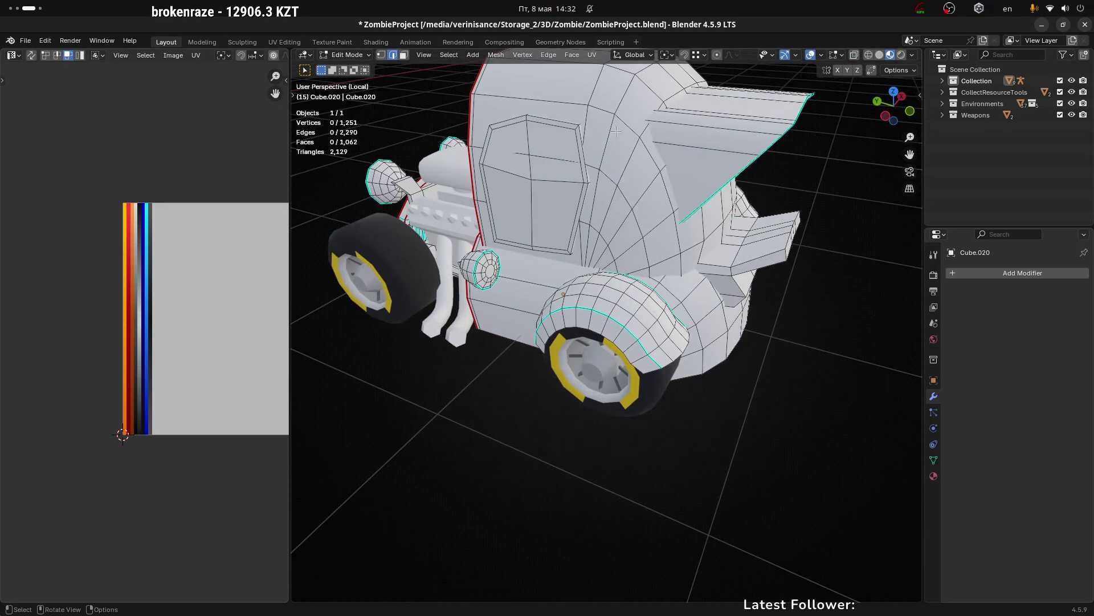
{"action": "scroll", "scroll_direction": "down", "scroll_amount": 3}
{"action": "left_click_drag", "start_coordinate": [615, 131], "coordinate": [606, 219]}
{"action": "scroll", "scroll_direction": "up", "scroll_amount": 3}
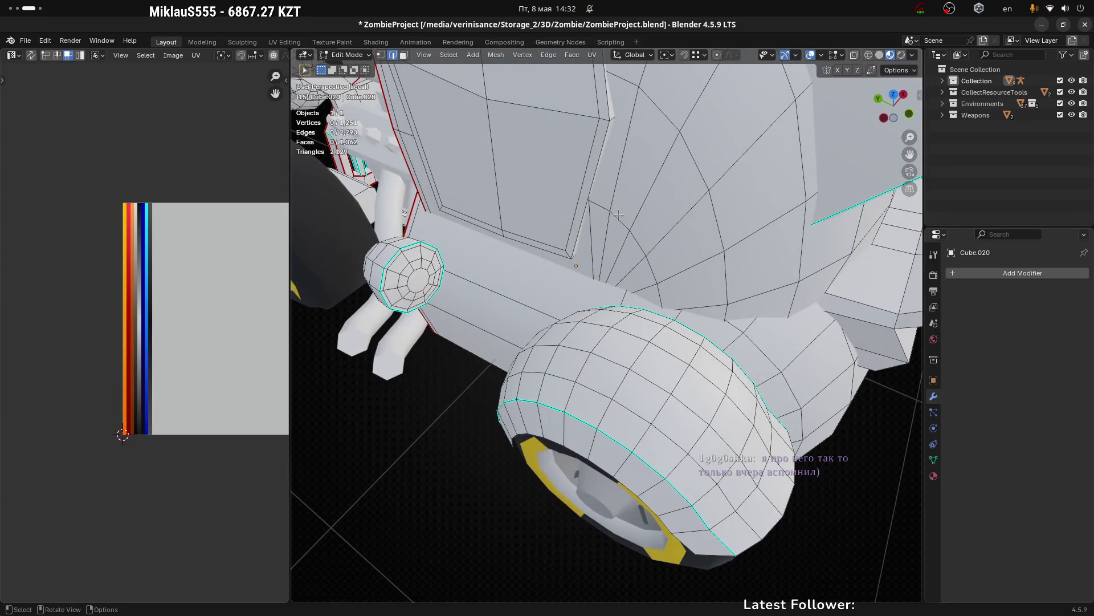
{"action": "left_click_drag", "start_coordinate": [671, 260], "coordinate": [637, 216]}
{"action": "scroll", "scroll_direction": "down", "scroll_amount": 3}
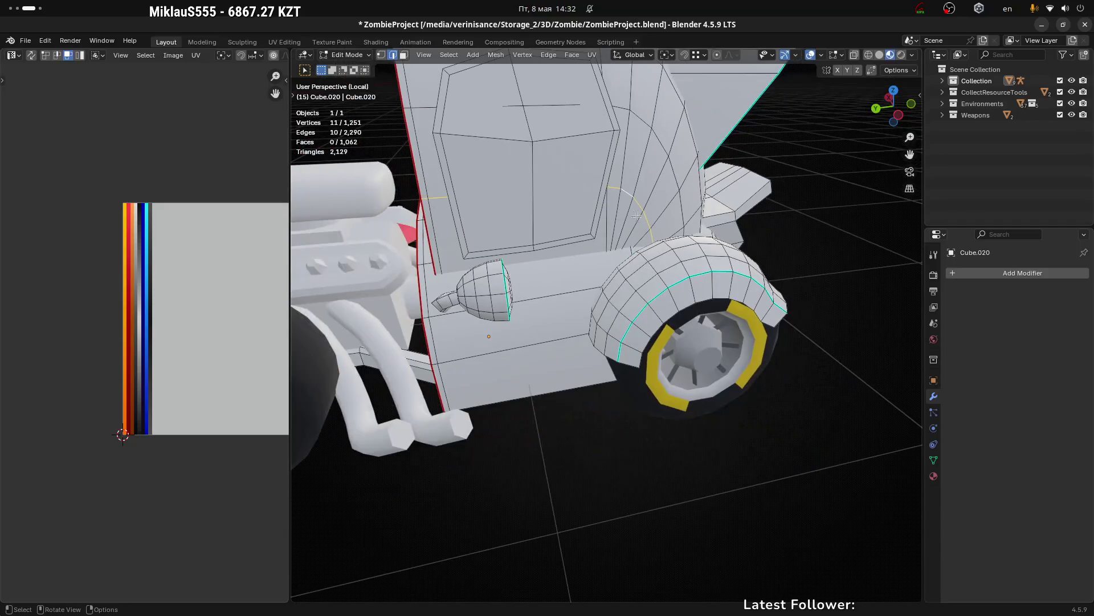
{"action": "key", "text": "x"}
{"action": "left_click", "coordinate": [647, 215]}
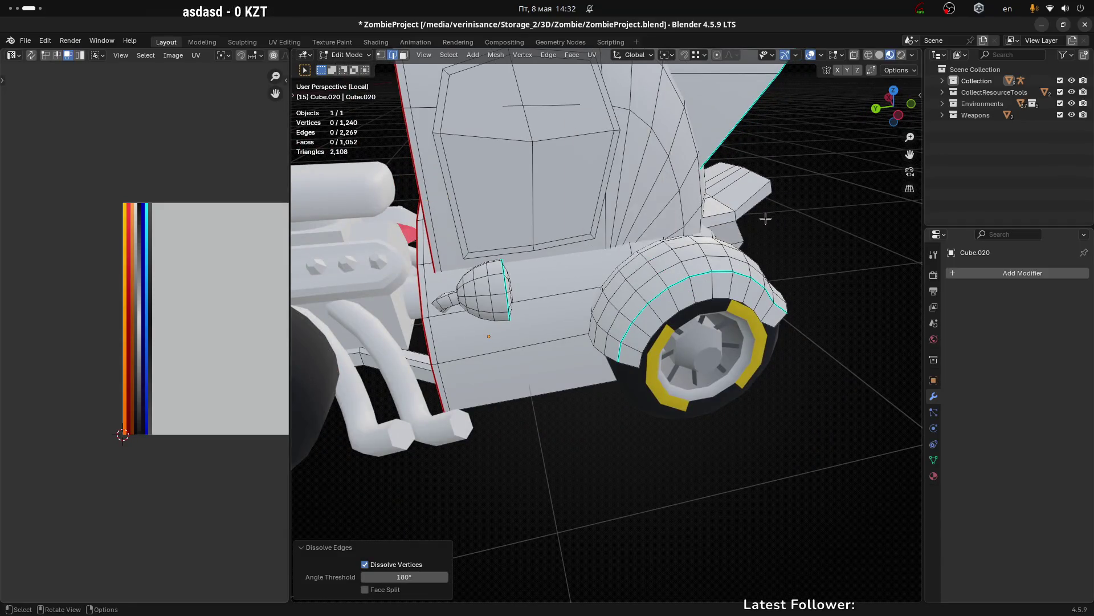
Step: Dissolve a full fender edge loop, cutting the body's vertex count
{"action": "left_click_drag", "start_coordinate": [764, 215], "coordinate": [581, 230]}
{"action": "scroll", "scroll_direction": "up", "scroll_amount": 3}
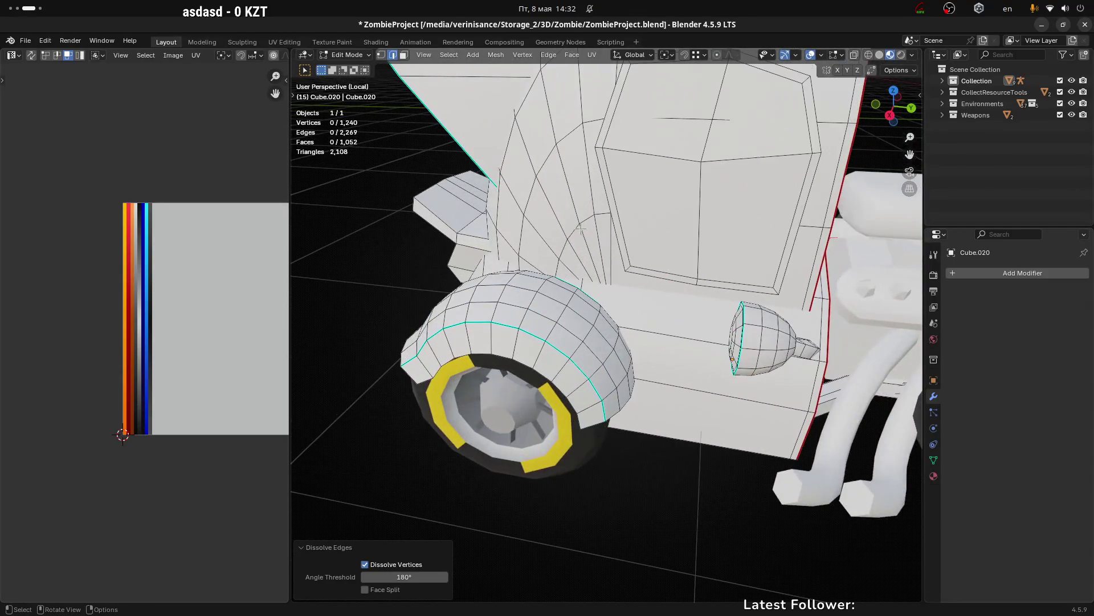
{"action": "left_click", "coordinate": [605, 214]}
{"action": "left_click", "coordinate": [605, 213]}
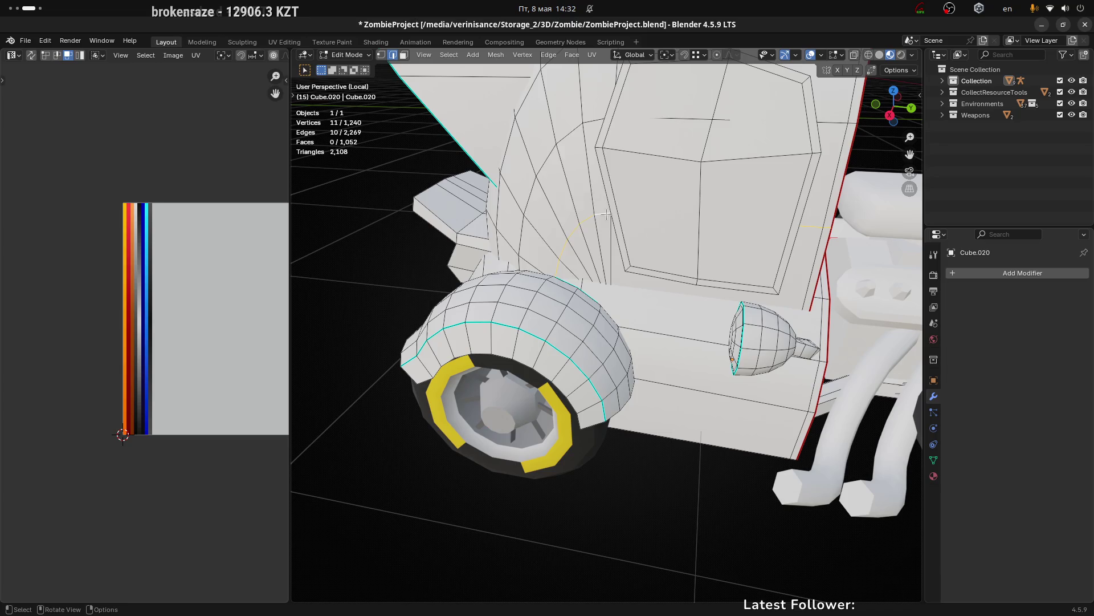
{"action": "key", "text": "x"}
{"action": "left_click", "coordinate": [608, 214]}
{"action": "scroll", "scroll_direction": "down", "scroll_amount": 3}
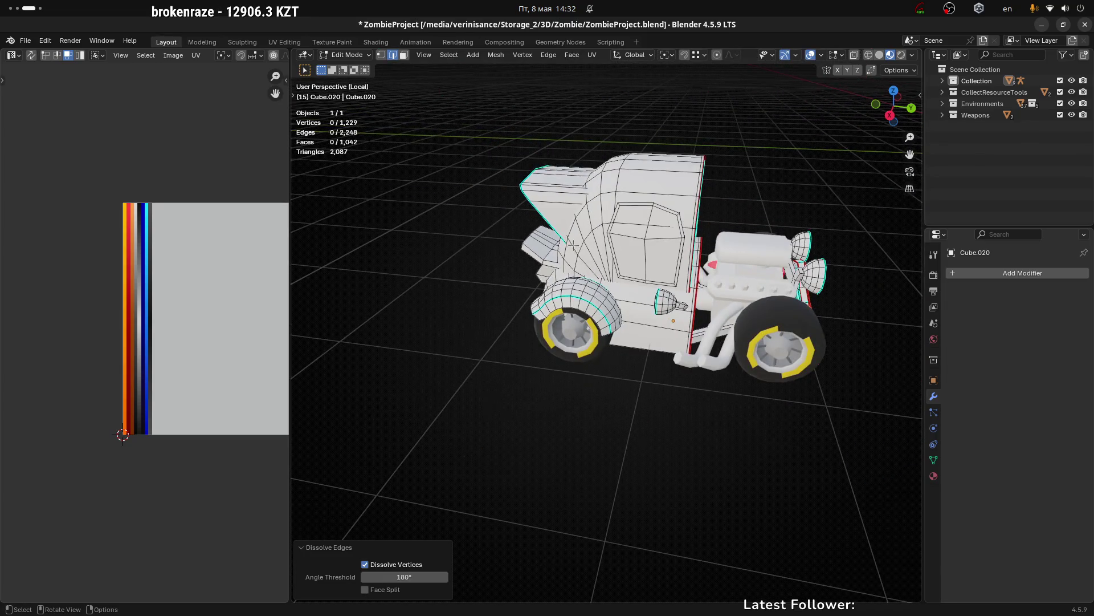
{"action": "left_click_drag", "start_coordinate": [574, 246], "coordinate": [635, 276]}
{"action": "scroll", "scroll_direction": "up", "scroll_amount": 3}
Step: Dissolve two more front-fender edge loops via the edge context menu
{"action": "left_click", "coordinate": [586, 248]}
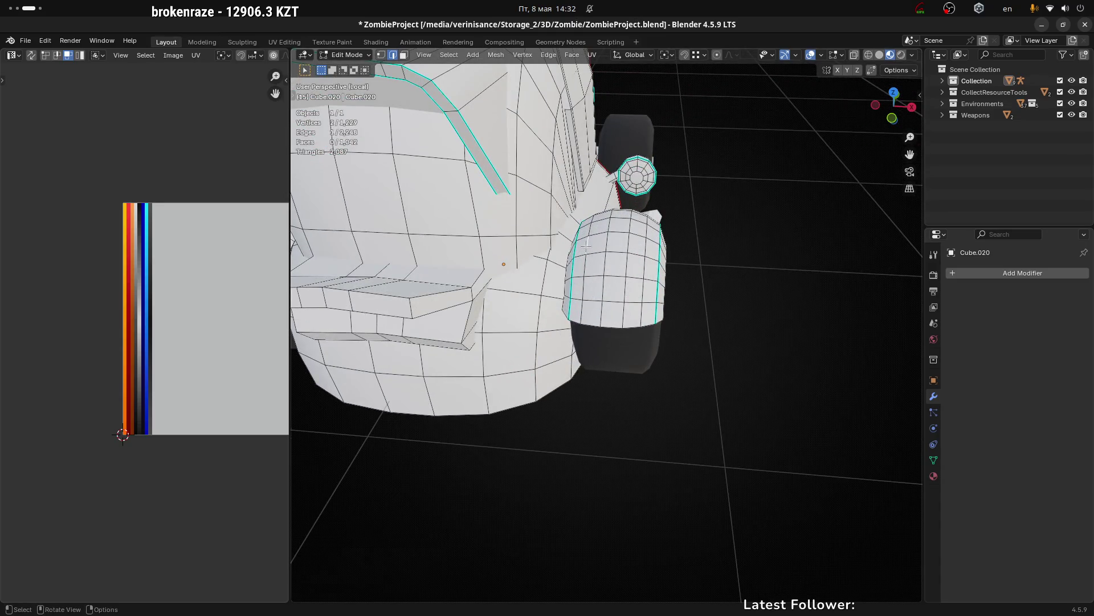
{"action": "right_click", "coordinate": [665, 267]}
{"action": "left_click", "coordinate": [651, 256]}
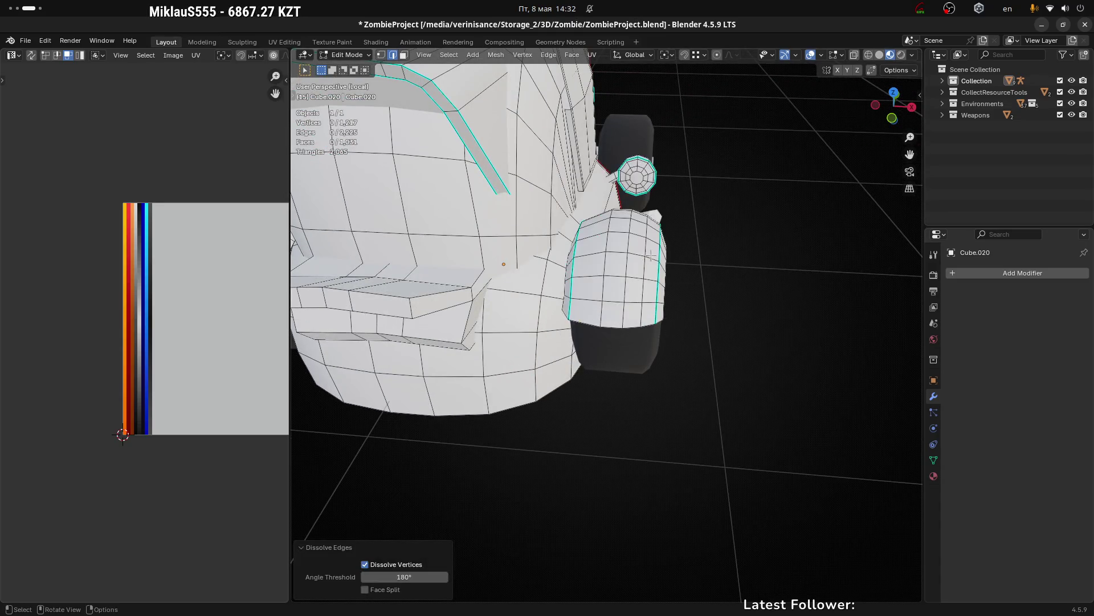
{"action": "left_click", "coordinate": [640, 244]}
{"action": "right_click", "coordinate": [640, 243]}
{"action": "left_click", "coordinate": [633, 248]}
{"action": "left_click_drag", "start_coordinate": [633, 248], "coordinate": [633, 248]}
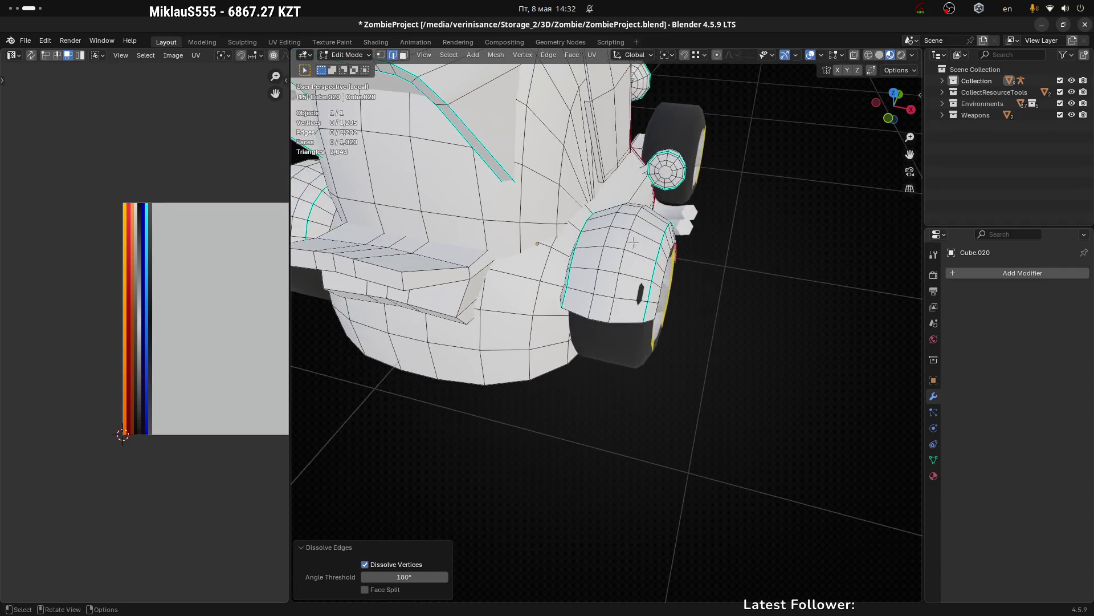
{"action": "scroll", "scroll_direction": "up", "scroll_amount": 3}
Step: Edge-slide two vertical fender loops to redistribute their spacing
{"action": "left_click", "coordinate": [617, 226]}
{"action": "key", "text": "g"}
{"action": "key", "text": "g"}
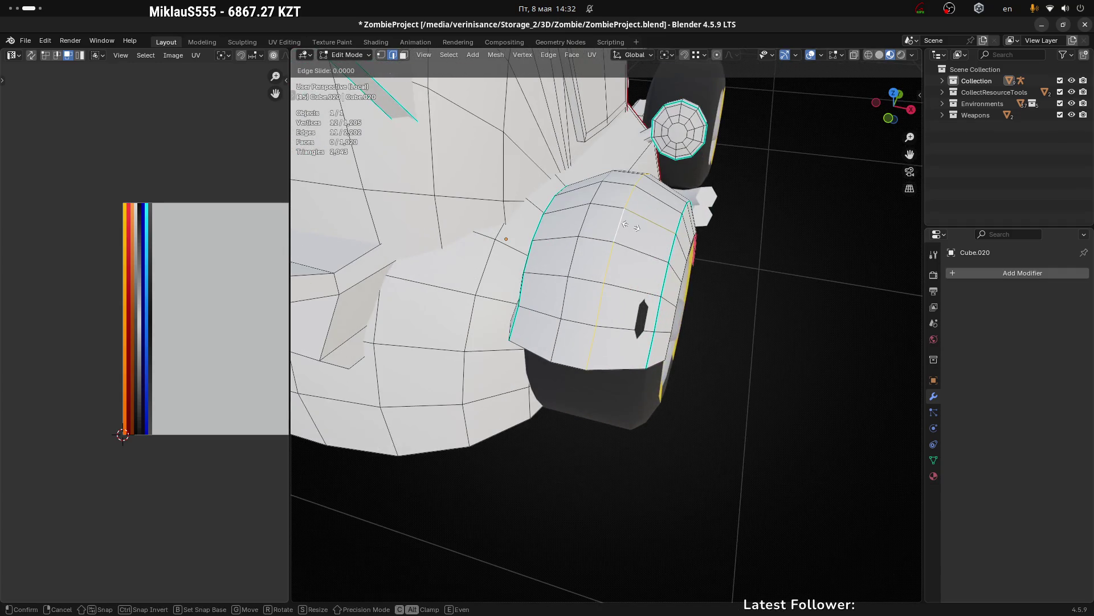
{"action": "left_click", "coordinate": [622, 229]}
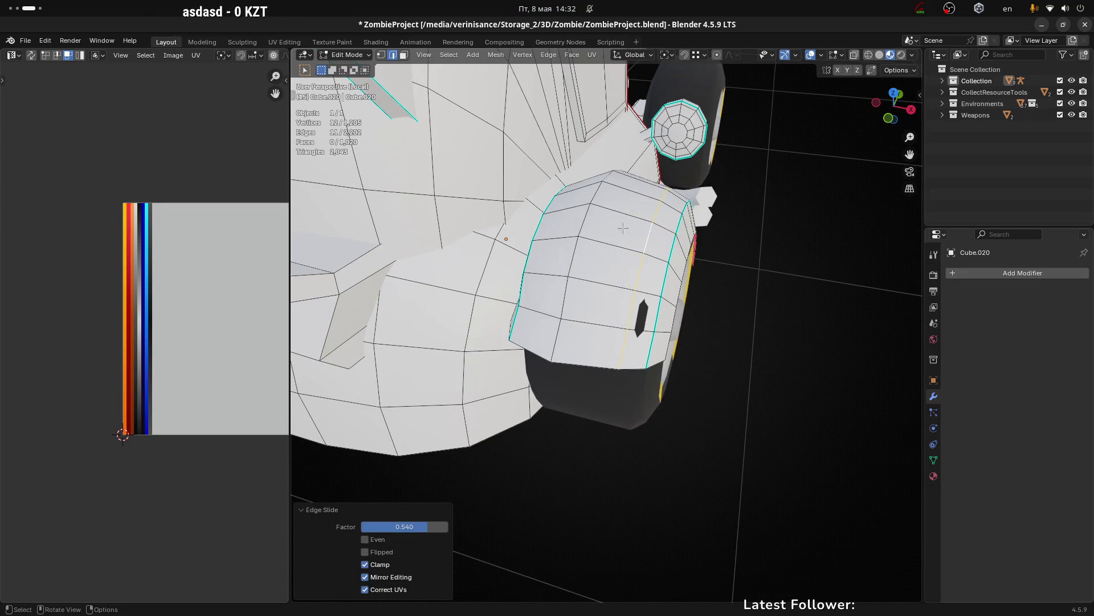
{"action": "left_click", "coordinate": [578, 213]}
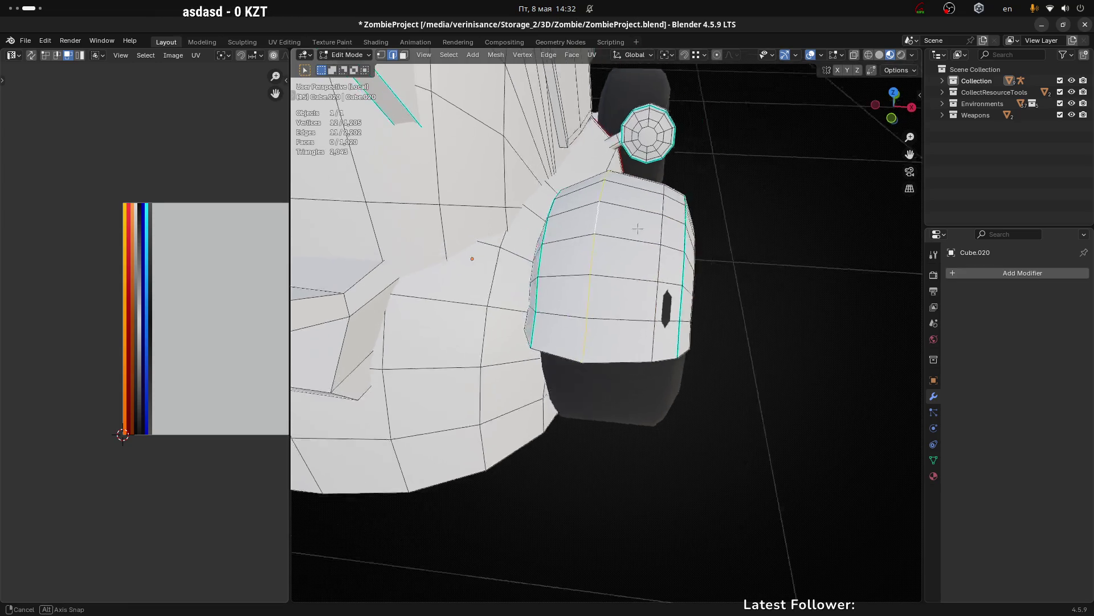
{"action": "left_click_drag", "start_coordinate": [585, 219], "coordinate": [599, 225]}
{"action": "left_click", "coordinate": [600, 224]}
{"action": "key", "text": "g"}
{"action": "key", "text": "g"}
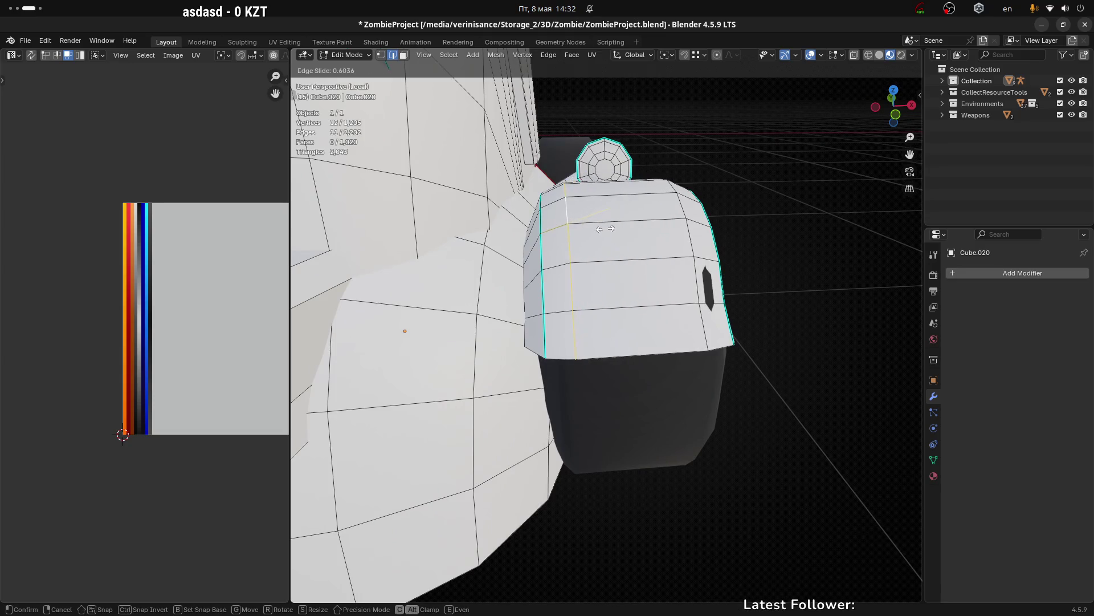
{"action": "left_click", "coordinate": [607, 229]}
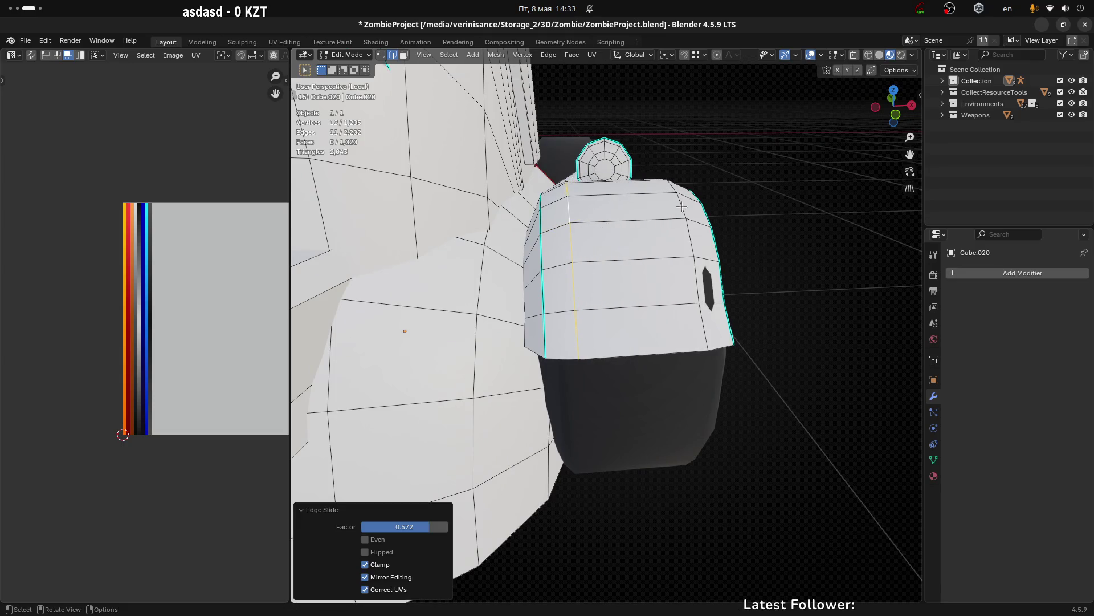
Step: Raise the selected band of fender faces slightly along Z
{"action": "left_click", "coordinate": [649, 329]}
{"action": "left_click_drag", "start_coordinate": [777, 288], "coordinate": [599, 290]}
{"action": "left_click", "coordinate": [667, 274]}
{"action": "left_click_drag", "start_coordinate": [667, 274], "coordinate": [503, 225]}
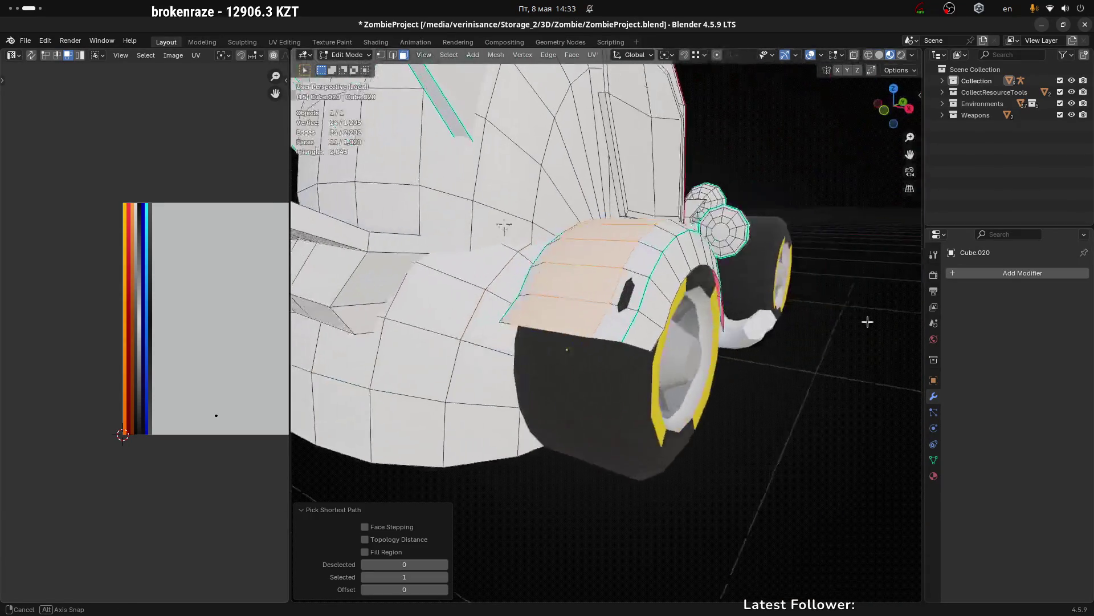
{"action": "left_click_drag", "start_coordinate": [867, 322], "coordinate": [860, 313]}
{"action": "key", "text": "g"}
{"action": "key", "text": "z"}
{"action": "left_click", "coordinate": [837, 320]}
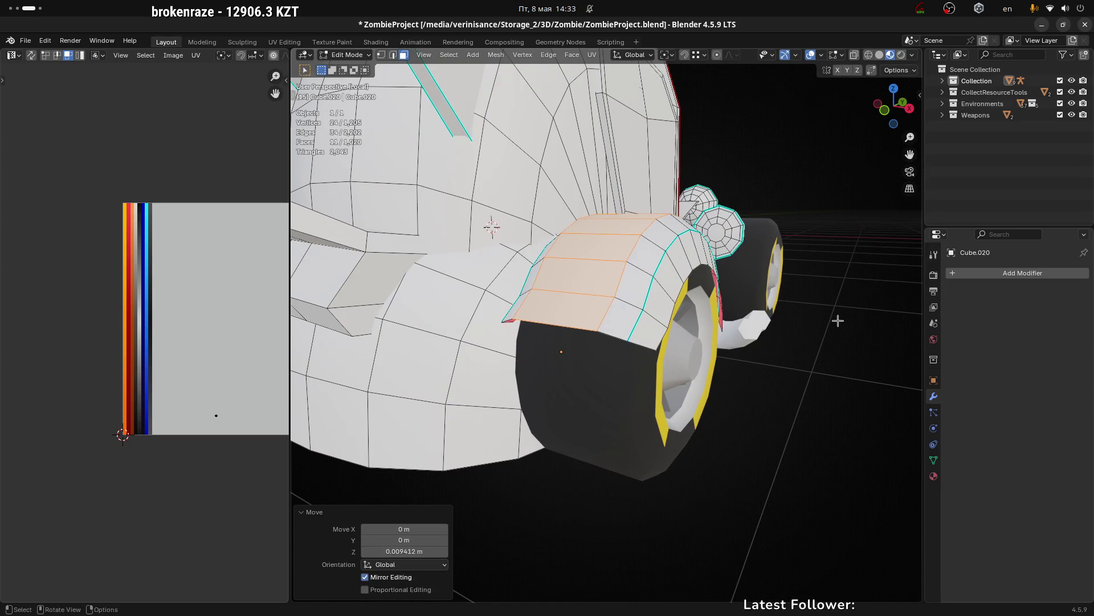
Step: Dissolve one more fender edge loop and nudge the remaining edges upward along Z
{"action": "key", "text": "Tab"}
{"action": "scroll", "scroll_direction": "down", "scroll_amount": 3}
{"action": "left_click_drag", "start_coordinate": [704, 321], "coordinate": [697, 367]}
{"action": "key", "text": "Tab"}
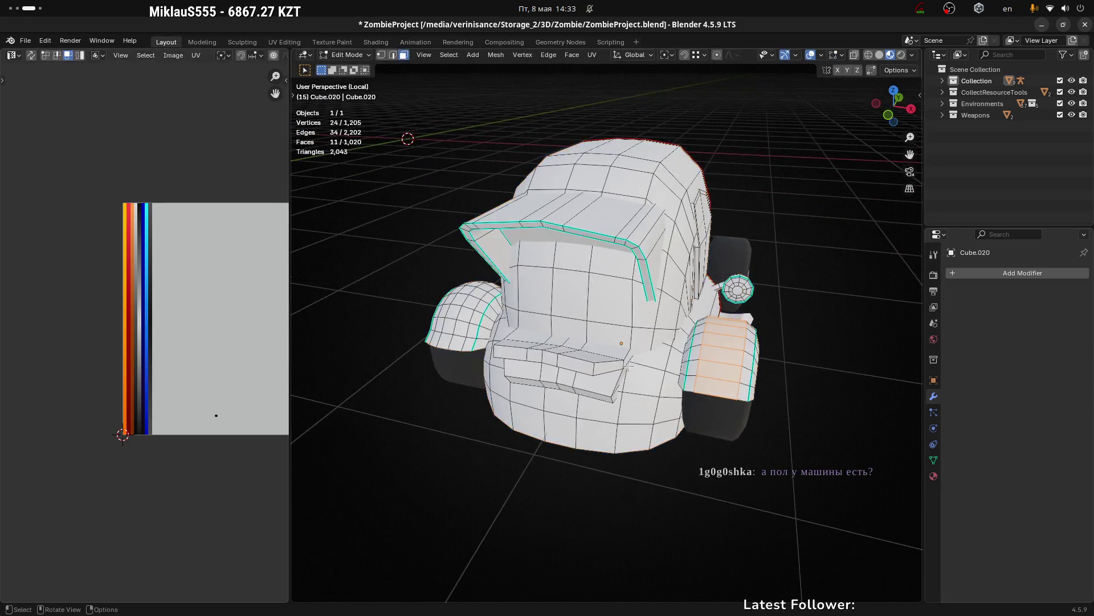
{"action": "left_click_drag", "start_coordinate": [626, 364], "coordinate": [582, 300]}
{"action": "scroll", "scroll_direction": "up", "scroll_amount": 3}
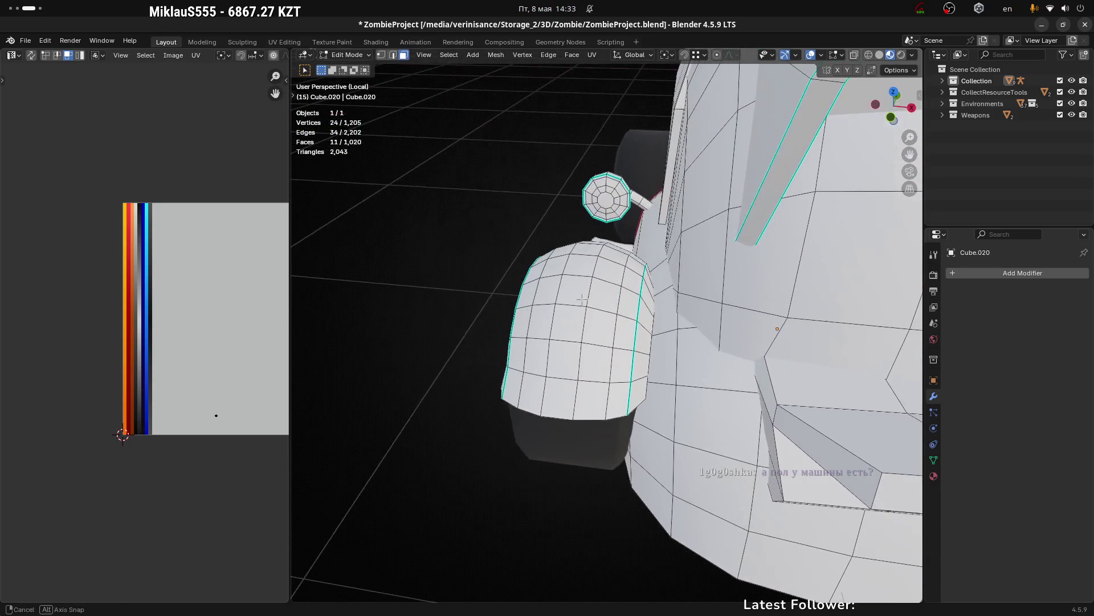
{"action": "scroll", "scroll_direction": "up", "scroll_amount": 3}
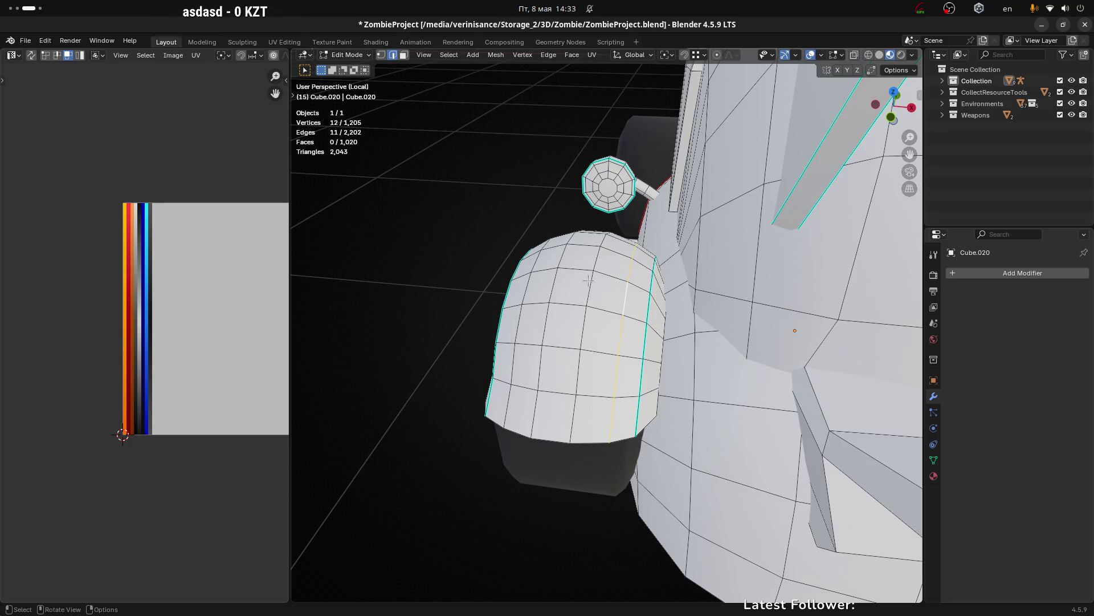
{"action": "key", "text": "x"}
{"action": "left_click", "coordinate": [570, 288]}
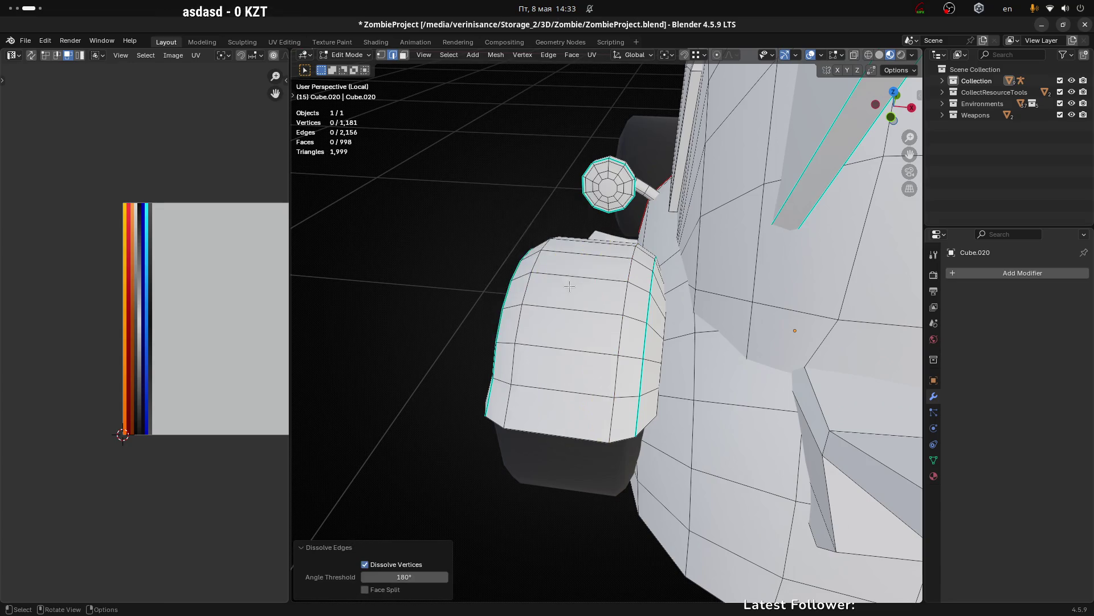
{"action": "left_click_drag", "start_coordinate": [569, 289], "coordinate": [662, 331]}
{"action": "left_click", "coordinate": [523, 290]}
{"action": "key", "text": "g"}
{"action": "key", "text": "z"}
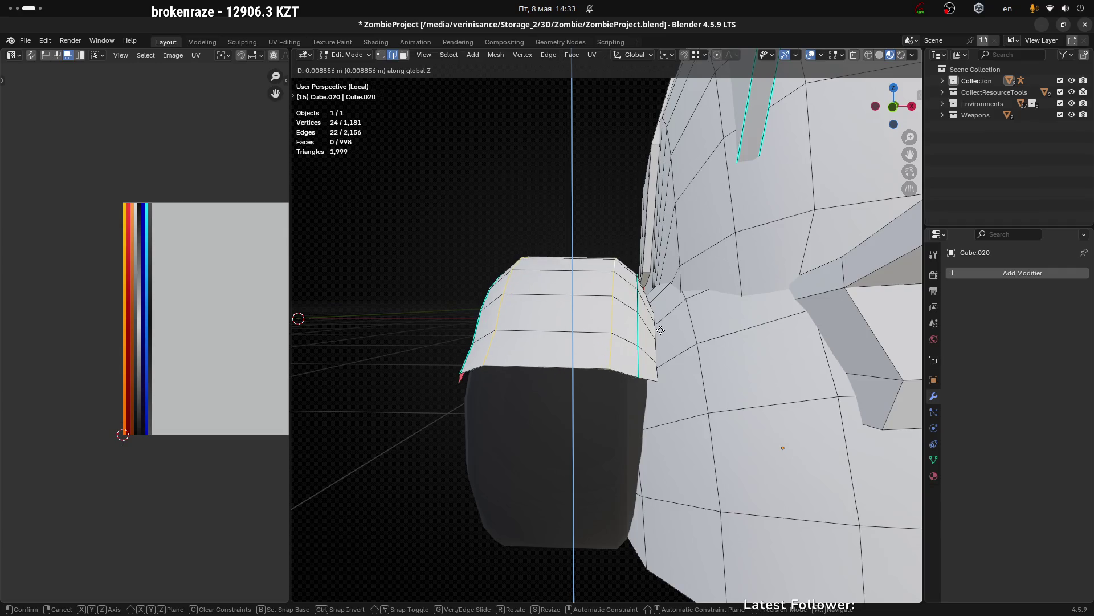
{"action": "left_click", "coordinate": [660, 330]}
{"action": "scroll", "scroll_direction": "down", "scroll_amount": 3}
{"action": "scroll", "scroll_direction": "down", "scroll_amount": 3}
{"action": "scroll", "scroll_direction": "down", "scroll_amount": 3}
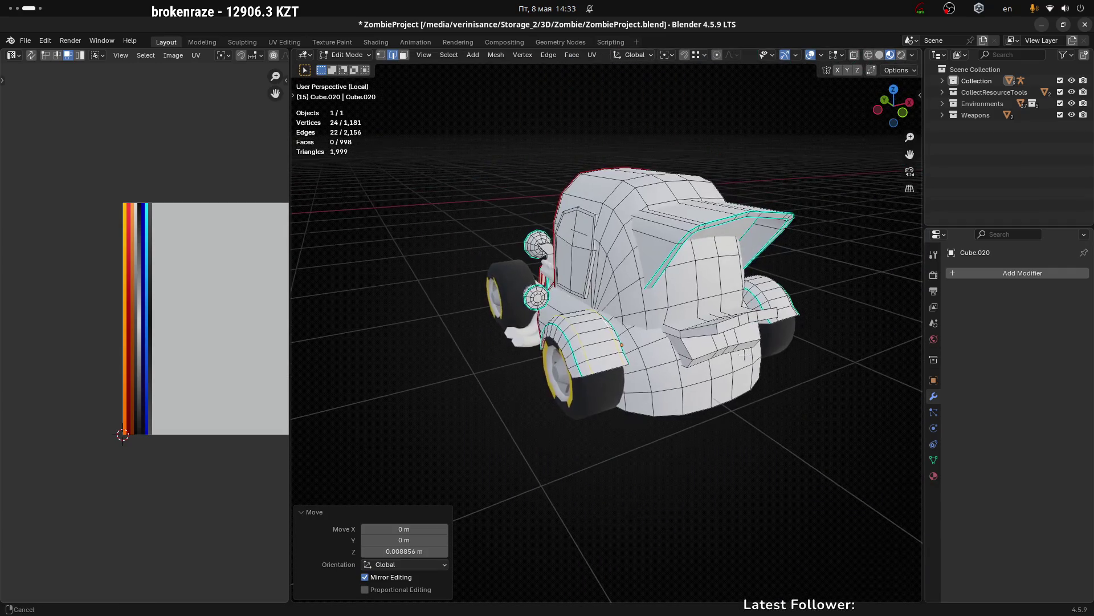
Step: Re-enter mesh editing on the body and pick out faces on the cab visor
{"action": "key", "text": "Tab"}
{"action": "scroll", "scroll_direction": "down", "scroll_amount": 3}
{"action": "key", "text": "ctrl+Tab"}
{"action": "left_click", "coordinate": [764, 391]}
{"action": "scroll", "scroll_direction": "up", "scroll_amount": 3}
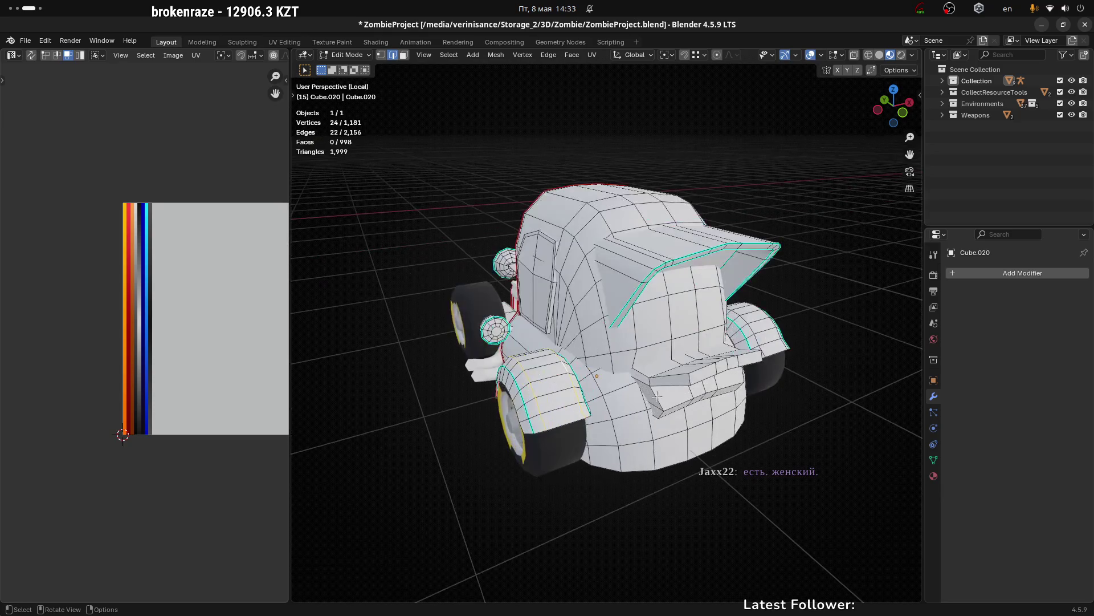
{"action": "left_click_drag", "start_coordinate": [765, 391], "coordinate": [671, 239]}
{"action": "scroll", "scroll_direction": "up", "scroll_amount": 3}
{"action": "scroll", "scroll_direction": "up", "scroll_amount": 3}
{"action": "left_click", "coordinate": [677, 243]}
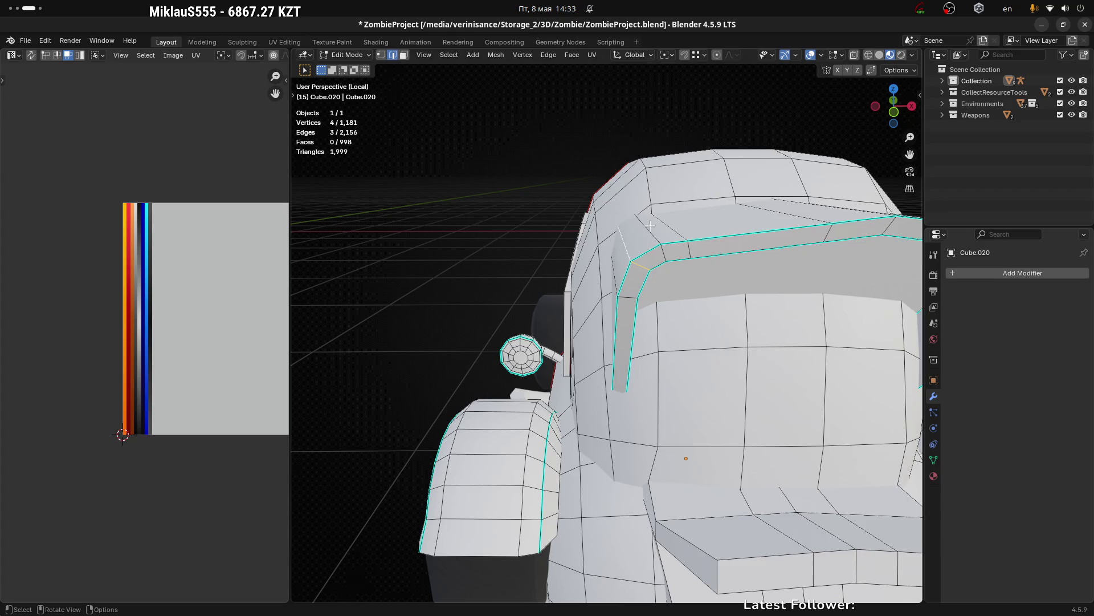
{"action": "scroll", "scroll_direction": "down", "scroll_amount": 3}
{"action": "scroll", "scroll_direction": "down", "scroll_amount": 3}
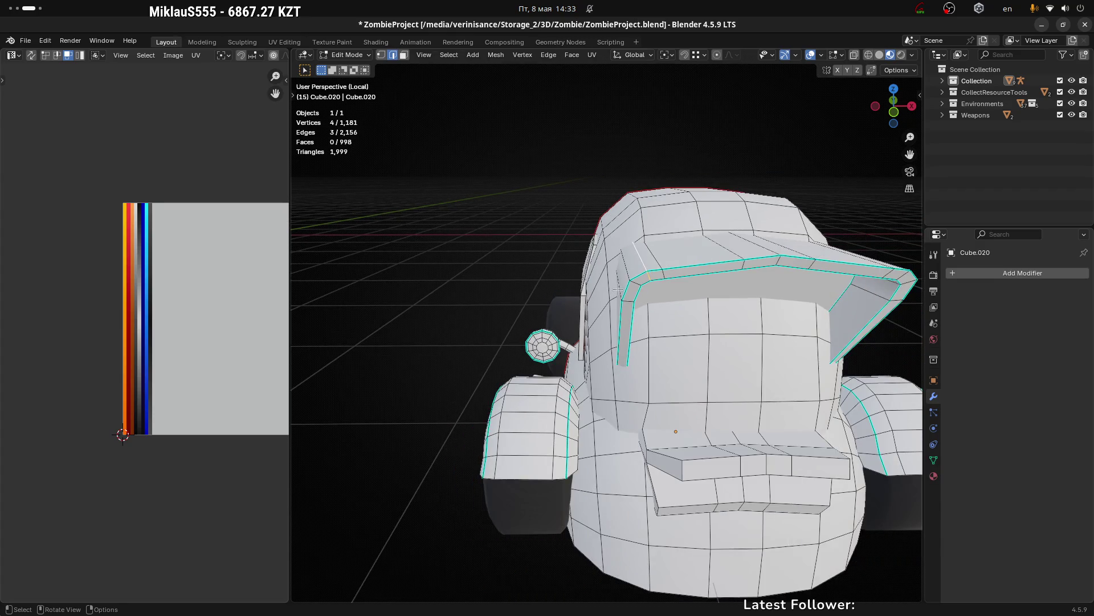
{"action": "left_click_drag", "start_coordinate": [619, 289], "coordinate": [658, 292]}
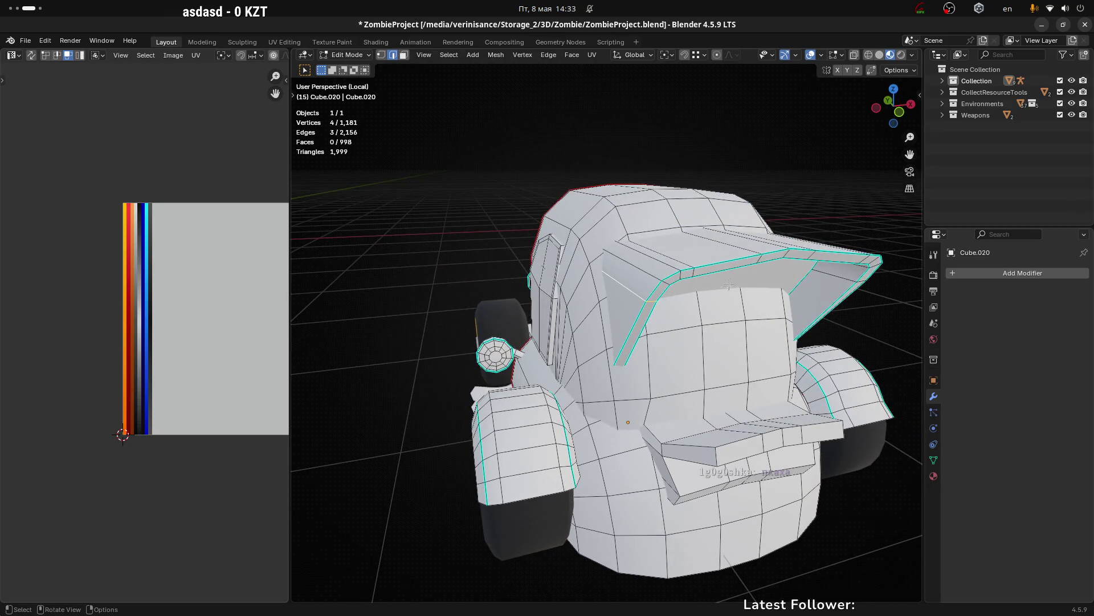
{"action": "scroll", "scroll_direction": "up", "scroll_amount": 3}
{"action": "left_click_drag", "start_coordinate": [728, 286], "coordinate": [646, 304]}
{"action": "scroll", "scroll_direction": "up", "scroll_amount": 3}
{"action": "left_click", "coordinate": [604, 243]}
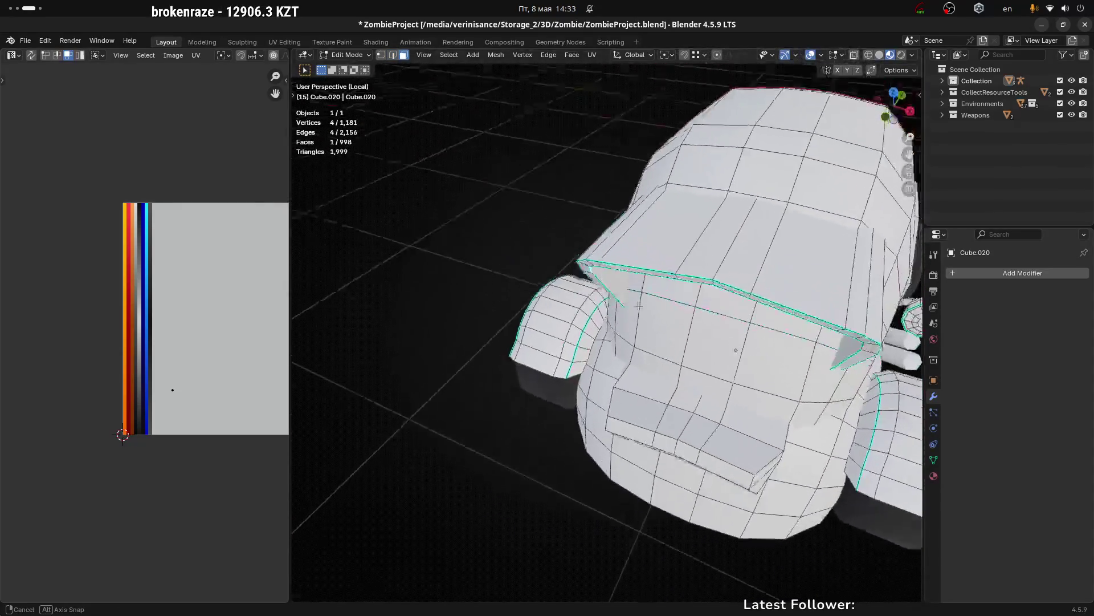
{"action": "left_click_drag", "start_coordinate": [646, 304], "coordinate": [648, 229]}
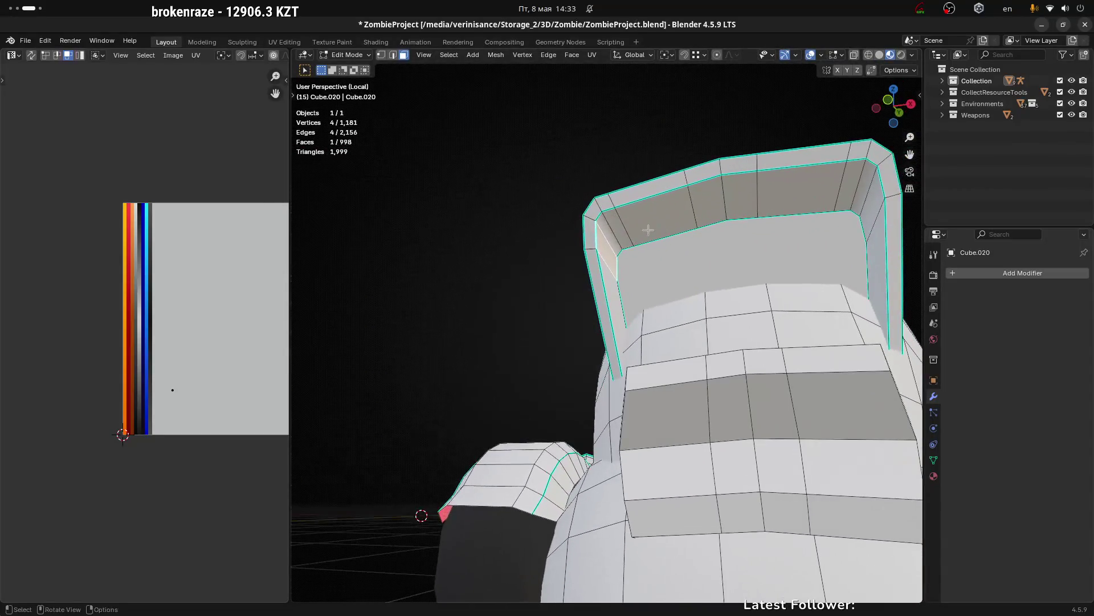
Step: Delete the visor's inner face loop as faces, after undoing an edge dissolve
{"action": "left_click", "coordinate": [876, 208]}
{"action": "key", "text": "x"}
{"action": "left_click", "coordinate": [859, 230]}
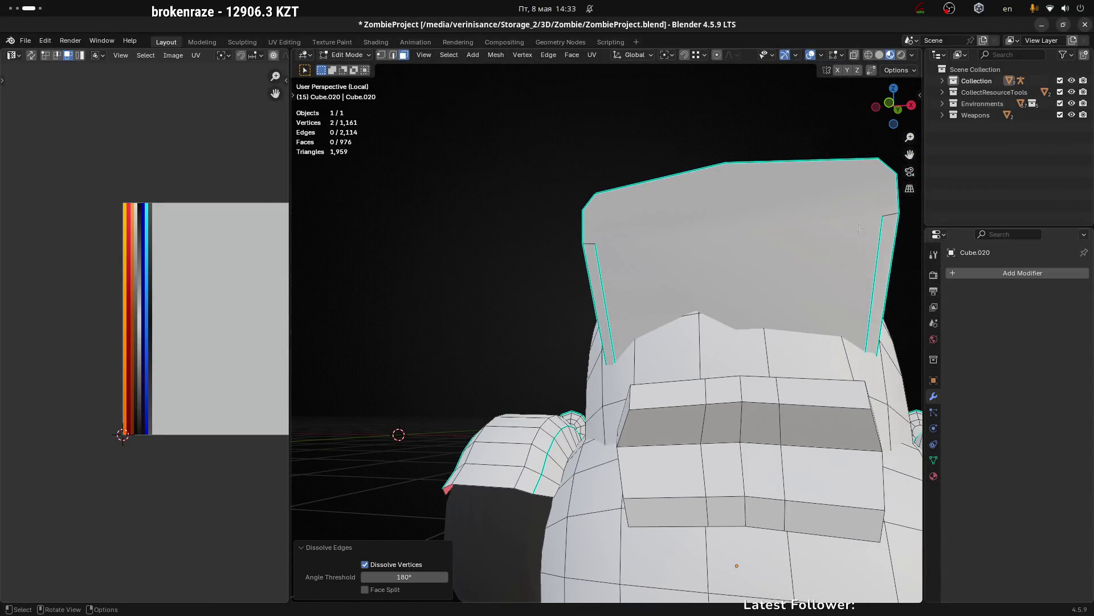
{"action": "key", "text": "ctrl+z"}
{"action": "key", "text": "x"}
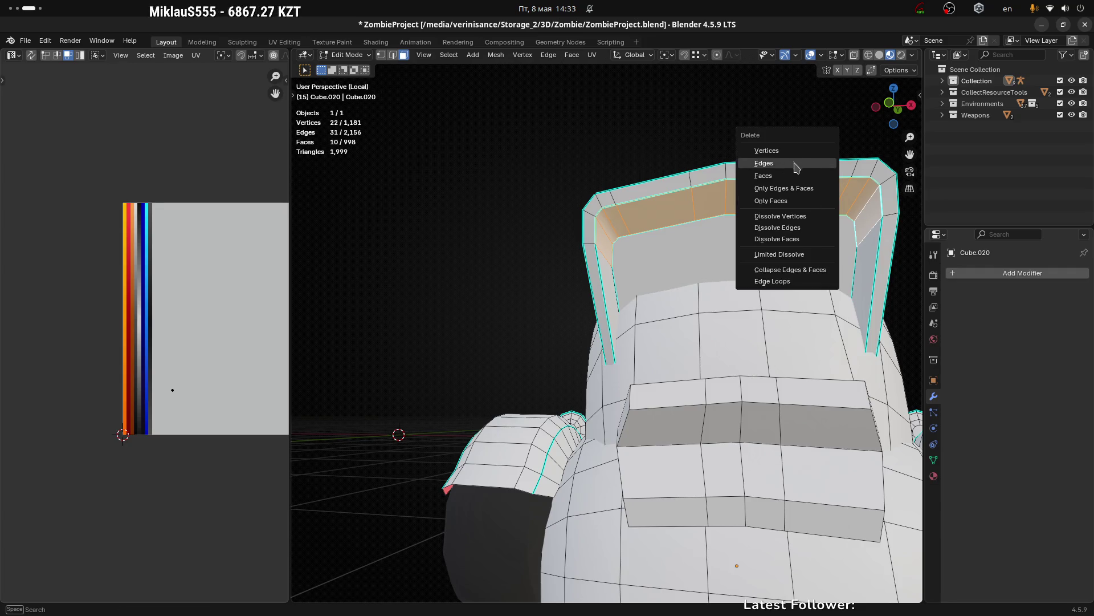
{"action": "left_click", "coordinate": [799, 177]}
Step: Delete a few more selected faces at the truck's front, leaving 984 faces
{"action": "left_click_drag", "start_coordinate": [611, 239], "coordinate": [664, 297]}
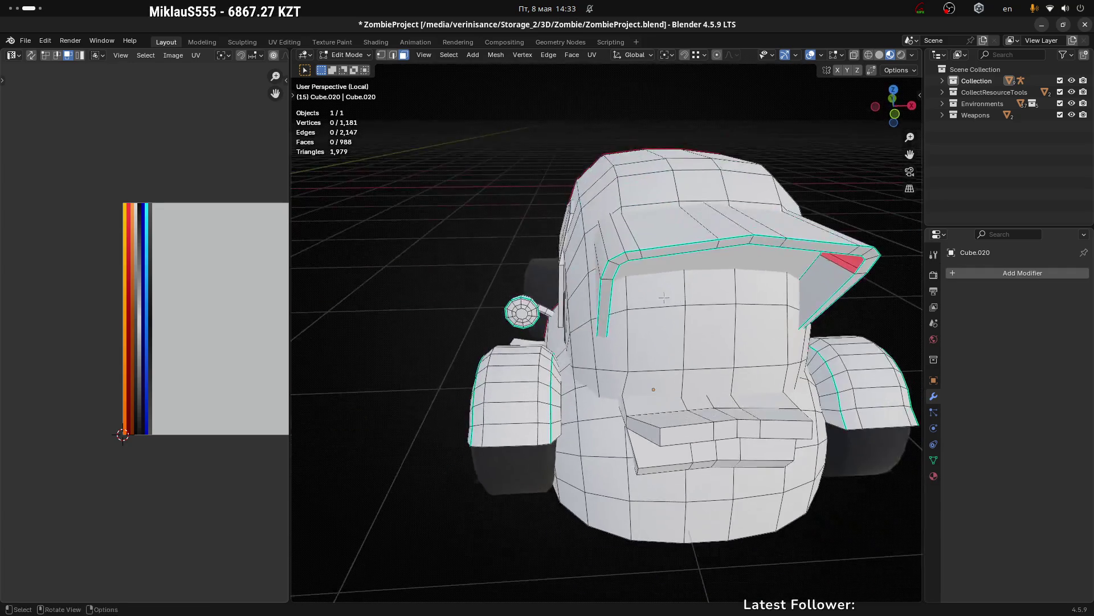
{"action": "left_click_drag", "start_coordinate": [827, 297], "coordinate": [500, 346]}
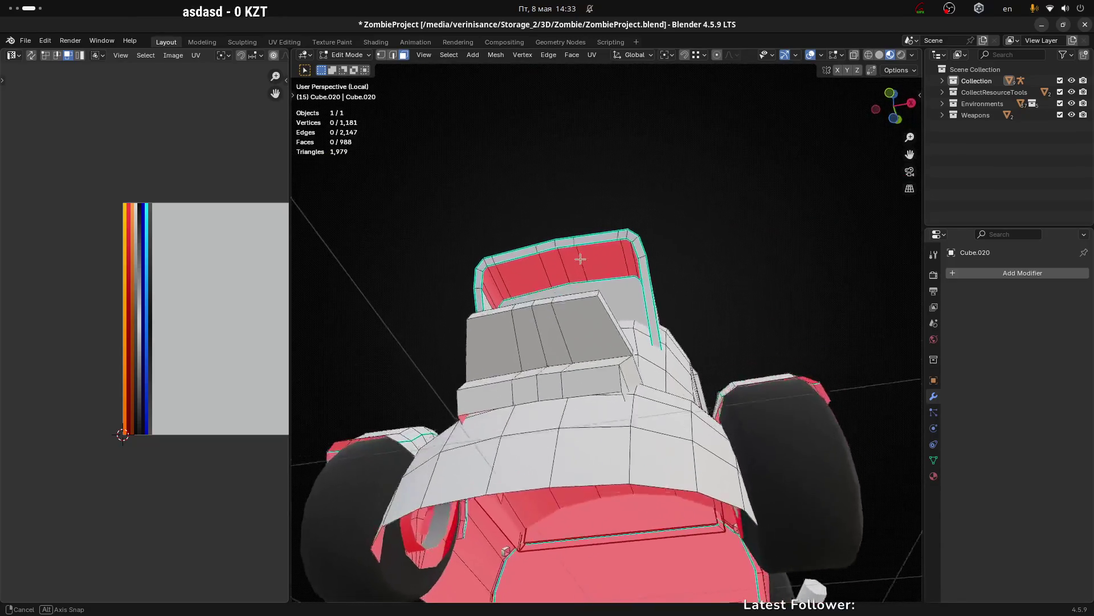
{"action": "key", "text": "x"}
{"action": "left_click", "coordinate": [588, 320]}
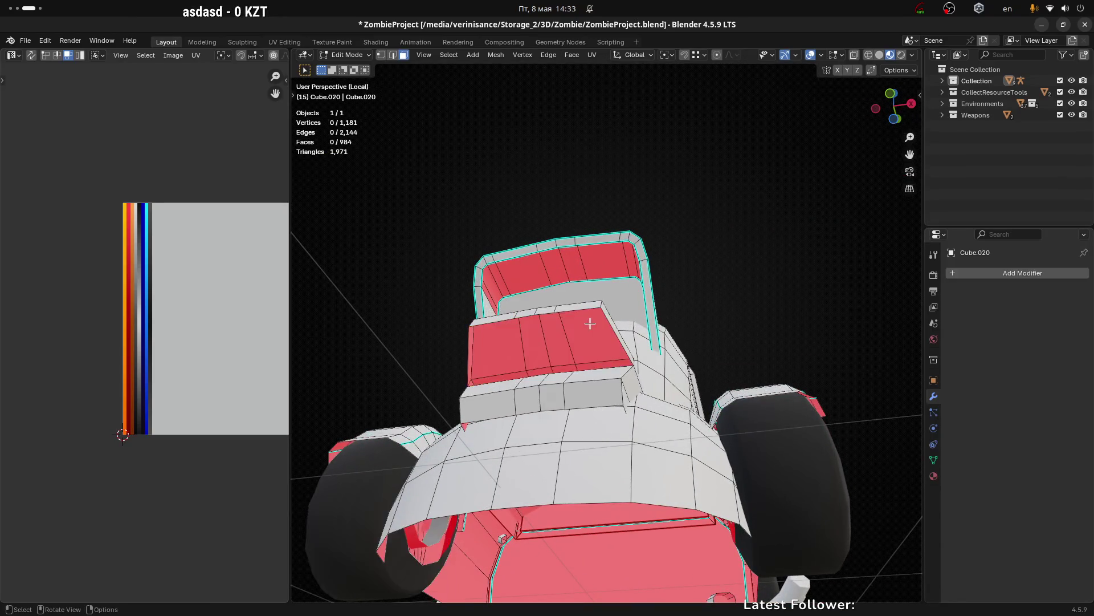
{"action": "left_click_drag", "start_coordinate": [588, 320], "coordinate": [513, 410]}
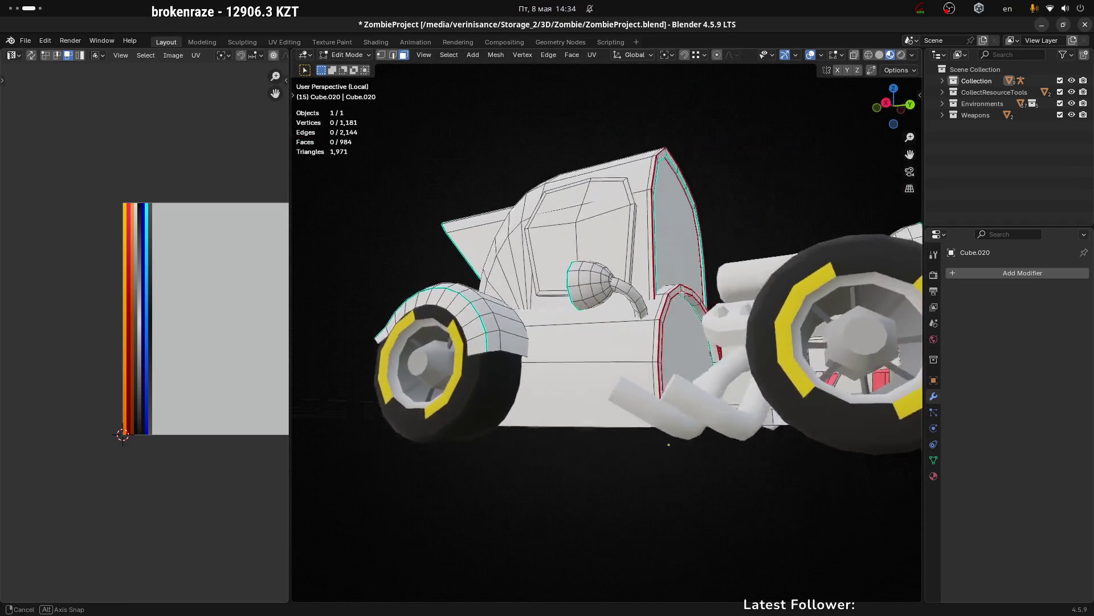
Step: Dissolve one concentric edge loop on the front of the headlight
{"action": "left_click_drag", "start_coordinate": [513, 410], "coordinate": [875, 254]}
{"action": "left_click_drag", "start_coordinate": [645, 265], "coordinate": [706, 373]}
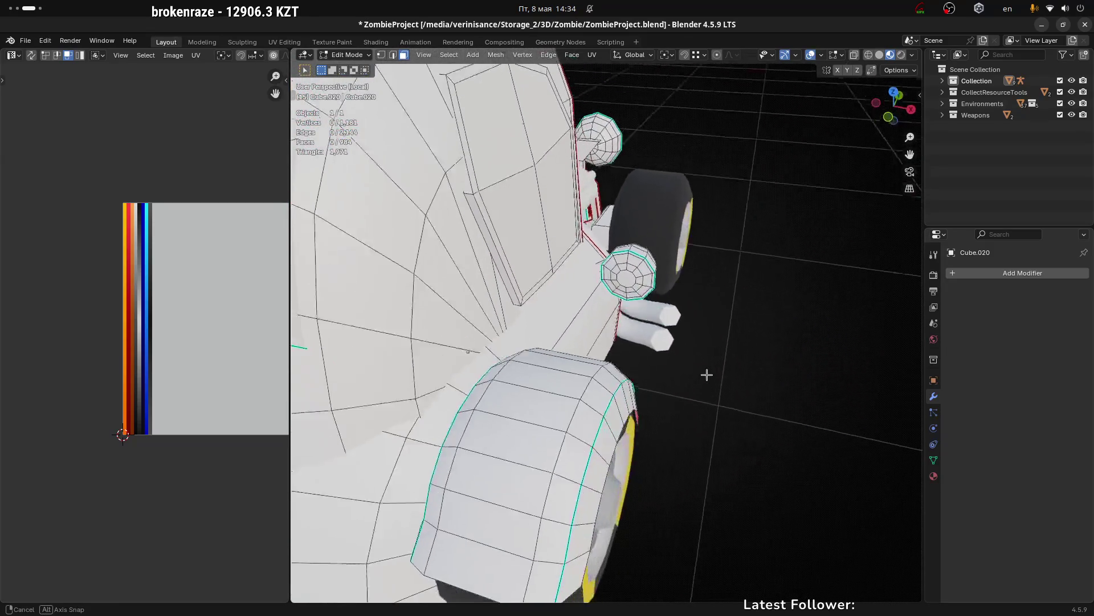
{"action": "scroll", "scroll_direction": "up", "scroll_amount": 3}
{"action": "scroll", "scroll_direction": "up", "scroll_amount": 3}
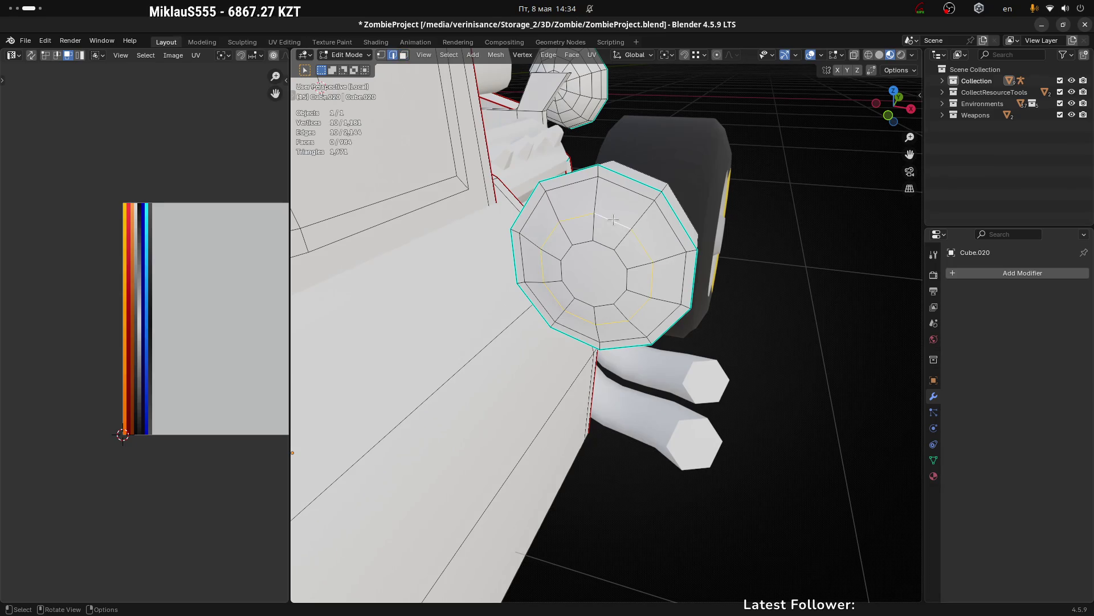
{"action": "key", "text": "2"}
{"action": "left_click", "coordinate": [623, 228]}
{"action": "key", "text": "x"}
{"action": "left_click", "coordinate": [612, 272]}
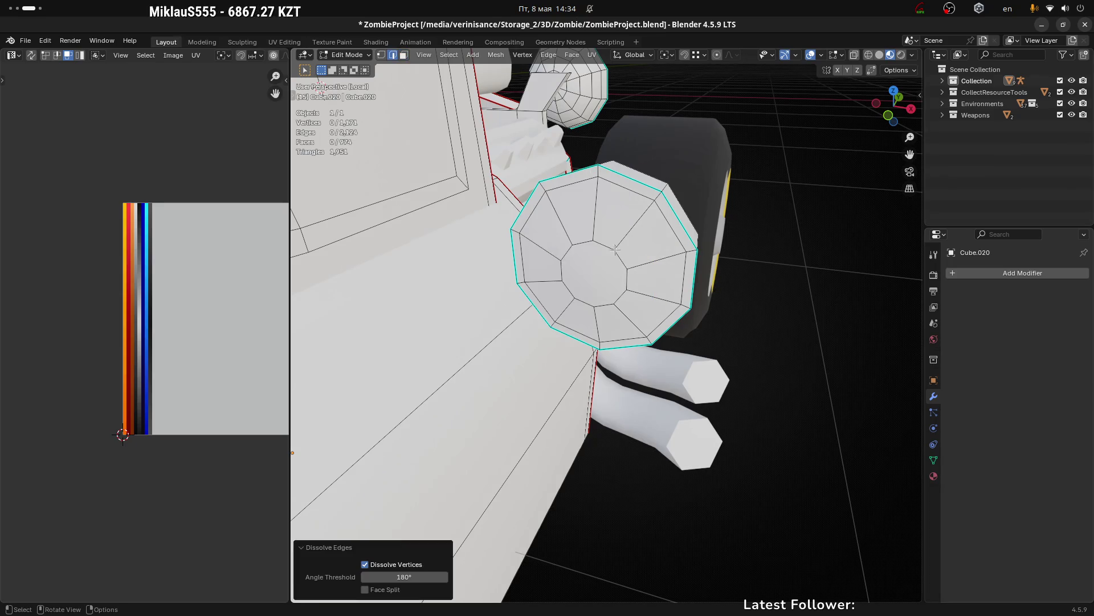
Step: Edge-slide a short headlight edge and dissolve another headlight ring
{"action": "left_click", "coordinate": [604, 245]}
{"action": "key", "text": "g"}
{"action": "key", "text": "g"}
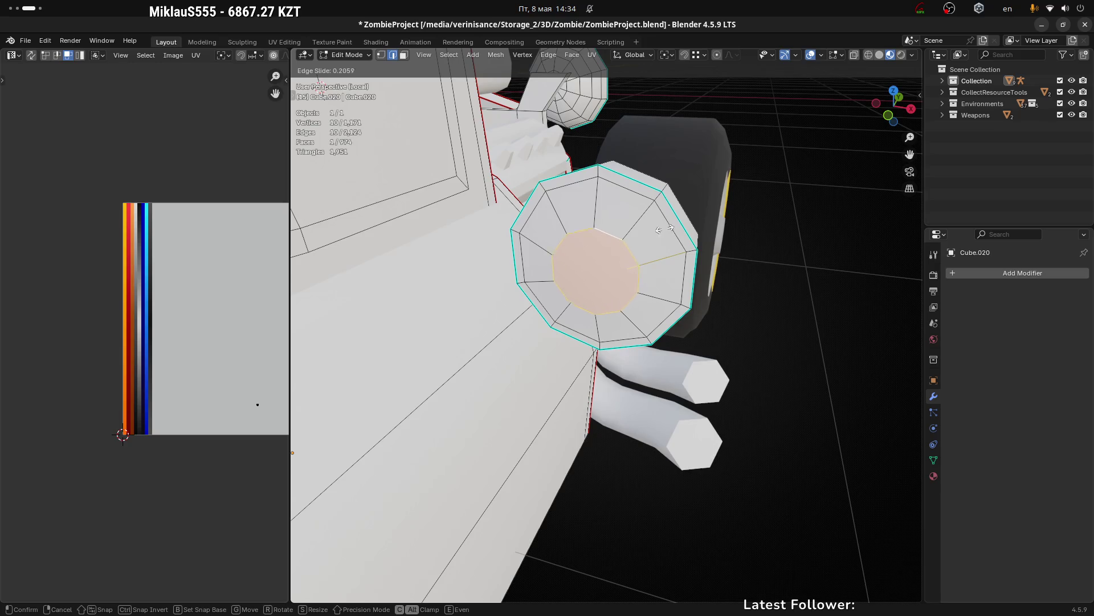
{"action": "left_click", "coordinate": [672, 221]}
{"action": "left_click", "coordinate": [668, 225]}
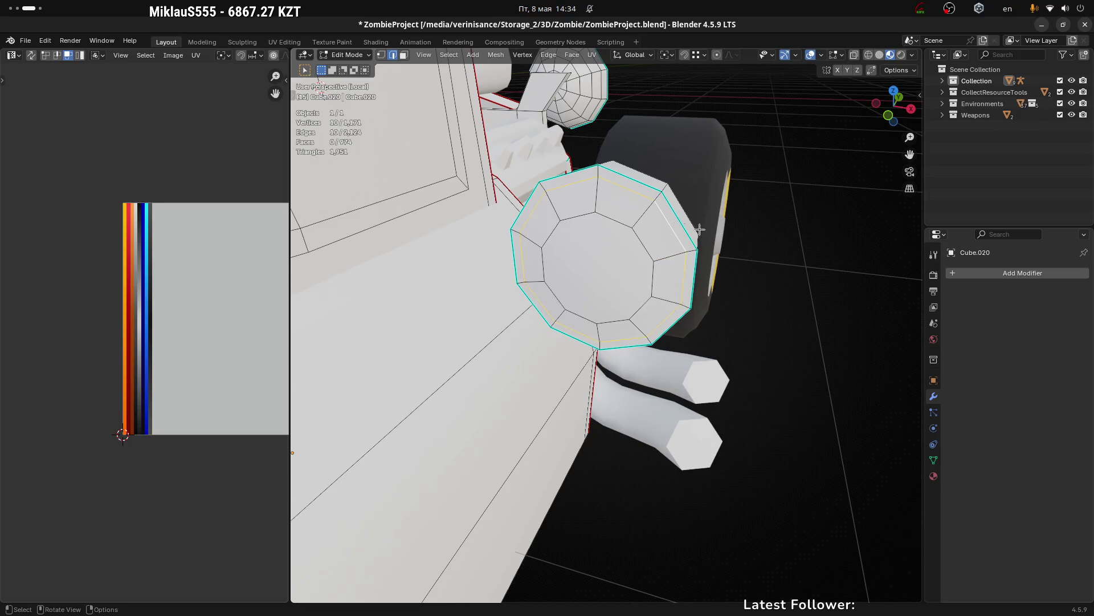
{"action": "left_click_drag", "start_coordinate": [668, 224], "coordinate": [684, 243]}
{"action": "key", "text": "x"}
{"action": "left_click", "coordinate": [715, 232]}
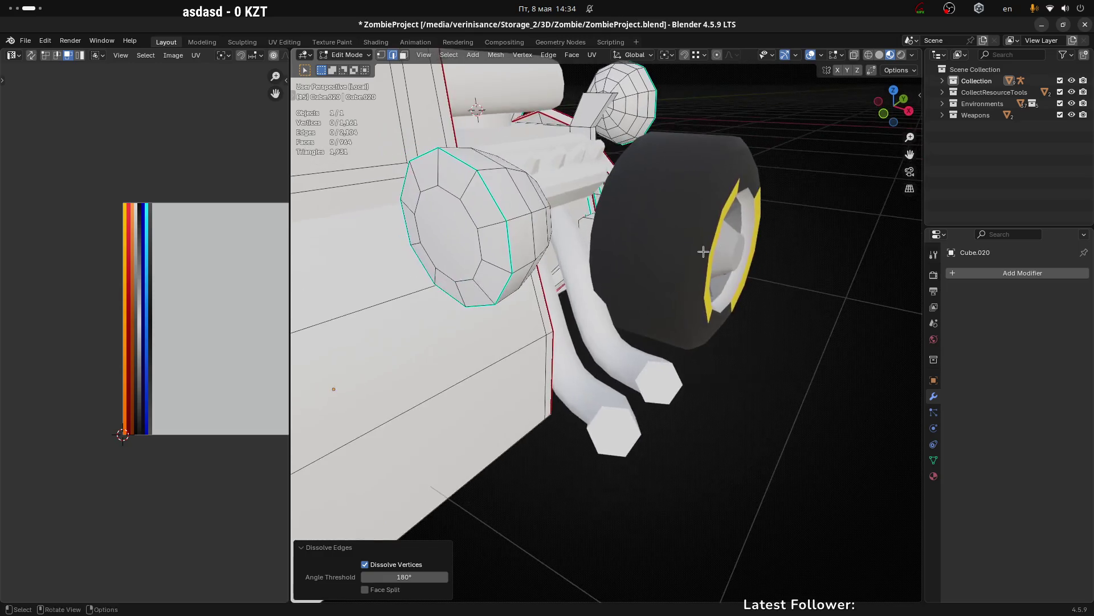
{"action": "left_click", "coordinate": [523, 195]}
Step: Dissolve a headlight housing side loop, then slide and slightly enlarge a remaining loop
{"action": "left_click_drag", "start_coordinate": [523, 195], "coordinate": [590, 214]}
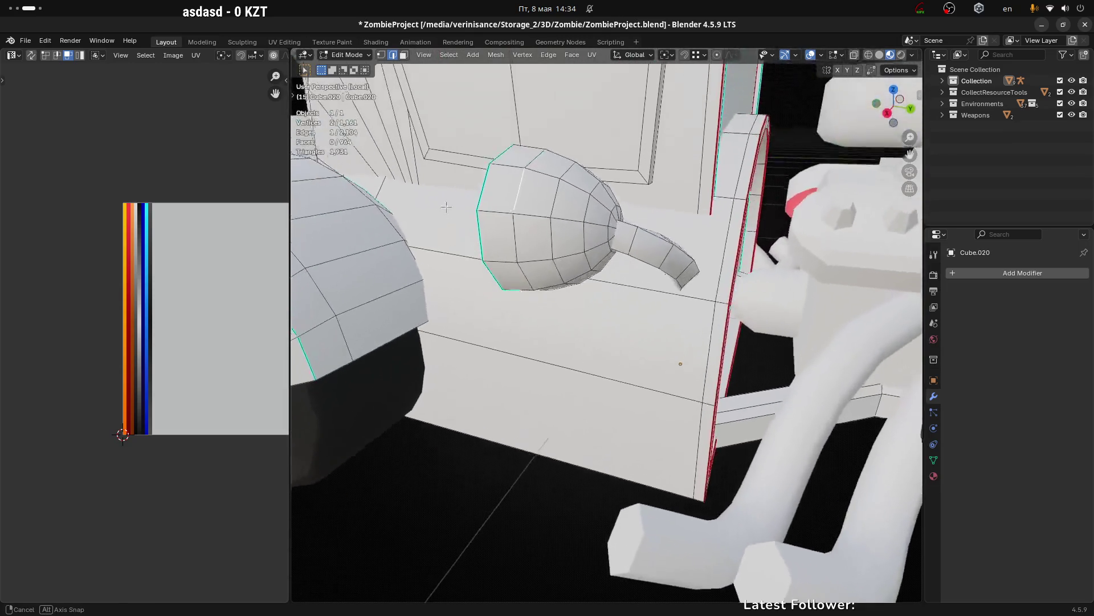
{"action": "left_click", "coordinate": [599, 209]}
{"action": "key", "text": "x"}
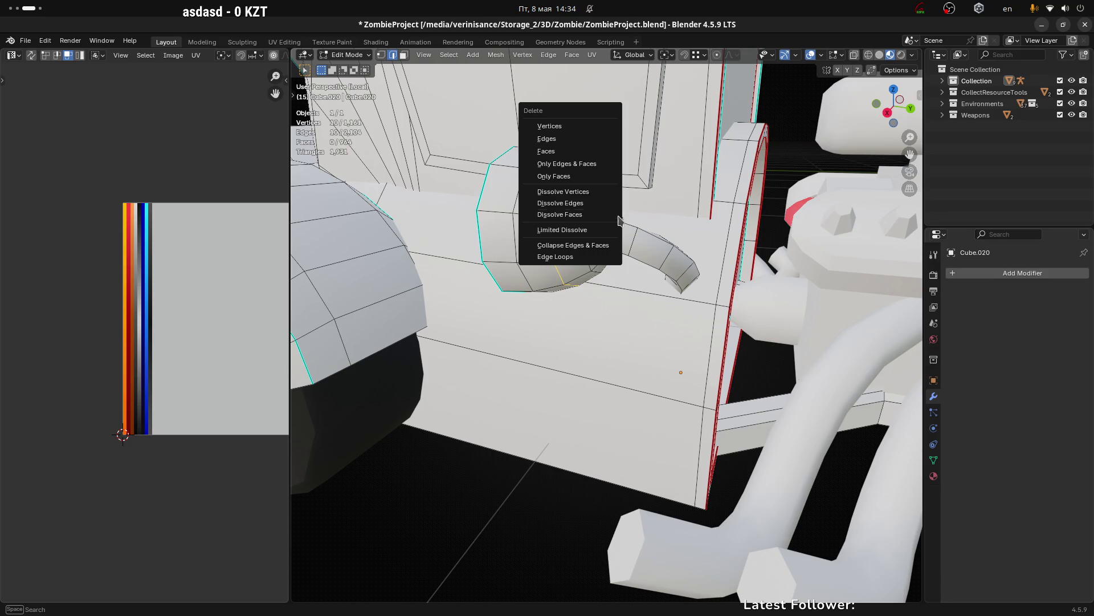
{"action": "left_click", "coordinate": [603, 207]}
{"action": "key", "text": "g"}
{"action": "key", "text": "g"}
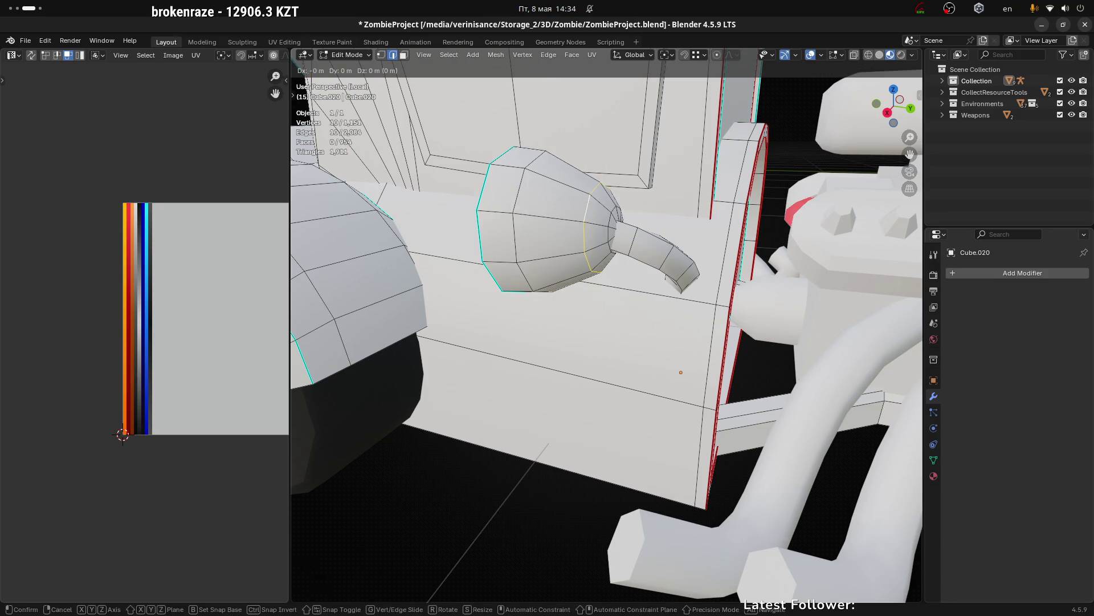
{"action": "left_click", "coordinate": [572, 211]}
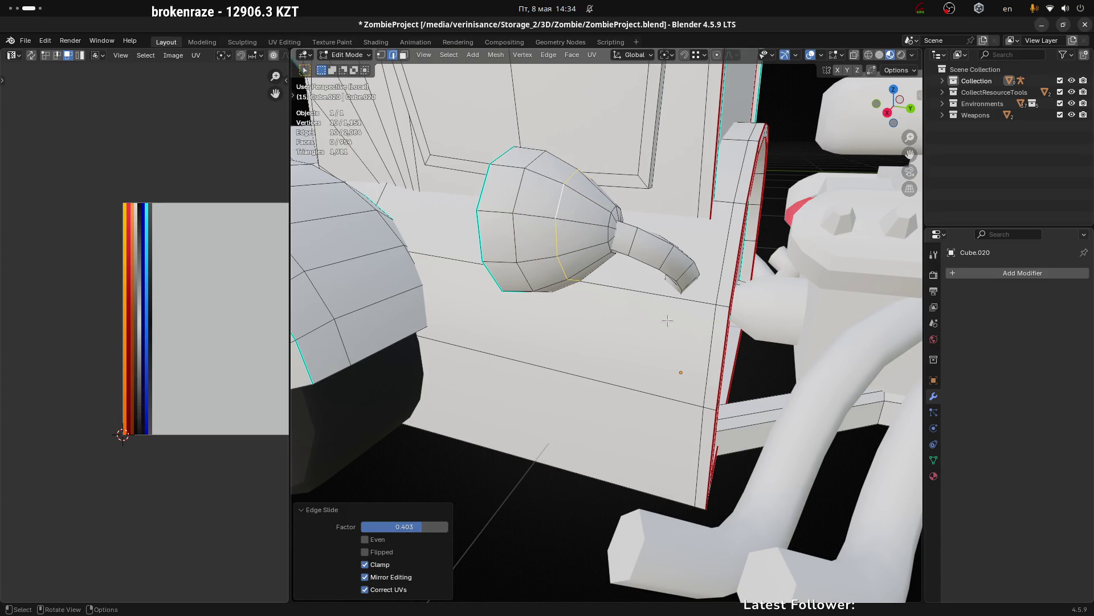
{"action": "key", "text": "s"}
{"action": "left_click", "coordinate": [599, 243]}
{"action": "scroll", "scroll_direction": "up", "scroll_amount": 3}
Step: Slide another housing loop toward the headlight stalk
{"action": "left_click_drag", "start_coordinate": [612, 257], "coordinate": [592, 271]}
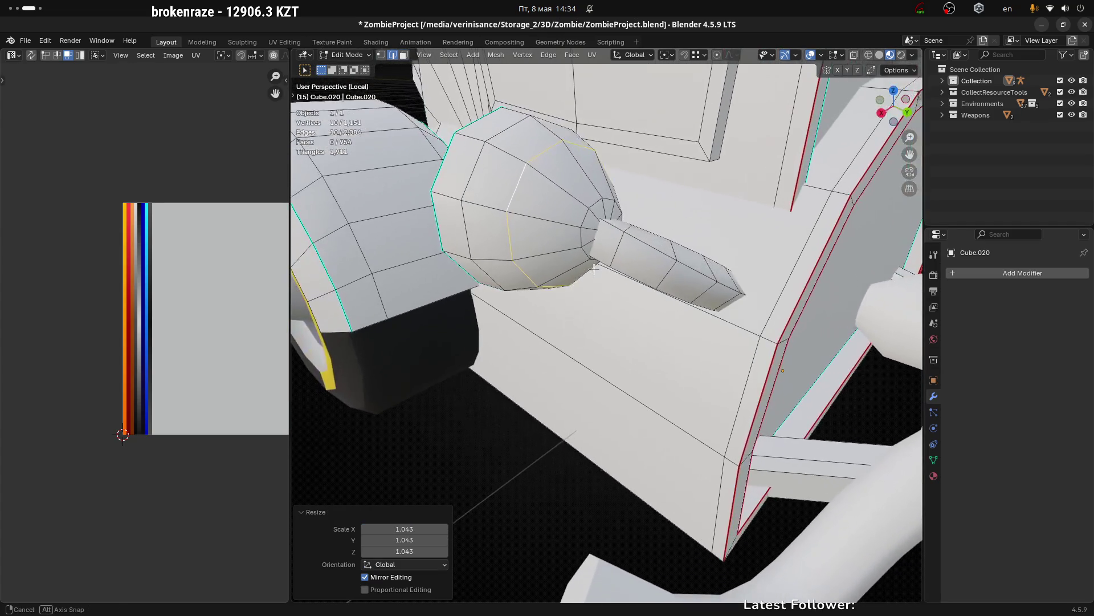
{"action": "left_click", "coordinate": [584, 215]}
{"action": "key", "text": "g"}
{"action": "key", "text": "g"}
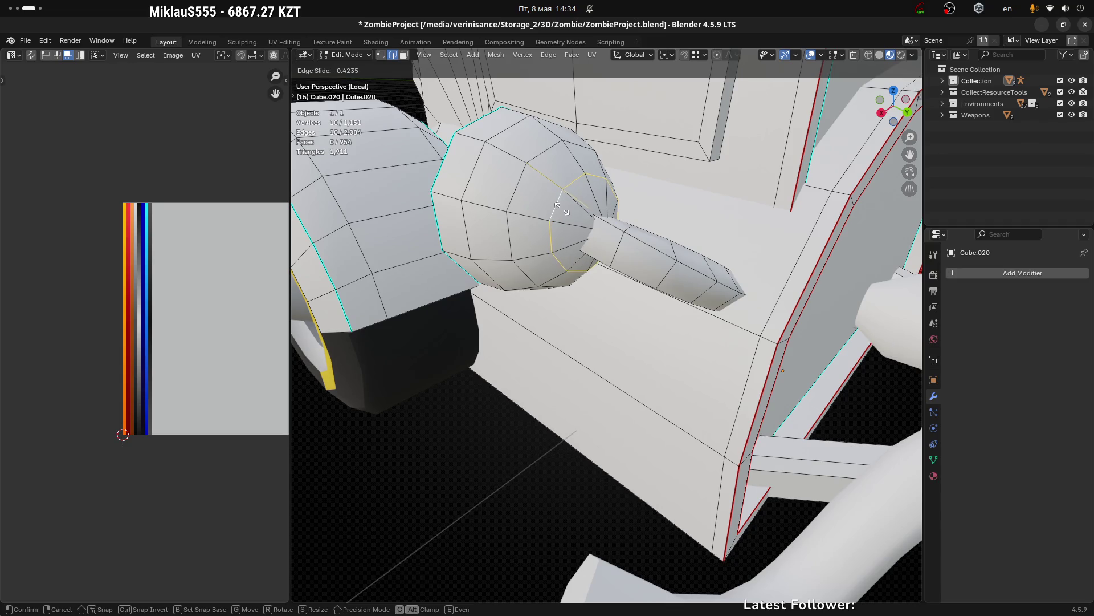
{"action": "left_click", "coordinate": [562, 208]}
{"action": "left_click_drag", "start_coordinate": [562, 208], "coordinate": [496, 195]}
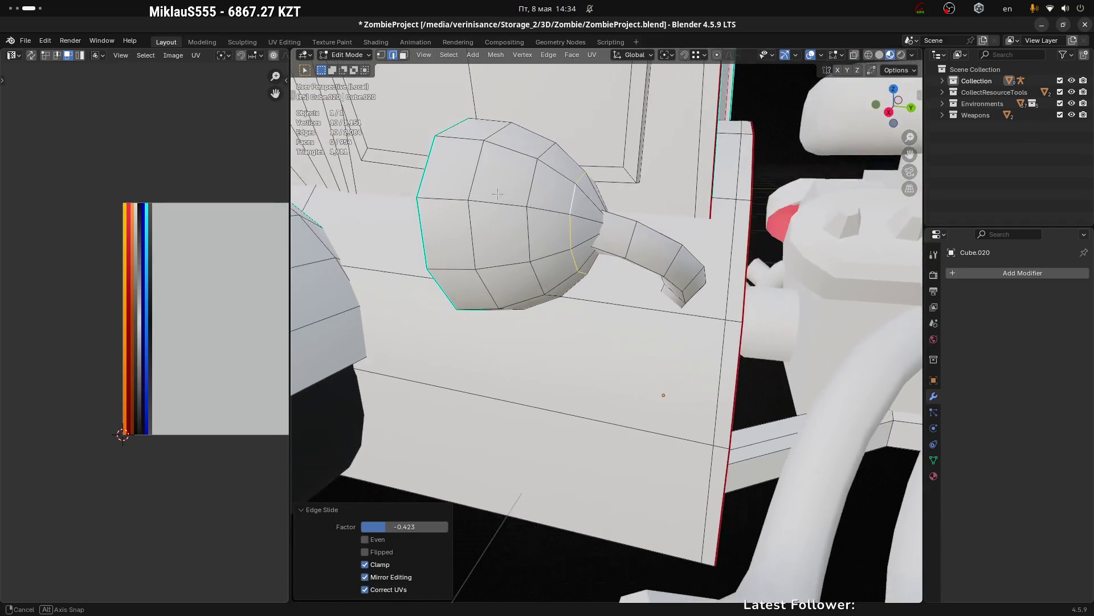
{"action": "scroll", "scroll_direction": "down", "scroll_amount": 3}
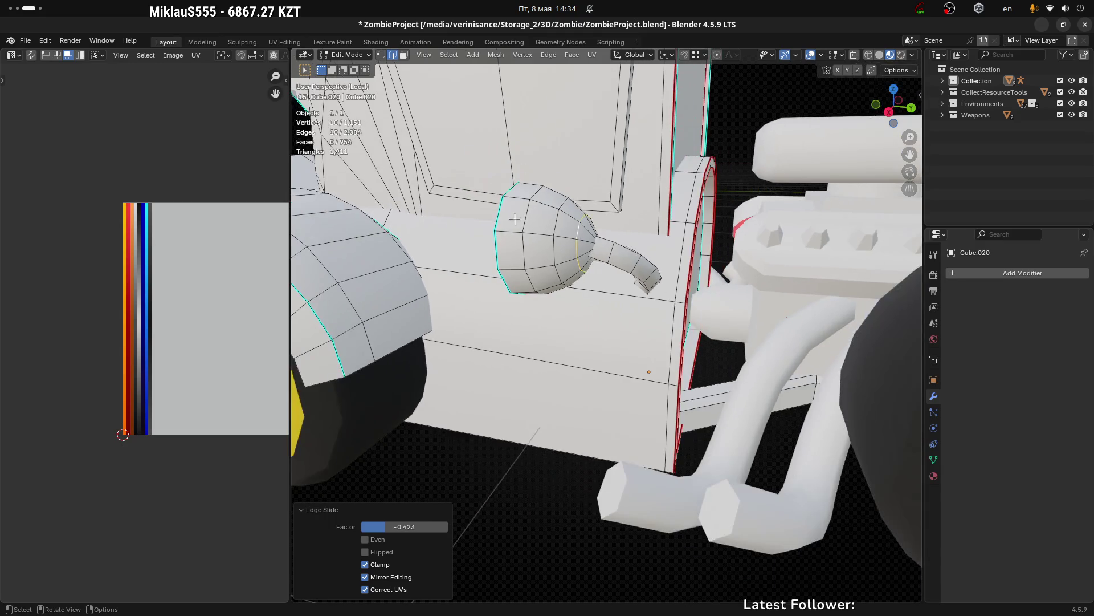
Step: Dissolve further housing edges and slide and scale the loop up about 11 percent into a taper
{"action": "left_click", "coordinate": [536, 214]}
{"action": "left_click_drag", "start_coordinate": [536, 214], "coordinate": [532, 208]}
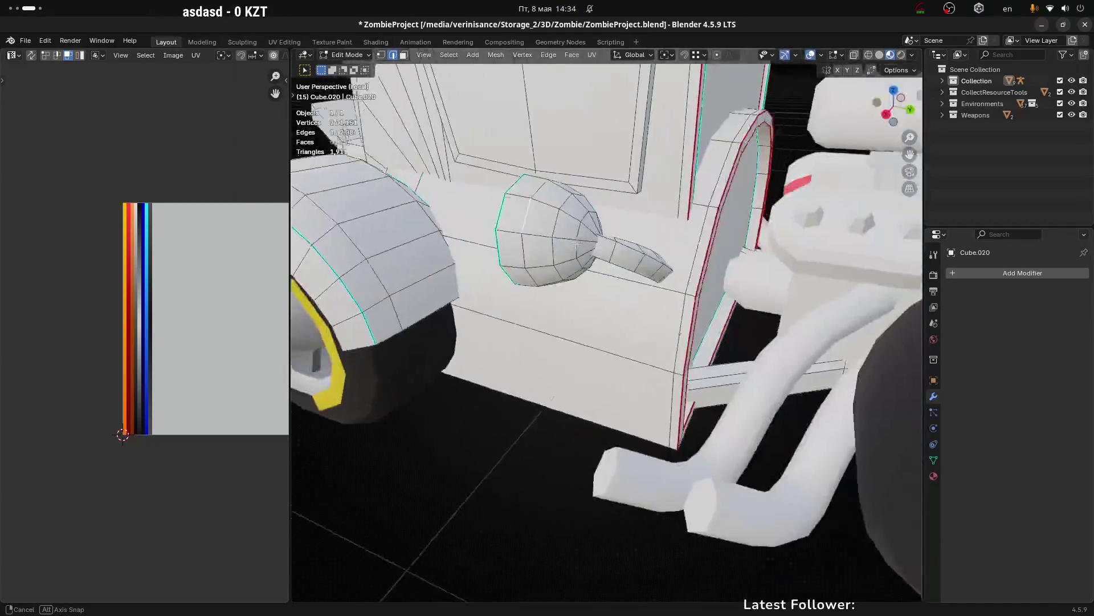
{"action": "scroll", "scroll_direction": "up", "scroll_amount": 3}
{"action": "key", "text": "x"}
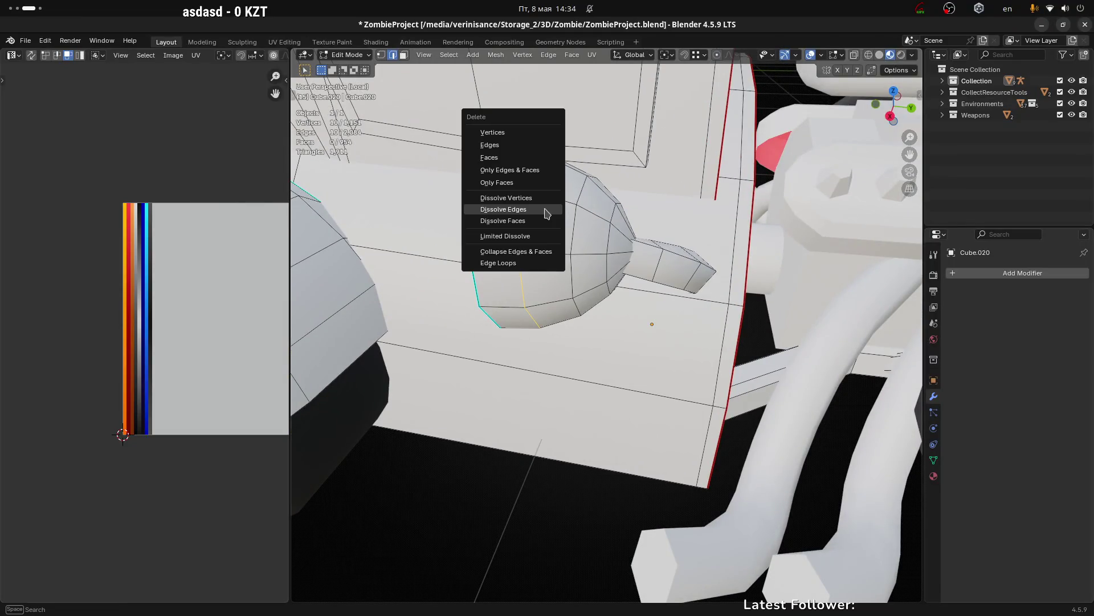
{"action": "left_click", "coordinate": [556, 210]}
{"action": "key", "text": "g"}
{"action": "key", "text": "g"}
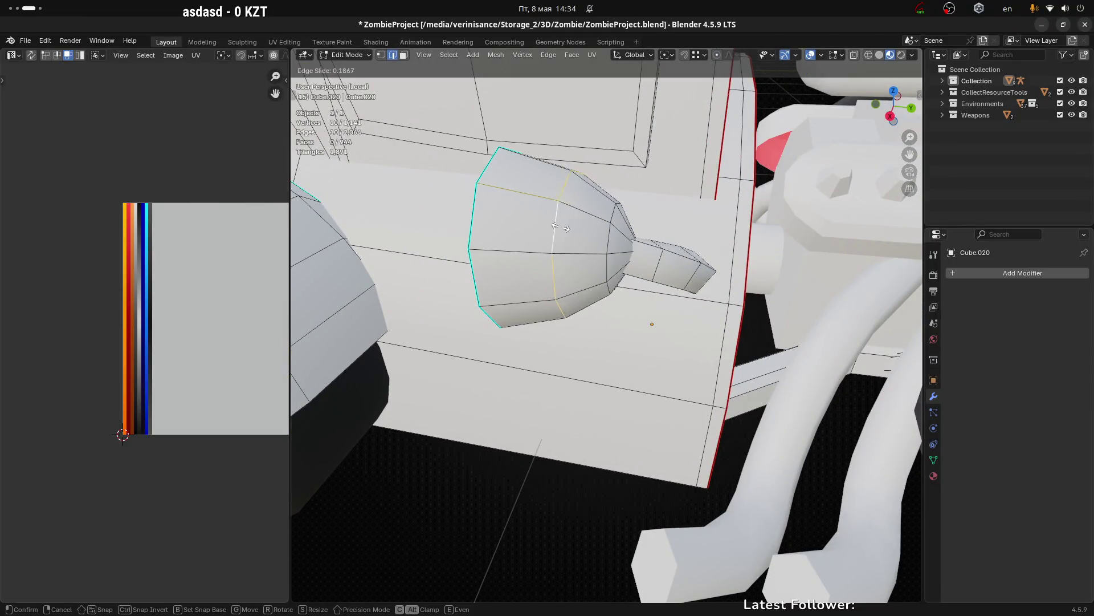
{"action": "left_click", "coordinate": [633, 293]}
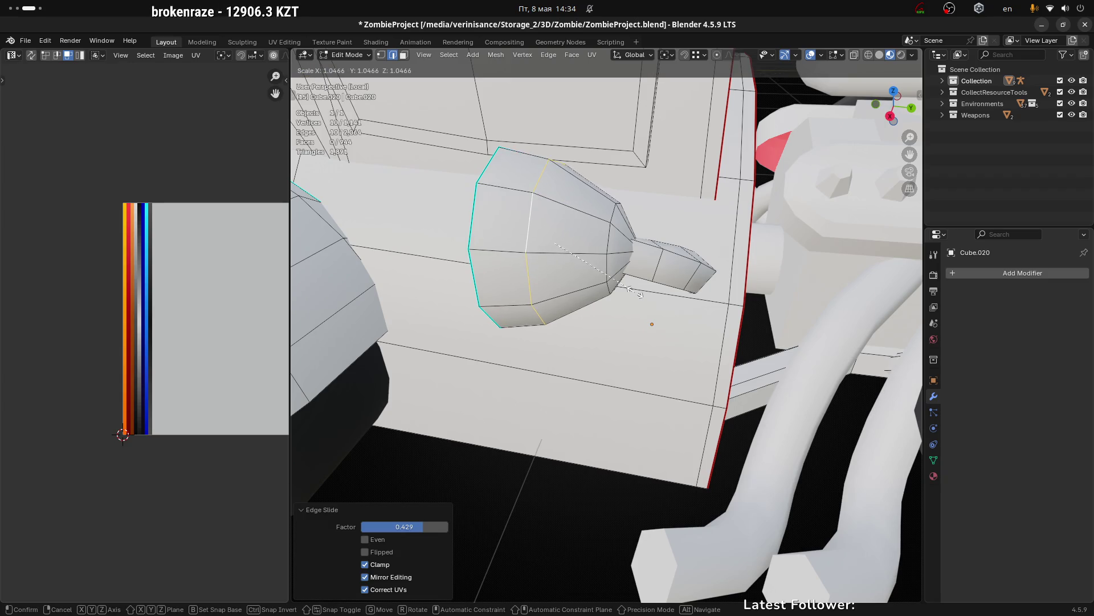
{"action": "left_click", "coordinate": [610, 229]}
{"action": "key", "text": "g"}
{"action": "key", "text": "g"}
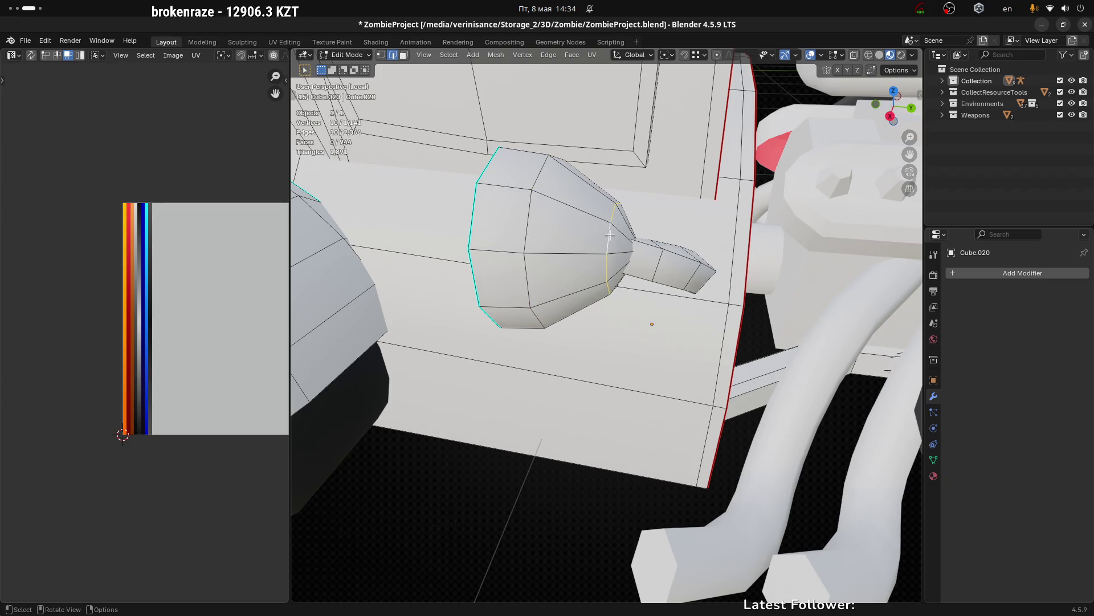
{"action": "left_click", "coordinate": [583, 233]}
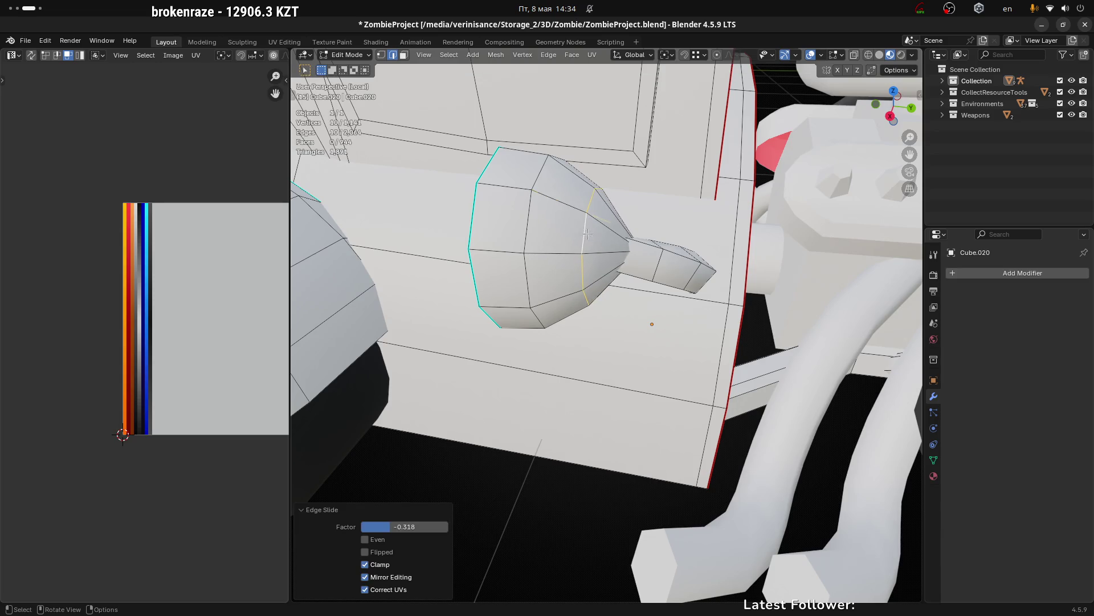
{"action": "key", "text": "s"}
{"action": "left_click", "coordinate": [684, 297]}
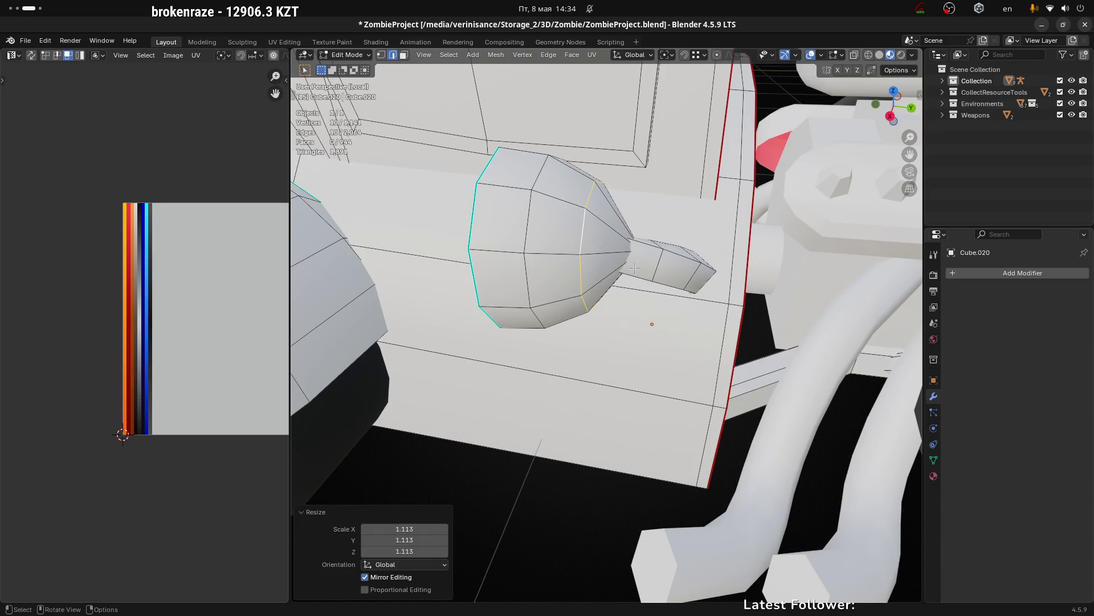
{"action": "left_click_drag", "start_coordinate": [684, 298], "coordinate": [655, 240]}
Step: Collapse the first pair of stray vertices on the headlight cap with Merge
{"action": "key", "text": "shift+1"}
{"action": "left_click", "coordinate": [648, 198]}
{"action": "key", "text": "n"}
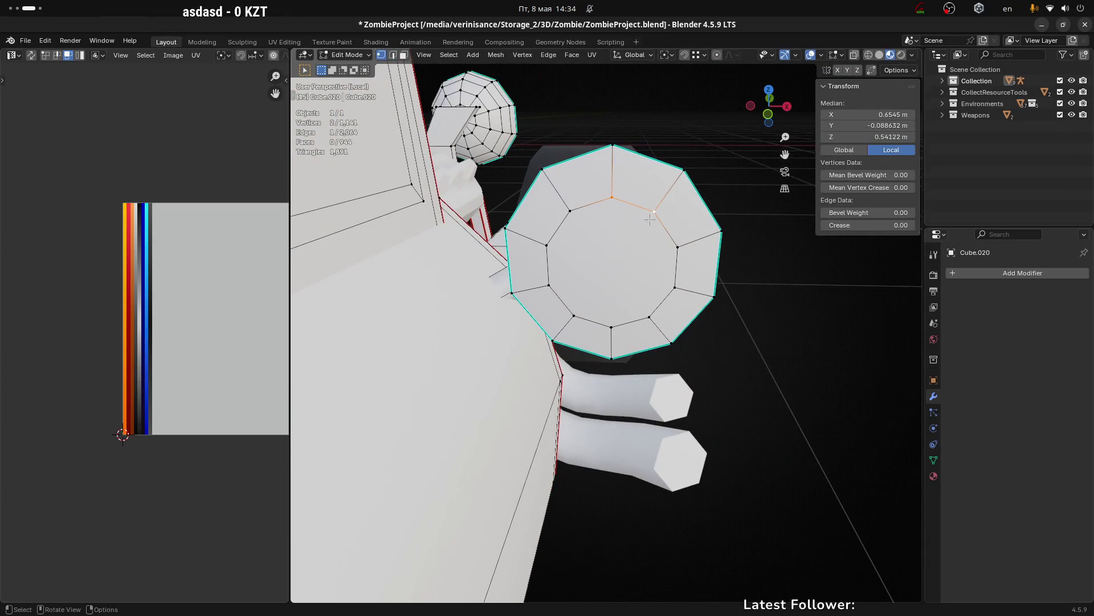
{"action": "key", "text": "n"}
{"action": "key", "text": "m"}
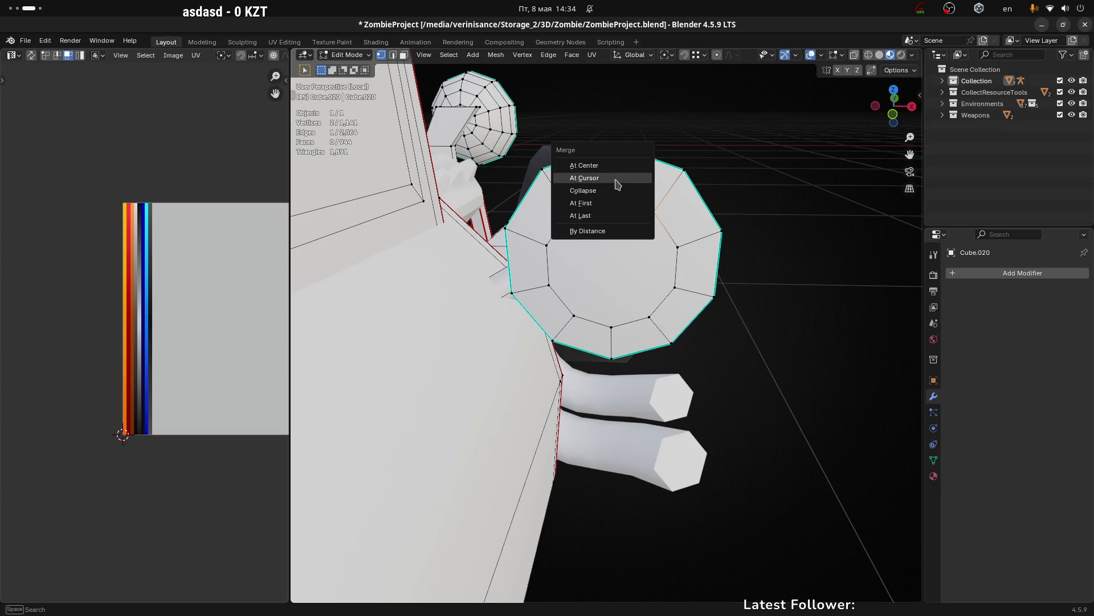
{"action": "left_click", "coordinate": [618, 190]}
Step: Move the remaining stray cap and rim vertices onto their neighbours, leaving a central pentagon
{"action": "left_click", "coordinate": [571, 210]}
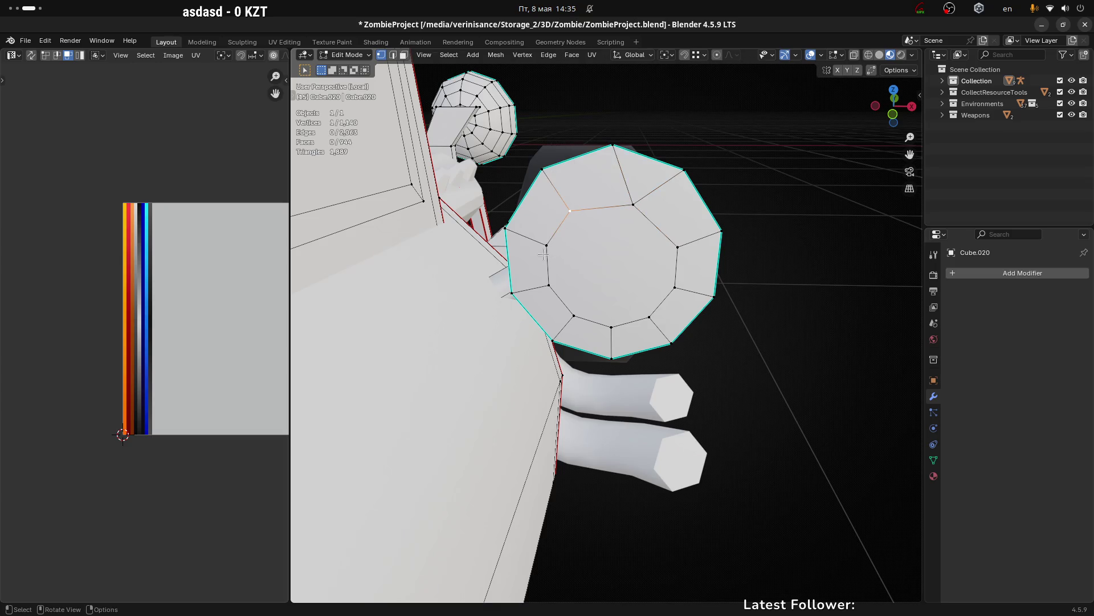
{"action": "key", "text": "g"}
{"action": "left_click", "coordinate": [573, 267]}
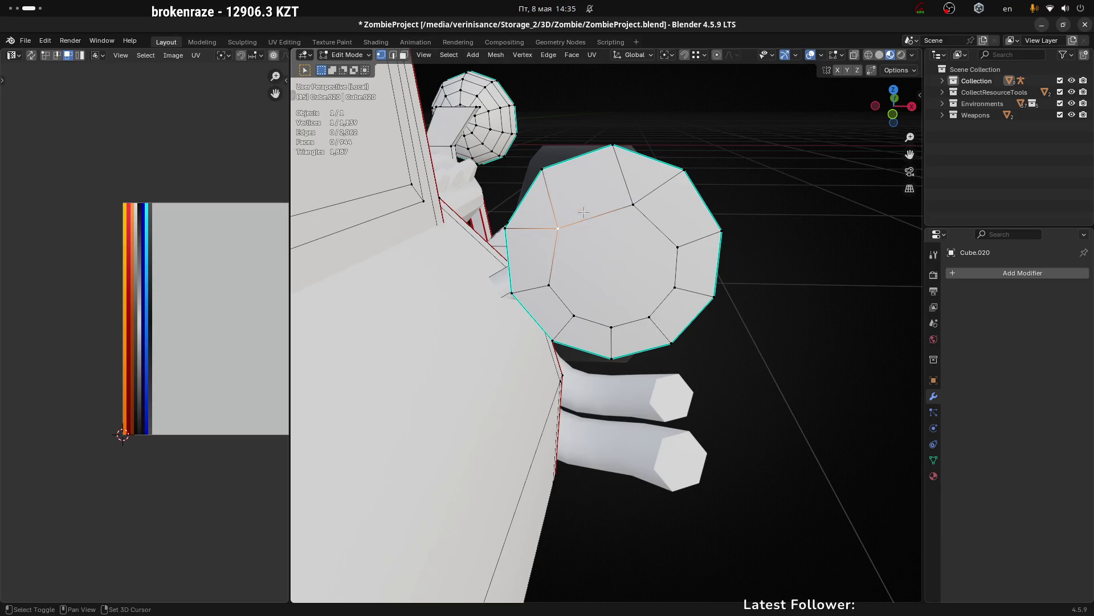
{"action": "key", "text": "g"}
{"action": "left_click", "coordinate": [560, 299]}
{"action": "left_click", "coordinate": [611, 326]}
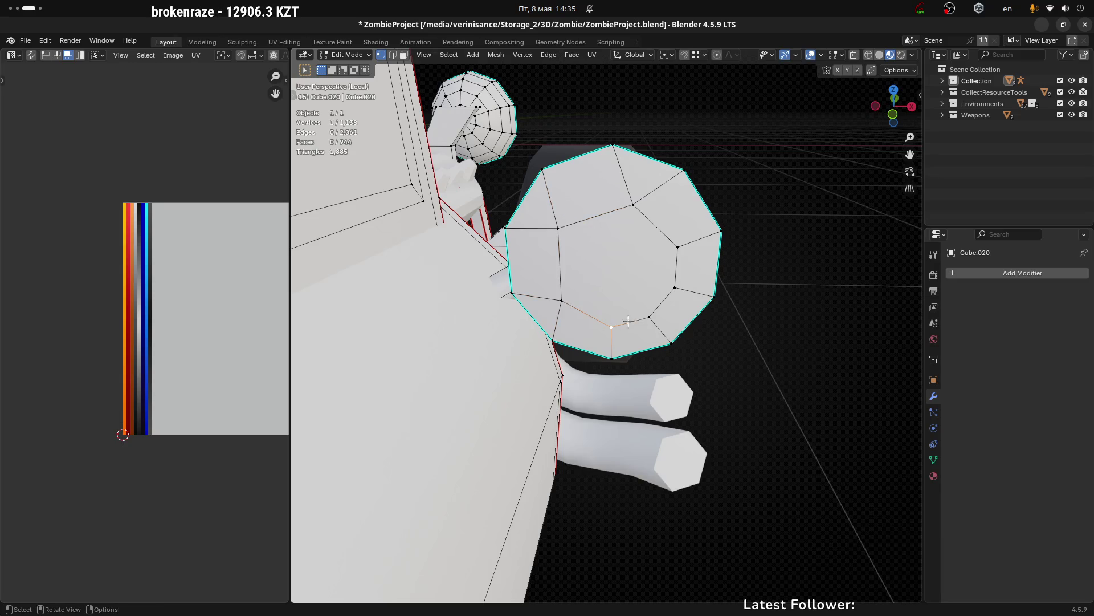
{"action": "key", "text": "g"}
{"action": "left_click", "coordinate": [629, 321]}
{"action": "key", "text": "g"}
{"action": "left_click", "coordinate": [679, 285]}
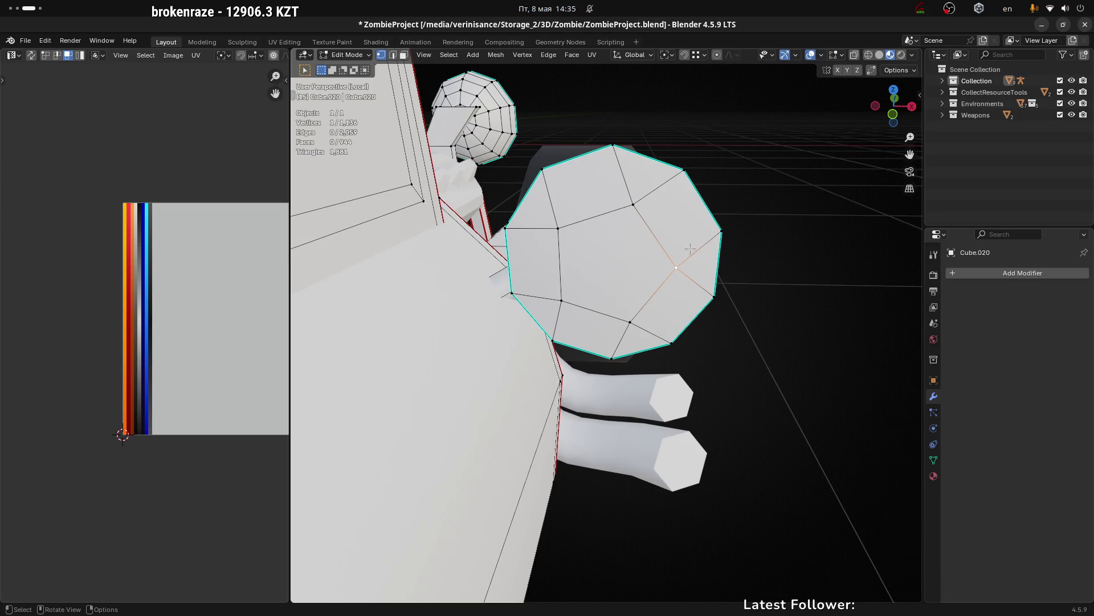
{"action": "left_click_drag", "start_coordinate": [679, 285], "coordinate": [641, 246]}
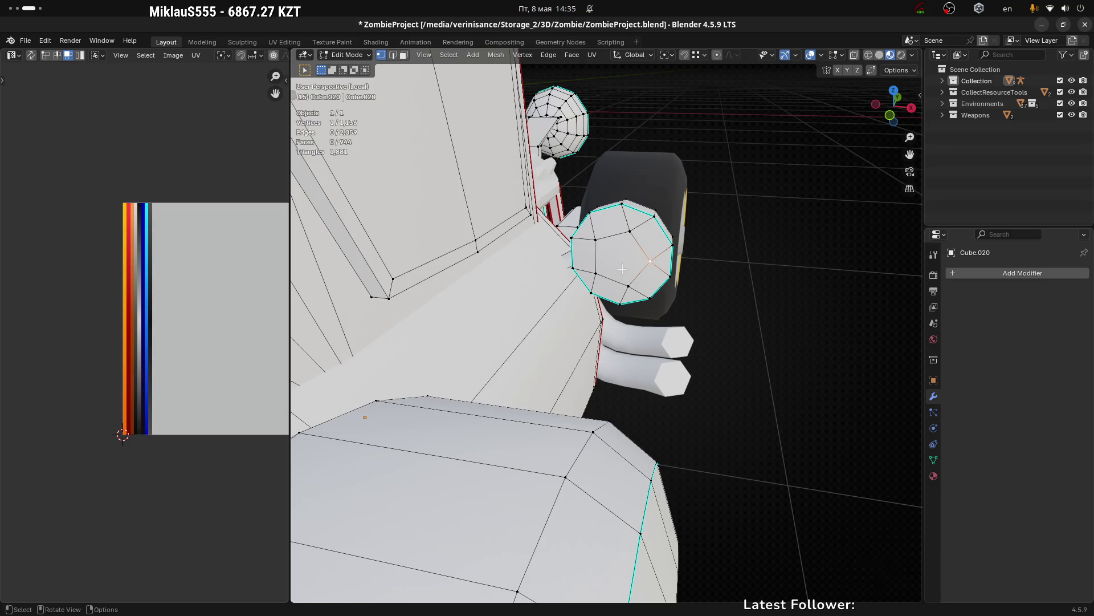
{"action": "left_click_drag", "start_coordinate": [637, 253], "coordinate": [625, 236]}
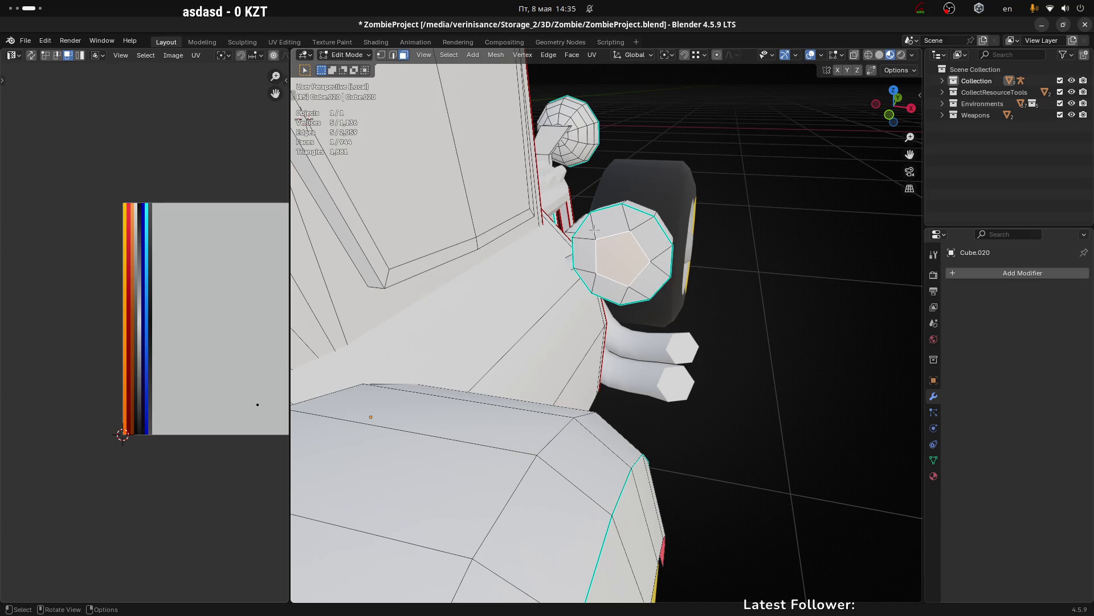
{"action": "left_click_drag", "start_coordinate": [665, 246], "coordinate": [640, 232]}
{"action": "scroll", "scroll_direction": "up", "scroll_amount": 3}
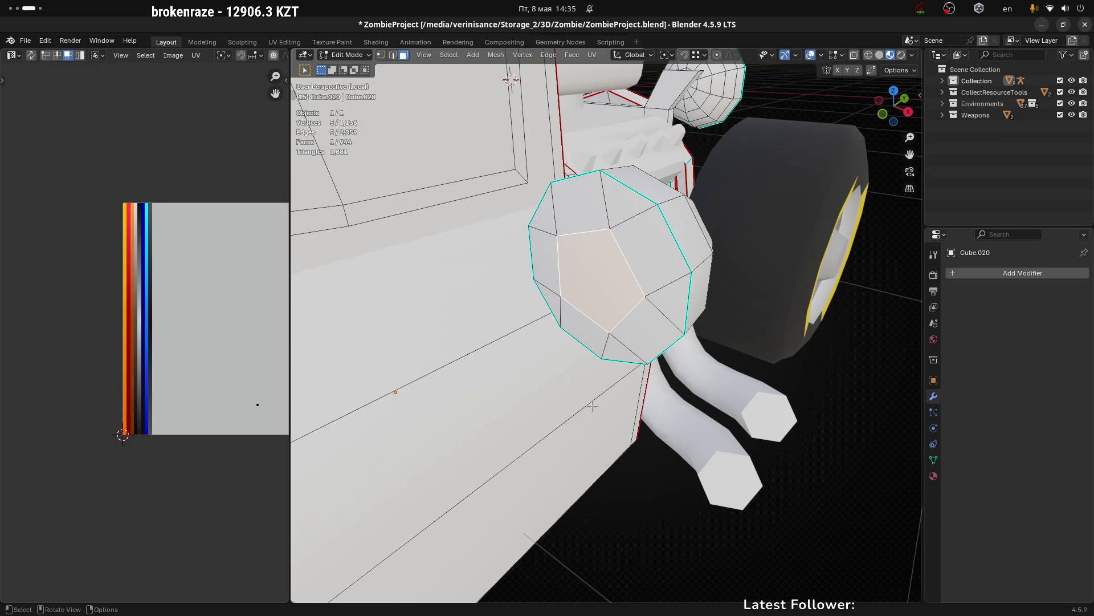
{"action": "left_click_drag", "start_coordinate": [664, 395], "coordinate": [627, 320]}
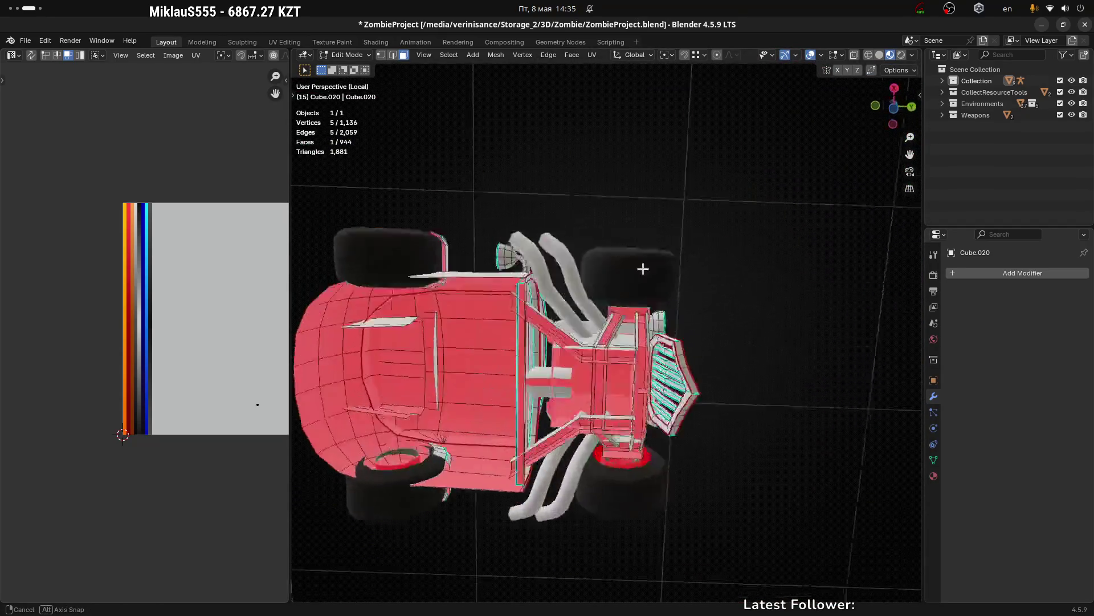
{"action": "left_click_drag", "start_coordinate": [627, 319], "coordinate": [516, 195]}
{"action": "left_click_drag", "start_coordinate": [578, 288], "coordinate": [493, 159]}
{"action": "left_click", "coordinate": [534, 240]}
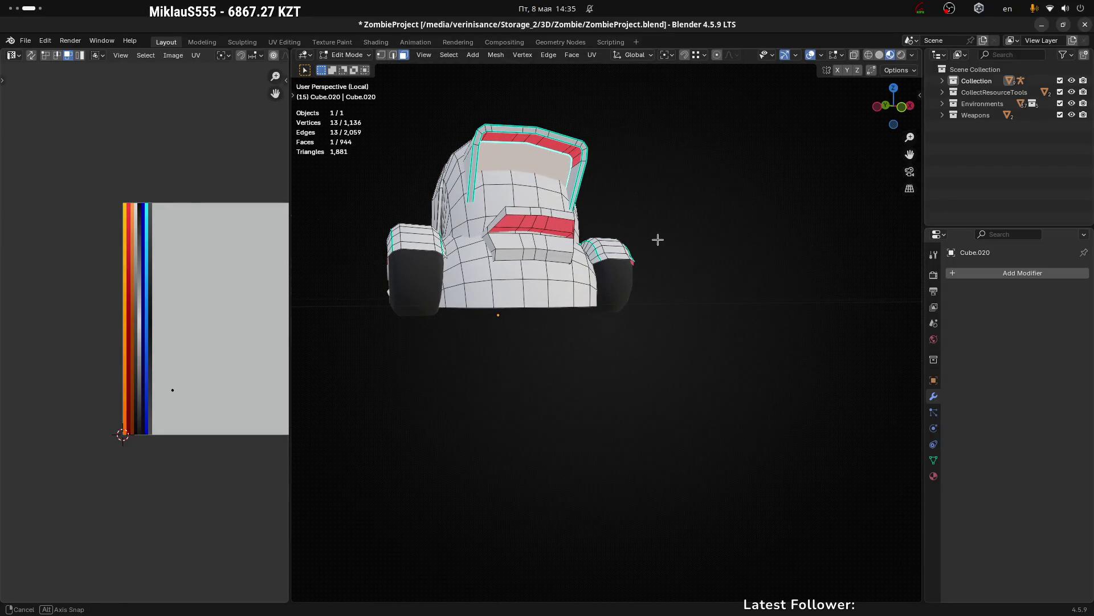
{"action": "left_click_drag", "start_coordinate": [658, 240], "coordinate": [403, 330]}
{"action": "key", "text": "Tab"}
{"action": "scroll", "scroll_direction": "down", "scroll_amount": 3}
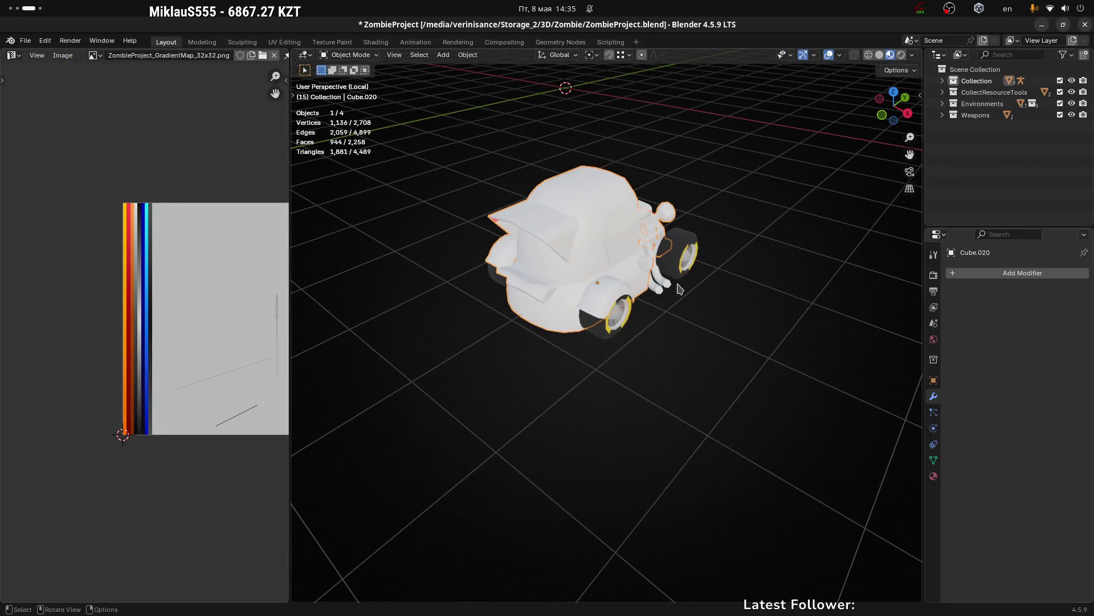
{"action": "left_click", "coordinate": [678, 249]}
{"action": "left_click", "coordinate": [789, 346]}
{"action": "scroll", "scroll_direction": "down", "scroll_amount": 3}
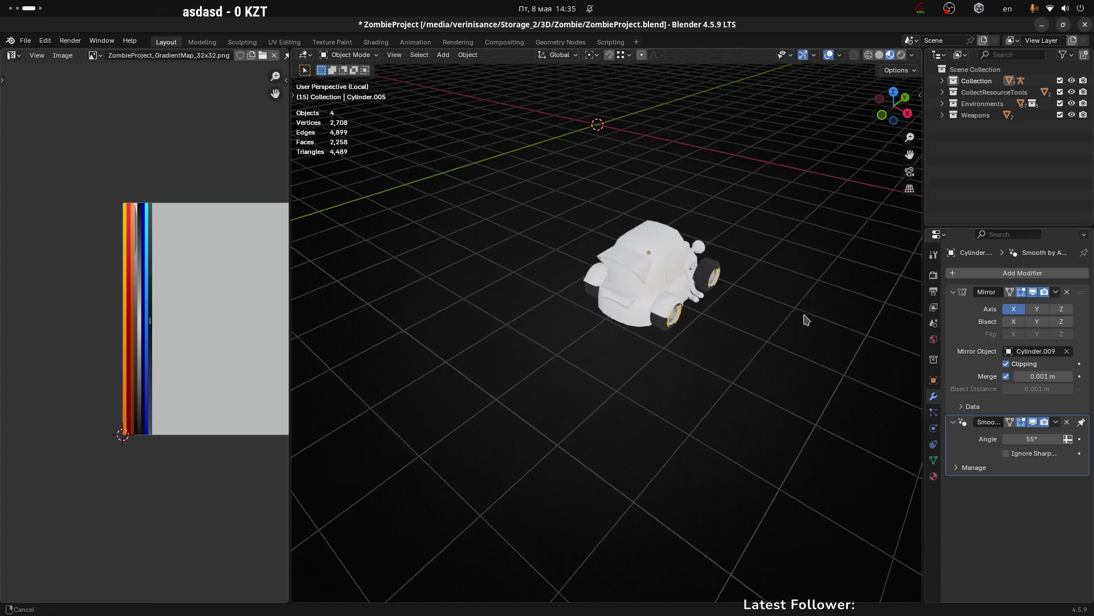
{"action": "left_click_drag", "start_coordinate": [807, 318], "coordinate": [669, 391]}
{"action": "scroll", "scroll_direction": "up", "scroll_amount": 3}
{"action": "left_click", "coordinate": [536, 332]}
{"action": "key", "text": "Tab"}
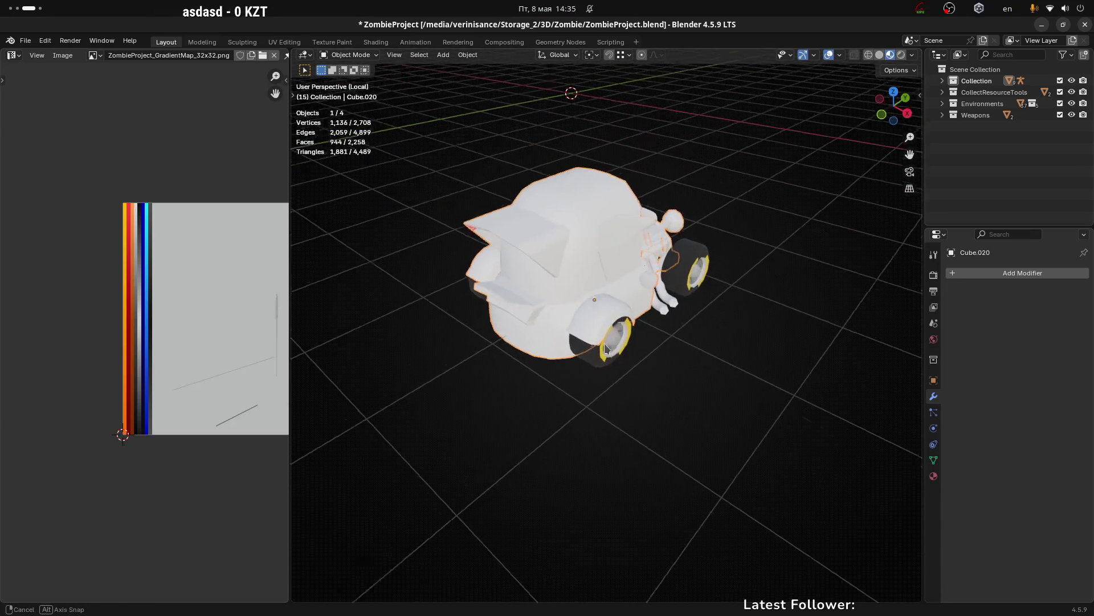
{"action": "left_click_drag", "start_coordinate": [536, 331], "coordinate": [612, 291]}
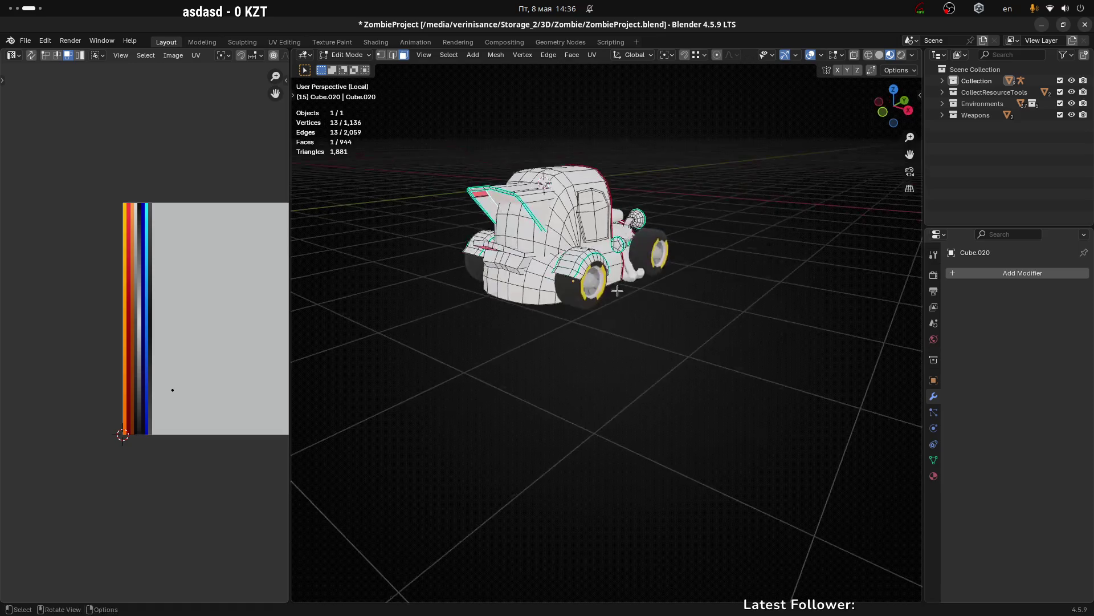
{"action": "scroll", "scroll_direction": "up", "scroll_amount": 3}
{"action": "left_click_drag", "start_coordinate": [659, 187], "coordinate": [577, 264]}
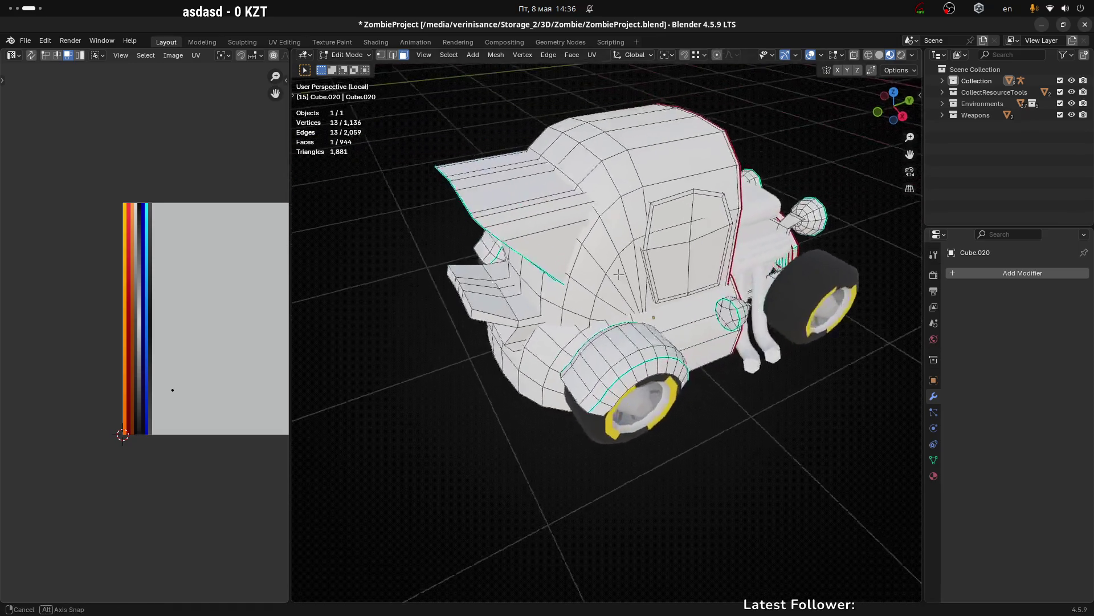
{"action": "scroll", "scroll_direction": "up", "scroll_amount": 3}
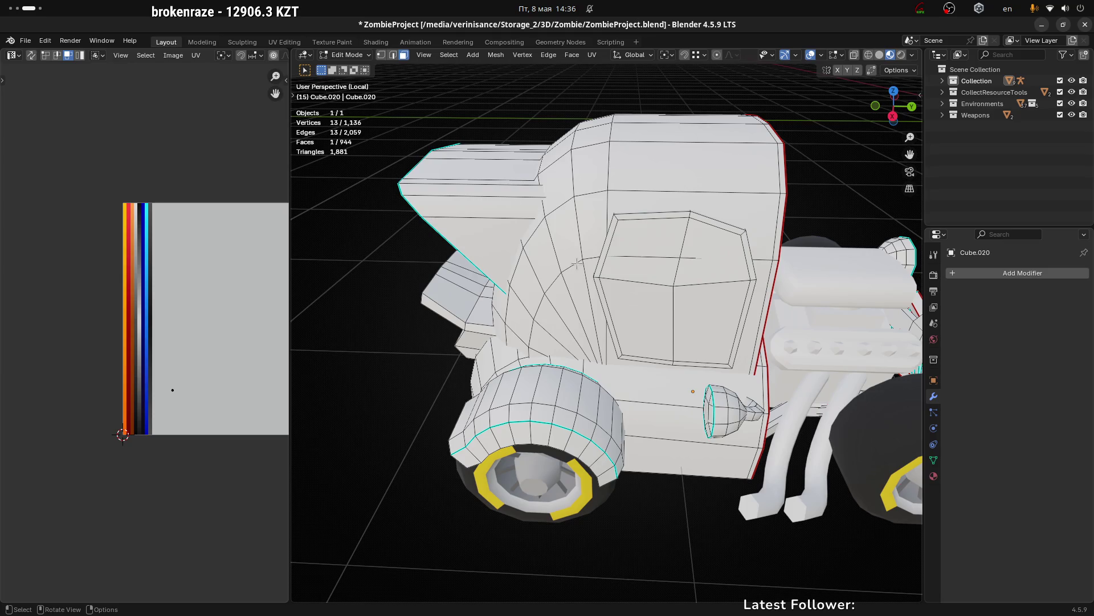
{"action": "left_click_drag", "start_coordinate": [697, 410], "coordinate": [785, 350]}
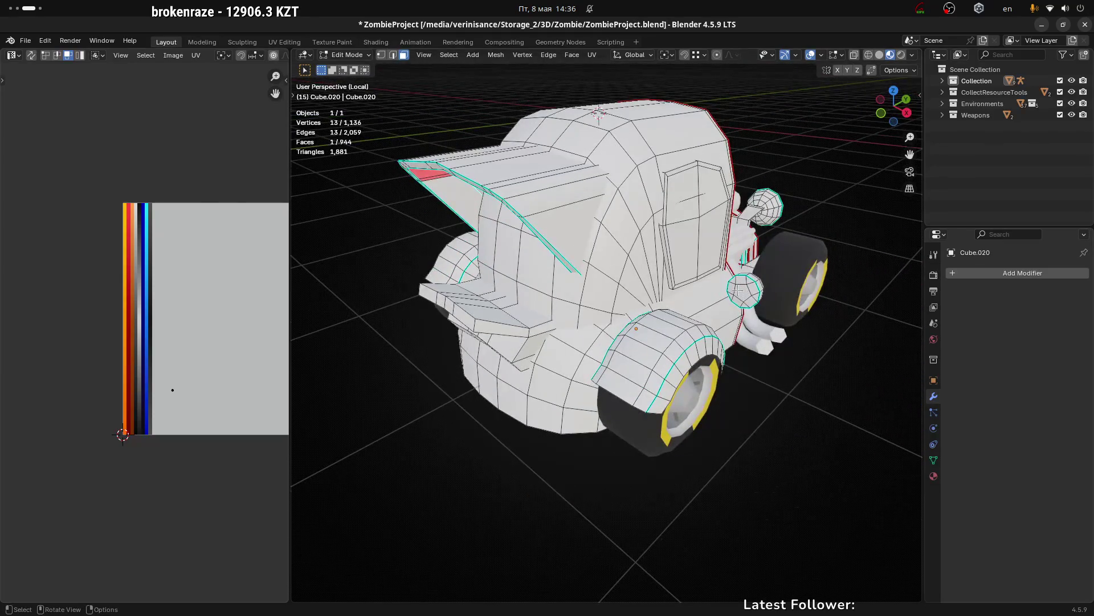
{"action": "left_click", "coordinate": [744, 292]}
{"action": "scroll", "scroll_direction": "up", "scroll_amount": 3}
{"action": "scroll", "scroll_direction": "up", "scroll_amount": 3}
{"action": "scroll", "scroll_direction": "up", "scroll_amount": 3}
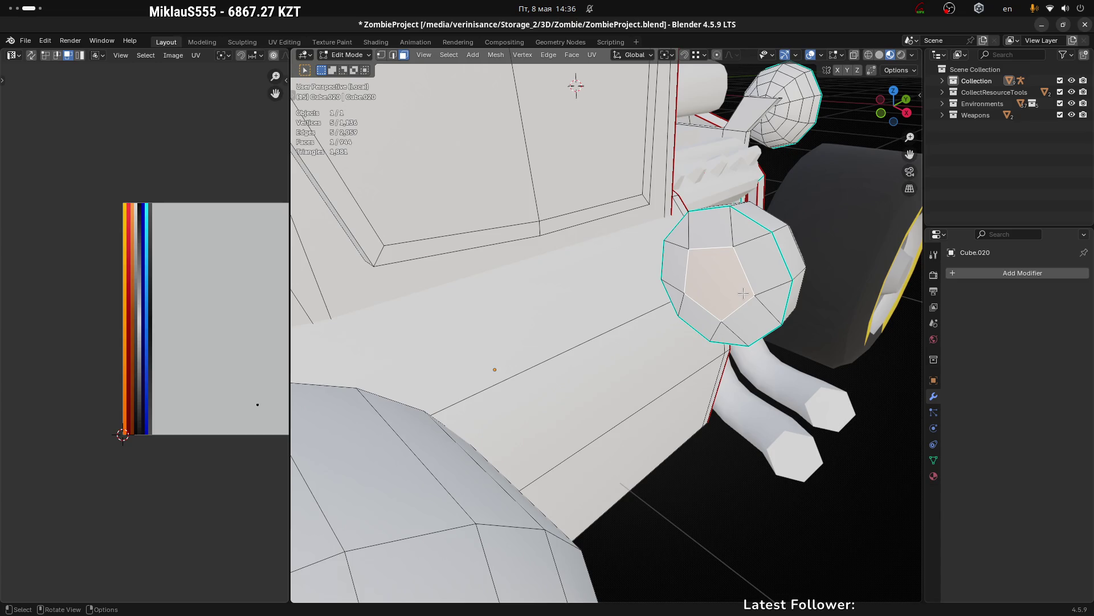
Step: Try a Triangulate modifier with the wireframe overlay shown, inspect it, then remove the modifier
{"action": "left_click", "coordinate": [1012, 273]}
{"action": "type", "text": "tr"}
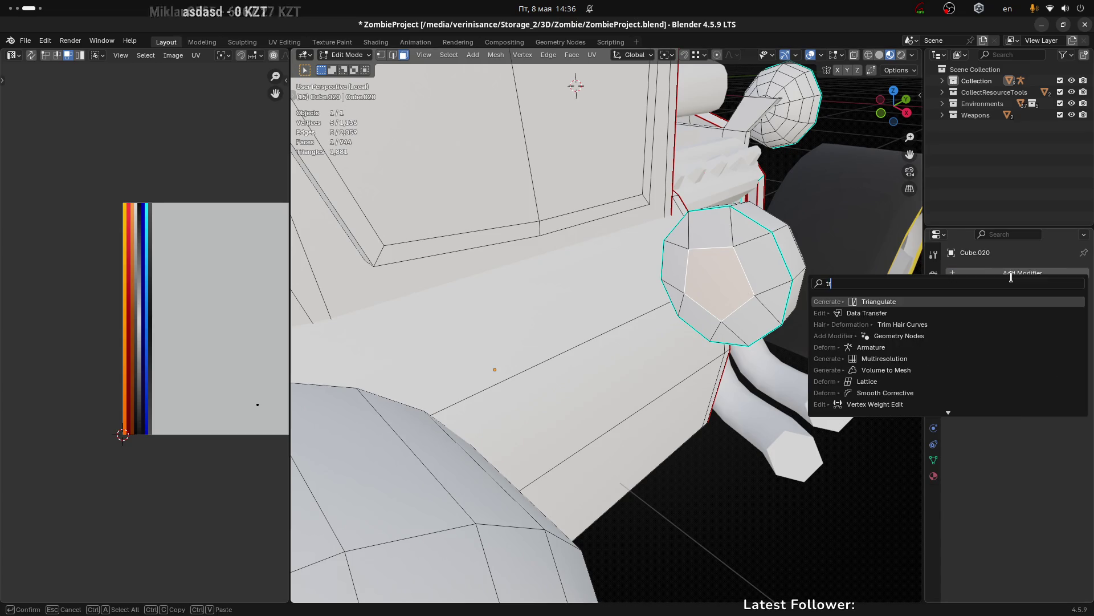
{"action": "left_click", "coordinate": [898, 304]}
{"action": "key", "text": "Tab"}
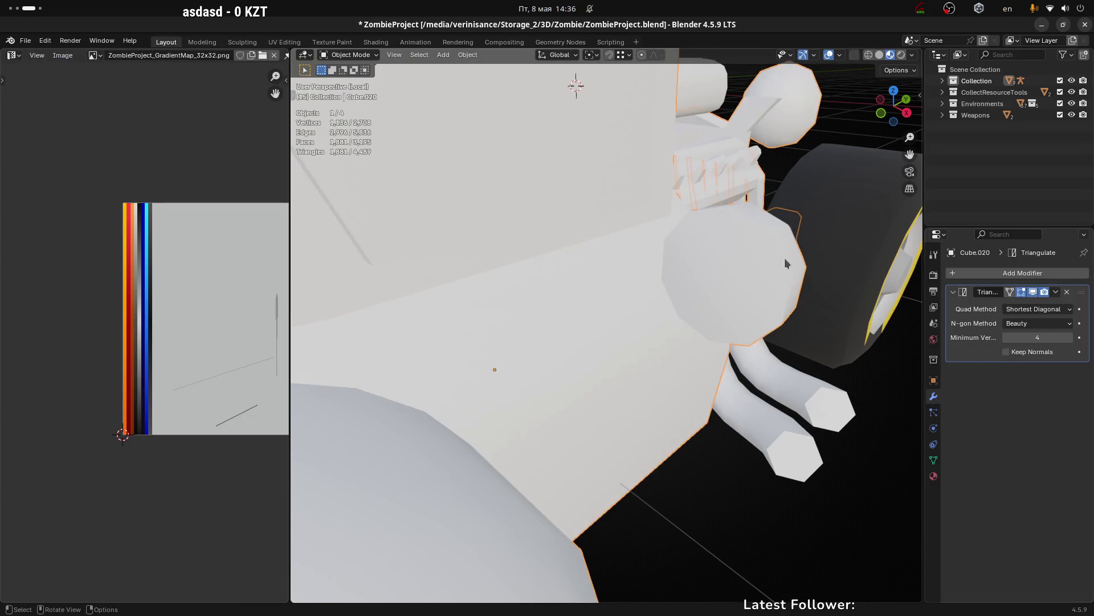
{"action": "left_click", "coordinate": [841, 54]}
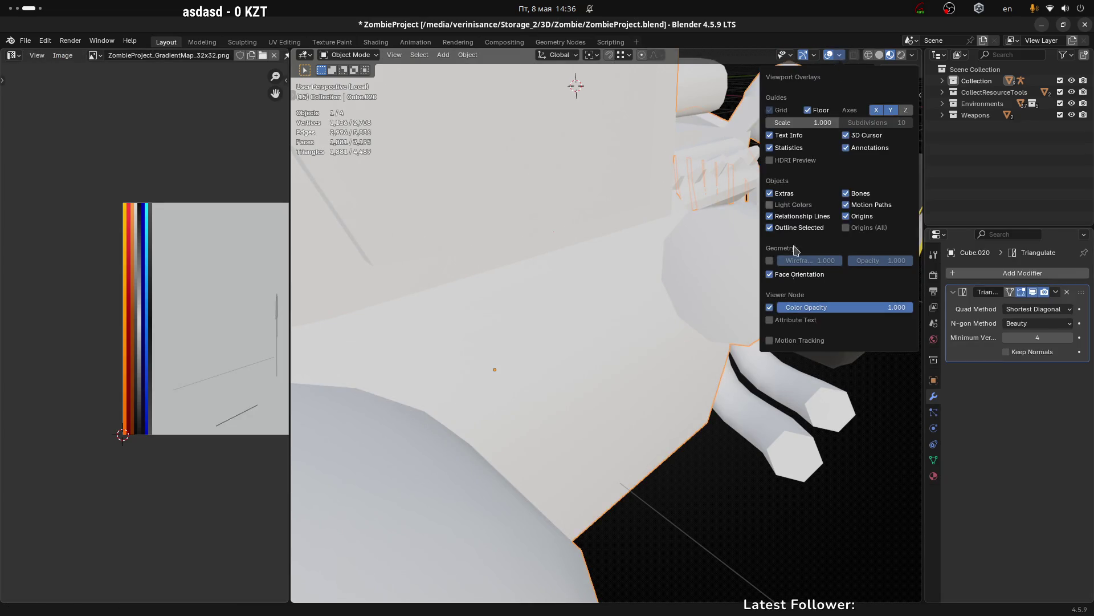
{"action": "left_click", "coordinate": [769, 261]}
{"action": "left_click_drag", "start_coordinate": [735, 343], "coordinate": [711, 275]}
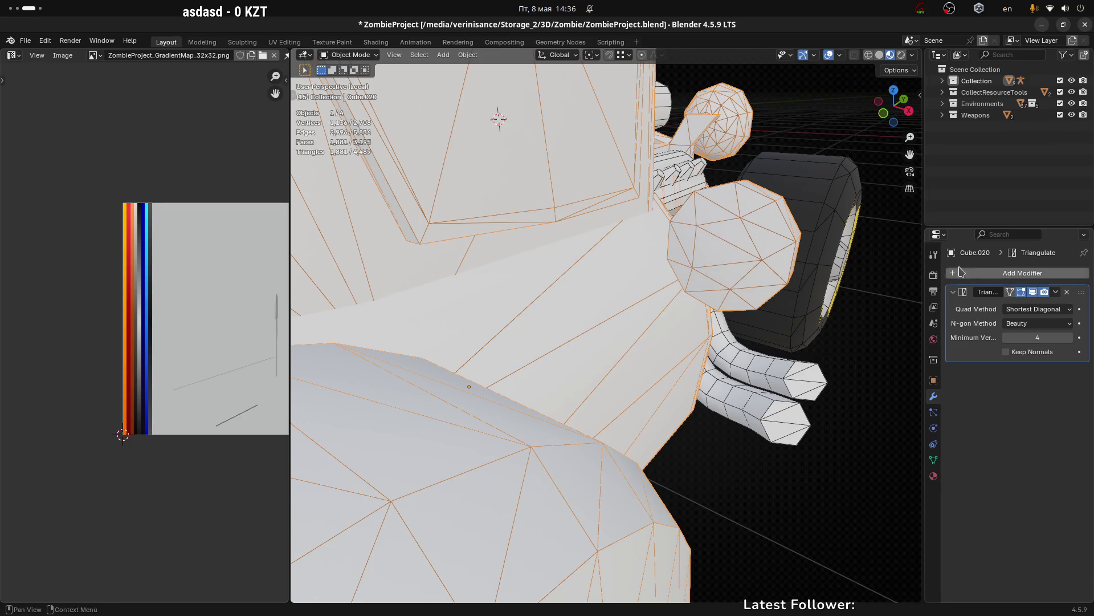
{"action": "left_click", "coordinate": [1067, 292]}
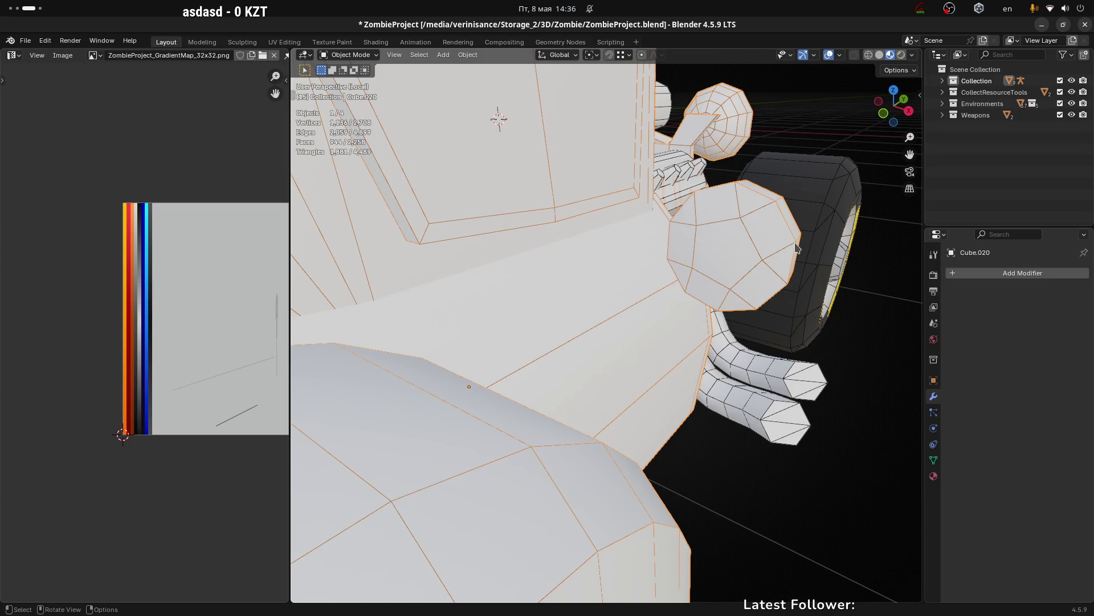
Step: Return the truck body to Edit Mode in vertex select and pick a vertex on the cap
{"action": "left_click", "coordinate": [837, 55]}
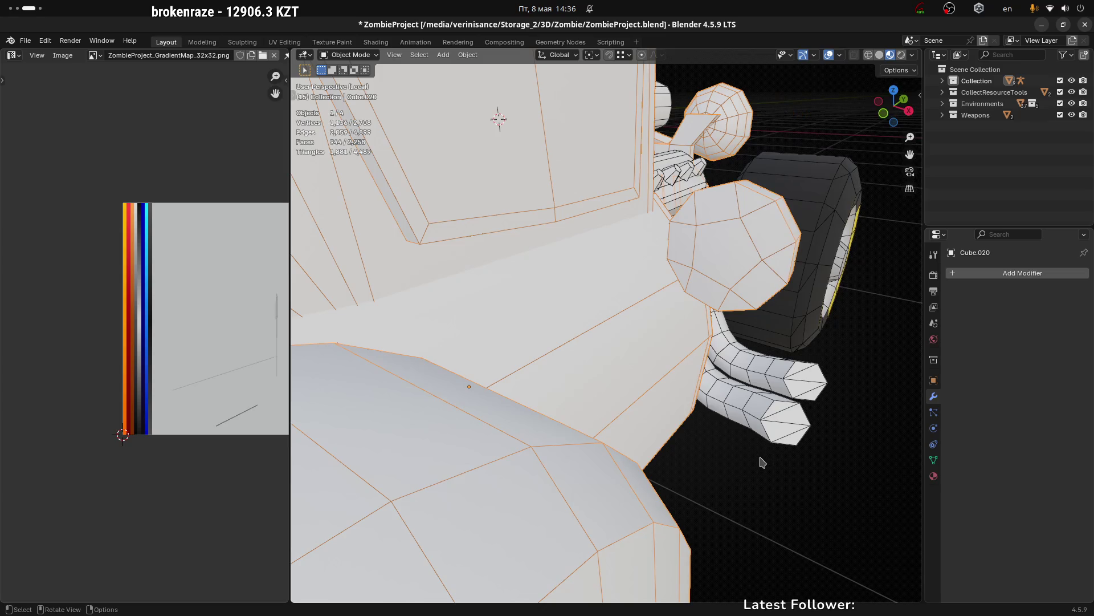
{"action": "left_click", "coordinate": [761, 457]}
{"action": "left_click_drag", "start_coordinate": [736, 247], "coordinate": [735, 250]}
{"action": "scroll", "scroll_direction": "up", "scroll_amount": 3}
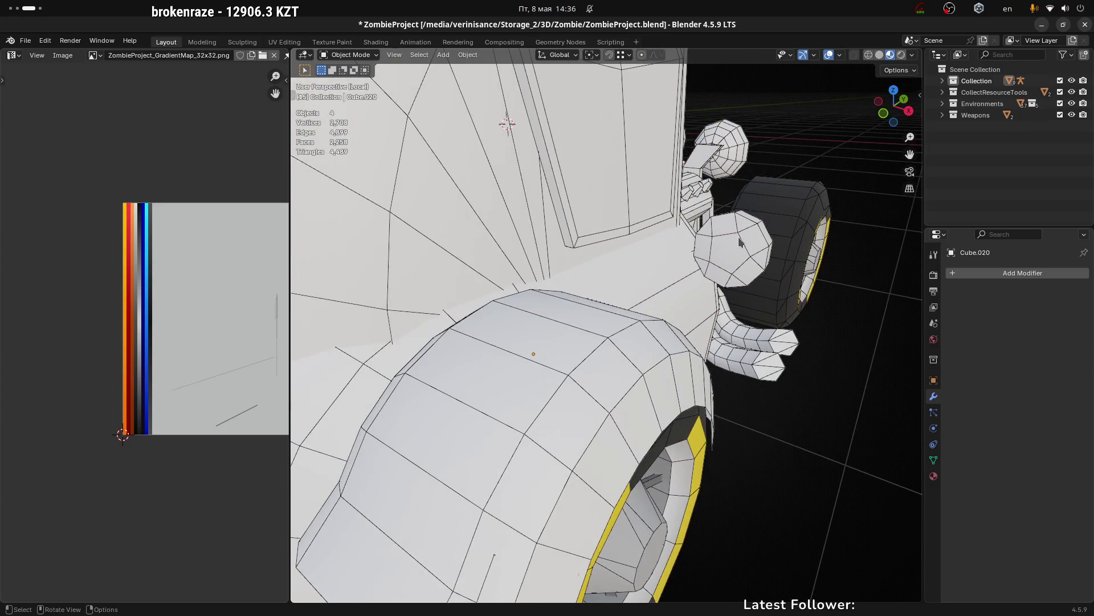
{"action": "left_click", "coordinate": [736, 244]}
{"action": "scroll", "scroll_direction": "up", "scroll_amount": 3}
{"action": "key", "text": "Tab"}
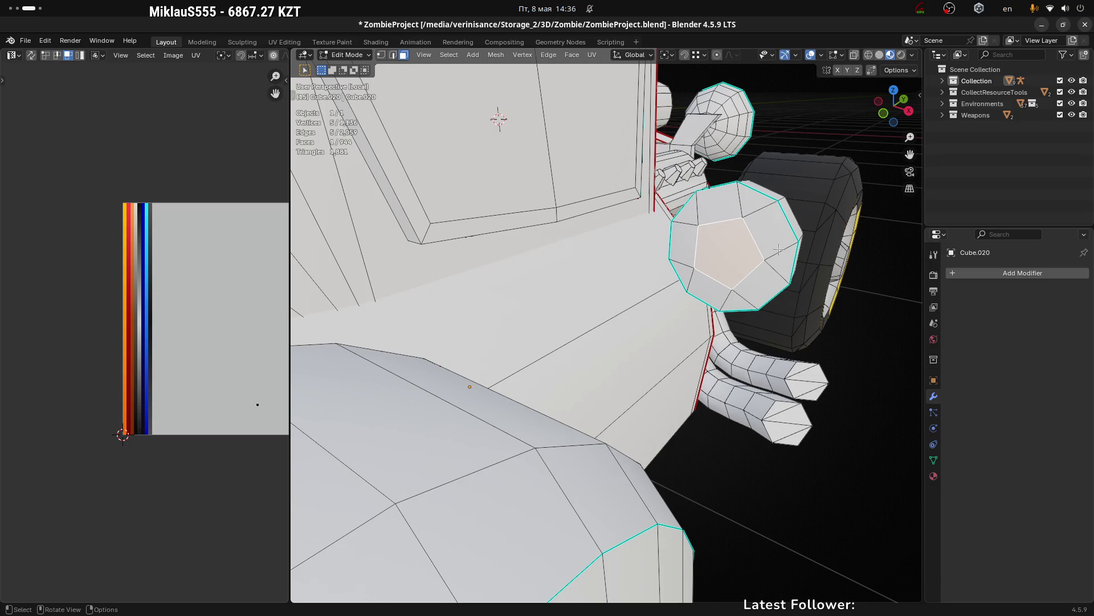
{"action": "left_click_drag", "start_coordinate": [749, 243], "coordinate": [719, 245]}
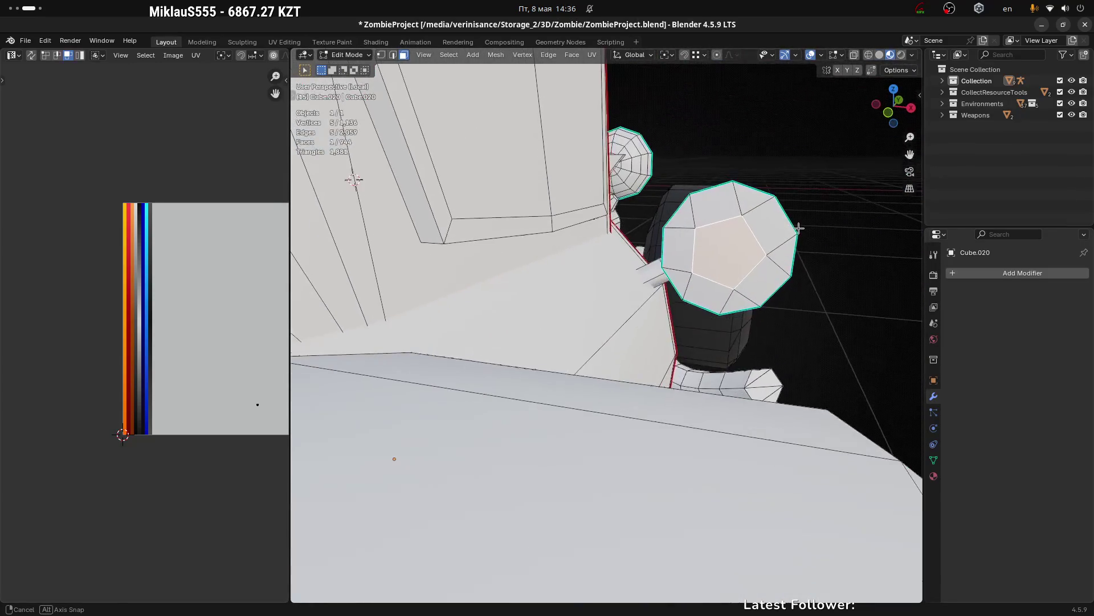
{"action": "left_click_drag", "start_coordinate": [719, 246], "coordinate": [710, 257]}
{"action": "scroll", "scroll_direction": "up", "scroll_amount": 3}
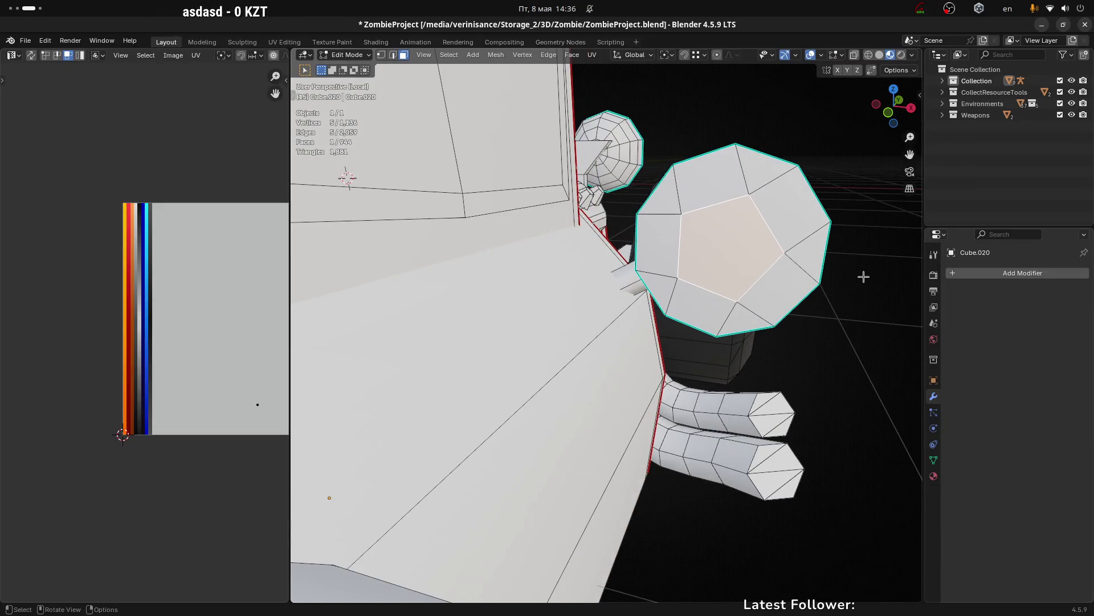
{"action": "left_click_drag", "start_coordinate": [743, 261], "coordinate": [631, 282]}
{"action": "key", "text": "1"}
{"action": "left_click", "coordinate": [666, 221]}
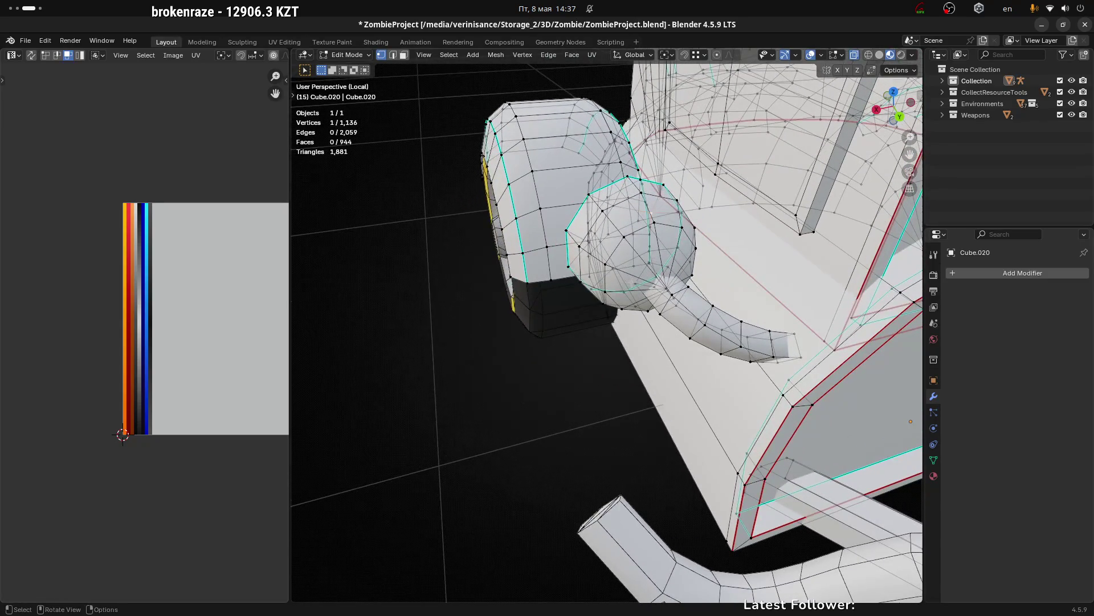
{"action": "scroll", "scroll_direction": "up", "scroll_amount": 3}
Step: Collapse the four cap vertices where the arm meets it into one, then turn X-ray off
{"action": "left_click", "coordinate": [677, 263]}
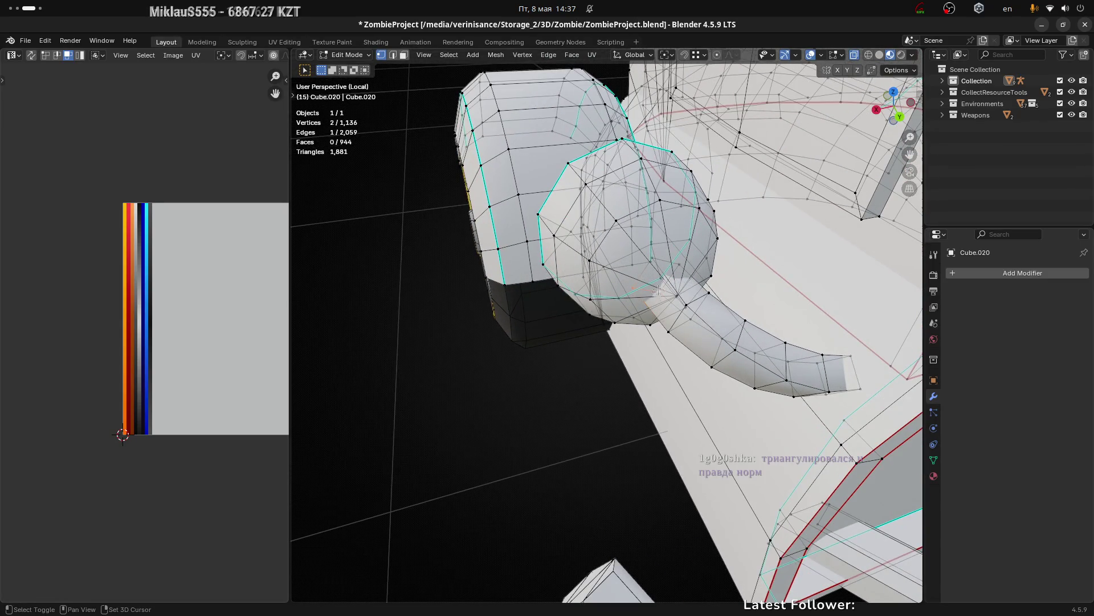
{"action": "left_click", "coordinate": [655, 260]}
{"action": "left_click_drag", "start_coordinate": [655, 261], "coordinate": [696, 287]}
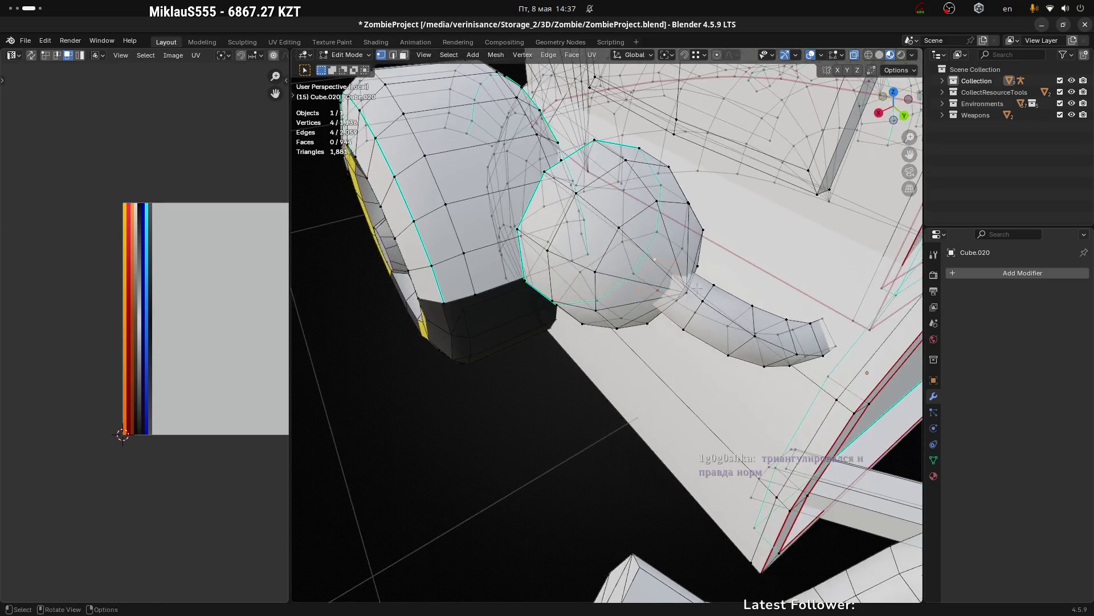
{"action": "key", "text": "m"}
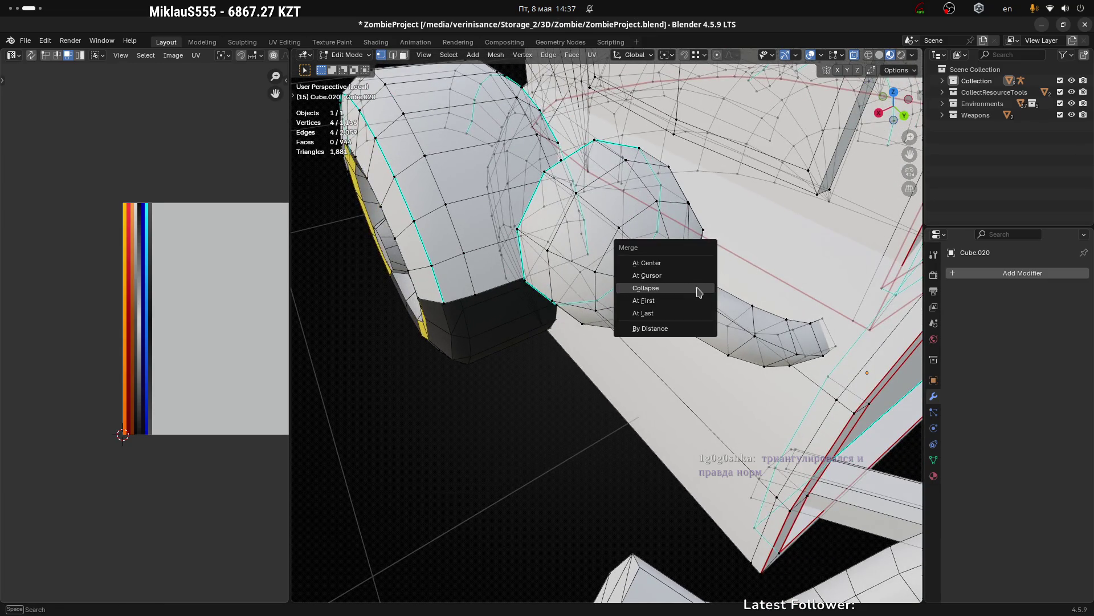
{"action": "left_click", "coordinate": [696, 288]}
{"action": "left_click_drag", "start_coordinate": [755, 271], "coordinate": [722, 279]}
{"action": "key", "text": "alt+z"}
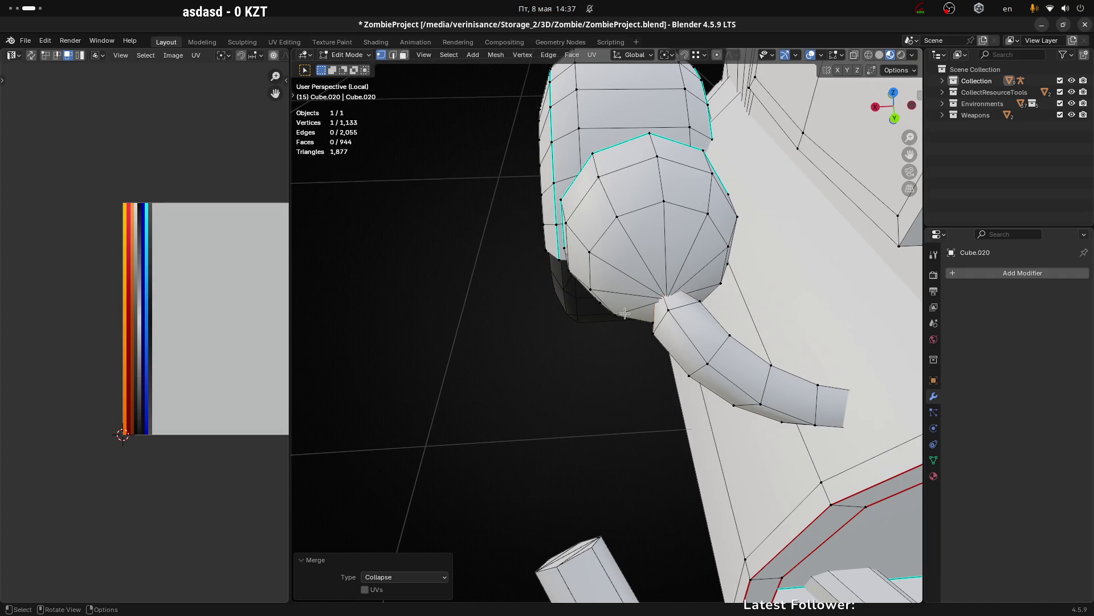
{"action": "left_click_drag", "start_coordinate": [625, 314], "coordinate": [669, 282]}
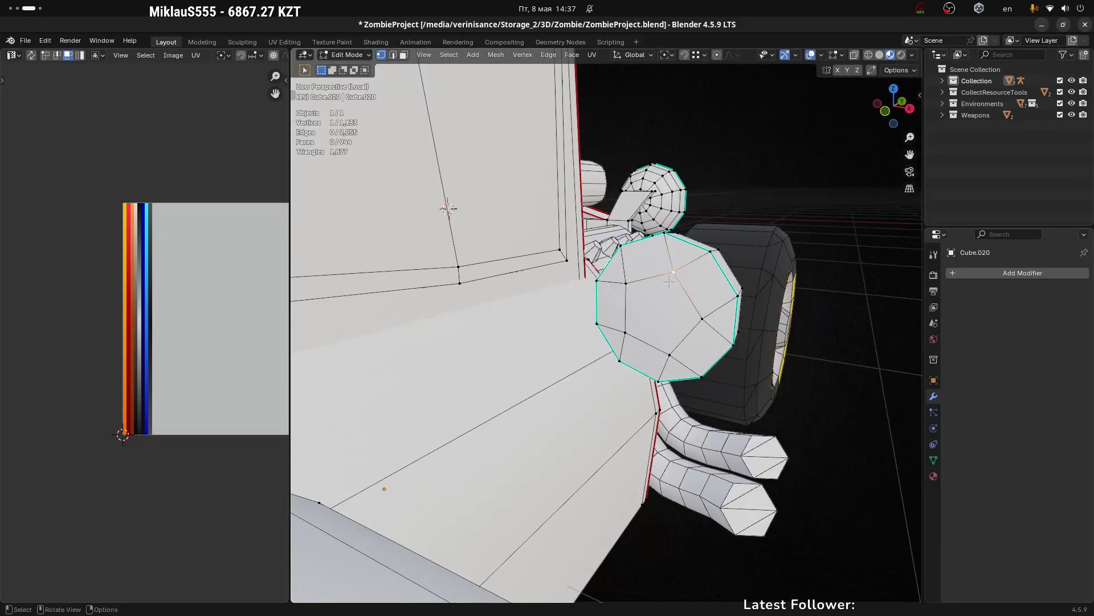
{"action": "scroll", "scroll_direction": "up", "scroll_amount": 3}
Step: Select the cap's central pentagon face, offset it slightly along its normal and even its outline with LoopTools Circle
{"action": "key", "text": "2"}
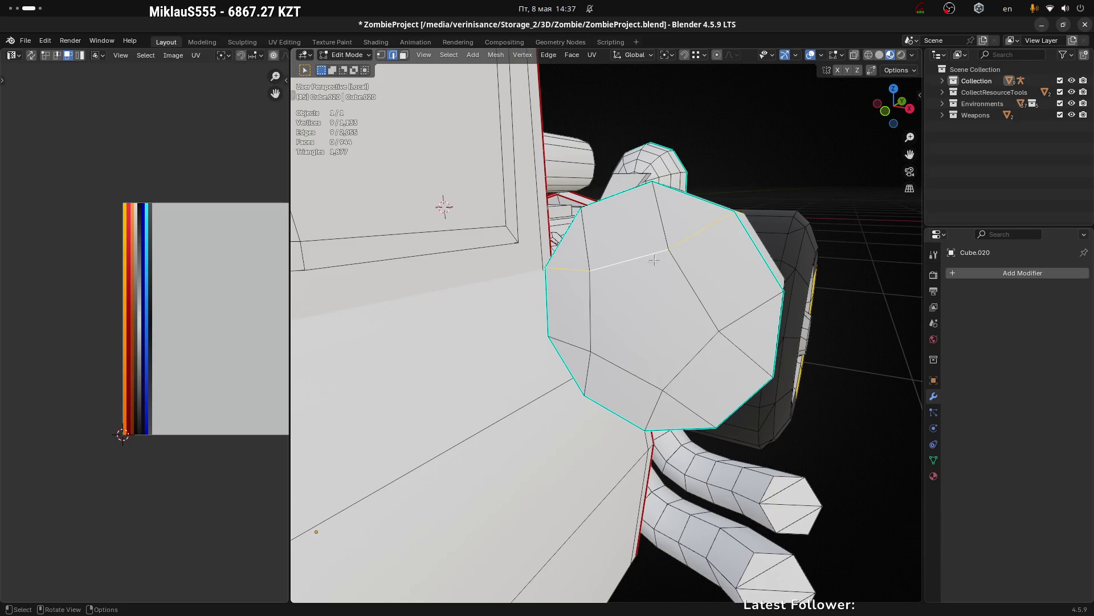
{"action": "left_click", "coordinate": [697, 299]}
{"action": "key", "text": "3"}
{"action": "left_click", "coordinate": [635, 302]}
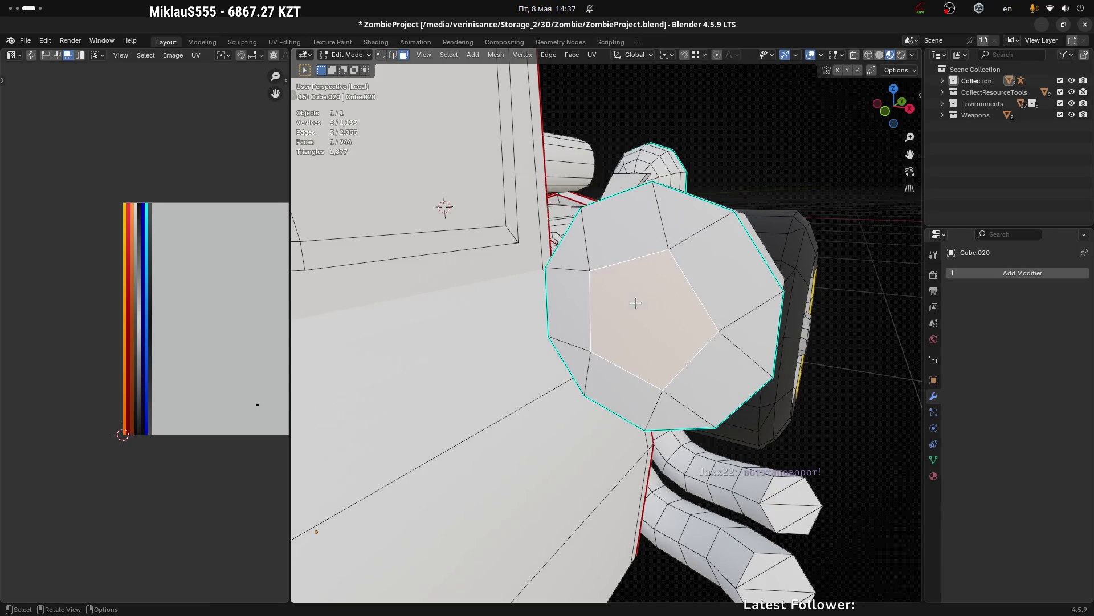
{"action": "left_click_drag", "start_coordinate": [673, 307], "coordinate": [724, 276]}
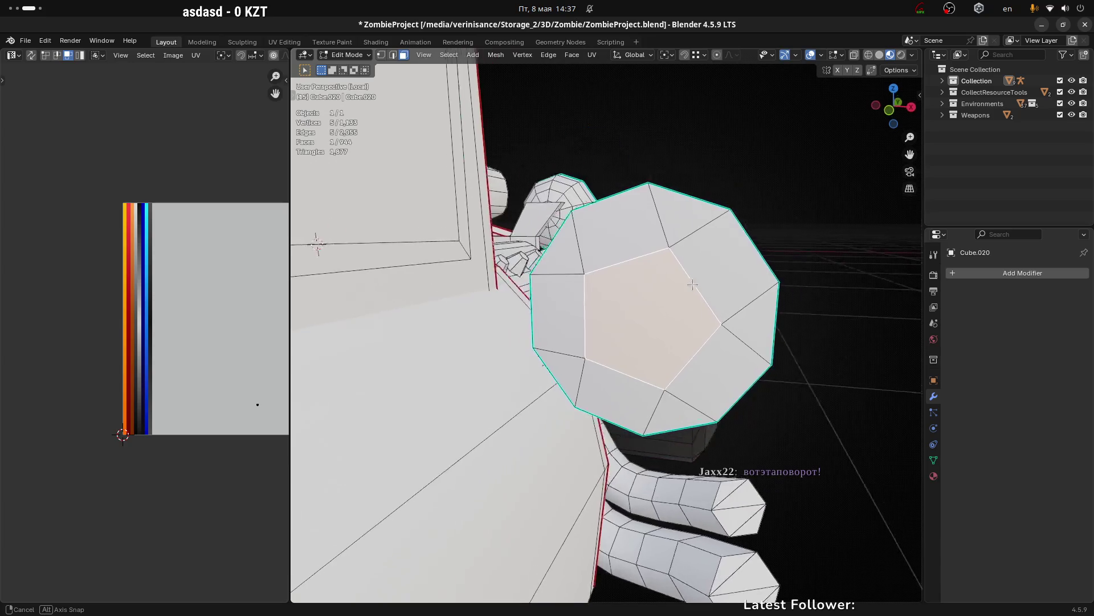
{"action": "key", "text": "alt+s"}
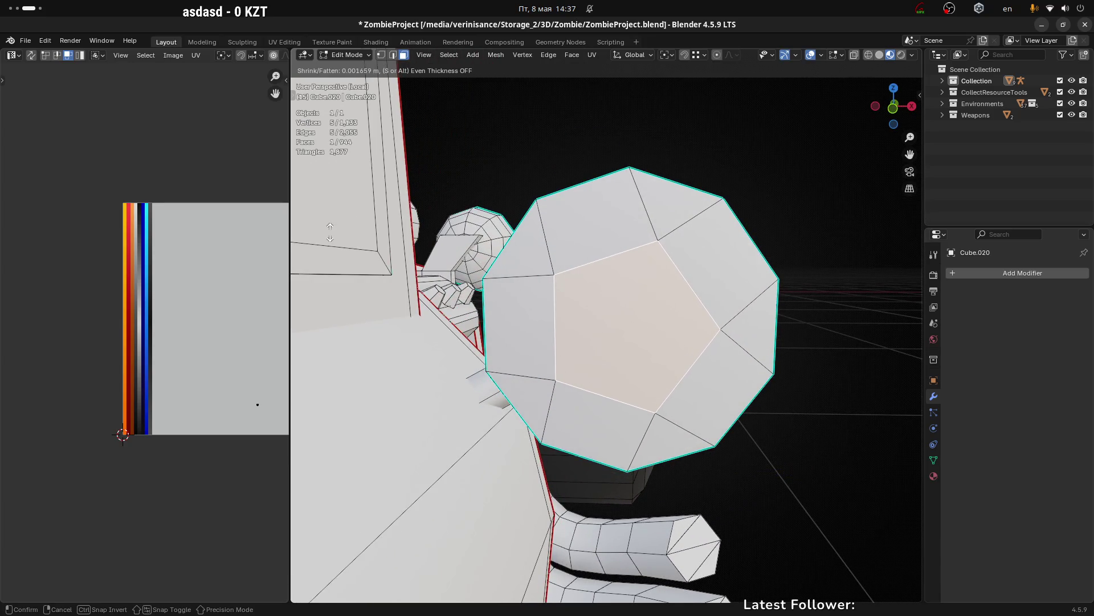
{"action": "left_click", "coordinate": [330, 231]}
{"action": "right_click", "coordinate": [632, 272]}
{"action": "mouse_move", "coordinate": [590, 271]}
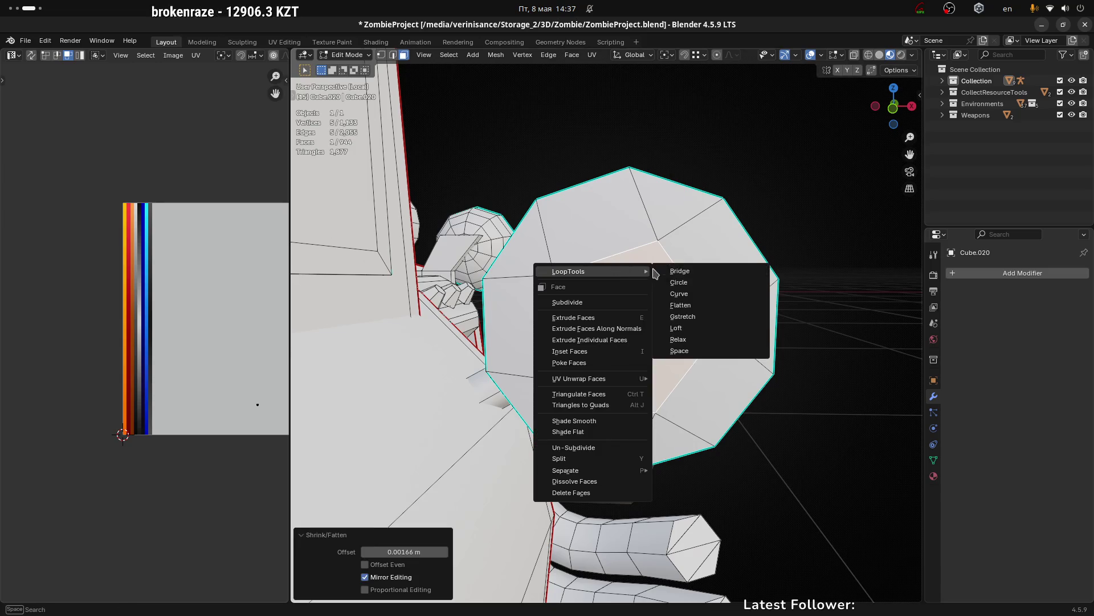
{"action": "left_click", "coordinate": [701, 284]}
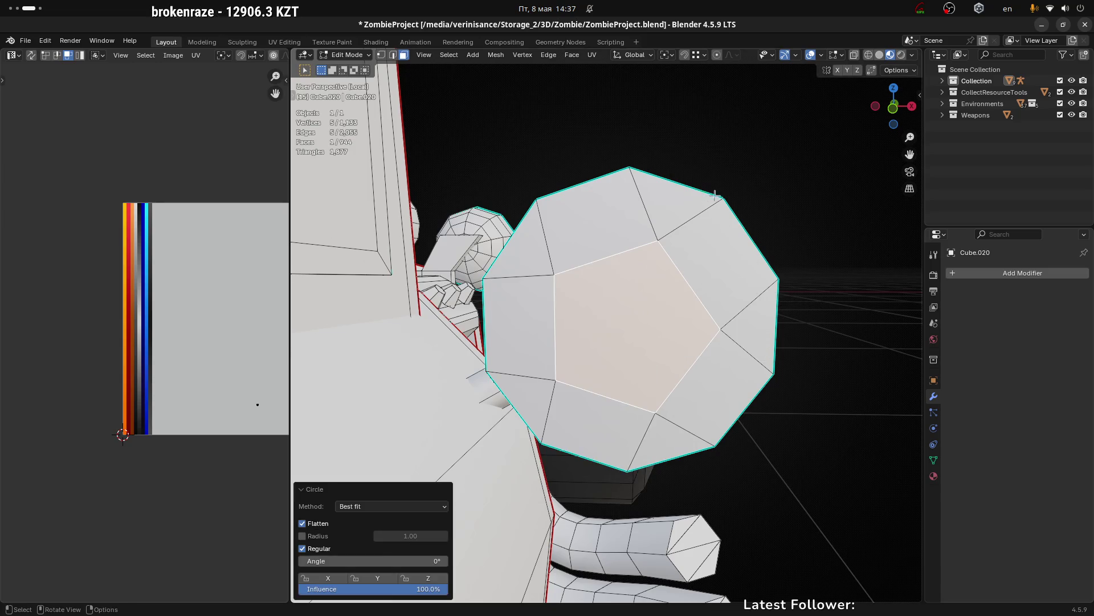
Step: Rotate the pentagon face, then nudge it into place, cancelling a stray scale
{"action": "key", "text": "r"}
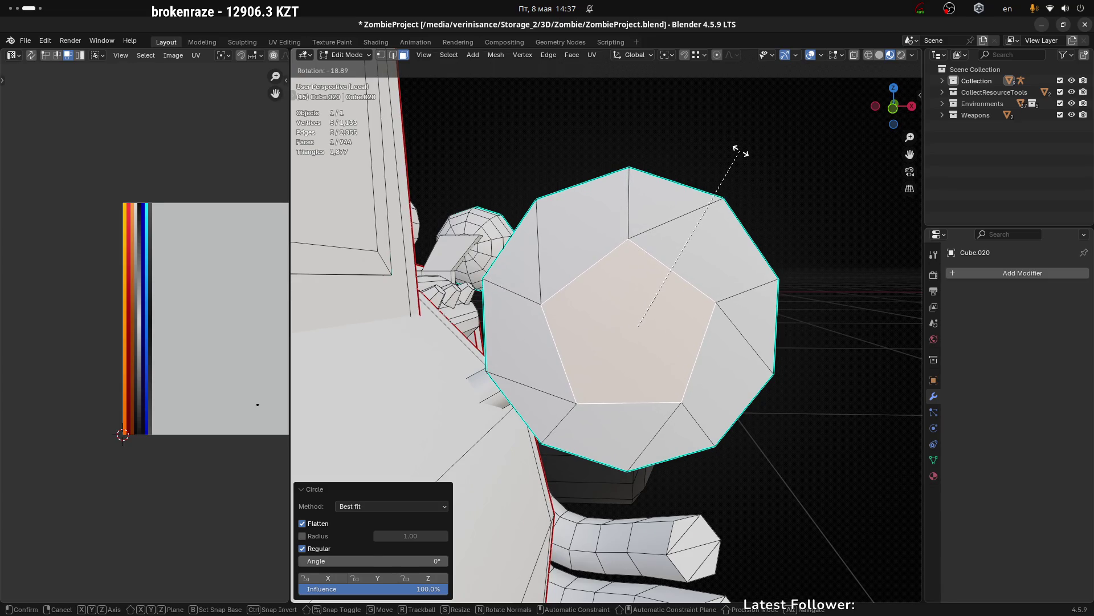
{"action": "left_click", "coordinate": [740, 152]}
{"action": "key", "text": "r"}
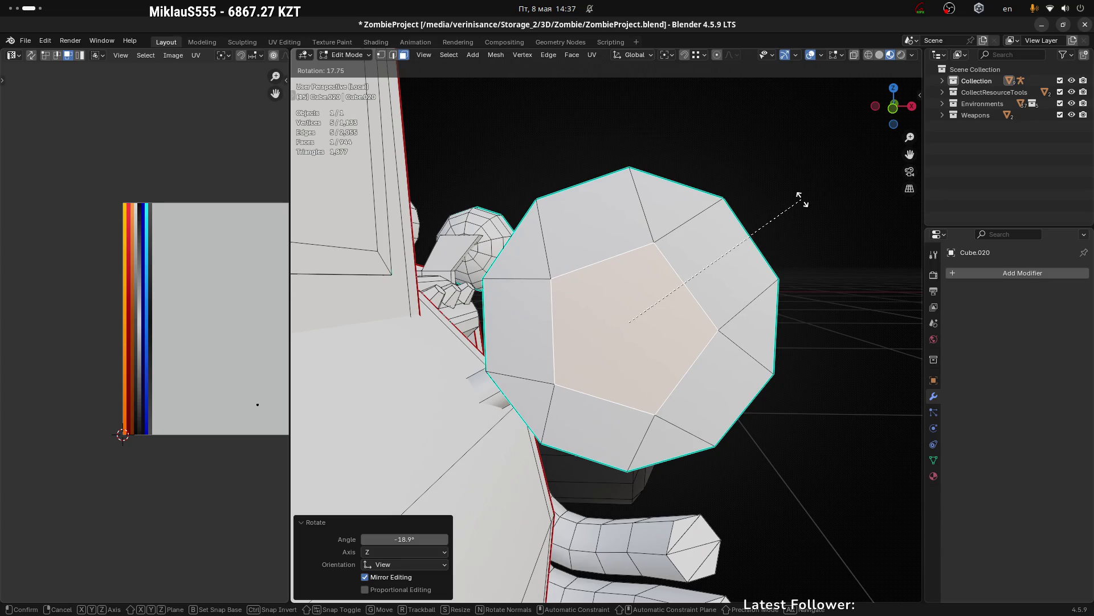
{"action": "left_click", "coordinate": [801, 198]}
{"action": "key", "text": "g"}
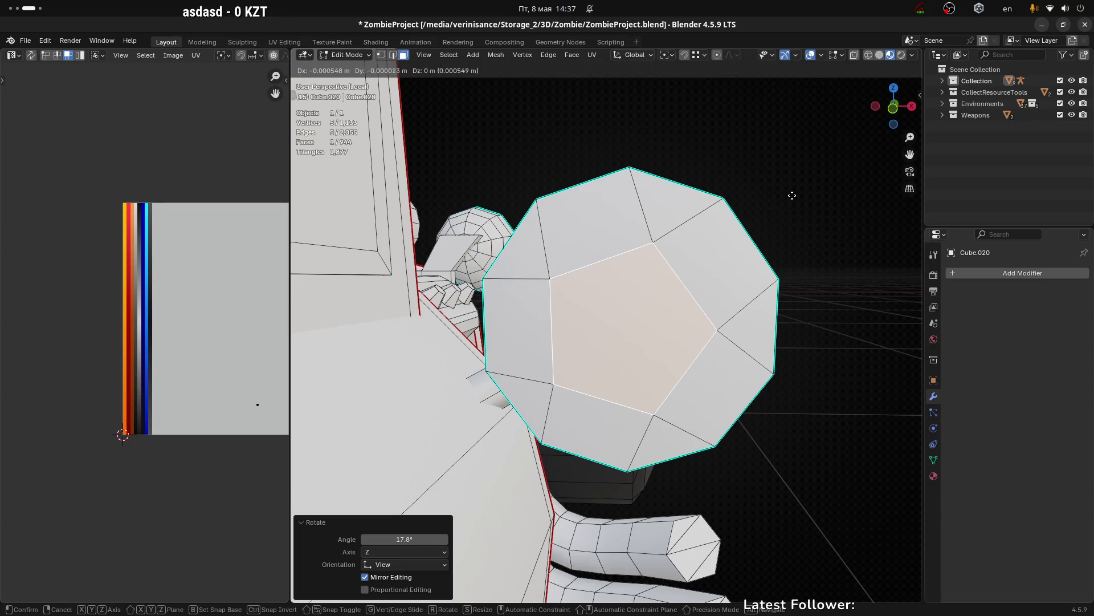
{"action": "left_click", "coordinate": [791, 189]}
{"action": "key", "text": "s"}
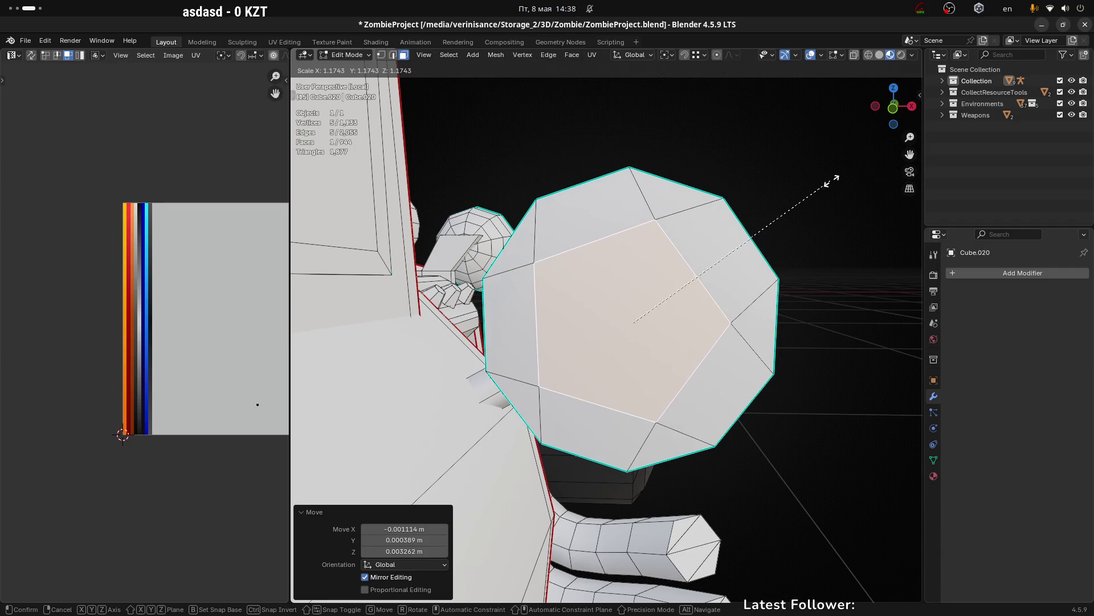
{"action": "right_click", "coordinate": [825, 185]}
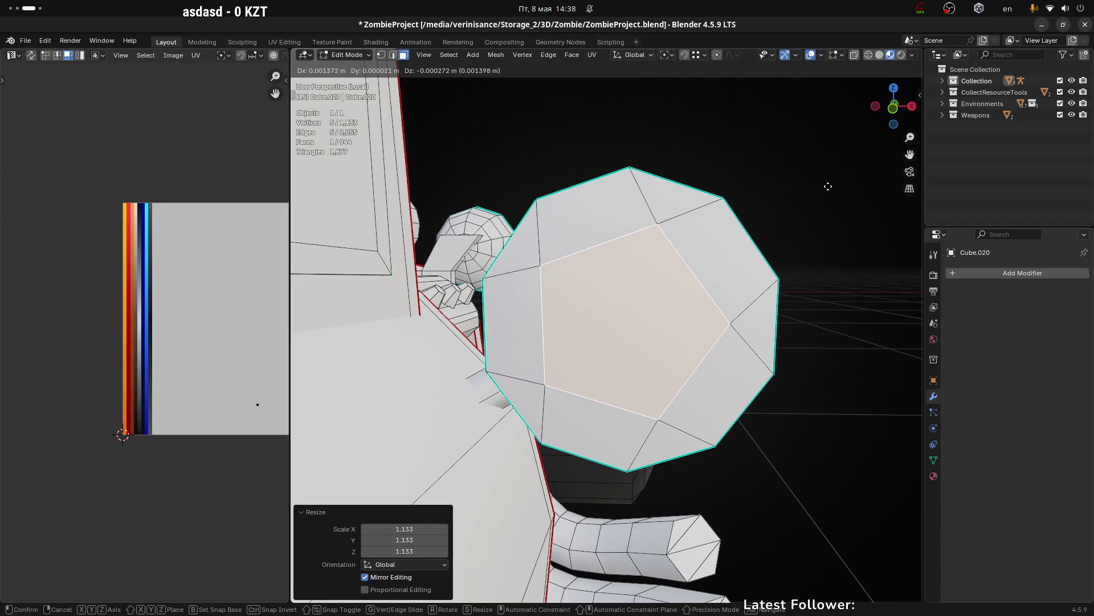
{"action": "key", "text": "g"}
{"action": "left_click", "coordinate": [826, 185]}
{"action": "key", "text": "KP_Decimal"}
{"action": "scroll", "scroll_direction": "down", "scroll_amount": 3}
{"action": "scroll", "scroll_direction": "down", "scroll_amount": 3}
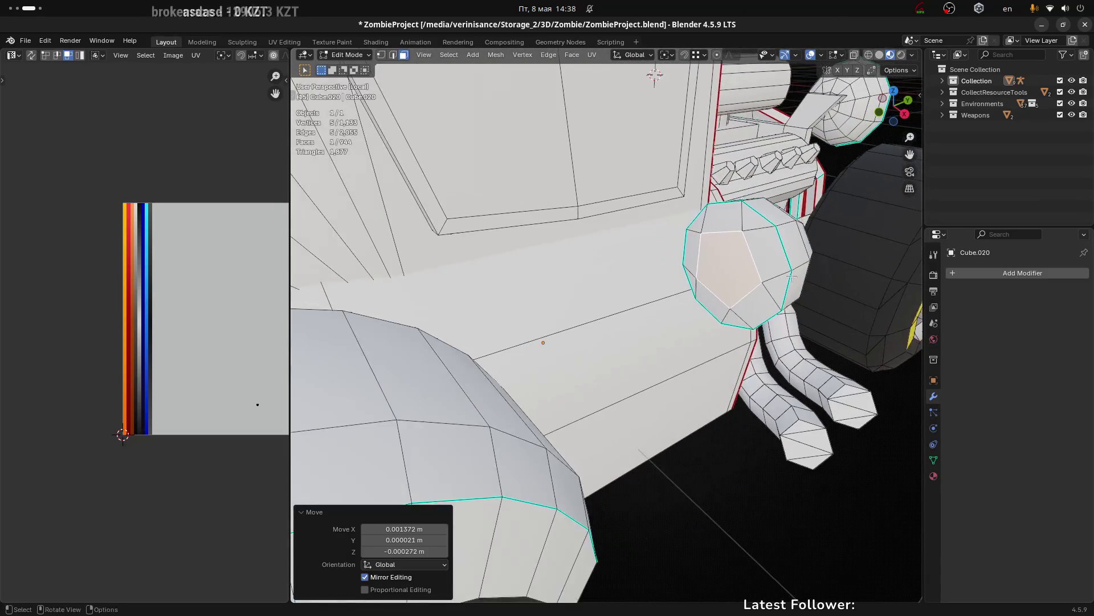
Step: Switch to the truck body object, enter Edit Mode and select the whole side headlight mesh
{"action": "key", "text": "Tab"}
{"action": "left_click", "coordinate": [724, 484]}
{"action": "left_click_drag", "start_coordinate": [723, 484], "coordinate": [741, 291]}
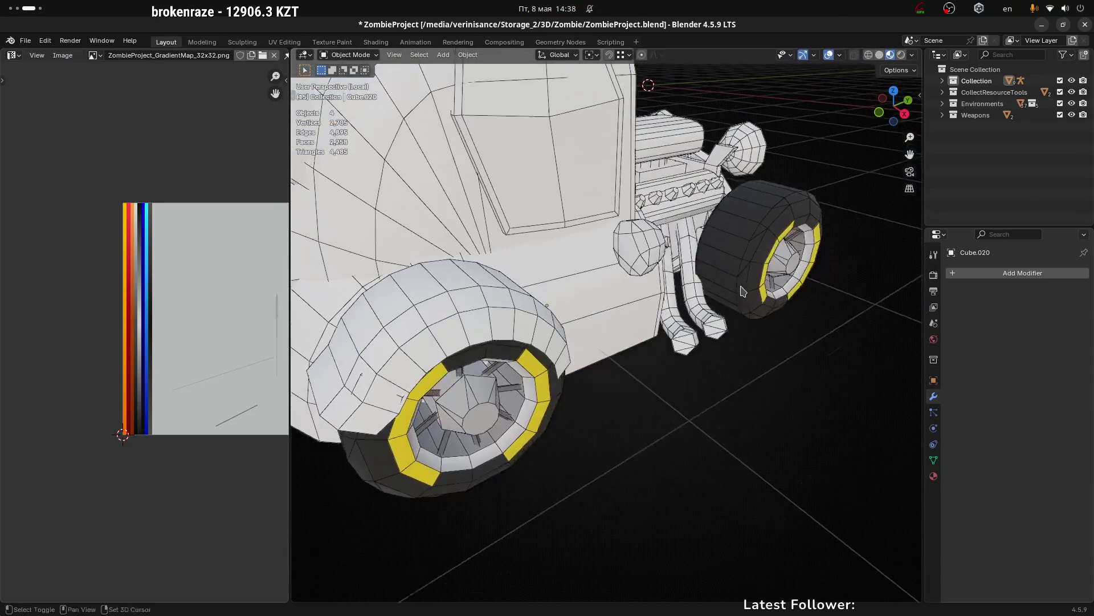
{"action": "left_click", "coordinate": [662, 249]}
{"action": "left_click_drag", "start_coordinate": [662, 249], "coordinate": [626, 296]}
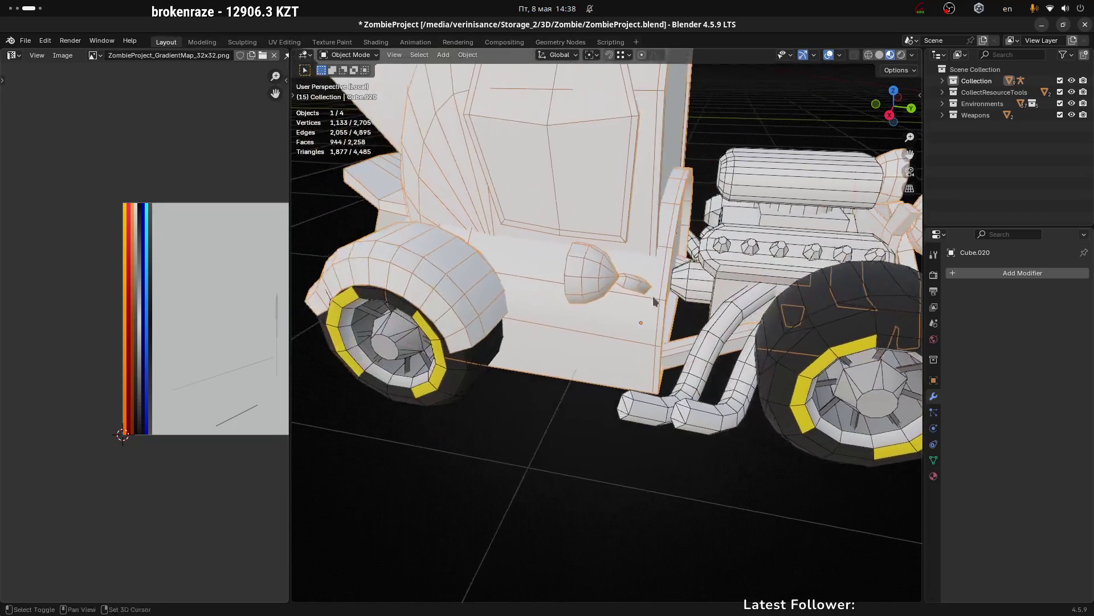
{"action": "scroll", "scroll_direction": "up", "scroll_amount": 3}
{"action": "key", "text": "Tab"}
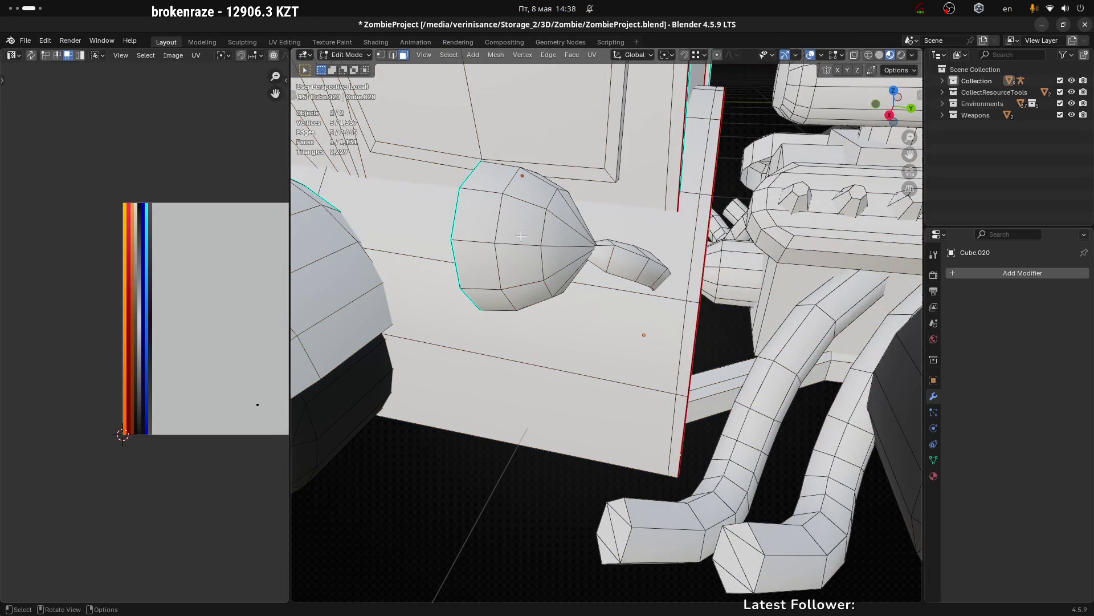
{"action": "left_click_drag", "start_coordinate": [521, 235], "coordinate": [523, 226]}
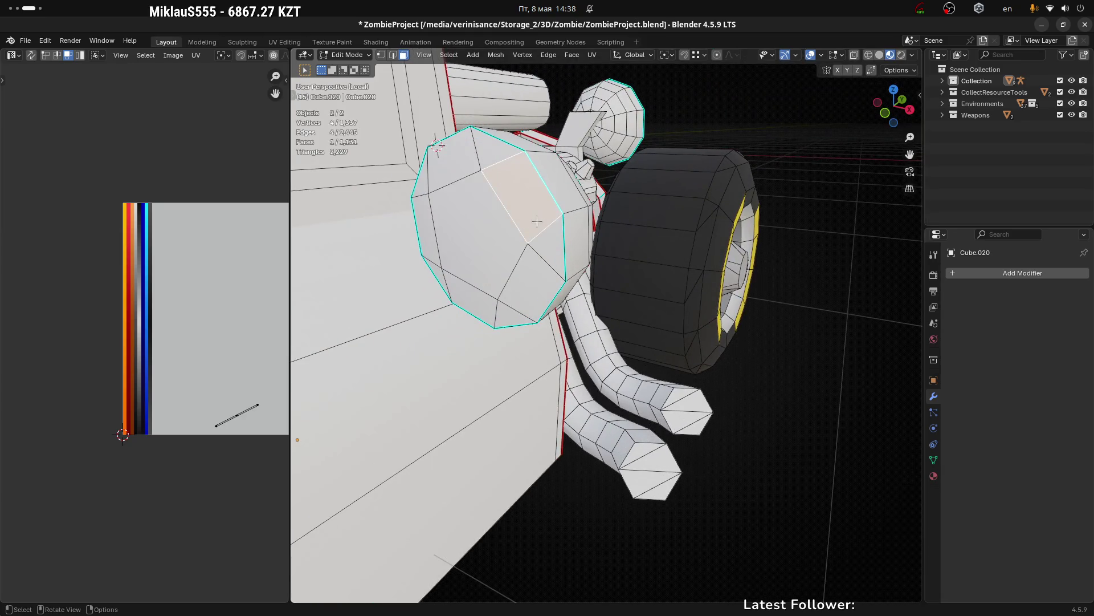
{"action": "key", "text": "l"}
{"action": "left_click_drag", "start_coordinate": [539, 219], "coordinate": [581, 212]}
Step: Shift the headlight slightly along Y, lower it a little on Z and nudge it along X
{"action": "key", "text": "g"}
{"action": "key", "text": "x"}
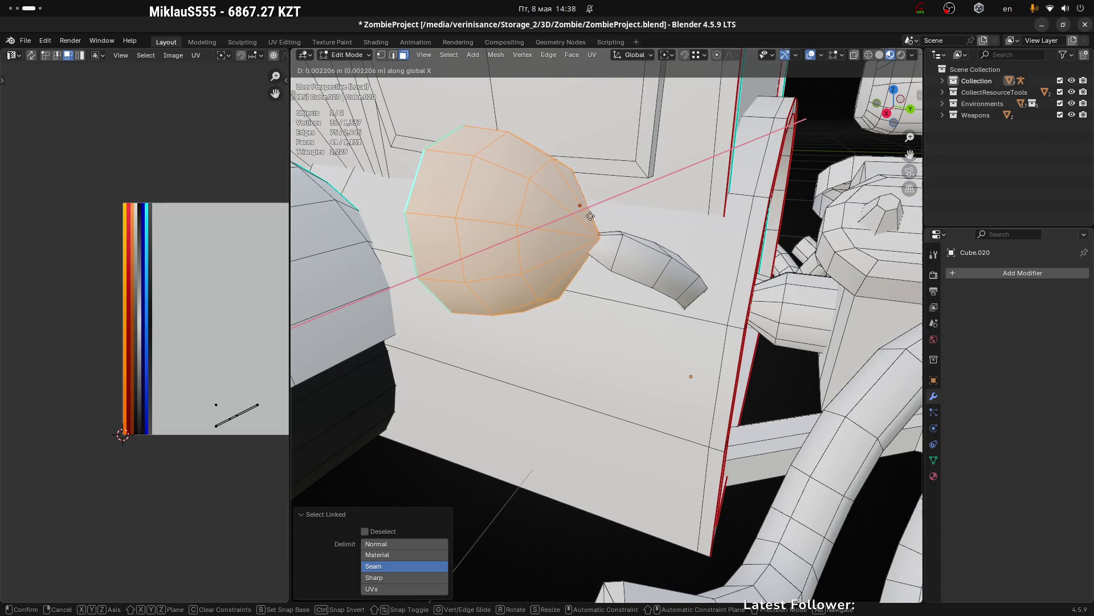
{"action": "key", "text": "y"}
{"action": "left_click", "coordinate": [669, 205]}
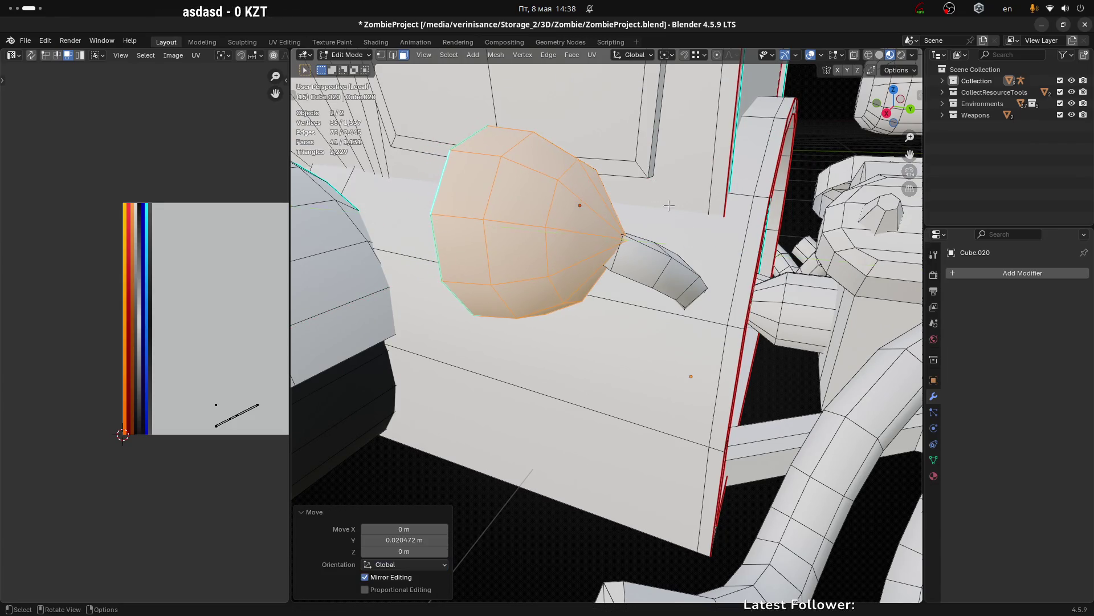
{"action": "key", "text": "g"}
{"action": "key", "text": "z"}
{"action": "left_click", "coordinate": [668, 216]}
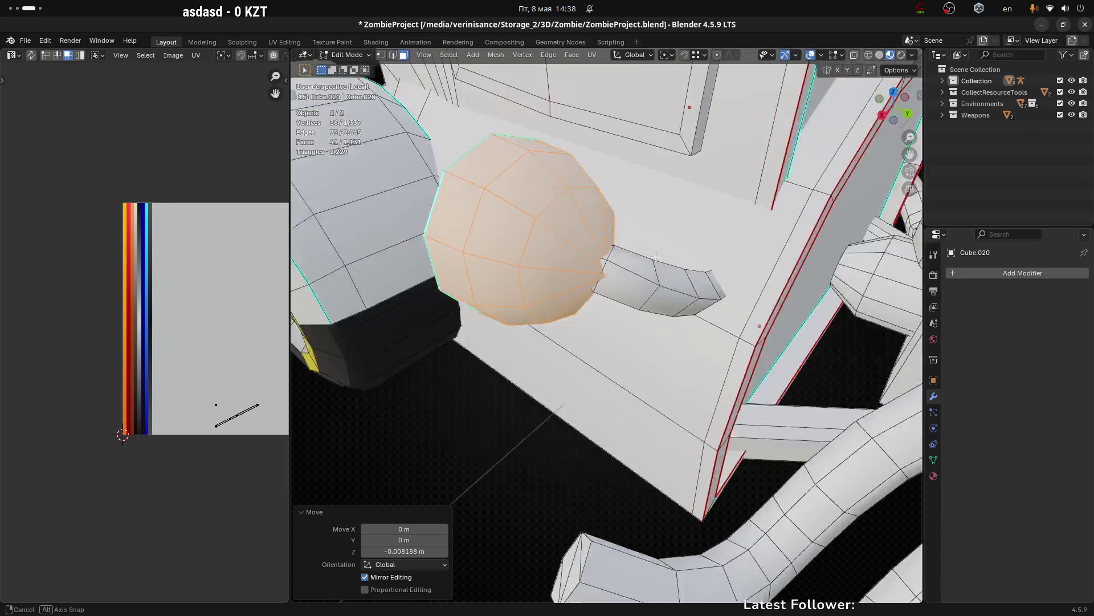
{"action": "left_click_drag", "start_coordinate": [668, 217], "coordinate": [617, 287]}
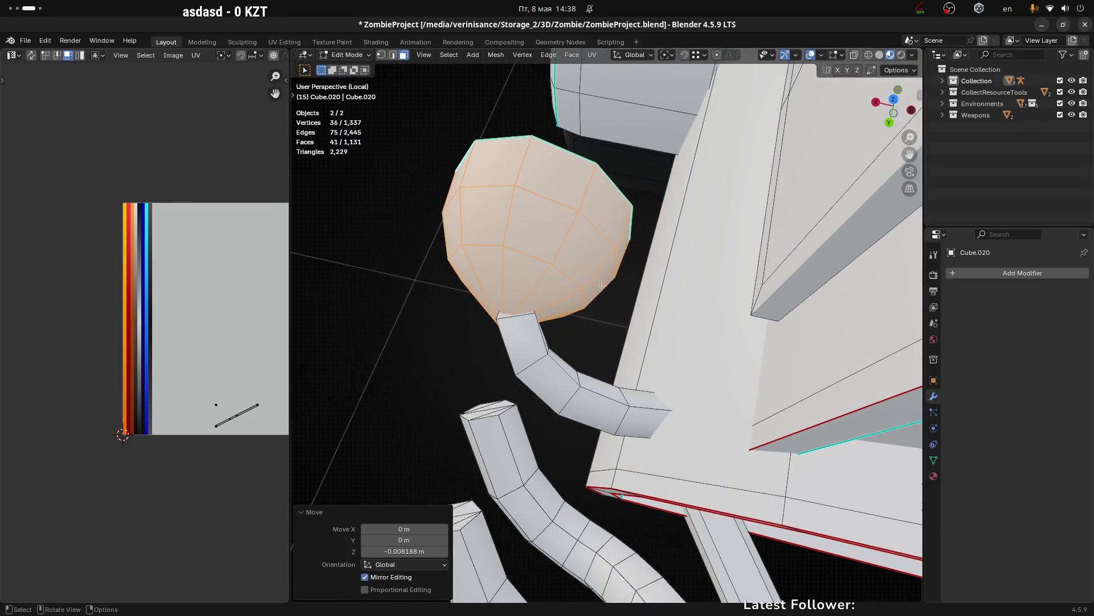
{"action": "key", "text": "g"}
{"action": "key", "text": "x"}
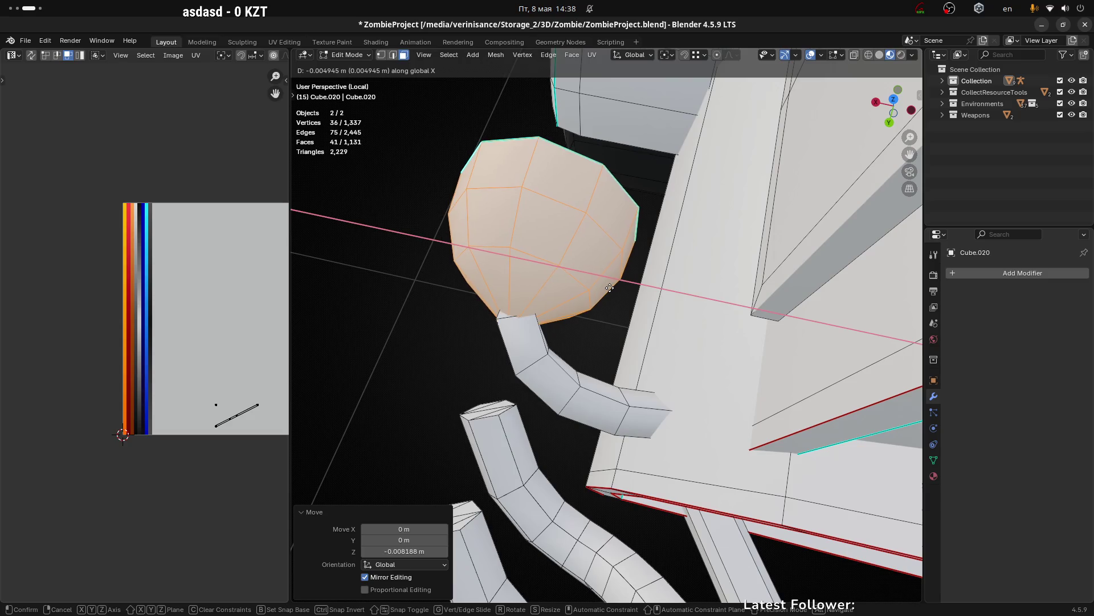
{"action": "left_click", "coordinate": [606, 288]}
Step: Return to Object Mode, orbit the truck, re-enter Edit Mode with X-ray shading on
{"action": "key", "text": "Tab"}
{"action": "left_click_drag", "start_coordinate": [607, 288], "coordinate": [501, 299]}
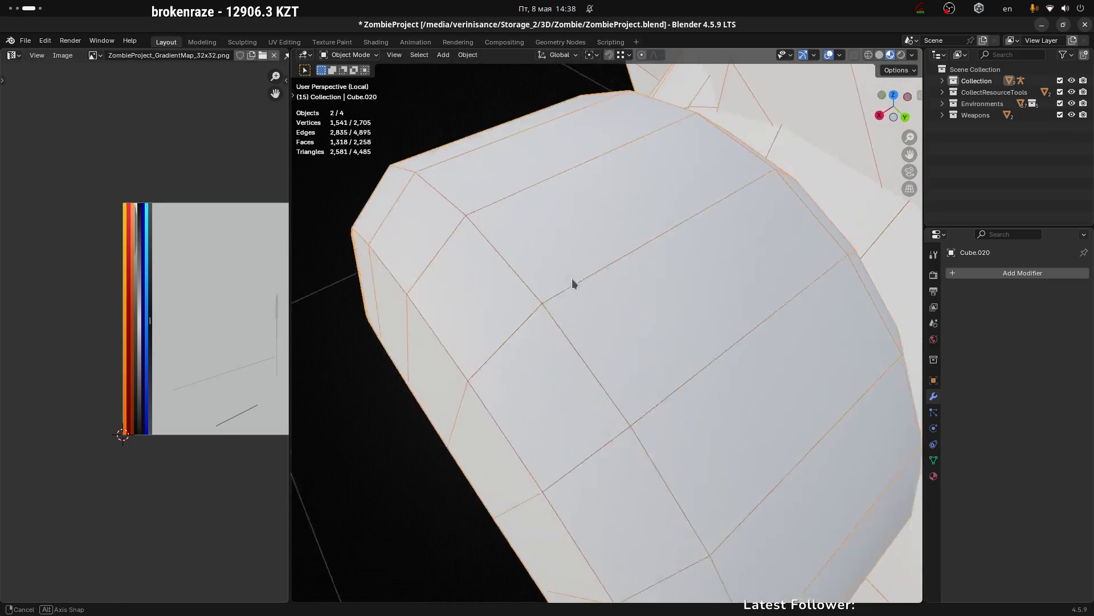
{"action": "scroll", "scroll_direction": "down", "scroll_amount": 3}
{"action": "left_click_drag", "start_coordinate": [573, 278], "coordinate": [495, 231]}
{"action": "scroll", "scroll_direction": "up", "scroll_amount": 3}
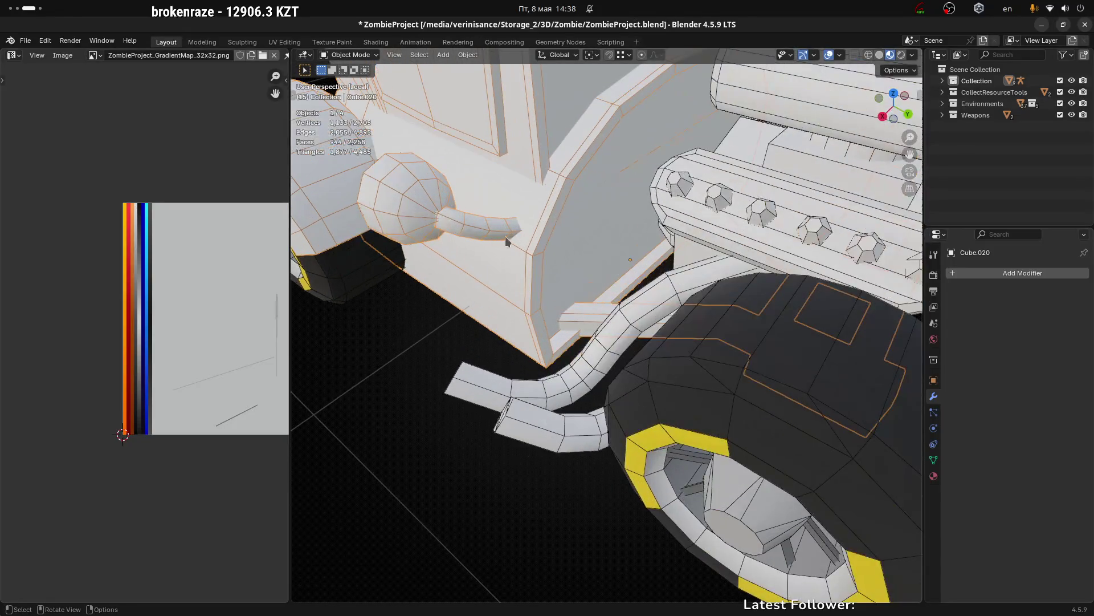
{"action": "key", "text": "Tab"}
{"action": "key", "text": "alt+z"}
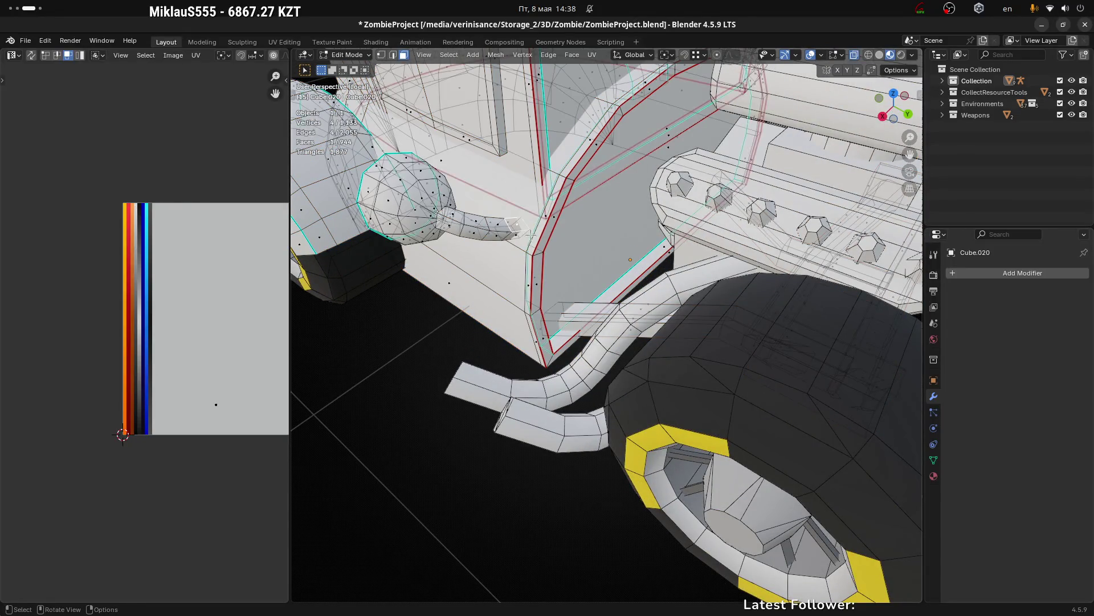
{"action": "scroll", "scroll_direction": "up", "scroll_amount": 3}
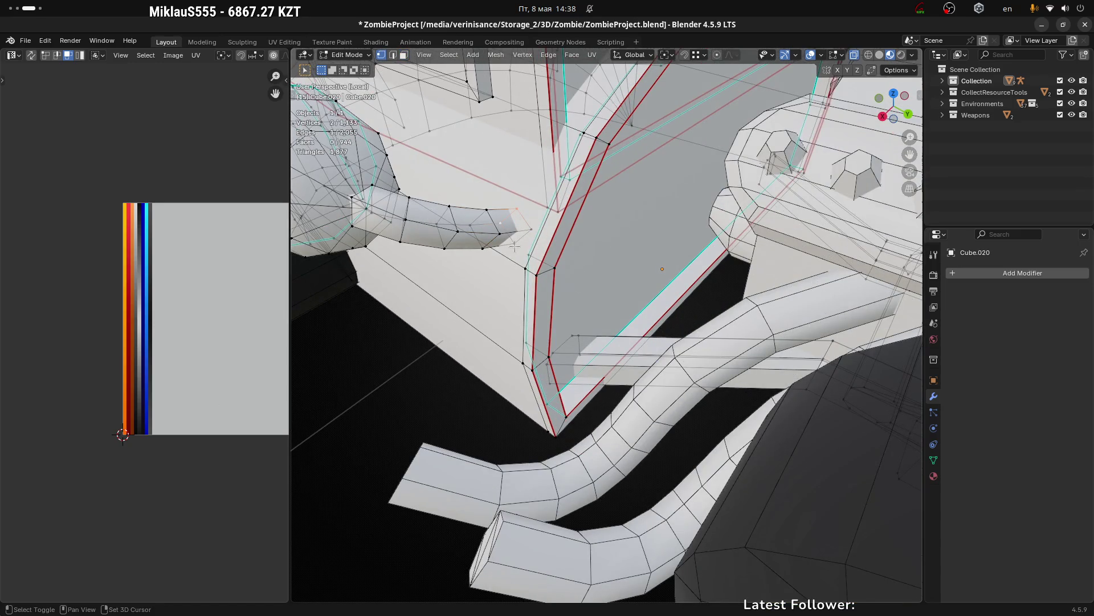
Step: Merge the chosen vertices into one, then put the truck body Cube.020 into Edit Mode via the mode pie menu
{"action": "left_click_drag", "start_coordinate": [599, 239], "coordinate": [591, 236]}
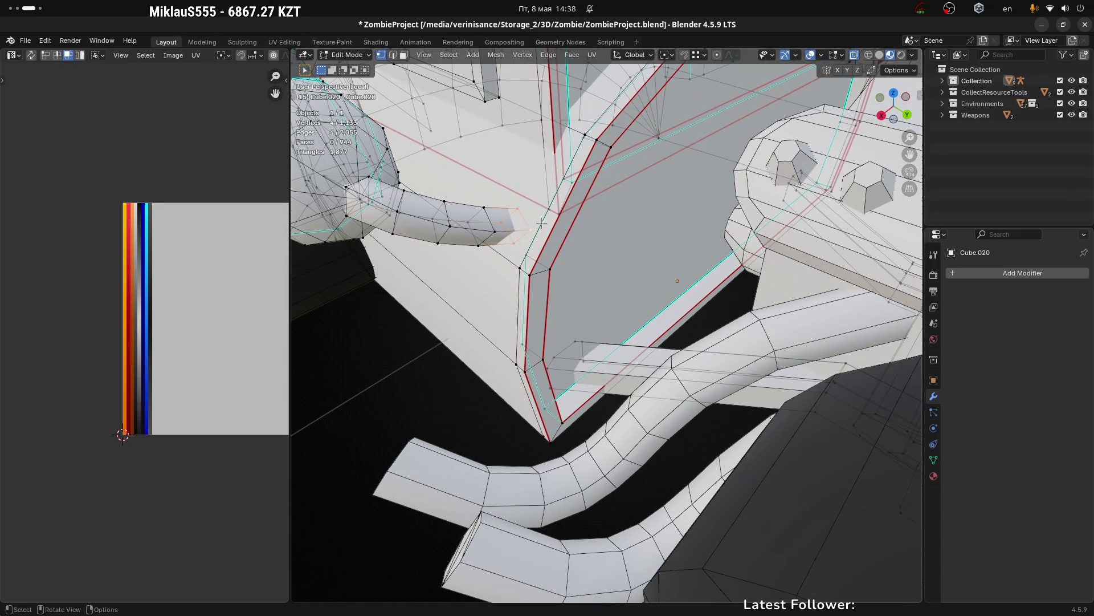
{"action": "key", "text": "m"}
{"action": "left_click", "coordinate": [541, 223]}
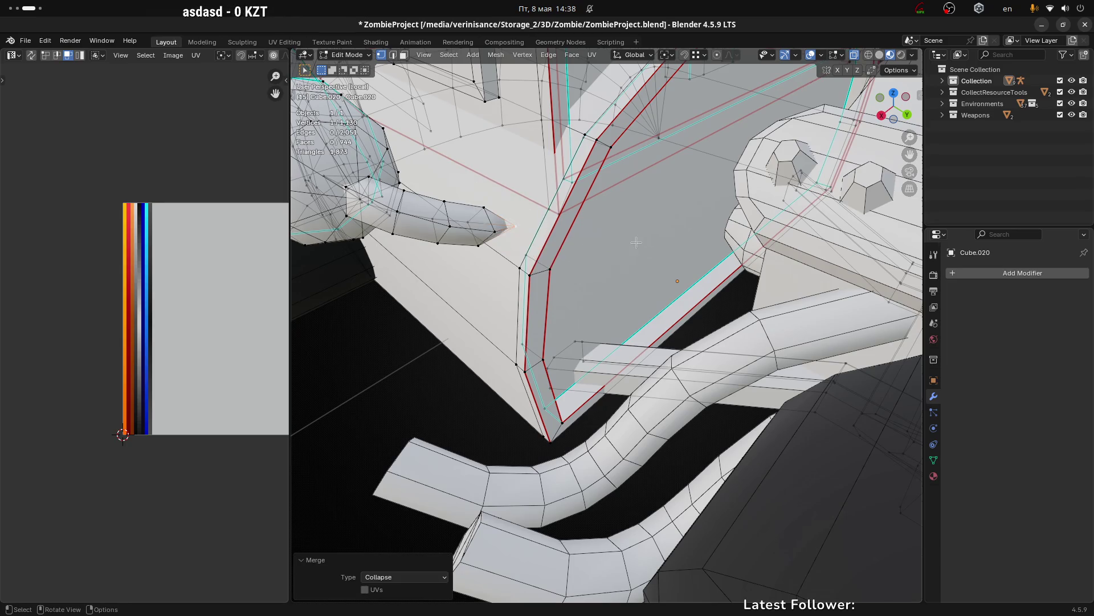
{"action": "key", "text": "Tab"}
{"action": "scroll", "scroll_direction": "down", "scroll_amount": 3}
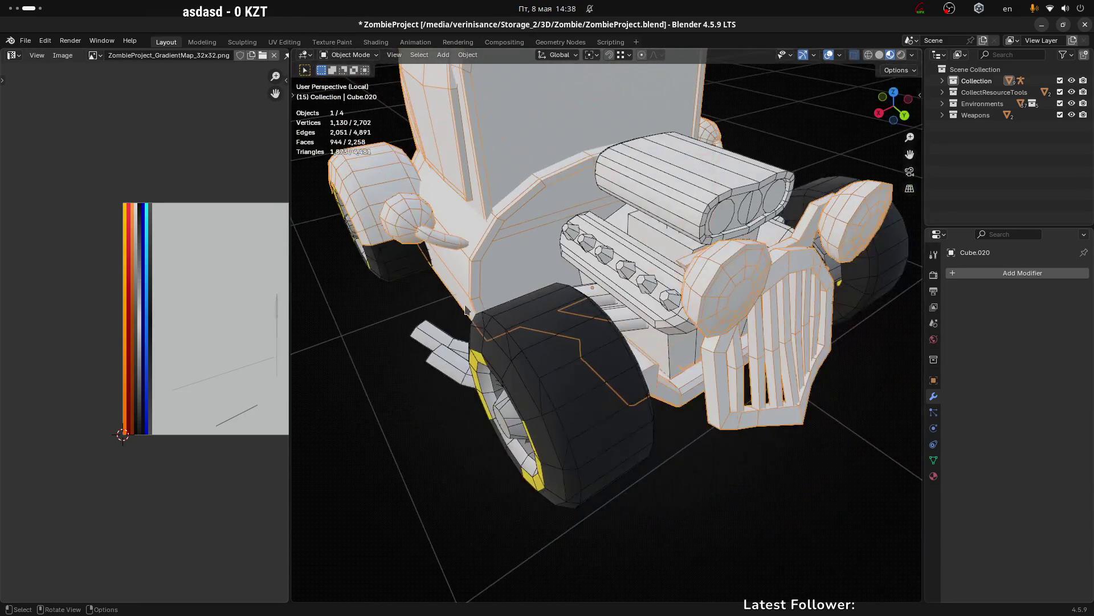
{"action": "left_click_drag", "start_coordinate": [476, 259], "coordinate": [655, 251]}
{"action": "key", "text": "ctrl+Tab"}
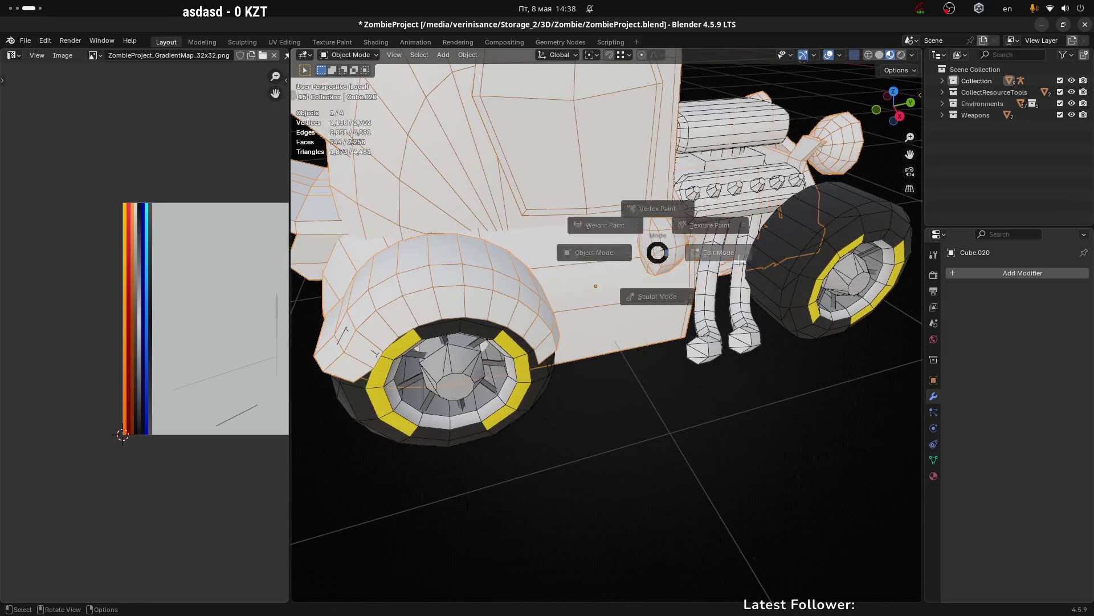
{"action": "left_click", "coordinate": [676, 257]}
Step: Inspect the headlight, fender and underside of the body, selecting a body face along the way
{"action": "left_click_drag", "start_coordinate": [713, 271], "coordinate": [664, 269]}
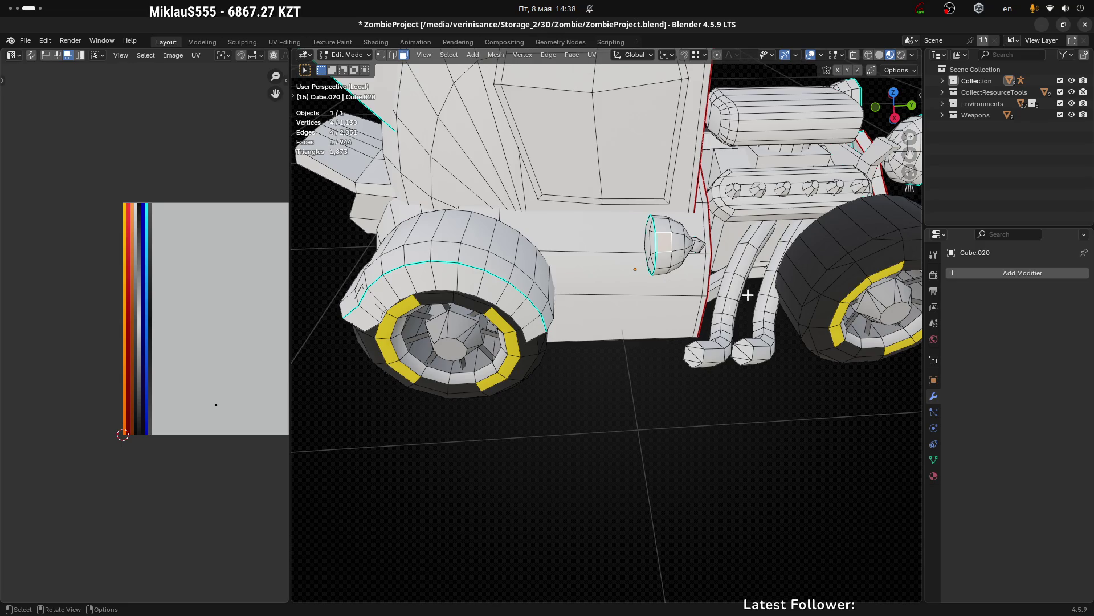
{"action": "scroll", "scroll_direction": "up", "scroll_amount": 3}
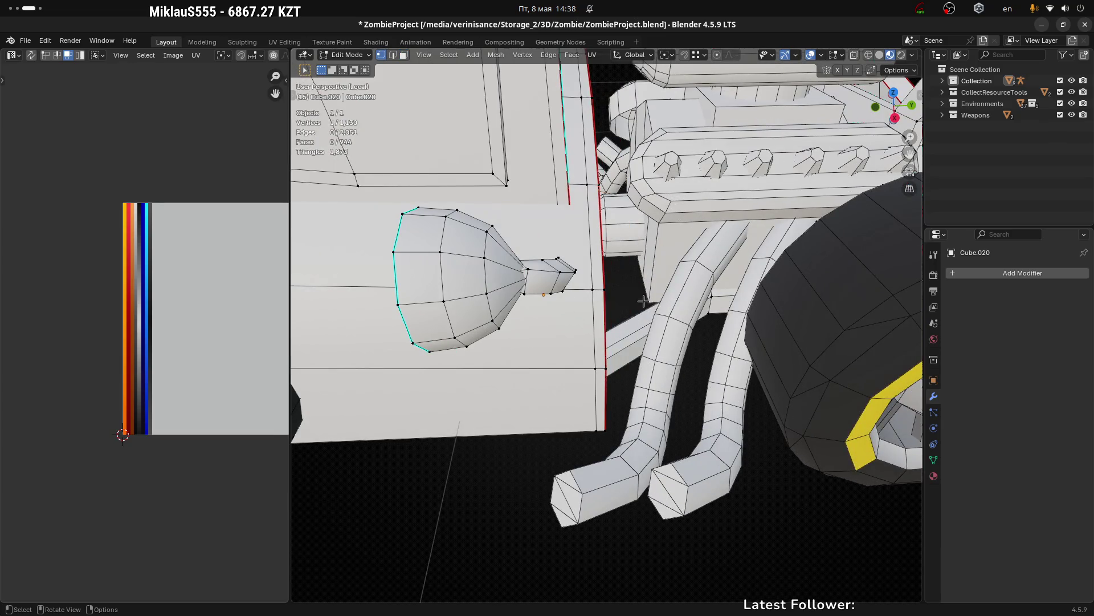
{"action": "scroll", "scroll_direction": "down", "scroll_amount": 3}
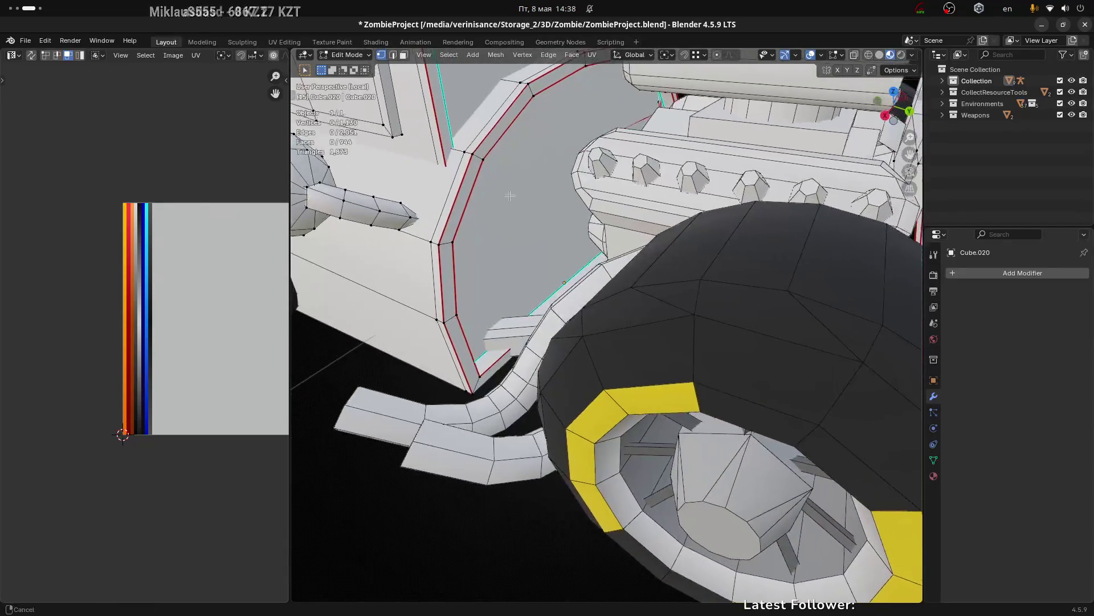
{"action": "left_click_drag", "start_coordinate": [541, 148], "coordinate": [609, 289]}
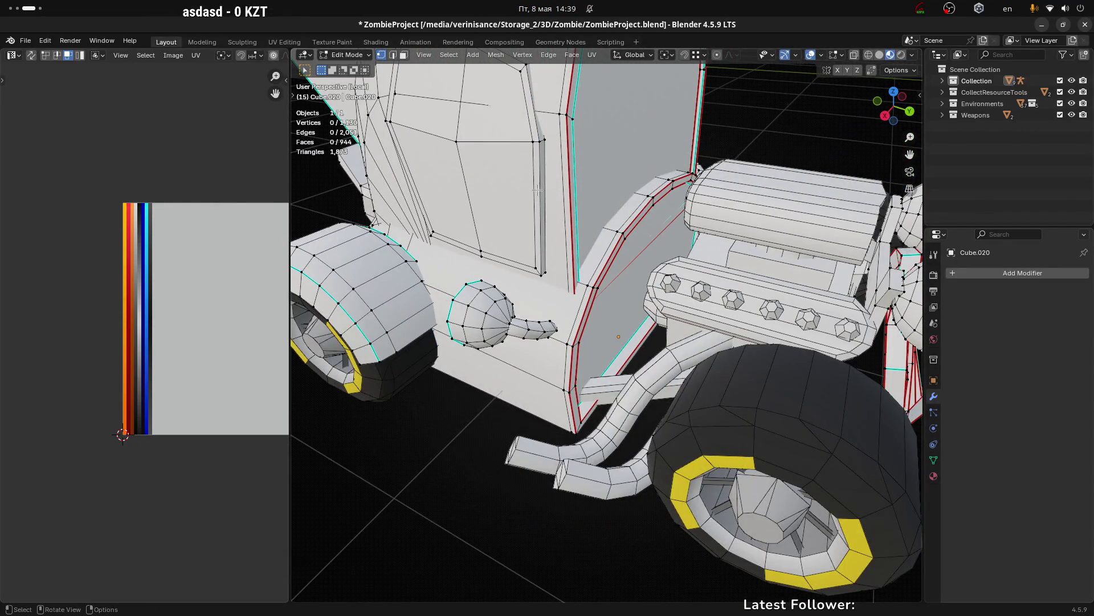
{"action": "left_click_drag", "start_coordinate": [537, 190], "coordinate": [608, 312]}
{"action": "scroll", "scroll_direction": "up", "scroll_amount": 3}
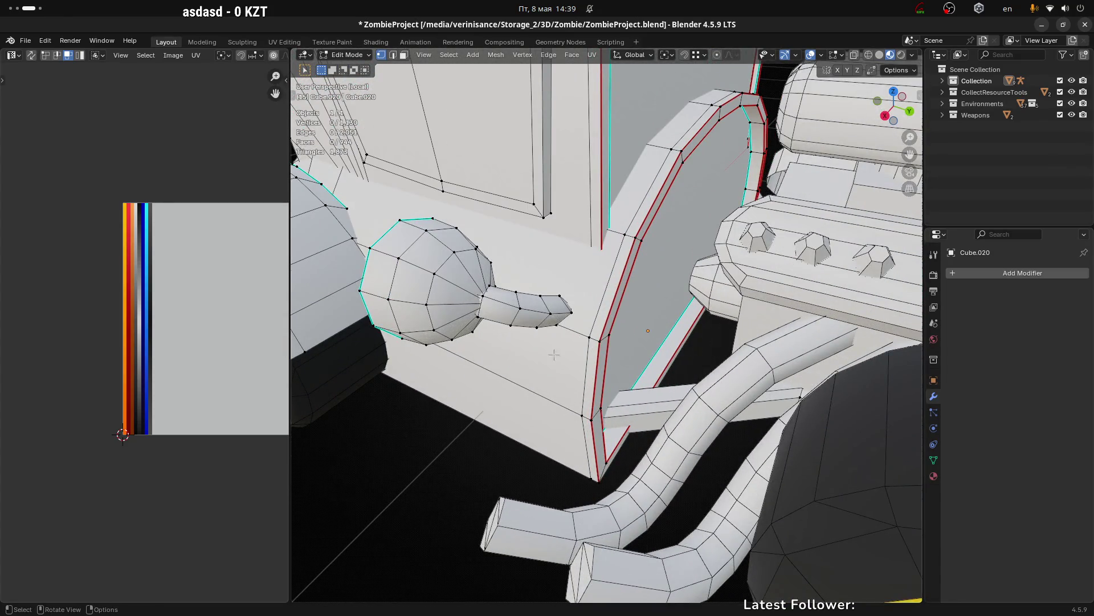
{"action": "scroll", "scroll_direction": "down", "scroll_amount": 3}
{"action": "left_click_drag", "start_coordinate": [511, 298], "coordinate": [708, 228]}
{"action": "left_click", "coordinate": [679, 274]}
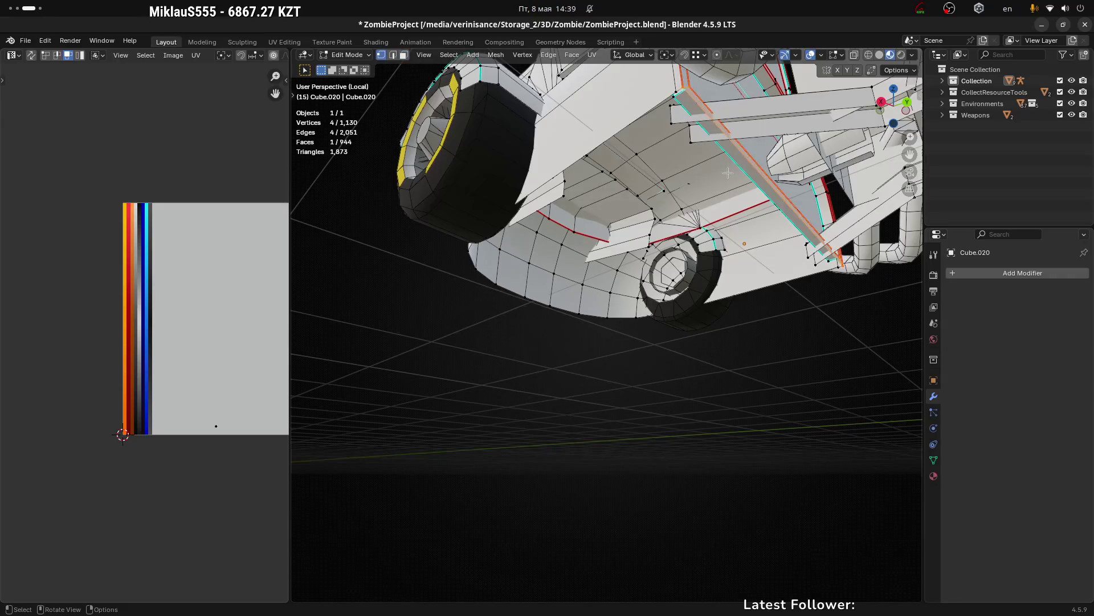
{"action": "left_click_drag", "start_coordinate": [728, 173], "coordinate": [778, 184]}
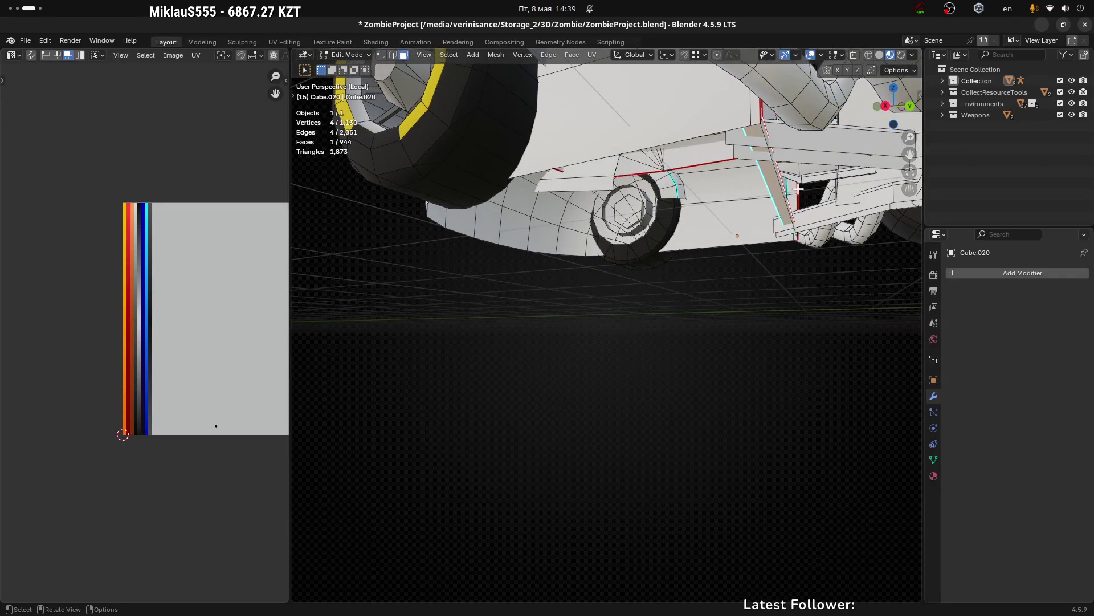
{"action": "left_click_drag", "start_coordinate": [737, 248], "coordinate": [709, 293]}
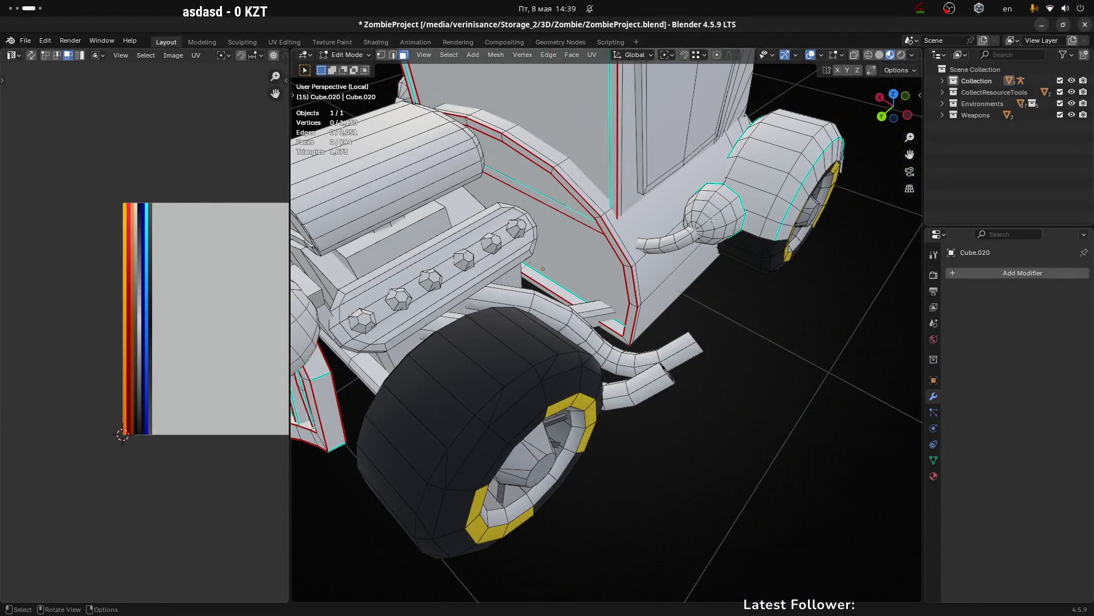
Step: Try dissolving the headlight's edges, undo it and back out of deleting
{"action": "key", "text": "l"}
{"action": "key", "text": "x"}
{"action": "left_click", "coordinate": [684, 235]}
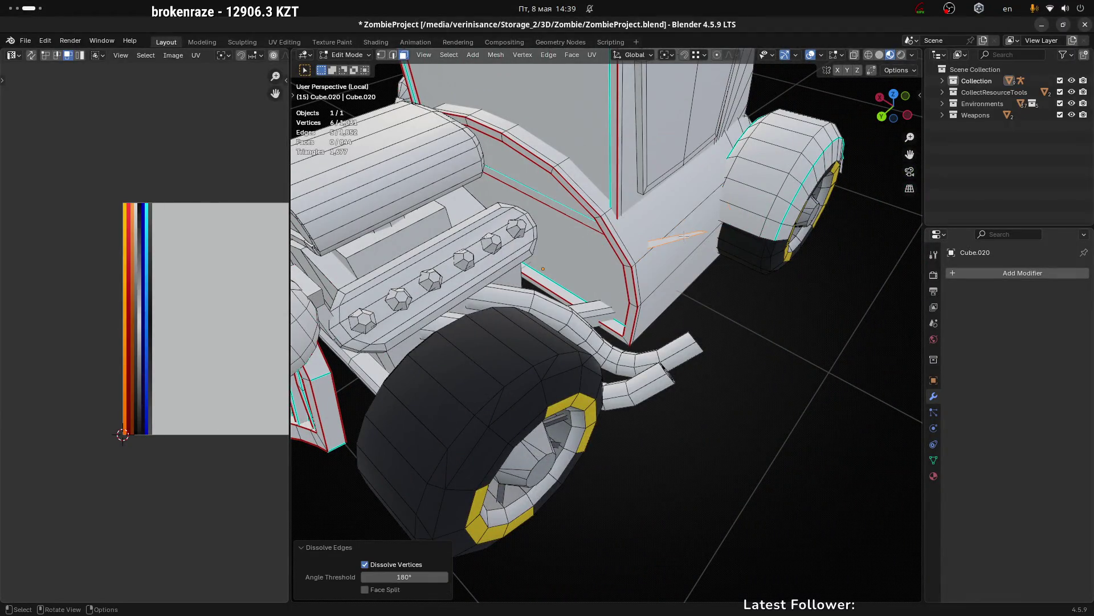
{"action": "key", "text": "ctrl+z"}
{"action": "key", "text": "x"}
{"action": "left_click", "coordinate": [666, 197]}
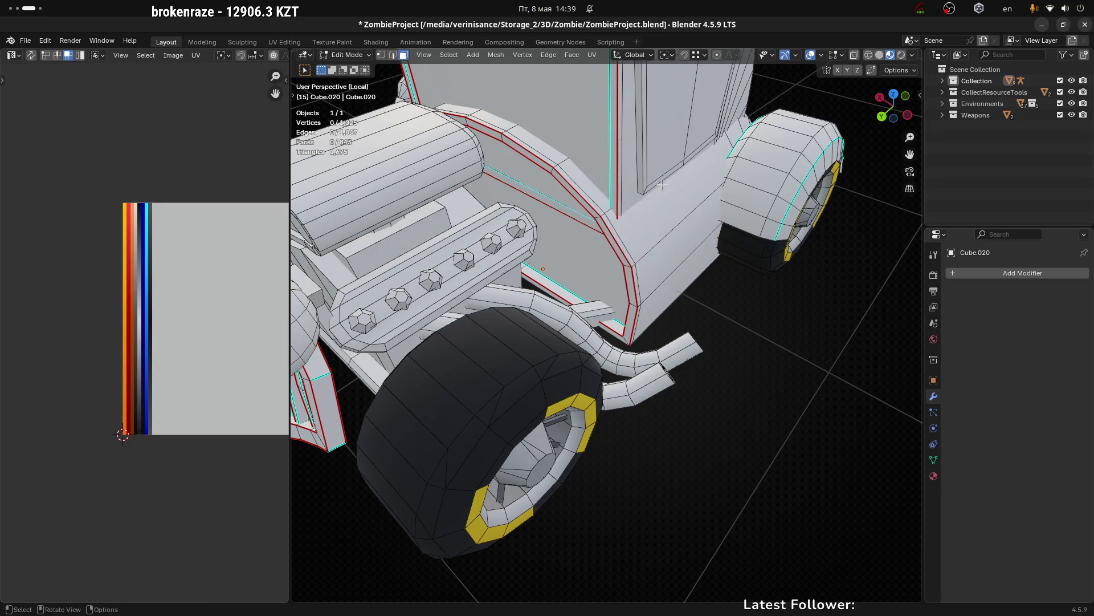
{"action": "scroll", "scroll_direction": "down", "scroll_amount": 3}
{"action": "left_click_drag", "start_coordinate": [685, 239], "coordinate": [606, 243]}
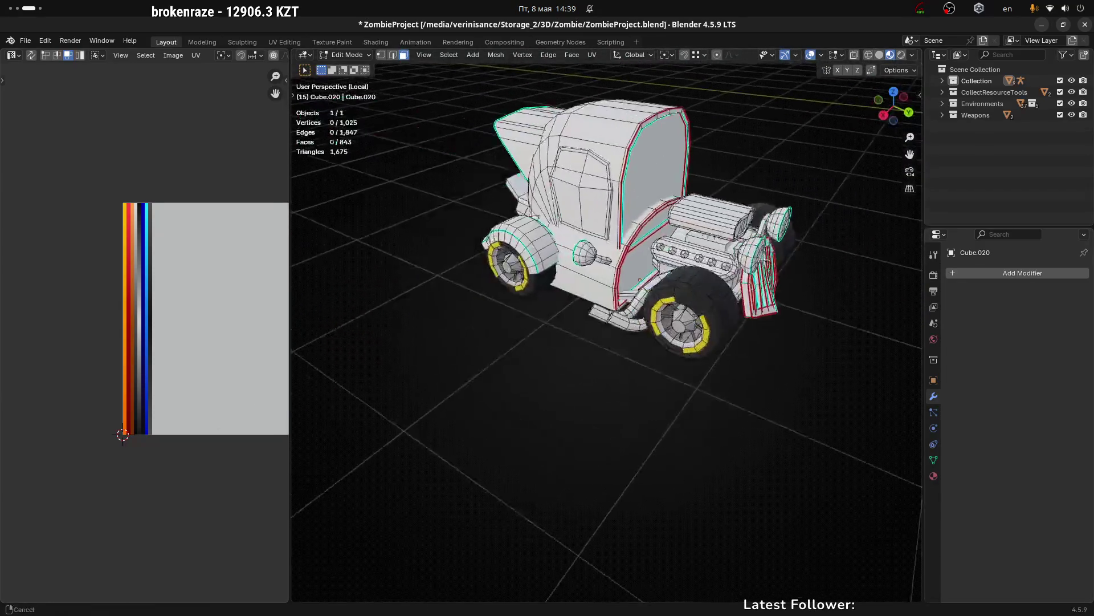
{"action": "scroll", "scroll_direction": "up", "scroll_amount": 3}
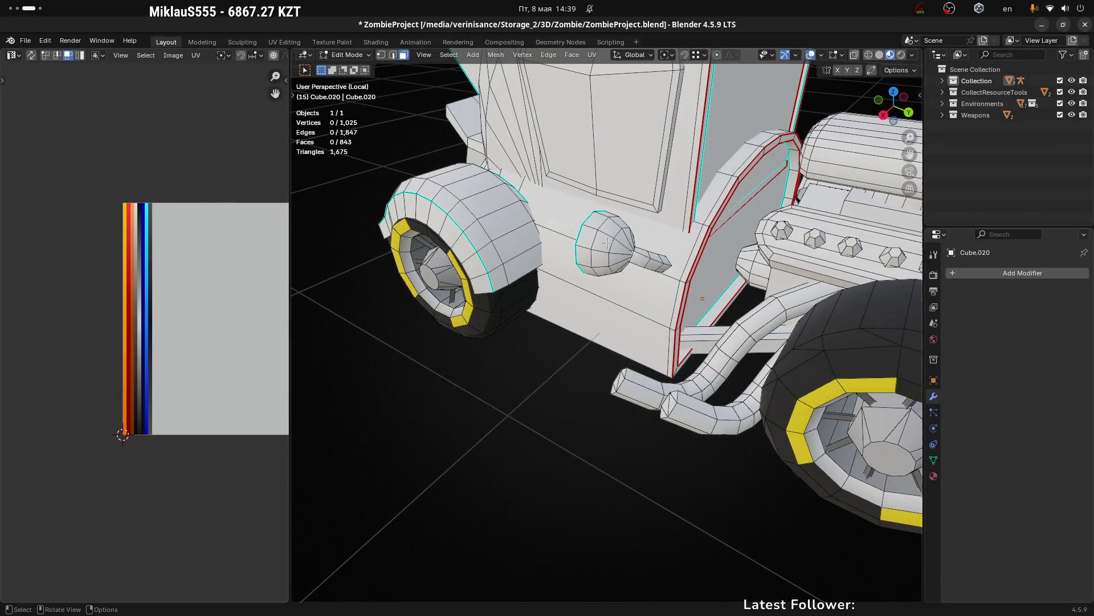
Step: Select the whole headlight island and separate it into its own object with P > Selection
{"action": "key", "text": "l"}
{"action": "left_click_drag", "start_coordinate": [639, 261], "coordinate": [663, 246]}
{"action": "key", "text": "p"}
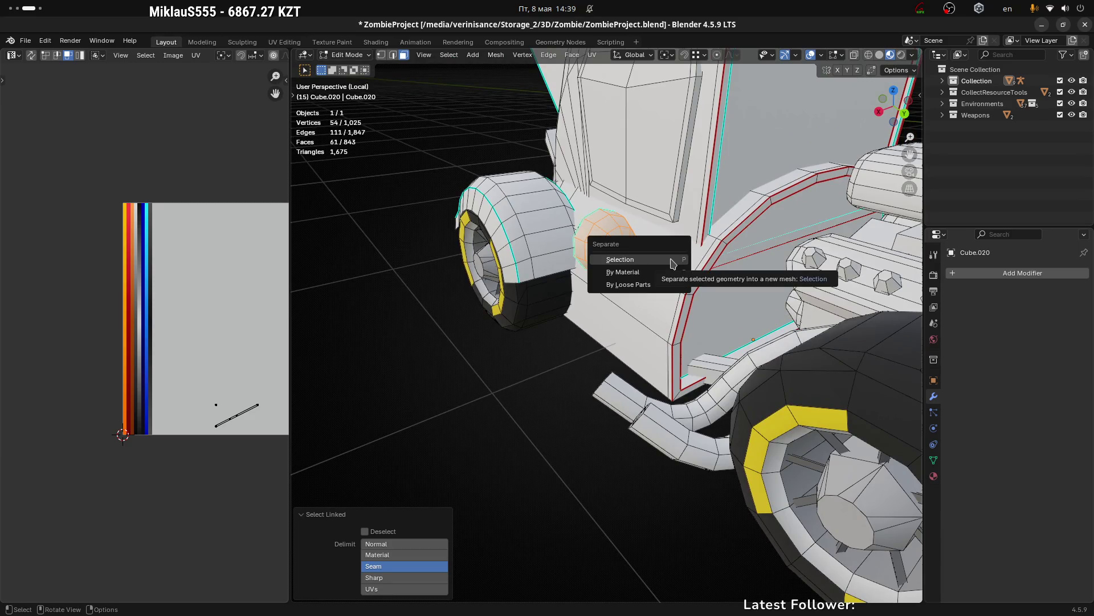
{"action": "left_click", "coordinate": [672, 256]}
Step: Return to Object Mode, make the truck body active, re-enter Edit Mode and select a face near the front wheel
{"action": "key", "text": "Tab"}
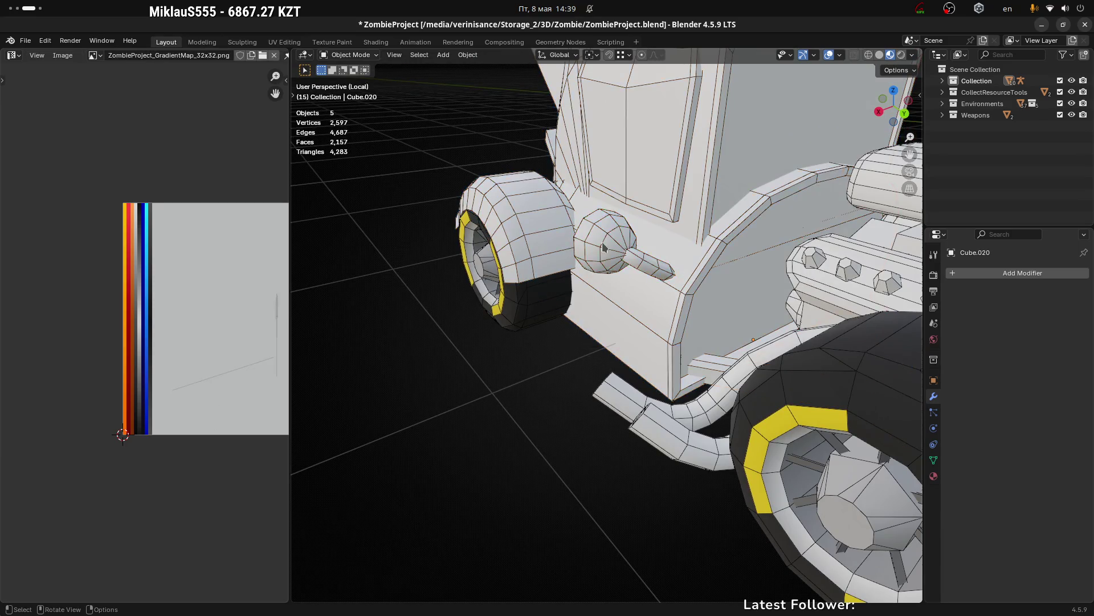
{"action": "left_click", "coordinate": [644, 242]}
{"action": "left_click", "coordinate": [619, 305]}
{"action": "left_click_drag", "start_coordinate": [758, 324], "coordinate": [701, 352]}
{"action": "key", "text": "Tab"}
{"action": "scroll", "scroll_direction": "down", "scroll_amount": 3}
{"action": "scroll", "scroll_direction": "up", "scroll_amount": 3}
{"action": "left_click", "coordinate": [659, 347]}
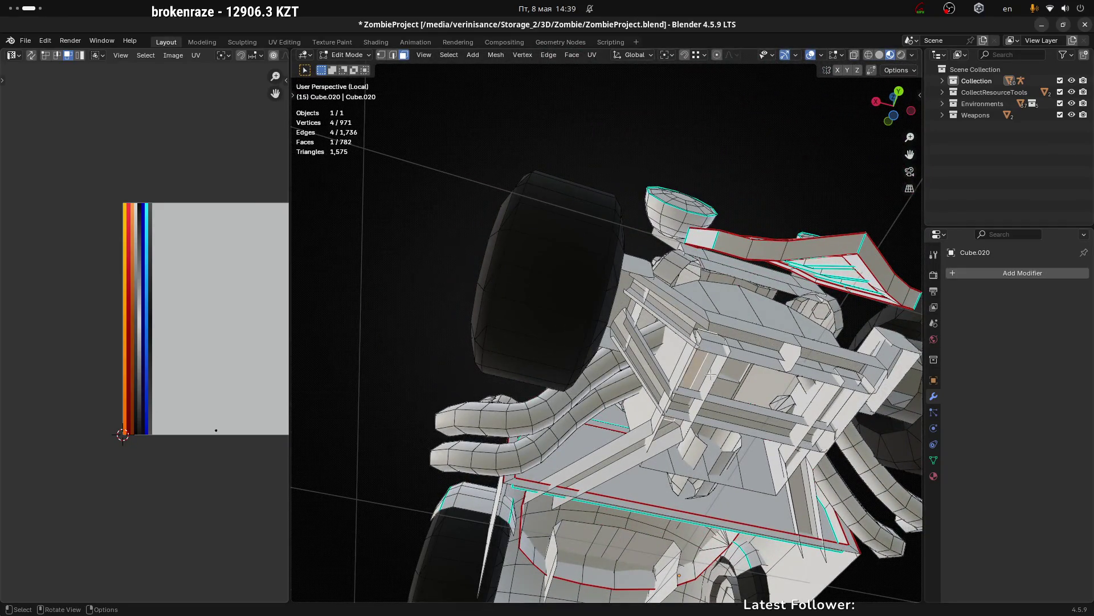
Step: Delete the stray faces under the engine frame with X > Faces, orbiting beneath the truck
{"action": "left_click_drag", "start_coordinate": [710, 362], "coordinate": [790, 445]}
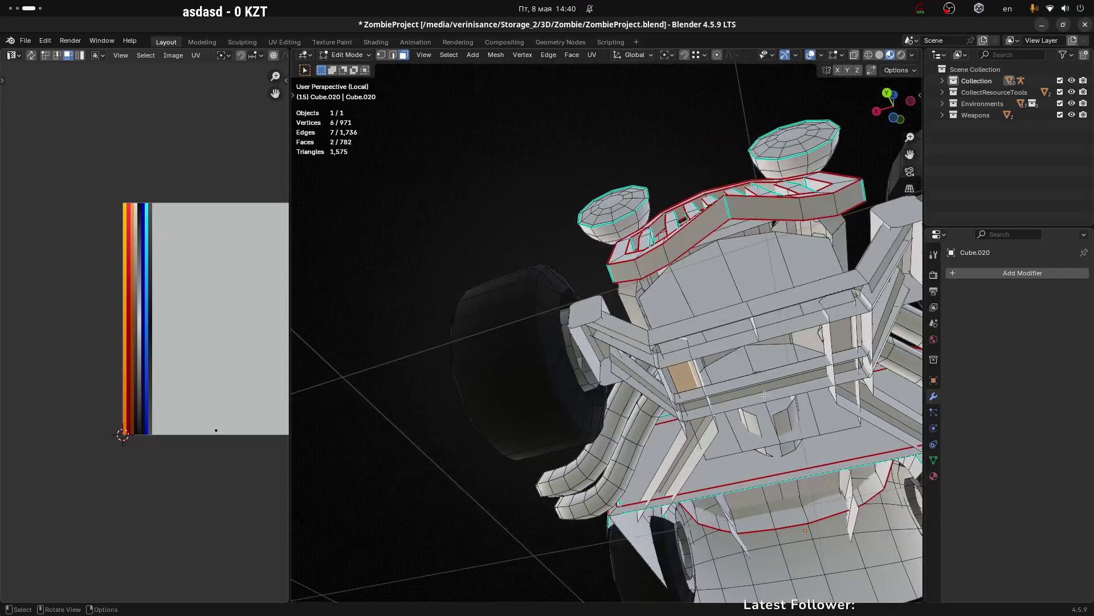
{"action": "scroll", "scroll_direction": "up", "scroll_amount": 3}
{"action": "left_click_drag", "start_coordinate": [720, 339], "coordinate": [716, 323]}
{"action": "left_click", "coordinate": [447, 316]}
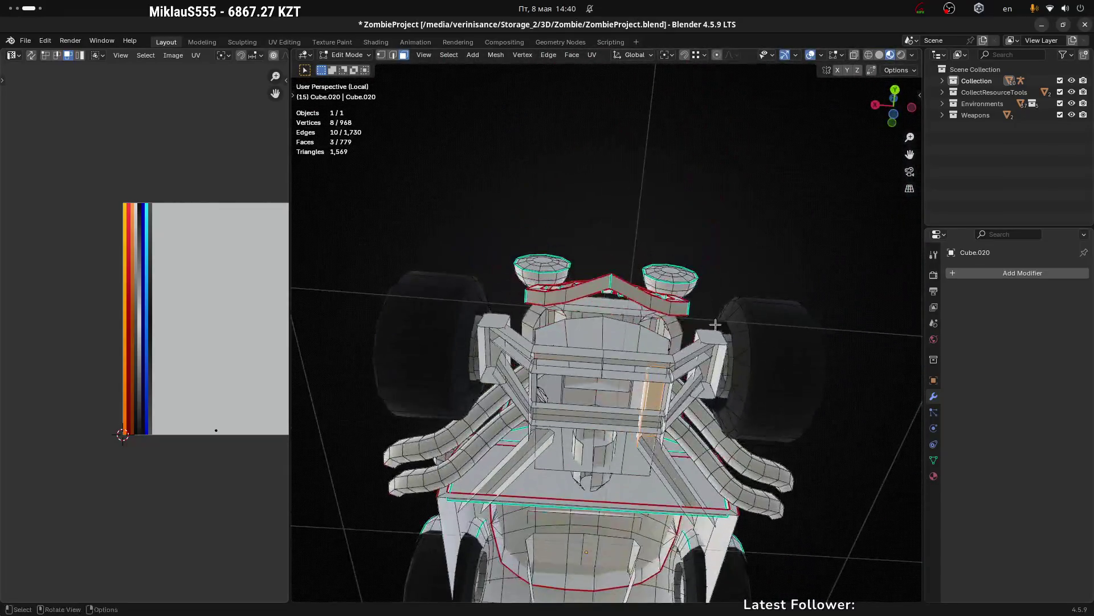
{"action": "key", "text": "x"}
{"action": "left_click", "coordinate": [630, 364]}
{"action": "scroll", "scroll_direction": "up", "scroll_amount": 3}
{"action": "left_click_drag", "start_coordinate": [654, 397], "coordinate": [412, 388]}
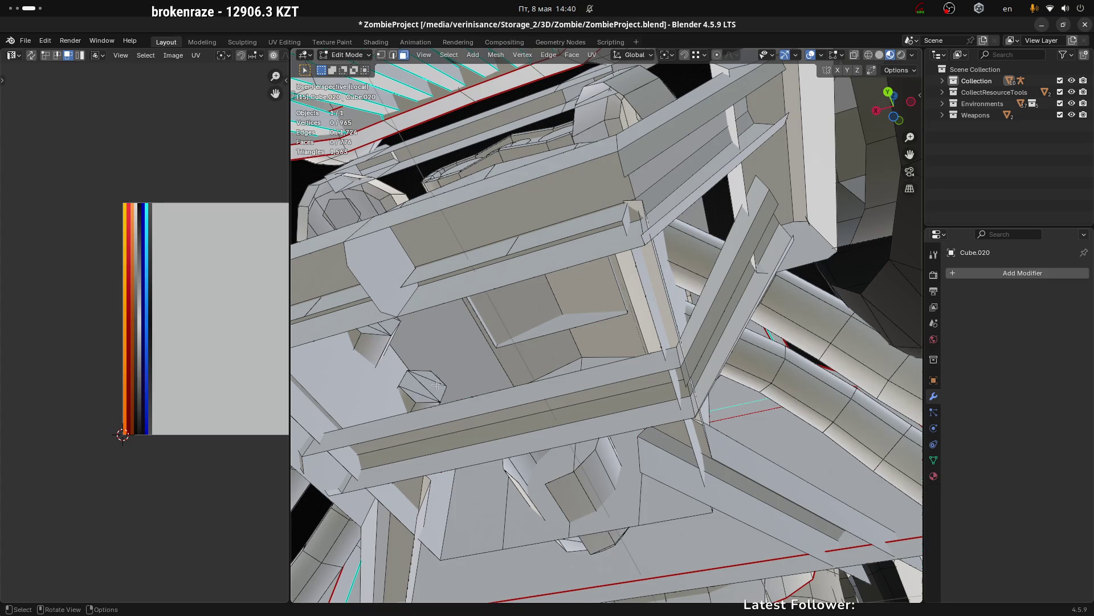
Step: Switch editing to Cylinder.009 with Alt+Q and pick a face path along its upright cylinder
{"action": "left_click_drag", "start_coordinate": [439, 386], "coordinate": [548, 327]}
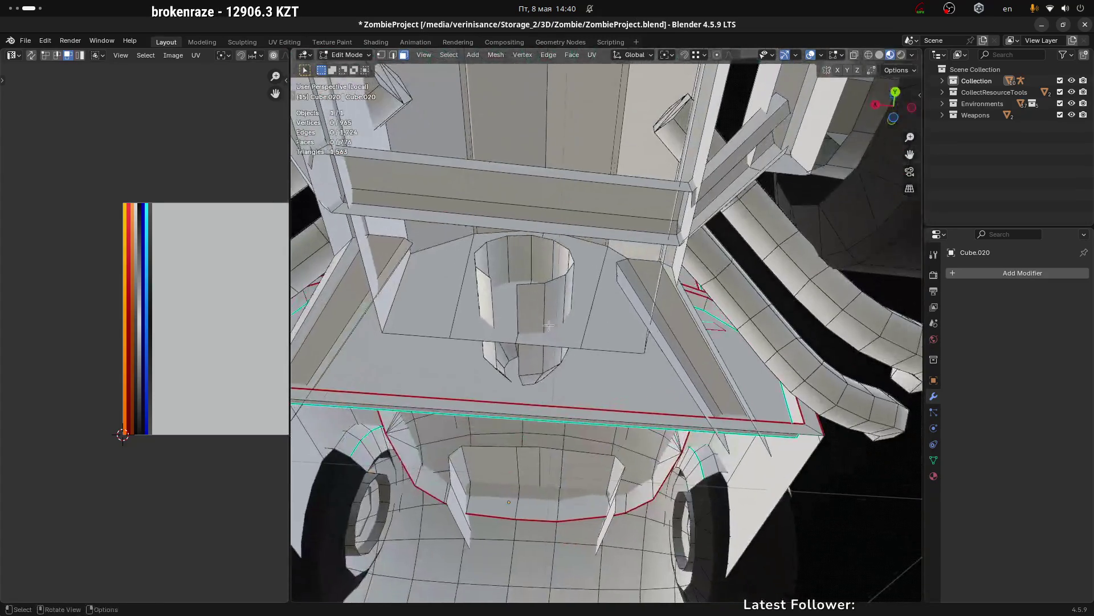
{"action": "left_click", "coordinate": [541, 391]}
{"action": "key", "text": "alt+q"}
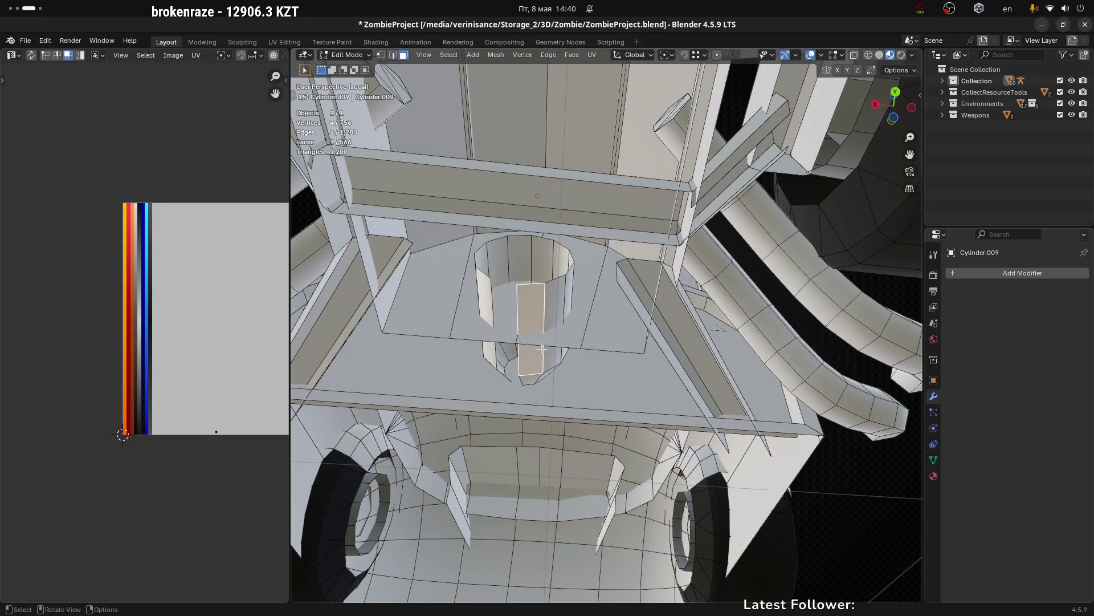
{"action": "left_click", "coordinate": [527, 382]}
{"action": "left_click_drag", "start_coordinate": [528, 382], "coordinate": [439, 522]}
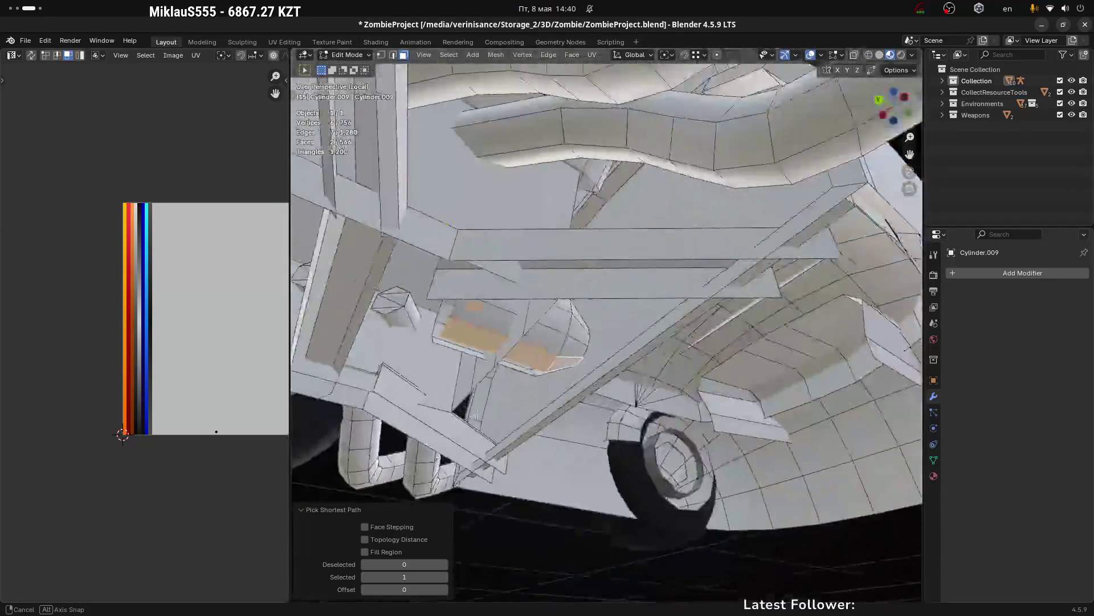
{"action": "scroll", "scroll_direction": "down", "scroll_amount": 3}
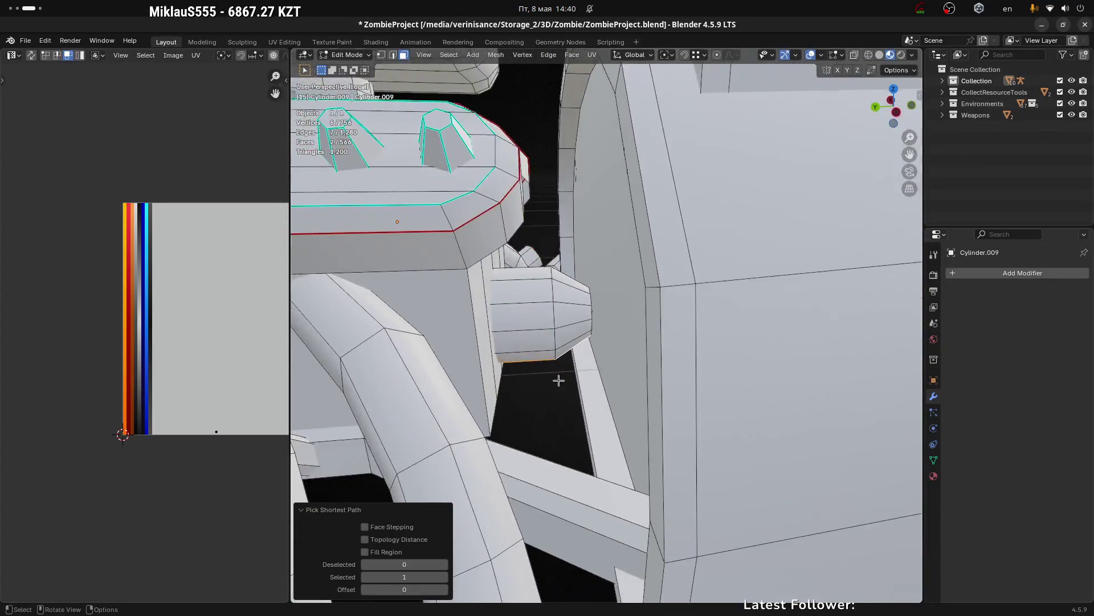
{"action": "scroll", "scroll_direction": "down", "scroll_amount": 3}
{"action": "left_click_drag", "start_coordinate": [586, 364], "coordinate": [554, 348]}
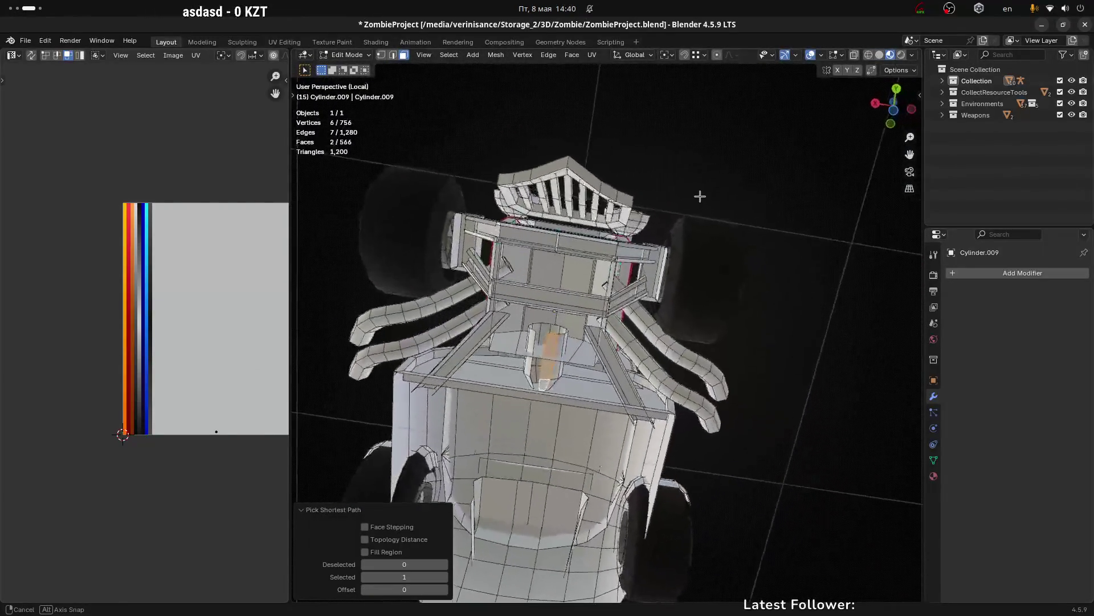
{"action": "scroll", "scroll_direction": "up", "scroll_amount": 3}
Step: Delete the selected strip of cylinder faces, then select the linked short cylinder mesh
{"action": "key", "text": "x"}
{"action": "left_click", "coordinate": [553, 345]}
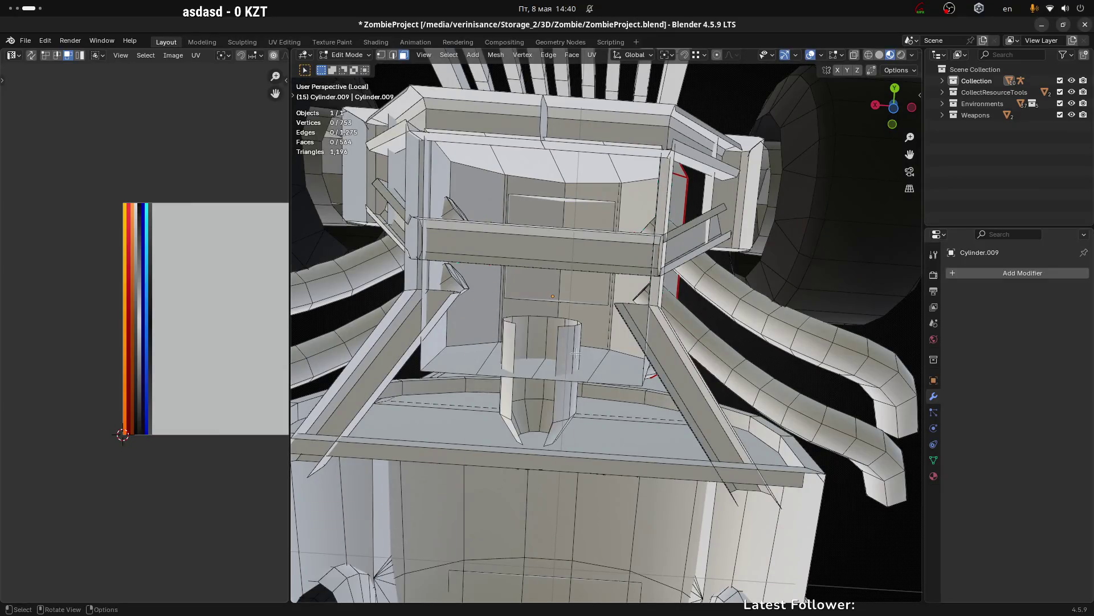
{"action": "left_click_drag", "start_coordinate": [553, 345], "coordinate": [631, 491]}
{"action": "scroll", "scroll_direction": "up", "scroll_amount": 3}
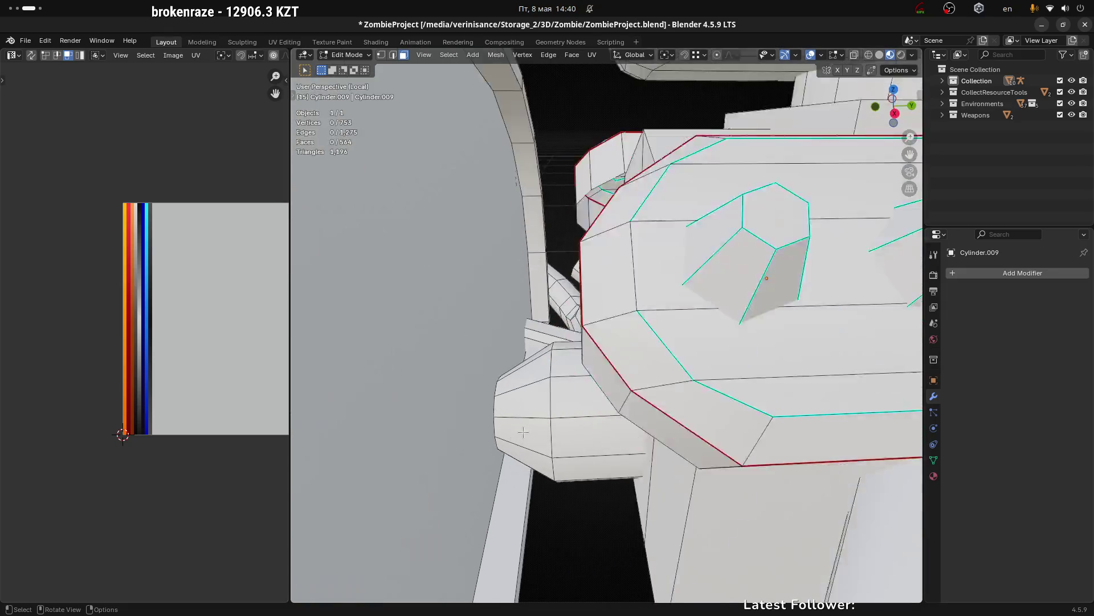
{"action": "scroll", "scroll_direction": "up", "scroll_amount": 3}
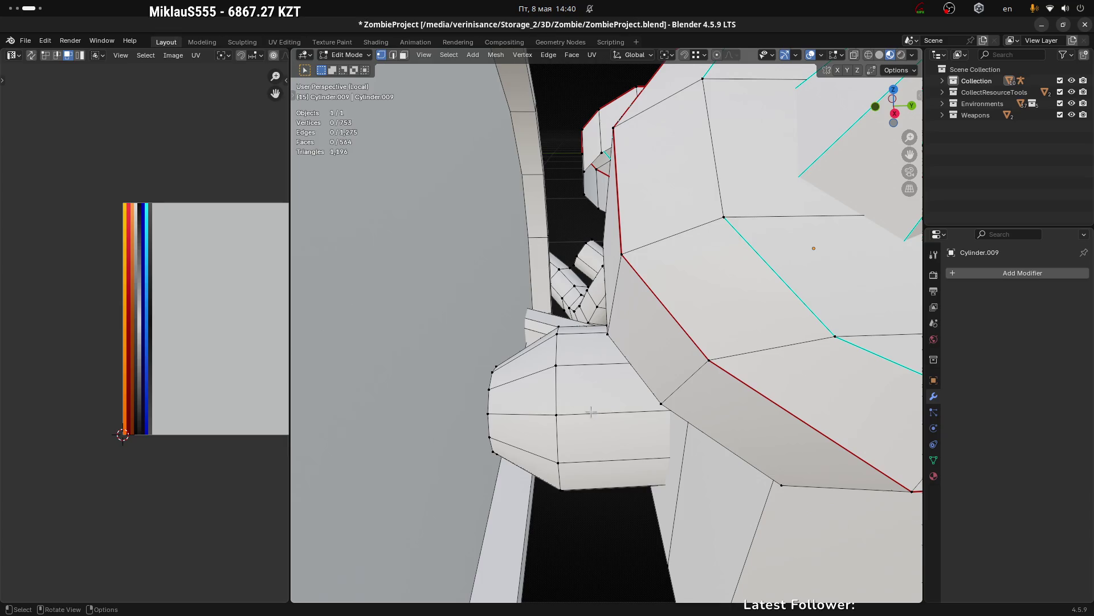
{"action": "key", "text": "l"}
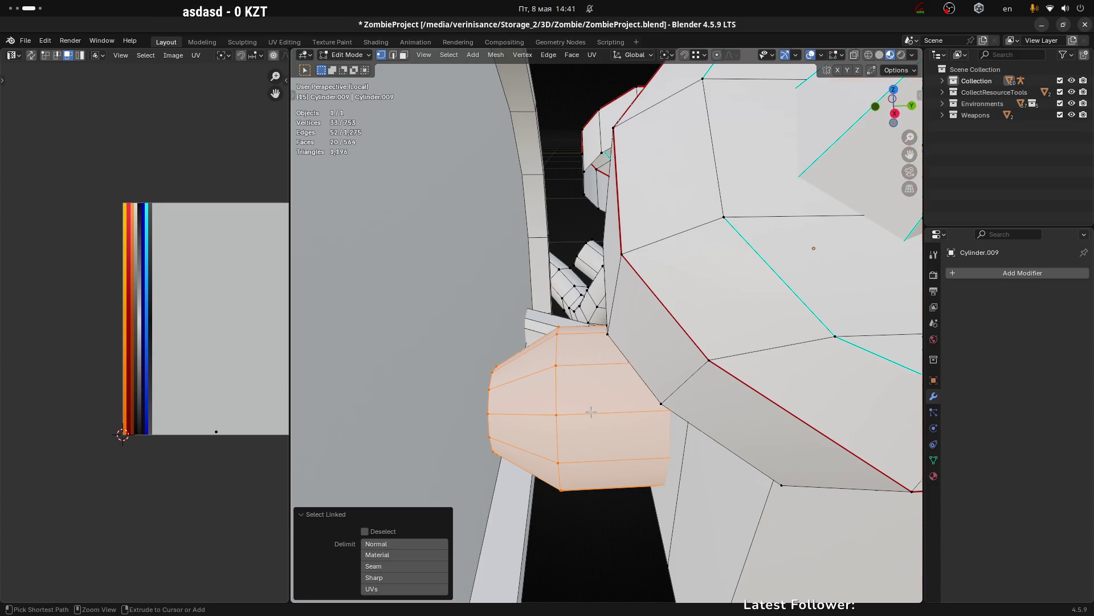
{"action": "key", "text": "ctrl+i"}
{"action": "key", "text": "h"}
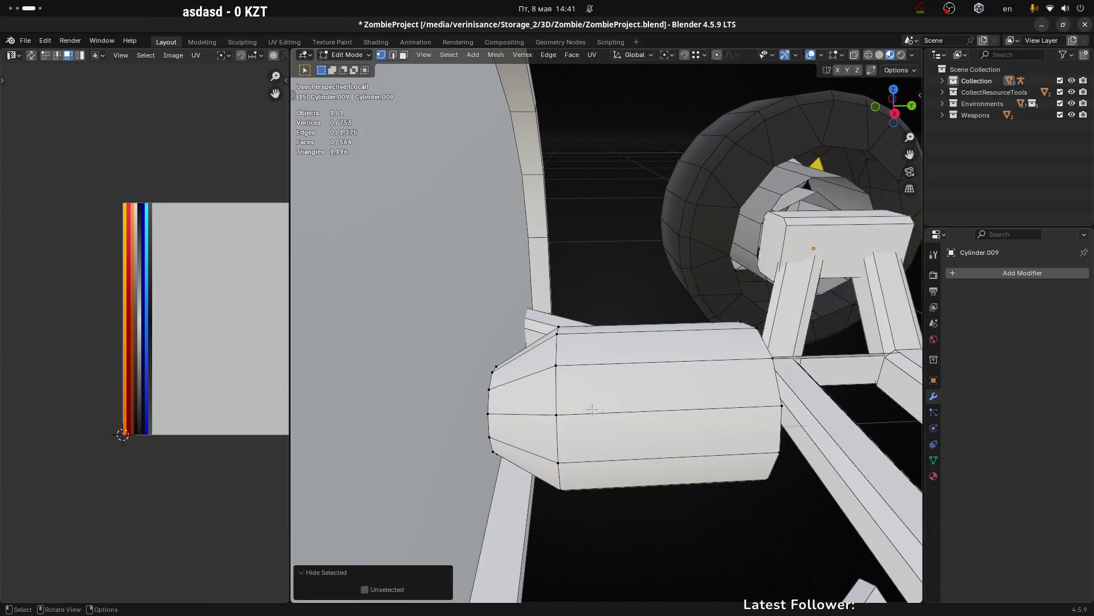
{"action": "left_click_drag", "start_coordinate": [591, 411], "coordinate": [598, 429]}
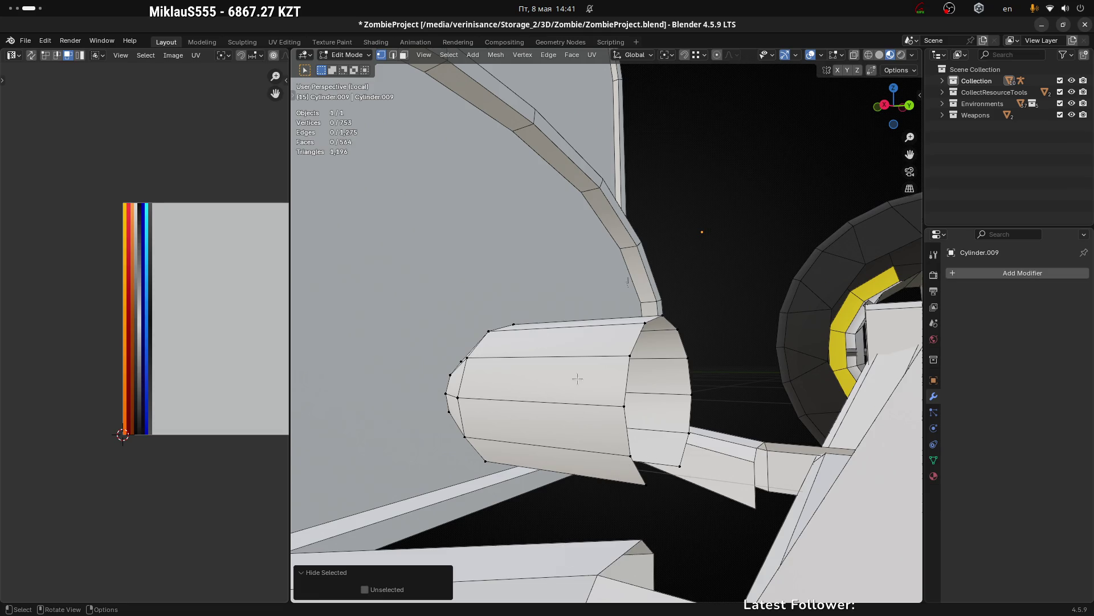
{"action": "left_click_drag", "start_coordinate": [600, 380], "coordinate": [537, 371]}
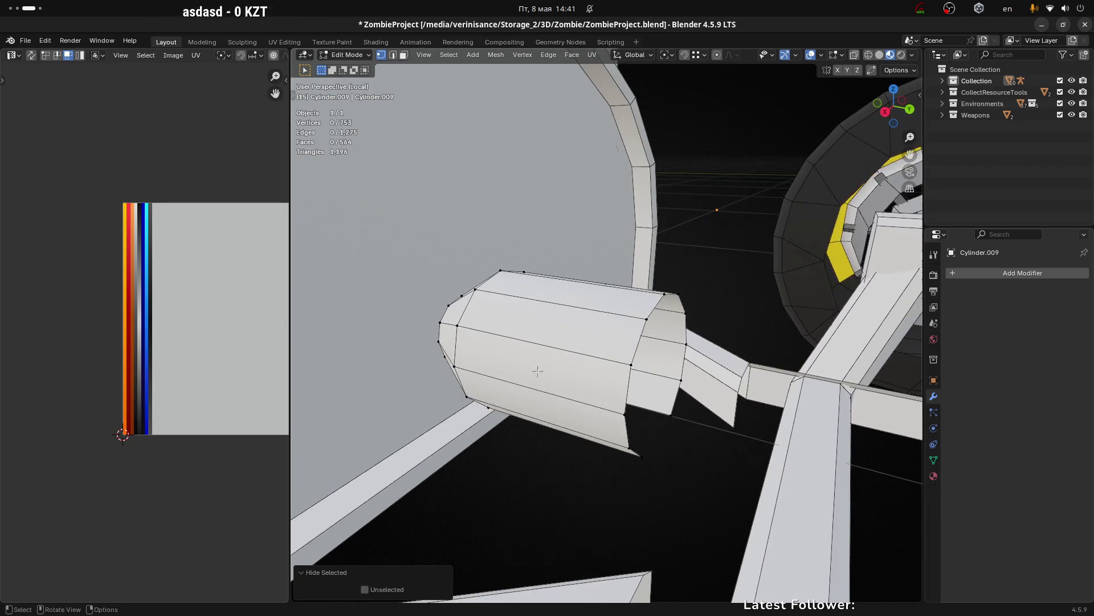
{"action": "left_click", "coordinate": [641, 357]}
{"action": "left_click_drag", "start_coordinate": [667, 425], "coordinate": [707, 444]}
{"action": "left_click", "coordinate": [599, 466]}
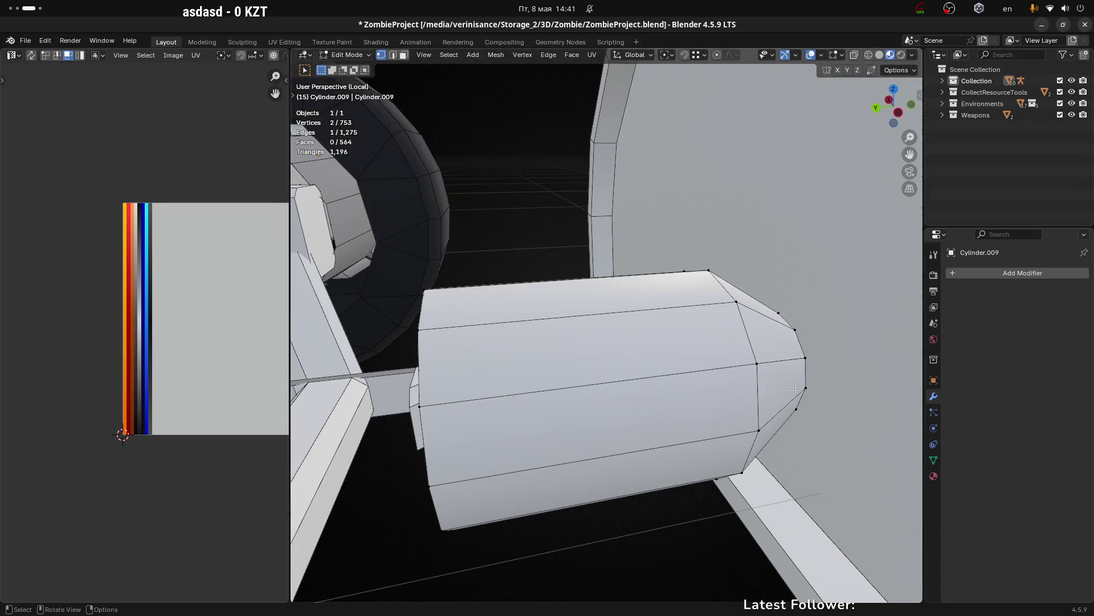
{"action": "left_click_drag", "start_coordinate": [795, 389], "coordinate": [751, 339]}
{"action": "scroll", "scroll_direction": "up", "scroll_amount": 3}
{"action": "scroll", "scroll_direction": "down", "scroll_amount": 3}
{"action": "left_click", "coordinate": [764, 419]}
{"action": "left_click_drag", "start_coordinate": [764, 419], "coordinate": [772, 477]}
{"action": "left_click", "coordinate": [767, 465]}
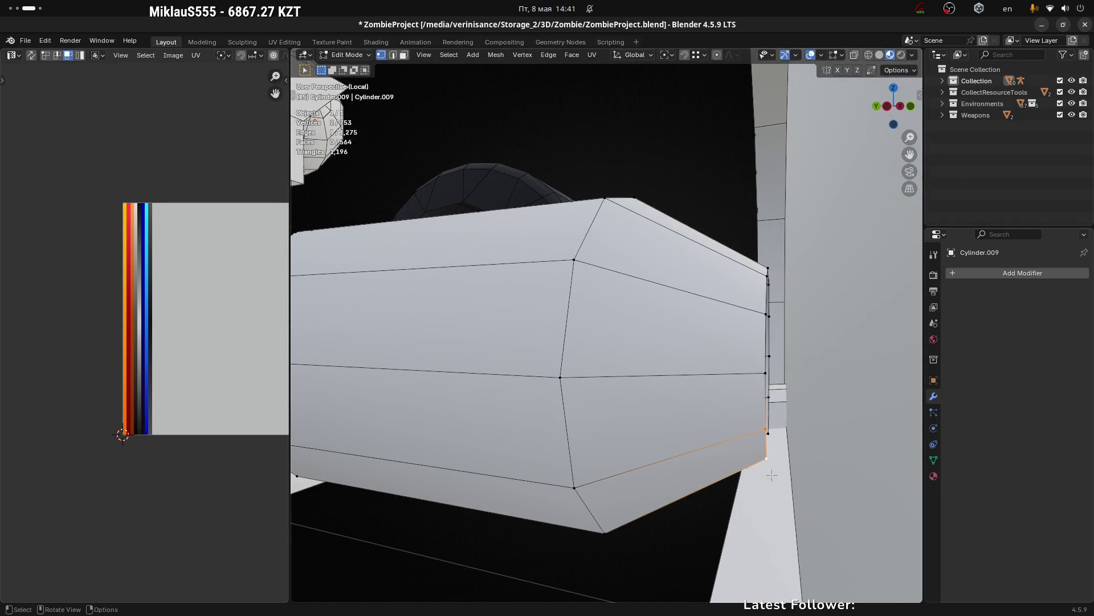
Step: Merge the first stray vertex pairs on the tapered end cap with M > At Last
{"action": "key", "text": "m"}
{"action": "left_click", "coordinate": [772, 505]}
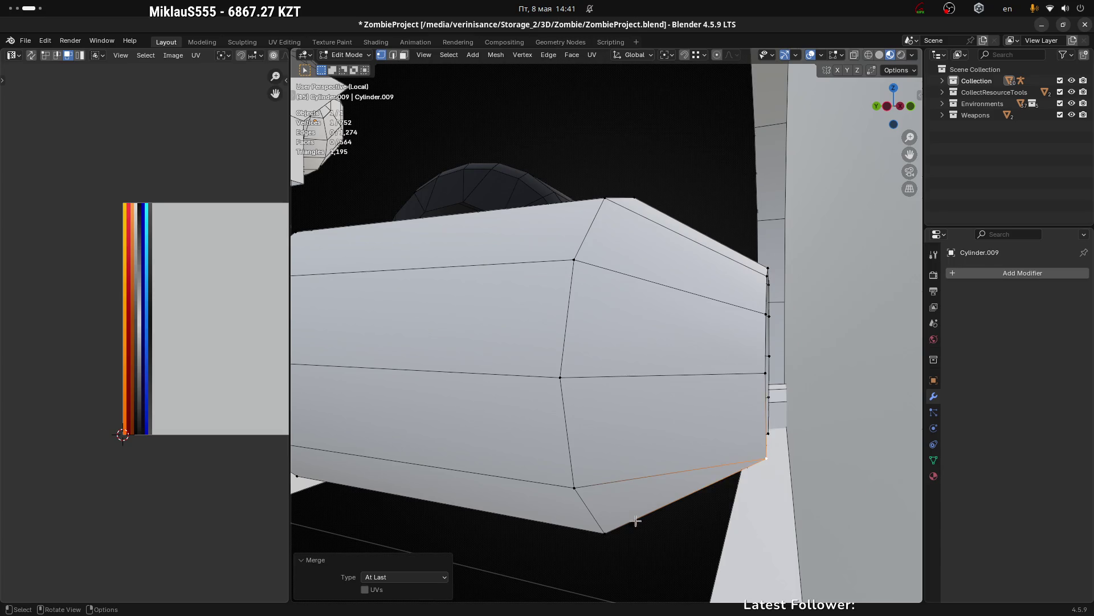
{"action": "left_click", "coordinate": [572, 486]}
{"action": "left_click_drag", "start_coordinate": [573, 485], "coordinate": [721, 340]}
{"action": "key", "text": "m"}
{"action": "left_click", "coordinate": [503, 397]}
{"action": "key", "text": "m"}
{"action": "left_click", "coordinate": [483, 423]}
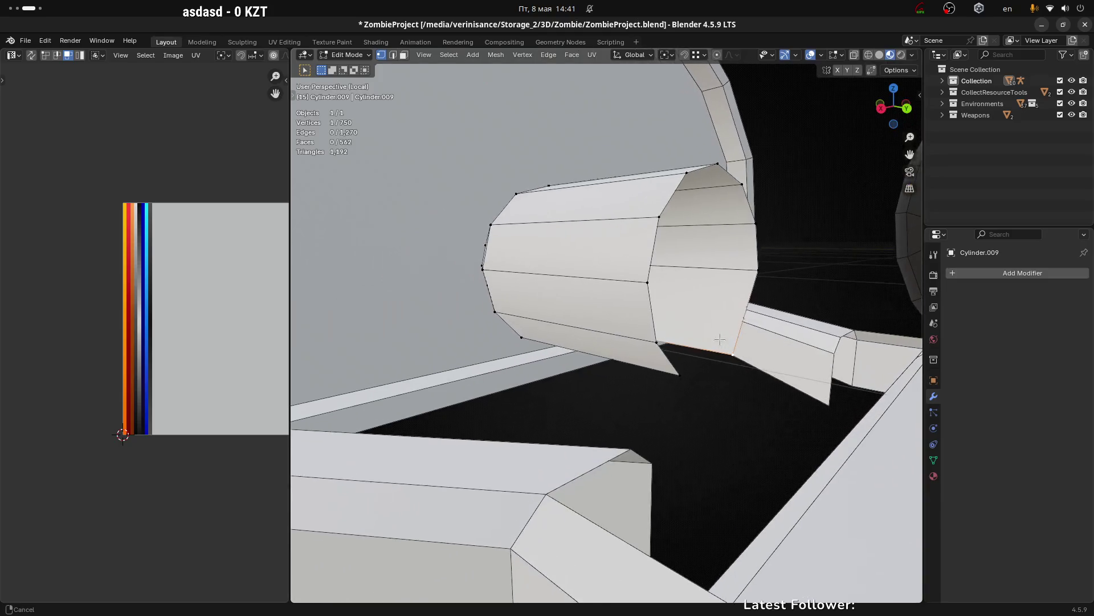
Step: Fold further cap vertices into the corner vertices with more At Last merges
{"action": "left_click_drag", "start_coordinate": [525, 390], "coordinate": [656, 282]}
{"action": "scroll", "scroll_direction": "up", "scroll_amount": 3}
{"action": "left_click", "coordinate": [443, 385]}
{"action": "key", "text": "m"}
{"action": "left_click", "coordinate": [531, 252]}
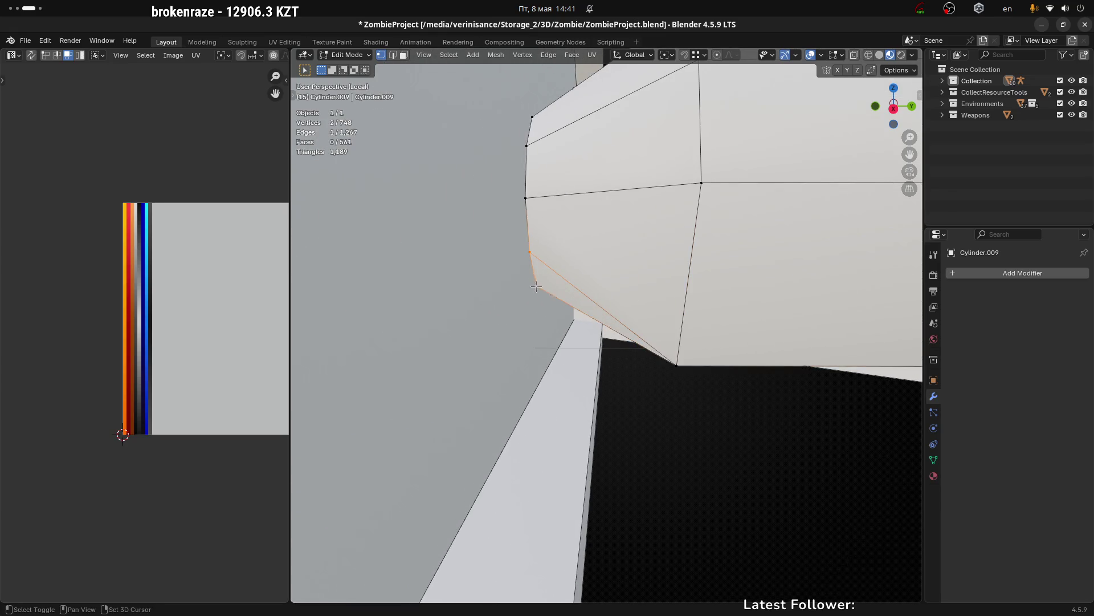
{"action": "key", "text": "m"}
{"action": "left_click", "coordinate": [537, 287]}
{"action": "left_click_drag", "start_coordinate": [536, 286], "coordinate": [552, 214]}
Step: Pick out the remaining cap and middle-ring vertices to tidy, orbiting around the cylinder end
{"action": "left_click", "coordinate": [520, 182]}
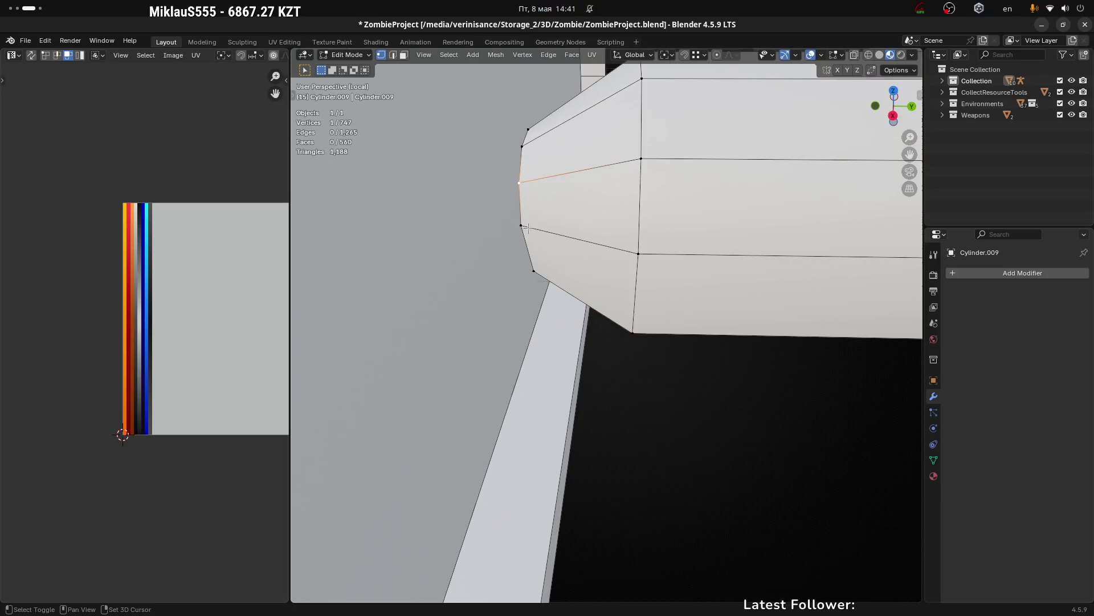
{"action": "left_click", "coordinate": [639, 163]}
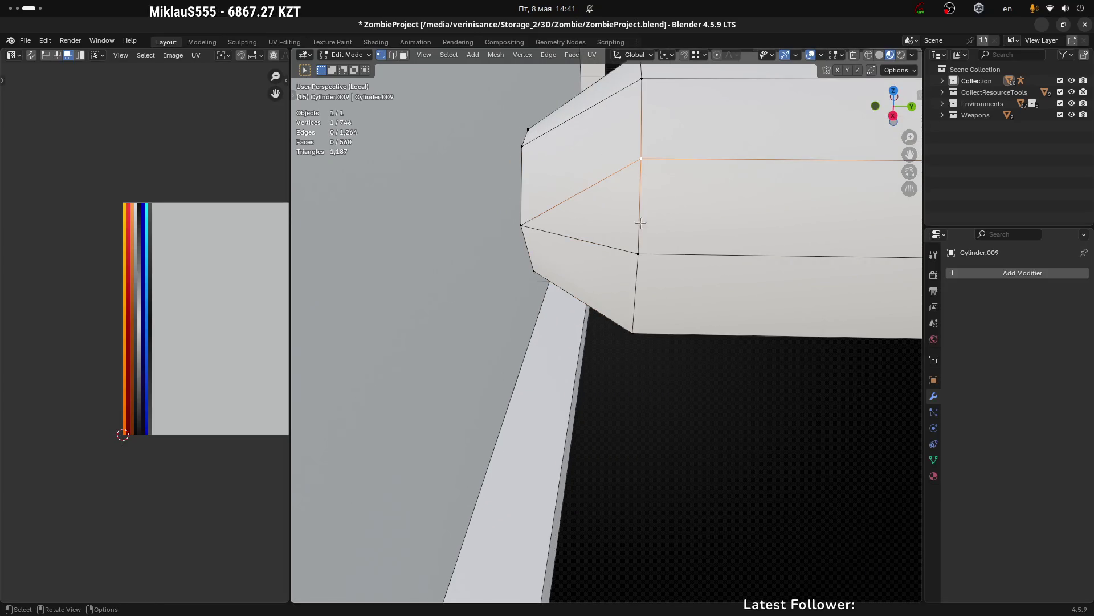
{"action": "left_click_drag", "start_coordinate": [639, 254], "coordinate": [444, 259]}
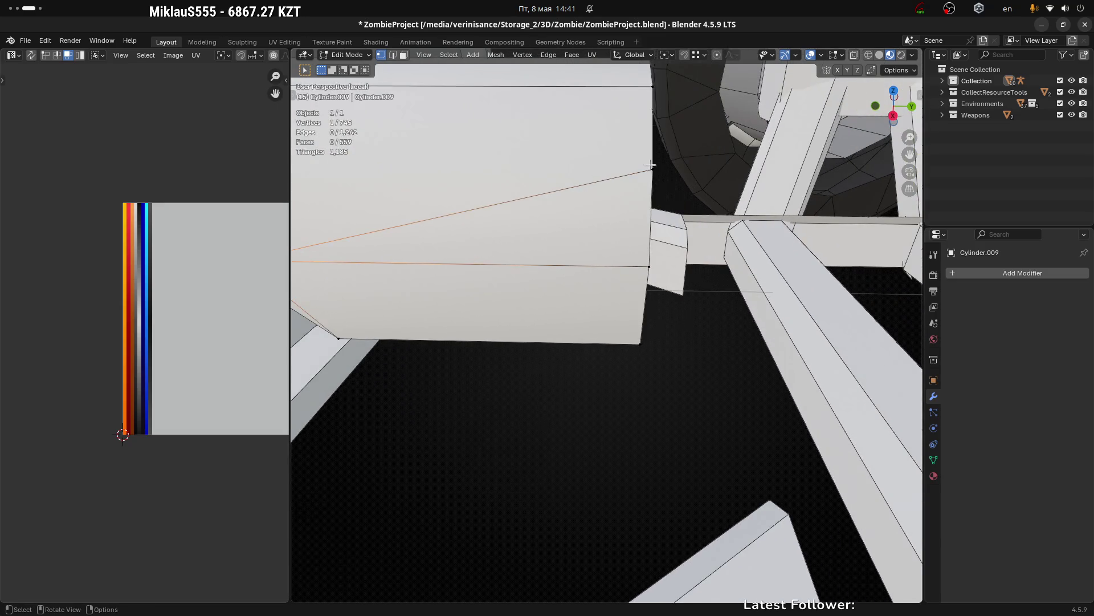
{"action": "left_click_drag", "start_coordinate": [651, 168], "coordinate": [476, 228]}
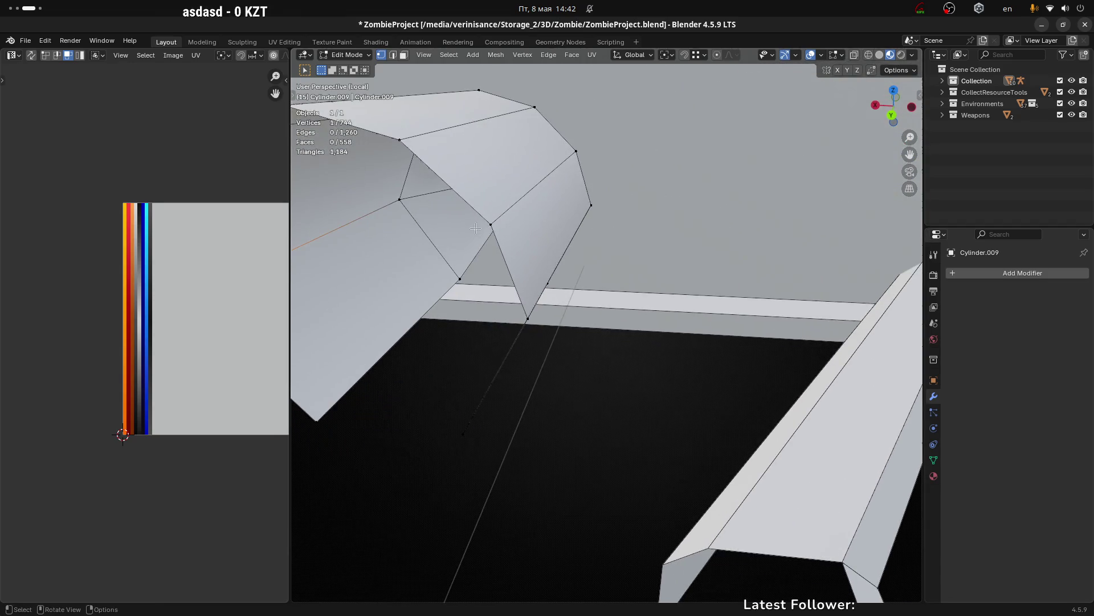
{"action": "left_click_drag", "start_coordinate": [534, 247], "coordinate": [466, 273]}
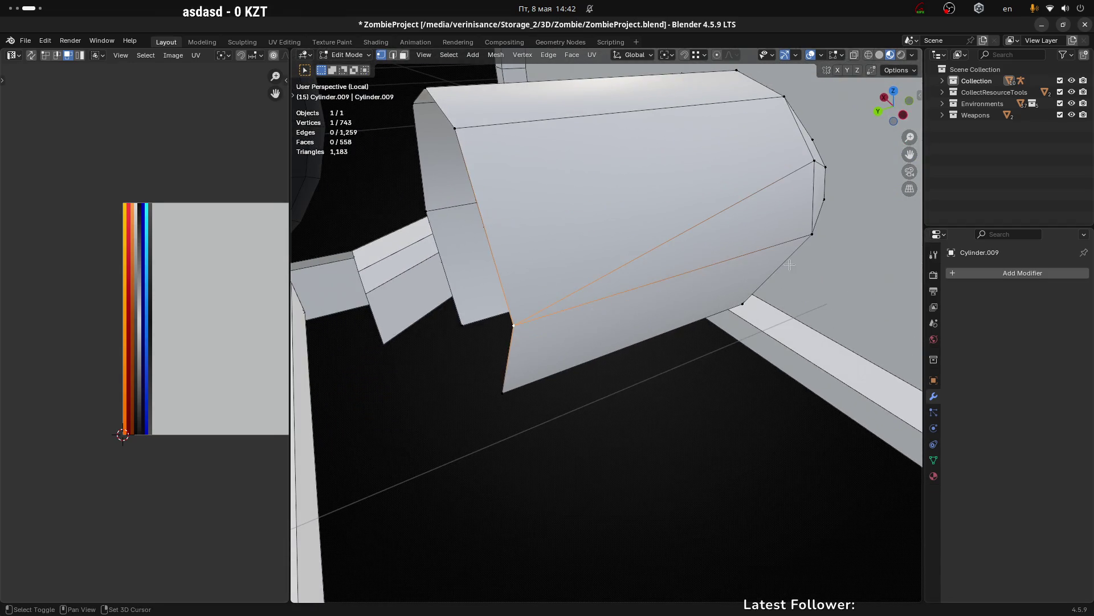
{"action": "left_click_drag", "start_coordinate": [515, 321], "coordinate": [650, 200]}
{"action": "left_click", "coordinate": [614, 235]}
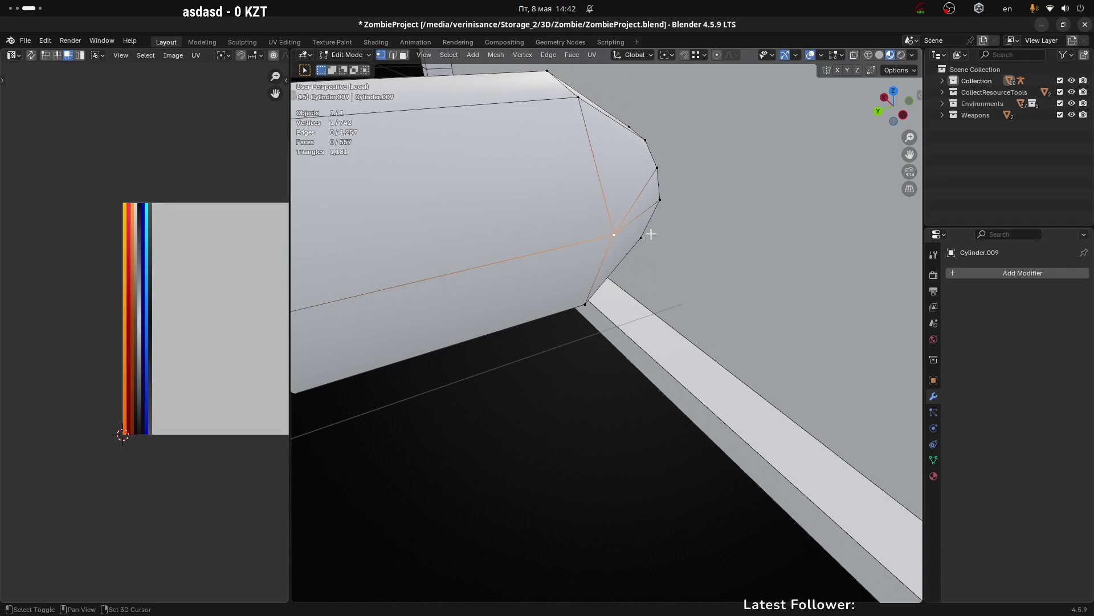
{"action": "left_click_drag", "start_coordinate": [613, 235], "coordinate": [702, 220]}
{"action": "left_click", "coordinate": [737, 195]}
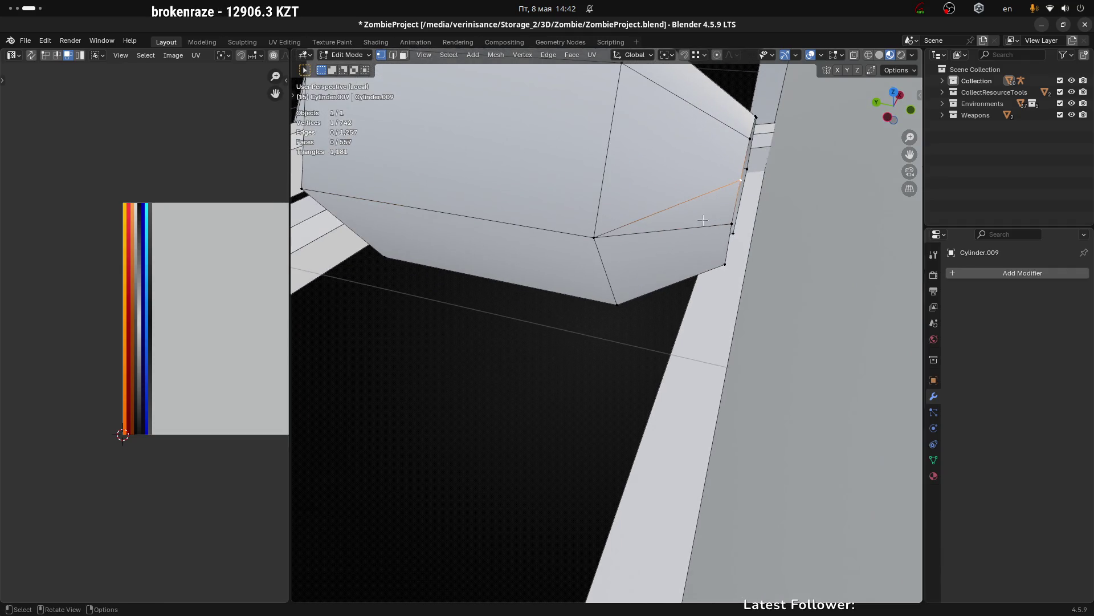
{"action": "left_click_drag", "start_coordinate": [721, 158], "coordinate": [481, 135]}
{"action": "left_click", "coordinate": [481, 265]}
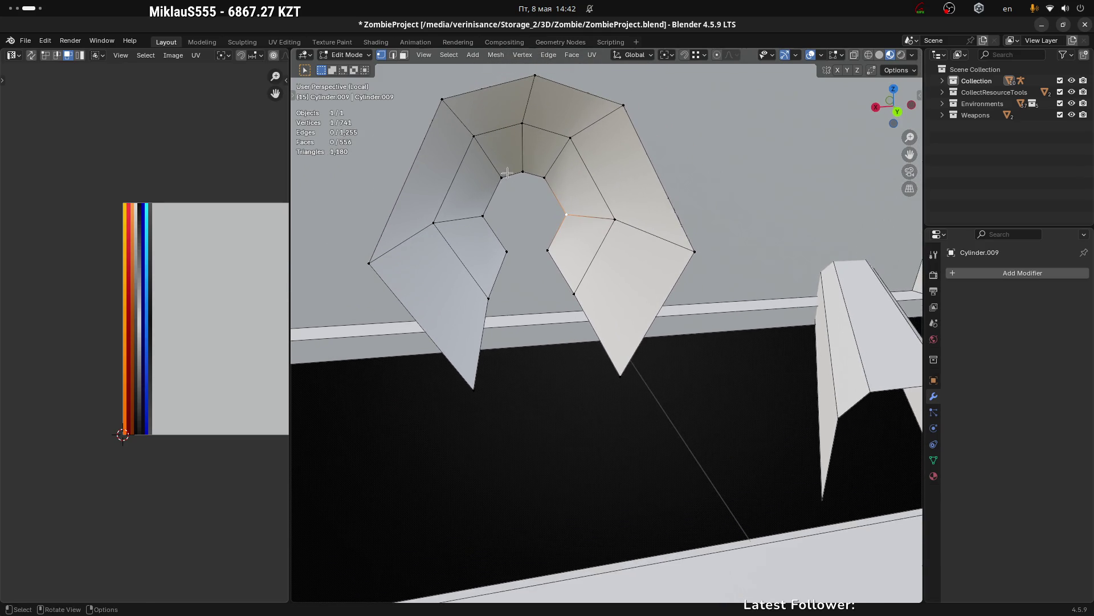
Step: Round the cap's two inner edge loops into regular circles with LoopTools Circle
{"action": "key", "text": "2"}
{"action": "left_click", "coordinate": [507, 174]}
{"action": "key", "text": "ctrl+e"}
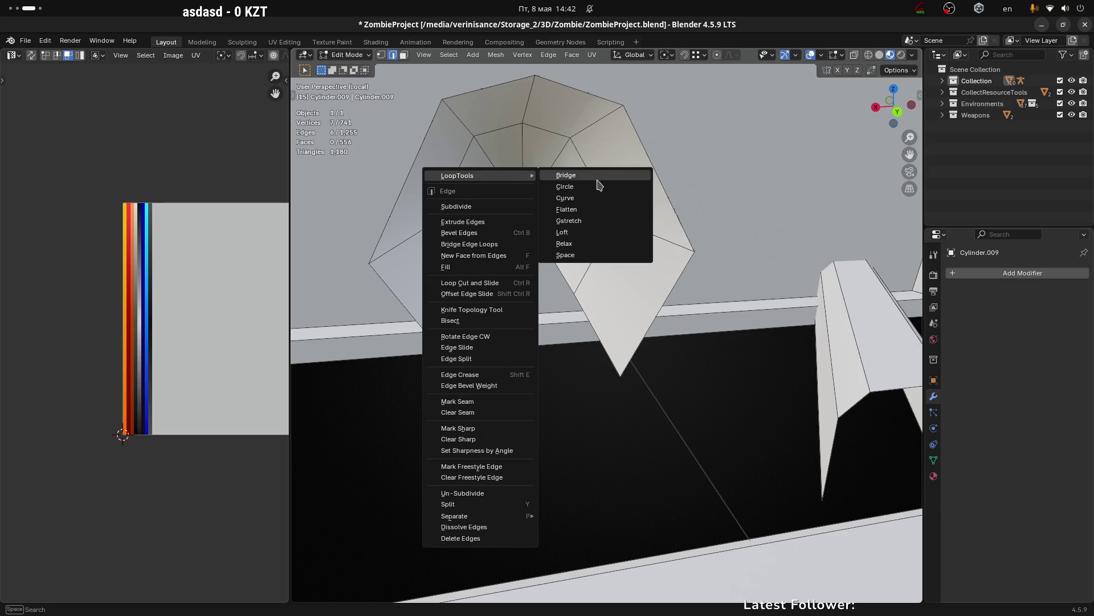
{"action": "left_click", "coordinate": [595, 186]}
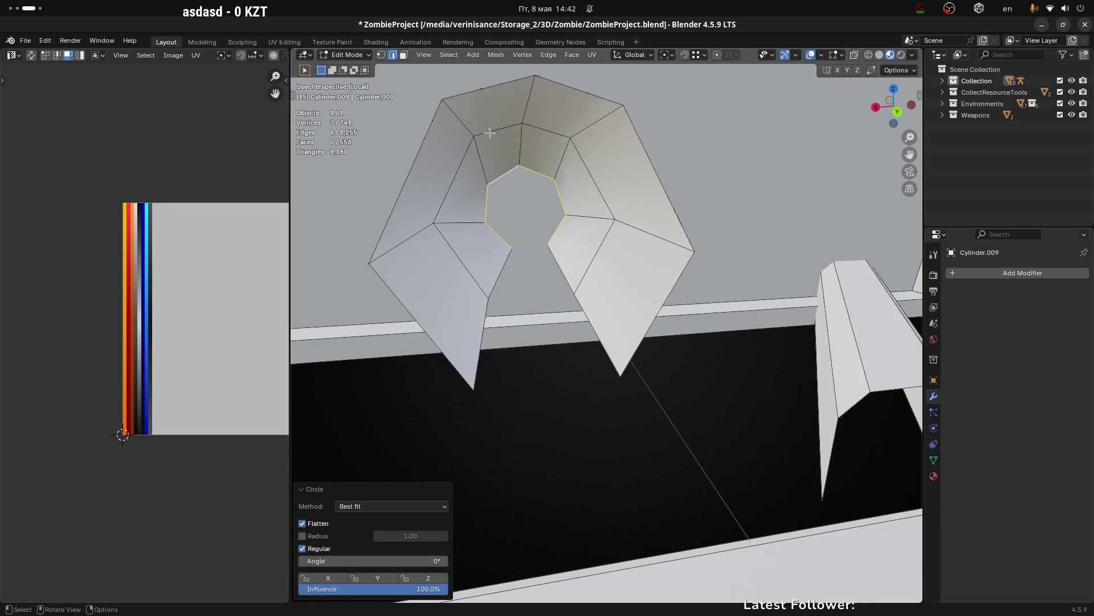
{"action": "left_click", "coordinate": [489, 128]}
{"action": "key", "text": "ctrl+e"}
{"action": "left_click", "coordinate": [540, 145]}
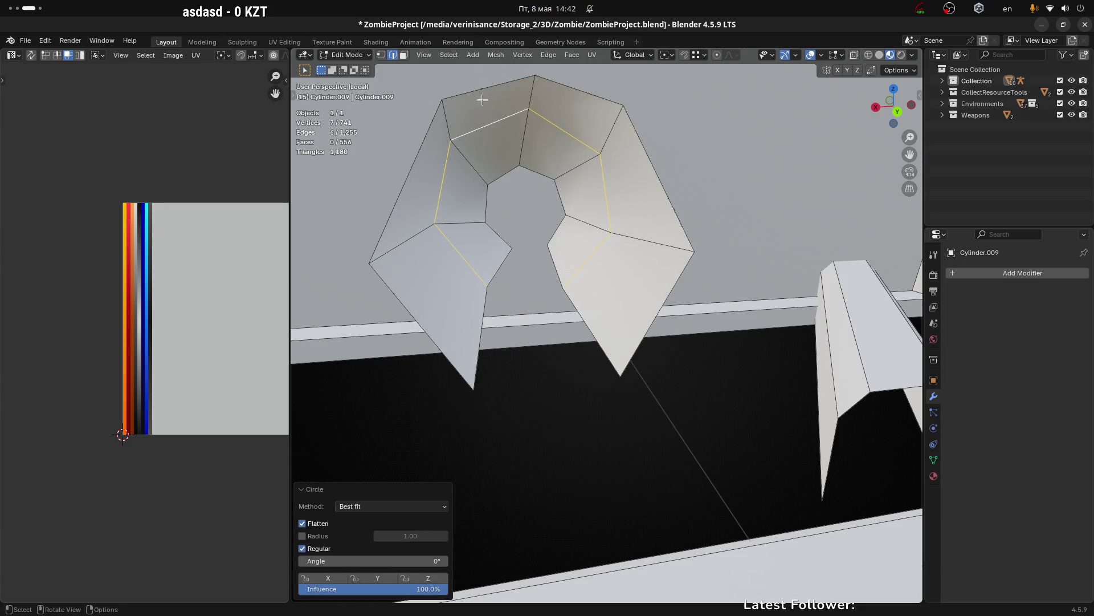
Step: Select the cap's outer boundary loop and enlarge it
{"action": "left_click", "coordinate": [482, 100]}
{"action": "key", "text": "s"}
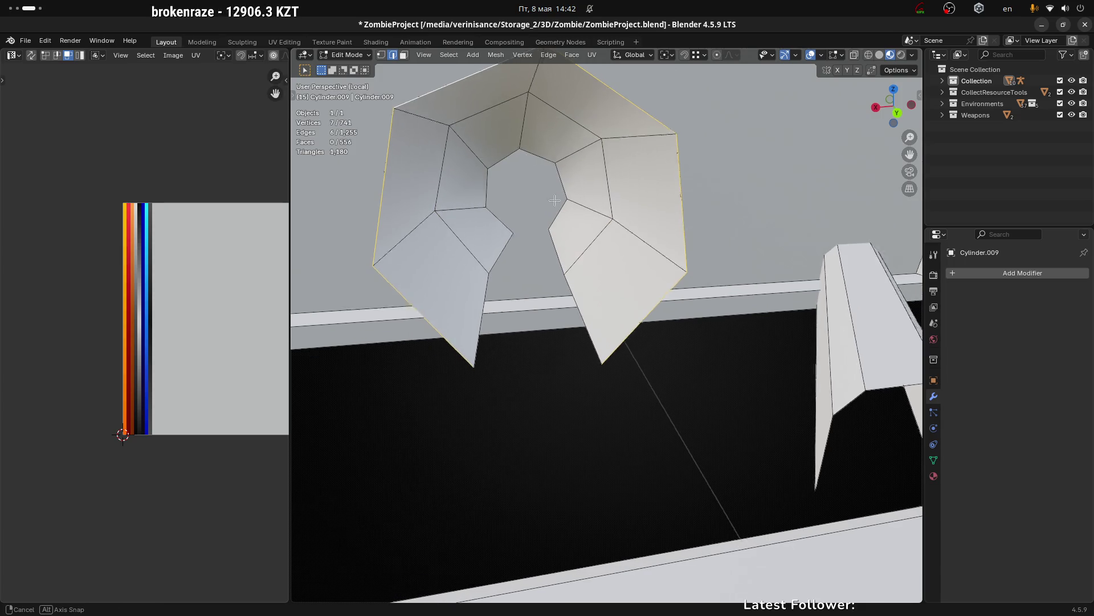
{"action": "scroll", "scroll_direction": "down", "scroll_amount": 3}
{"action": "left_click_drag", "start_coordinate": [555, 199], "coordinate": [585, 210]}
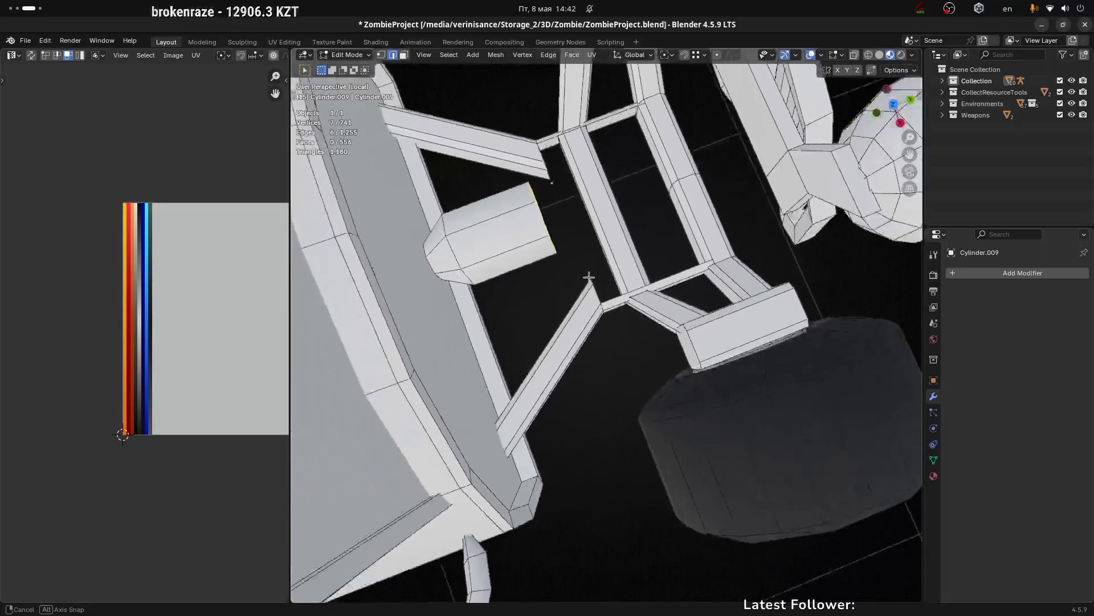
{"action": "left_click_drag", "start_coordinate": [587, 206], "coordinate": [588, 249]}
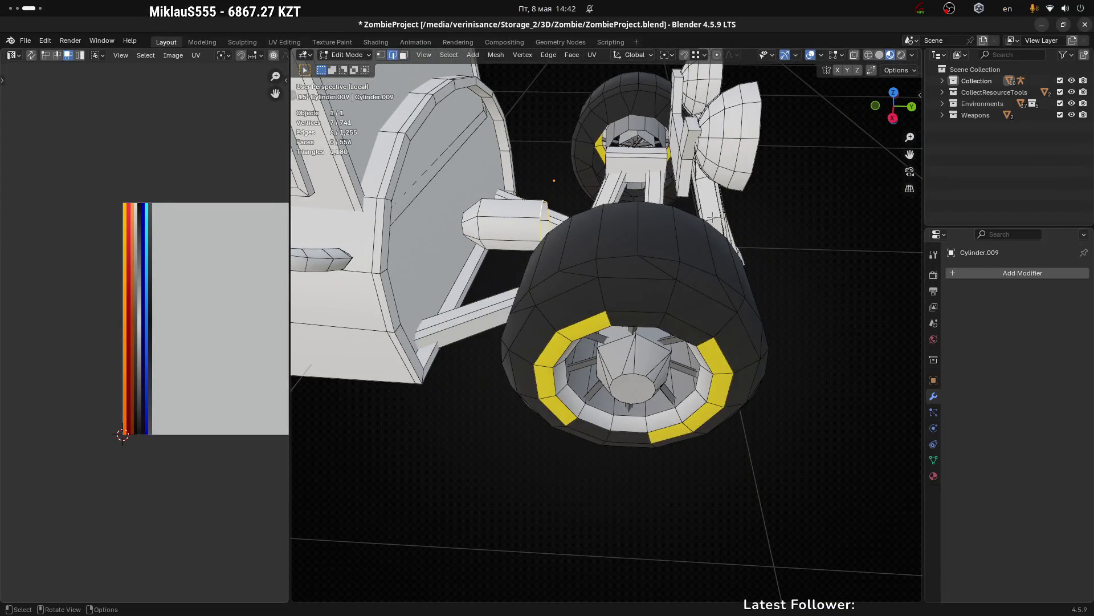
{"action": "scroll", "scroll_direction": "down", "scroll_amount": 3}
Step: Reveal the hidden engine and valve-cover geometry with Alt+H, deselect it and switch to vertex select
{"action": "left_click_drag", "start_coordinate": [712, 218], "coordinate": [769, 257]}
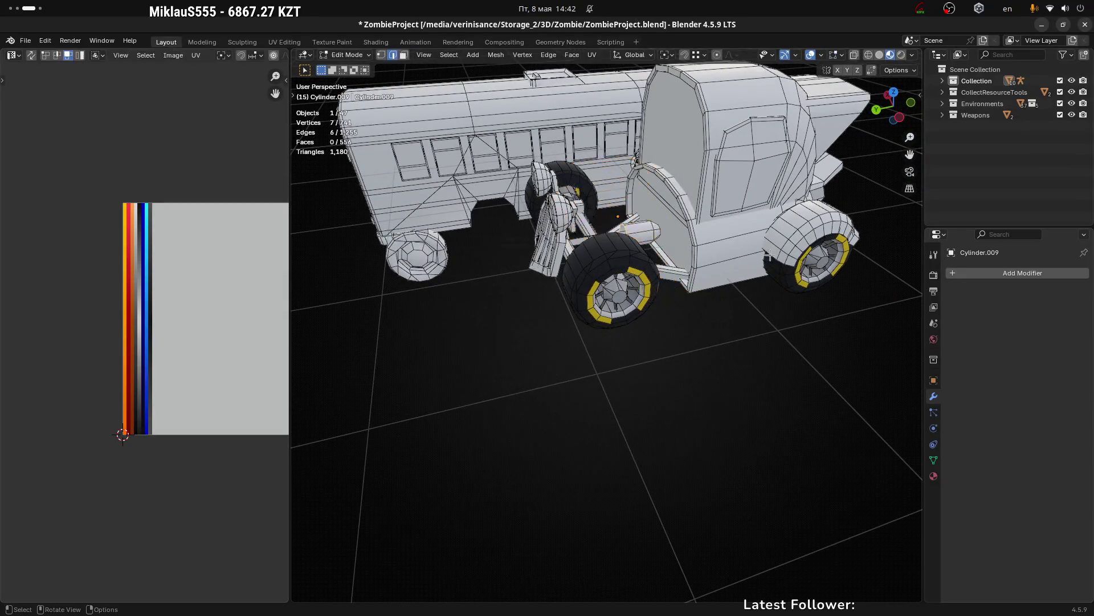
{"action": "scroll", "scroll_direction": "up", "scroll_amount": 3}
{"action": "left_click_drag", "start_coordinate": [654, 258], "coordinate": [604, 328]}
{"action": "scroll", "scroll_direction": "up", "scroll_amount": 3}
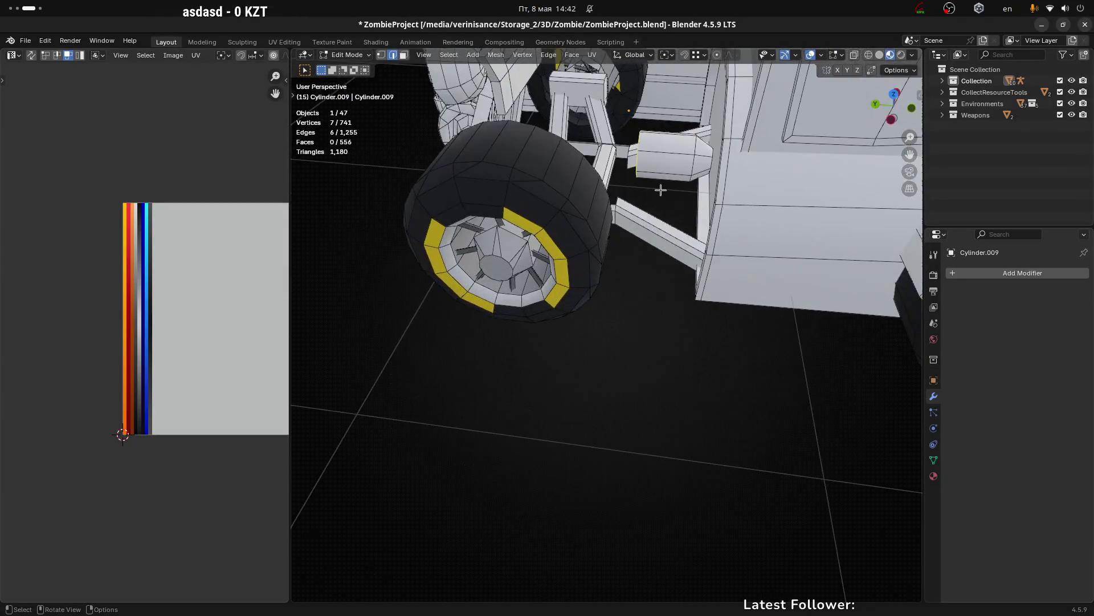
{"action": "left_click_drag", "start_coordinate": [659, 186], "coordinate": [559, 281]}
{"action": "scroll", "scroll_direction": "up", "scroll_amount": 3}
{"action": "scroll", "scroll_direction": "down", "scroll_amount": 3}
{"action": "scroll", "scroll_direction": "up", "scroll_amount": 3}
{"action": "key", "text": "alt+h"}
{"action": "key", "text": "1"}
{"action": "left_click", "coordinate": [538, 254]}
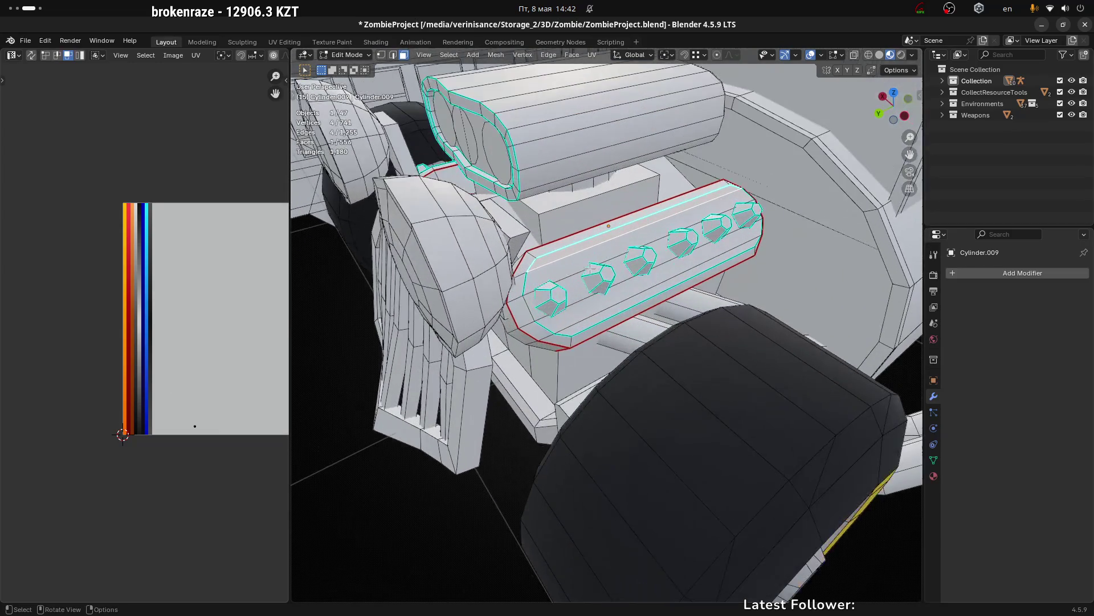
{"action": "scroll", "scroll_direction": "up", "scroll_amount": 3}
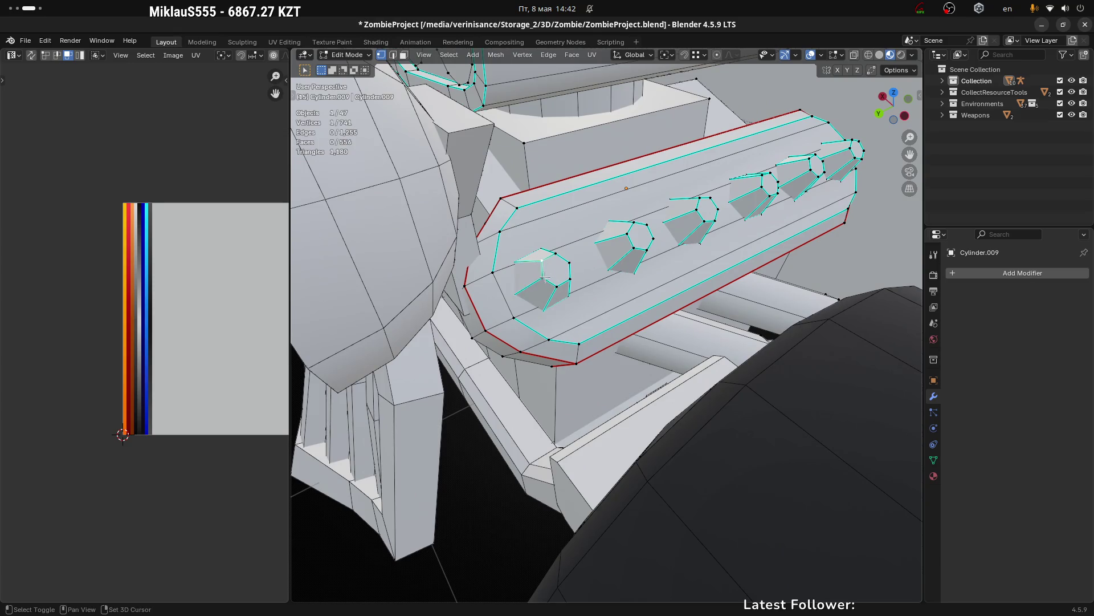
Step: Collapse the first valve-cover bolt's hexagonal top face into a single point
{"action": "left_click_drag", "start_coordinate": [545, 278], "coordinate": [565, 285]}
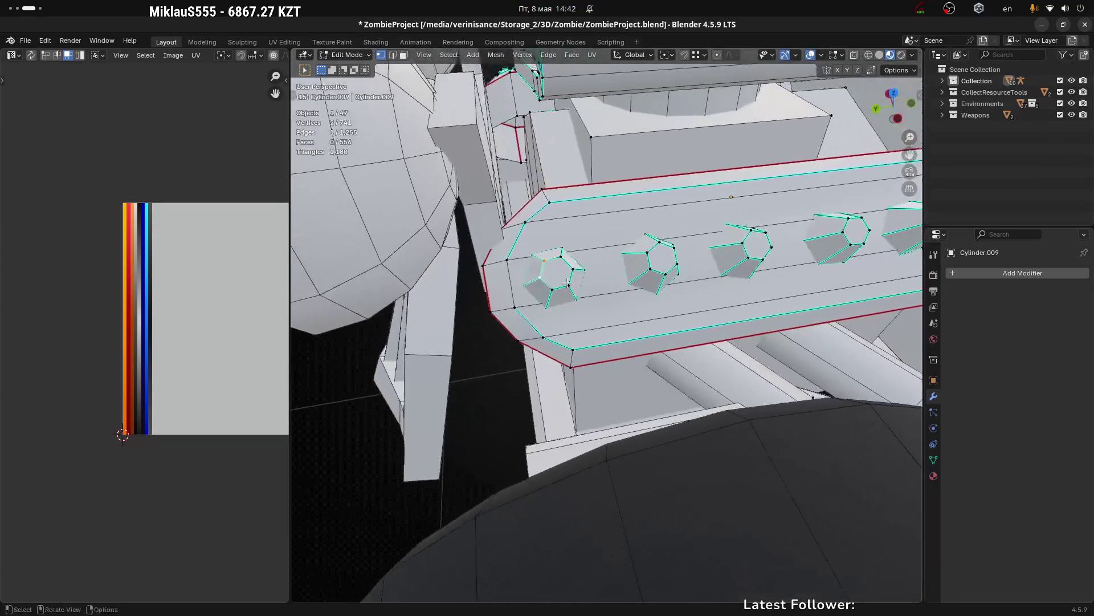
{"action": "scroll", "scroll_direction": "up", "scroll_amount": 3}
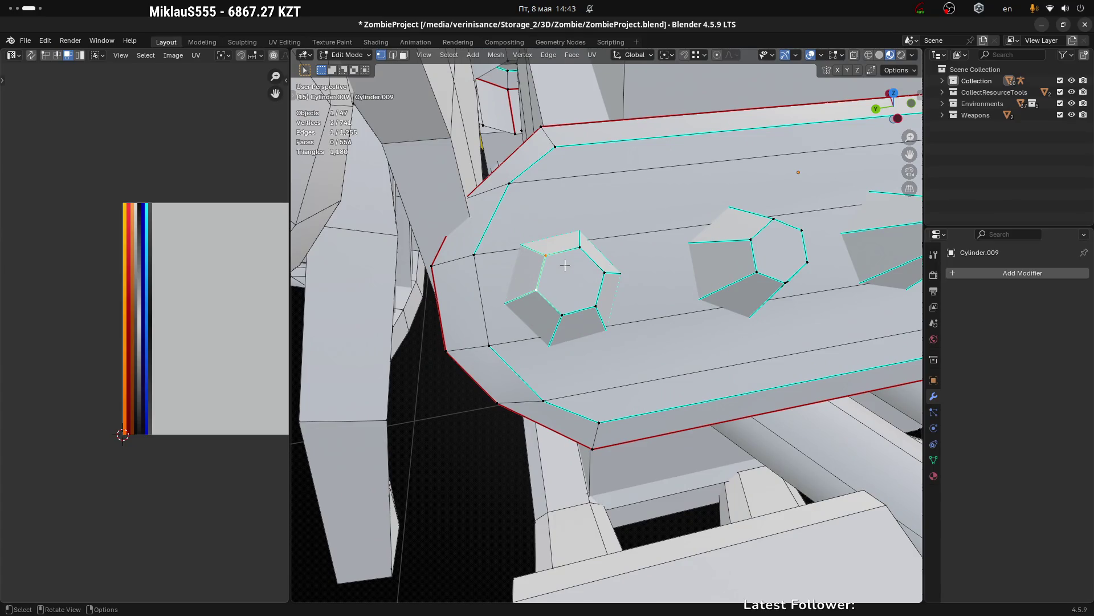
{"action": "left_click_drag", "start_coordinate": [559, 278], "coordinate": [592, 321]}
{"action": "key", "text": "alt+z"}
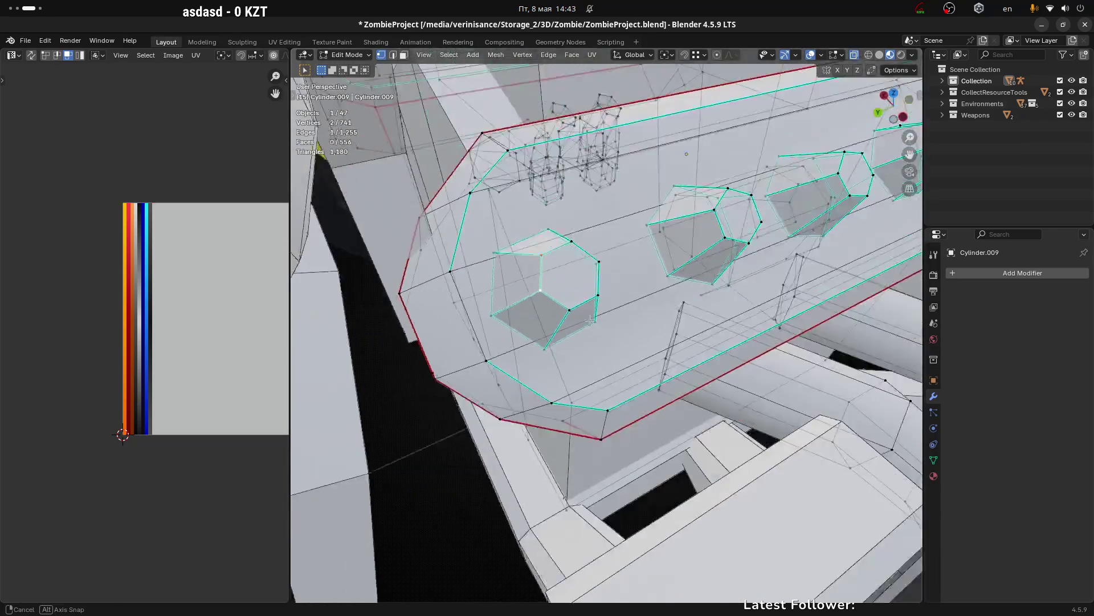
{"action": "key", "text": "alt+z"}
{"action": "left_click_drag", "start_coordinate": [591, 321], "coordinate": [569, 305]}
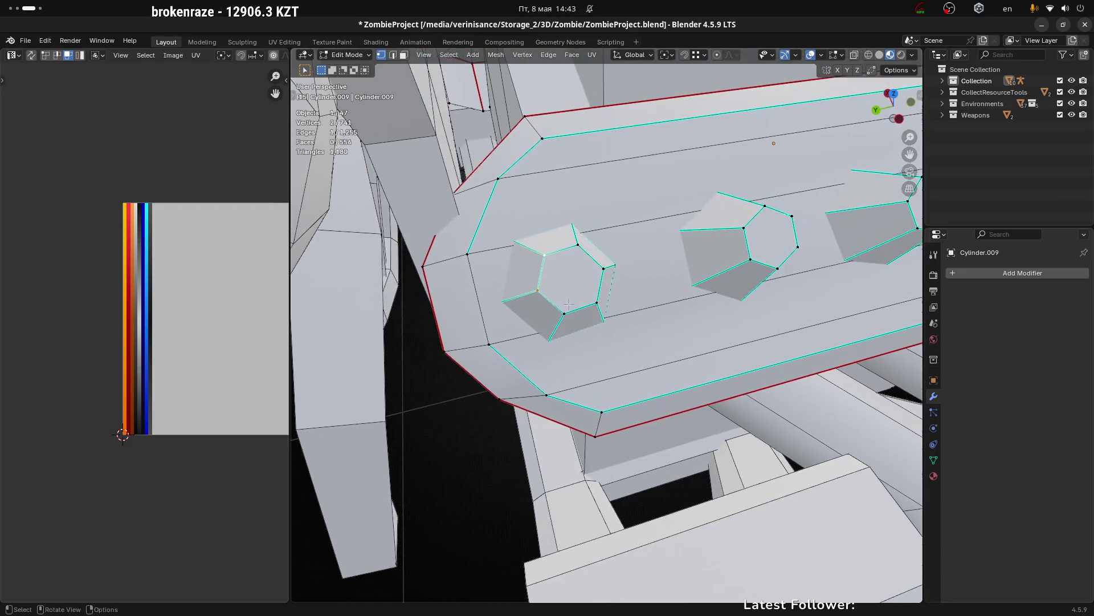
{"action": "key", "text": "m"}
{"action": "left_click", "coordinate": [554, 281]}
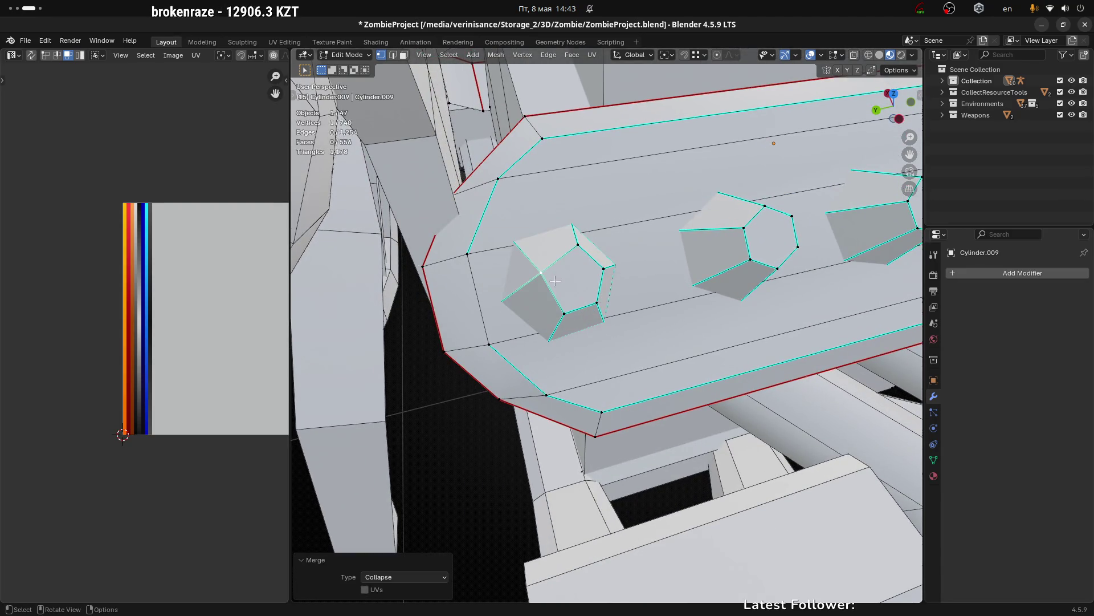
Step: Merge two of the bolt's vertices at the last selected one and return to Object Mode
{"action": "left_click", "coordinate": [605, 268]}
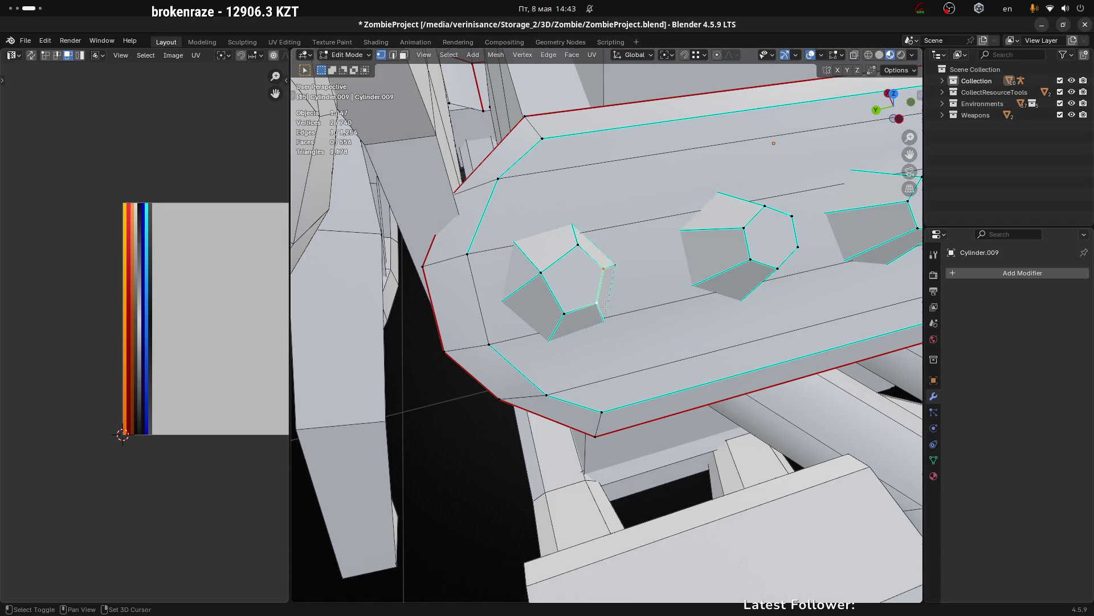
{"action": "key", "text": "m"}
{"action": "left_click", "coordinate": [619, 309]}
{"action": "left_click_drag", "start_coordinate": [619, 308], "coordinate": [558, 305]}
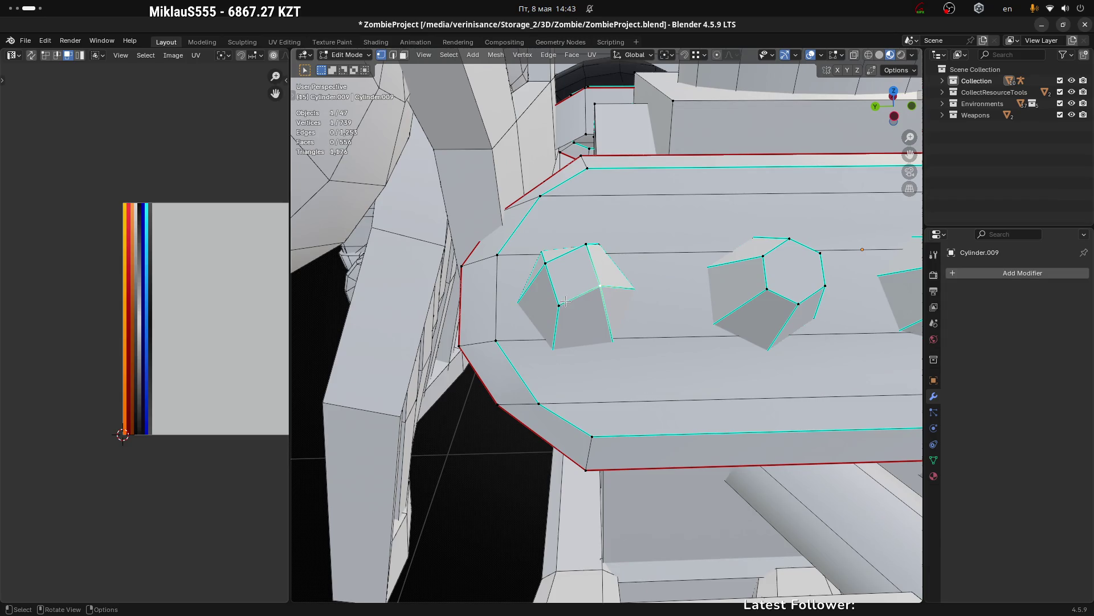
{"action": "left_click_drag", "start_coordinate": [566, 302], "coordinate": [661, 305]}
{"action": "scroll", "scroll_direction": "down", "scroll_amount": 3}
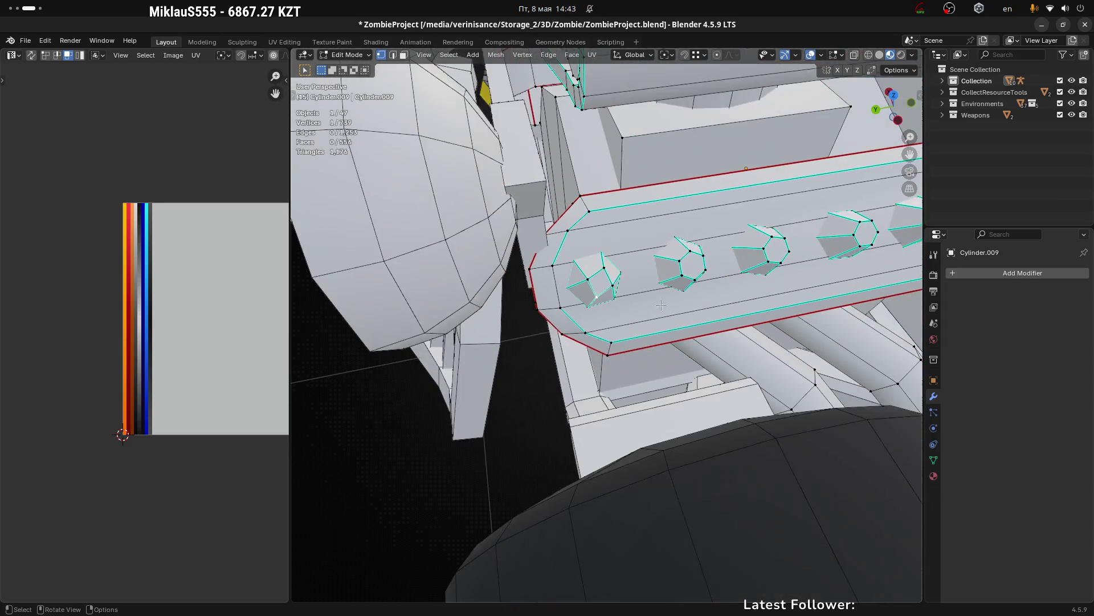
{"action": "key", "text": "Tab"}
{"action": "scroll", "scroll_direction": "down", "scroll_amount": 3}
{"action": "scroll", "scroll_direction": "down", "scroll_amount": 3}
{"action": "scroll", "scroll_direction": "down", "scroll_amount": 3}
{"action": "scroll", "scroll_direction": "up", "scroll_amount": 3}
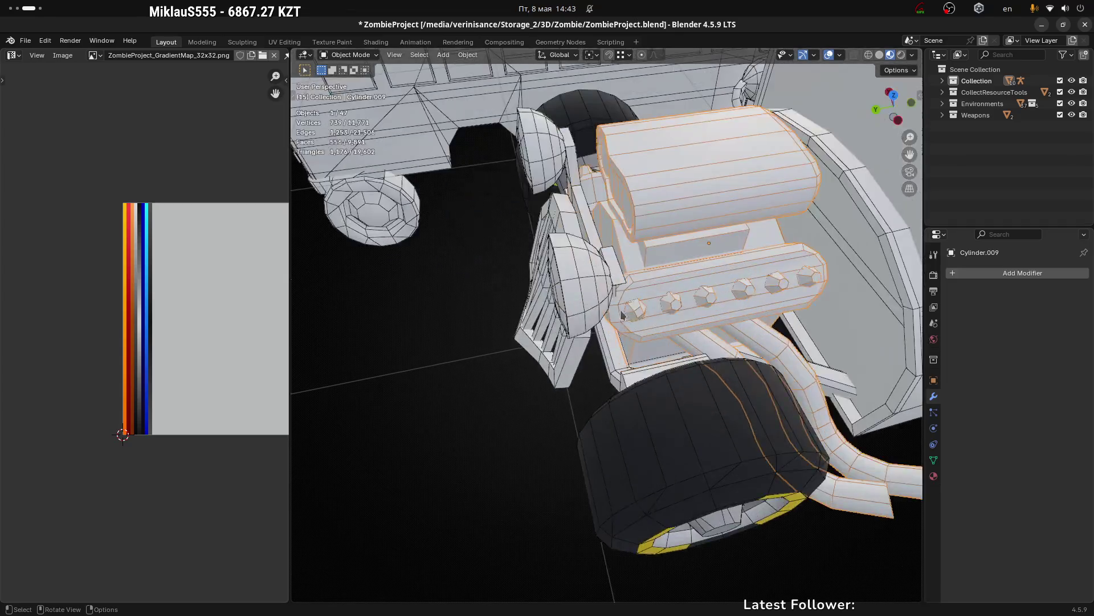
{"action": "scroll", "scroll_direction": "up", "scroll_amount": 3}
{"action": "scroll", "scroll_direction": "down", "scroll_amount": 3}
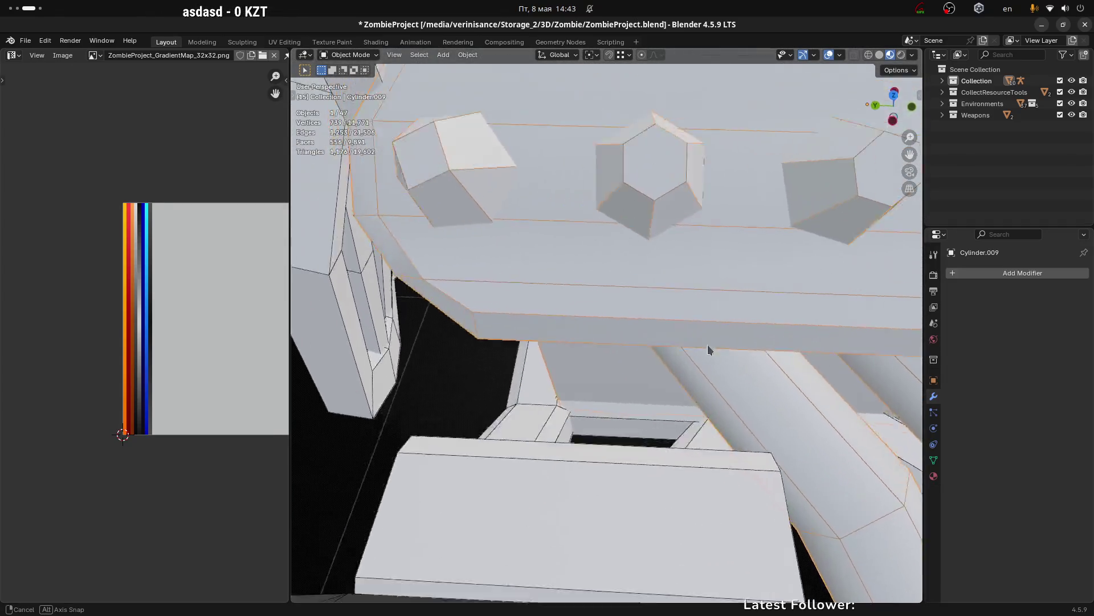
{"action": "scroll", "scroll_direction": "up", "scroll_amount": 3}
Step: Re-enter Edit Mode on Cylinder.009 and select vertices on the first bolt's reshaped top
{"action": "key", "text": "ctrl+Tab"}
{"action": "left_click", "coordinate": [675, 341]}
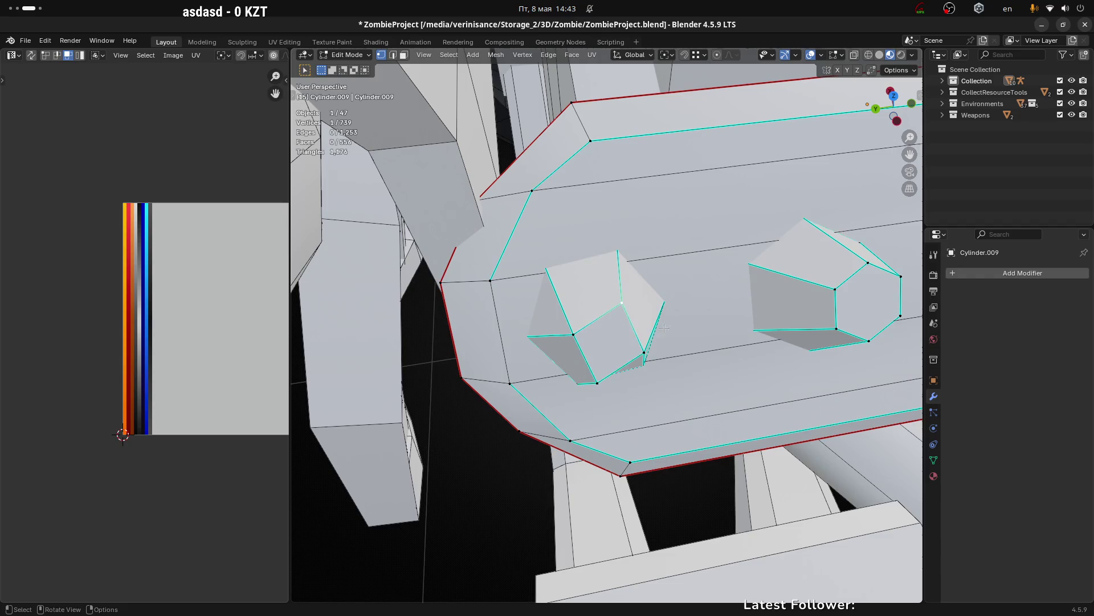
{"action": "left_click_drag", "start_coordinate": [664, 328], "coordinate": [619, 350]}
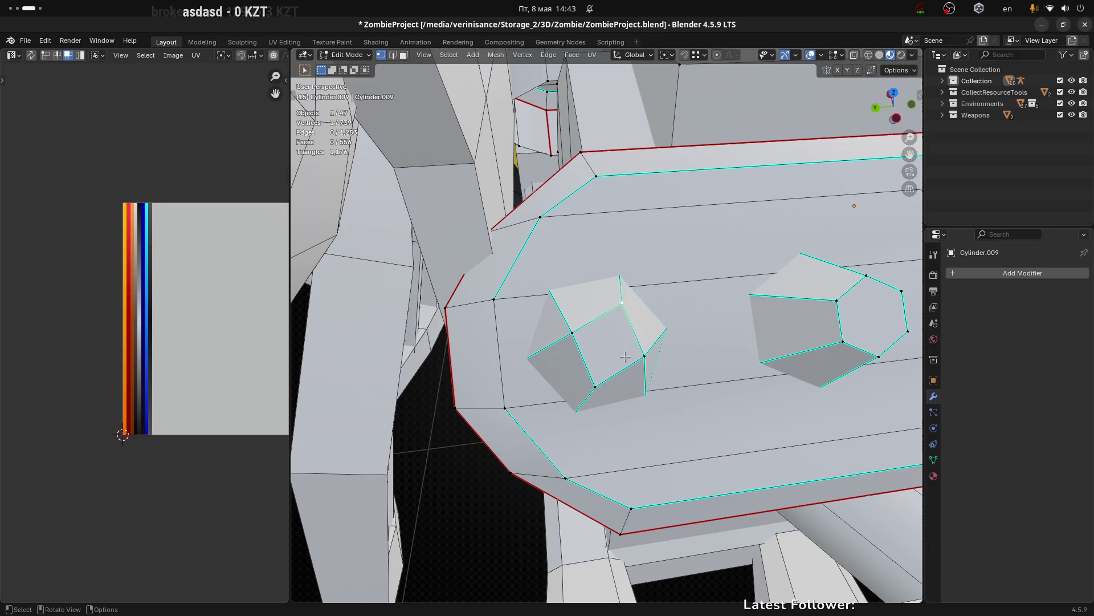
{"action": "left_click_drag", "start_coordinate": [652, 353], "coordinate": [653, 342]}
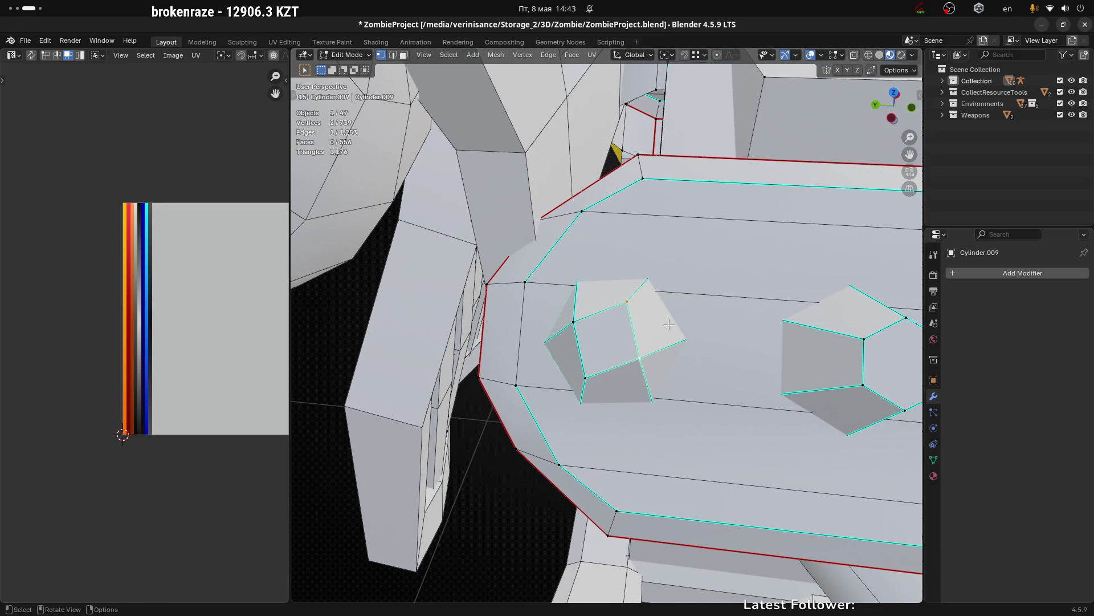
{"action": "key", "text": "Tab"}
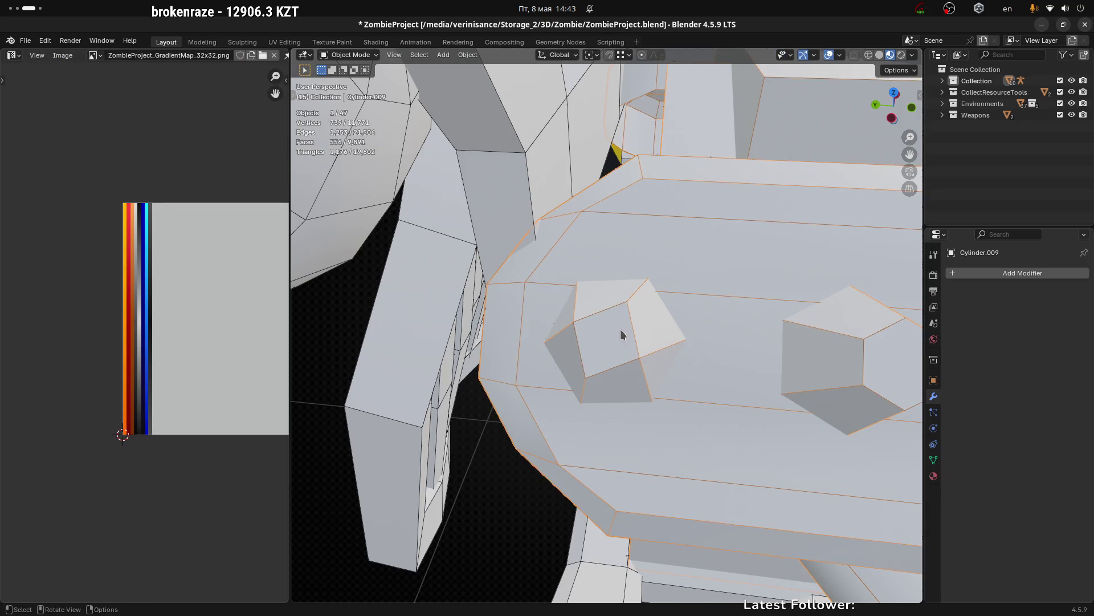
{"action": "key", "text": "Tab"}
{"action": "left_click", "coordinate": [643, 356]}
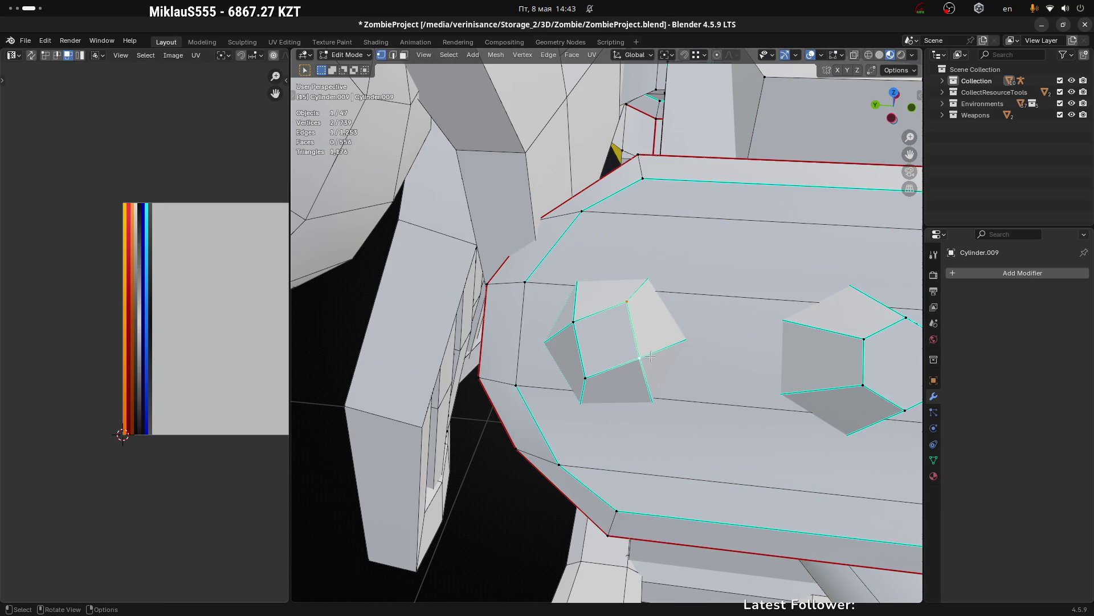
Step: Collapse two bolt vertices, circularize the triangle face loop with LoopTools and nudge it
{"action": "key", "text": "m"}
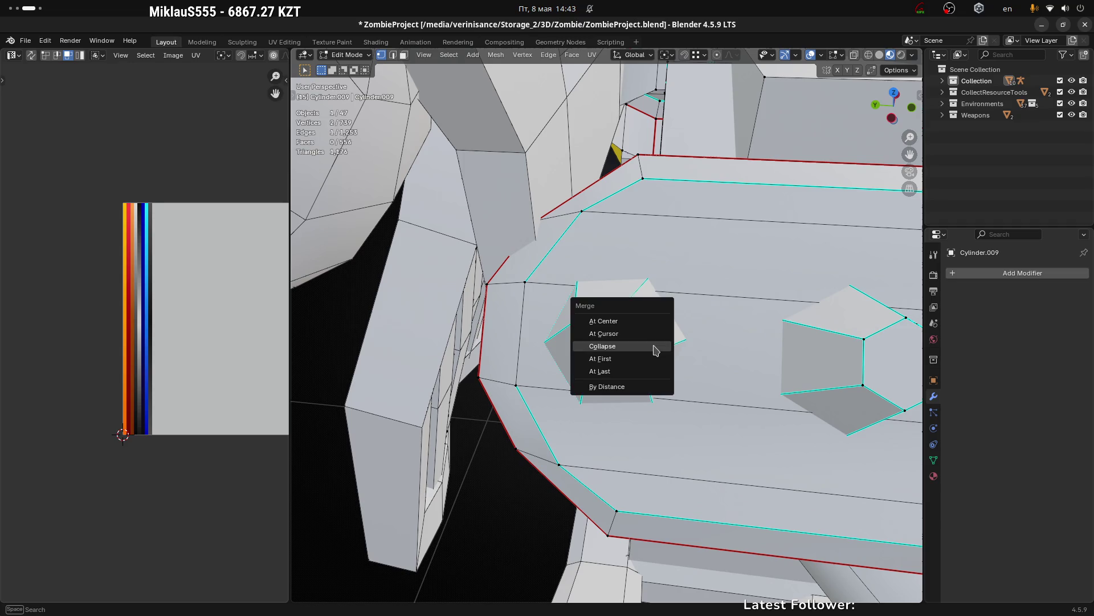
{"action": "left_click", "coordinate": [654, 346]}
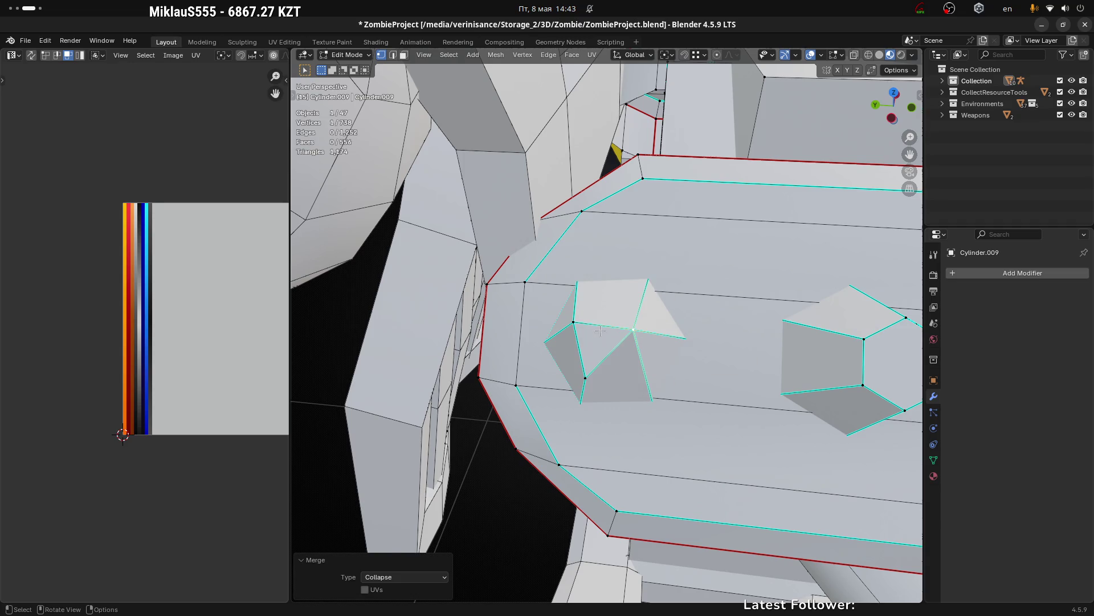
{"action": "key", "text": "3"}
{"action": "left_click", "coordinate": [599, 335]}
{"action": "key", "text": "m"}
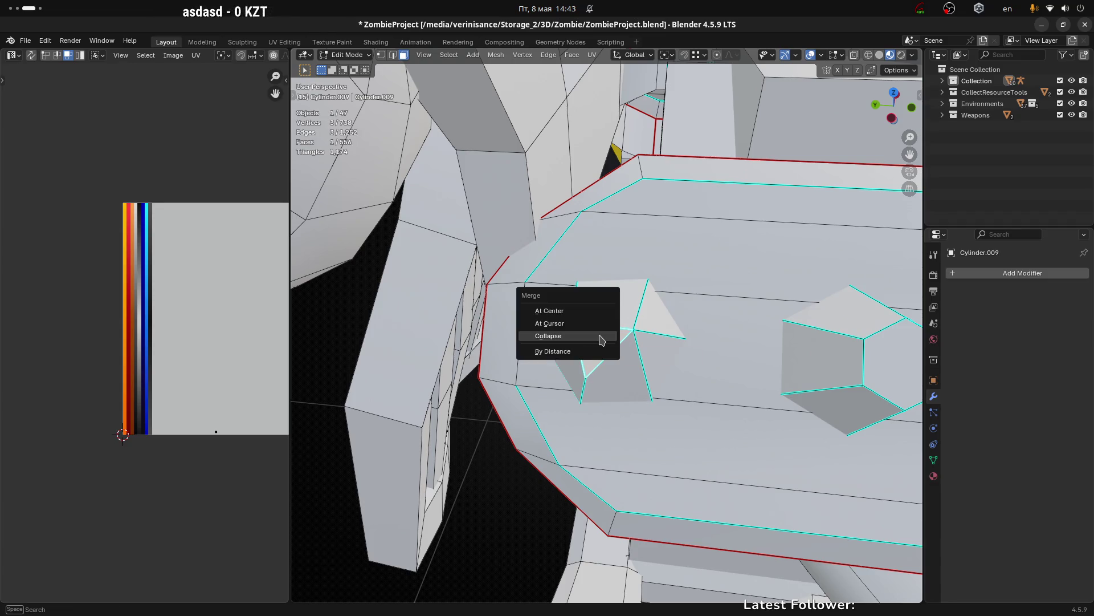
{"action": "key", "text": "Escape"}
{"action": "right_click", "coordinate": [530, 337]}
{"action": "mouse_move", "coordinate": [529, 337]}
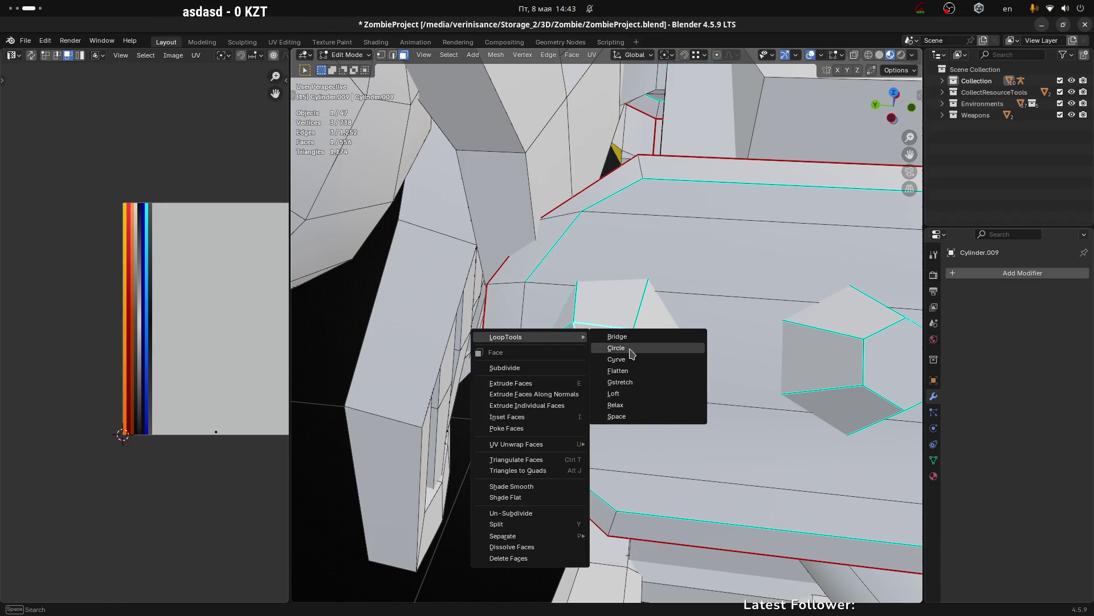
{"action": "left_click", "coordinate": [633, 352]}
{"action": "key", "text": "g"}
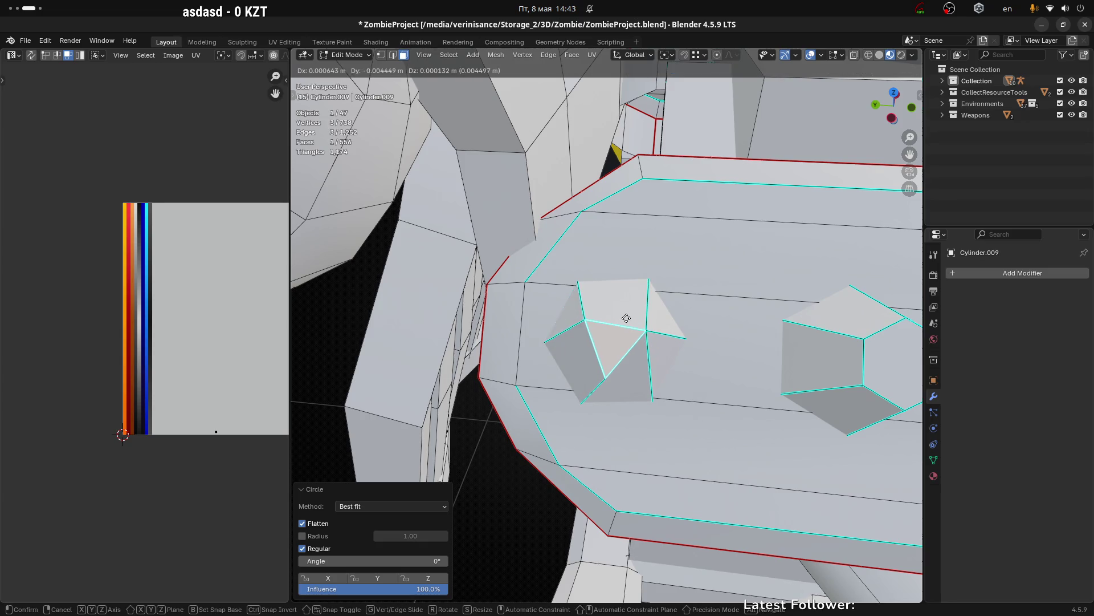
{"action": "left_click", "coordinate": [624, 318]}
{"action": "left_click_drag", "start_coordinate": [625, 318], "coordinate": [653, 349]}
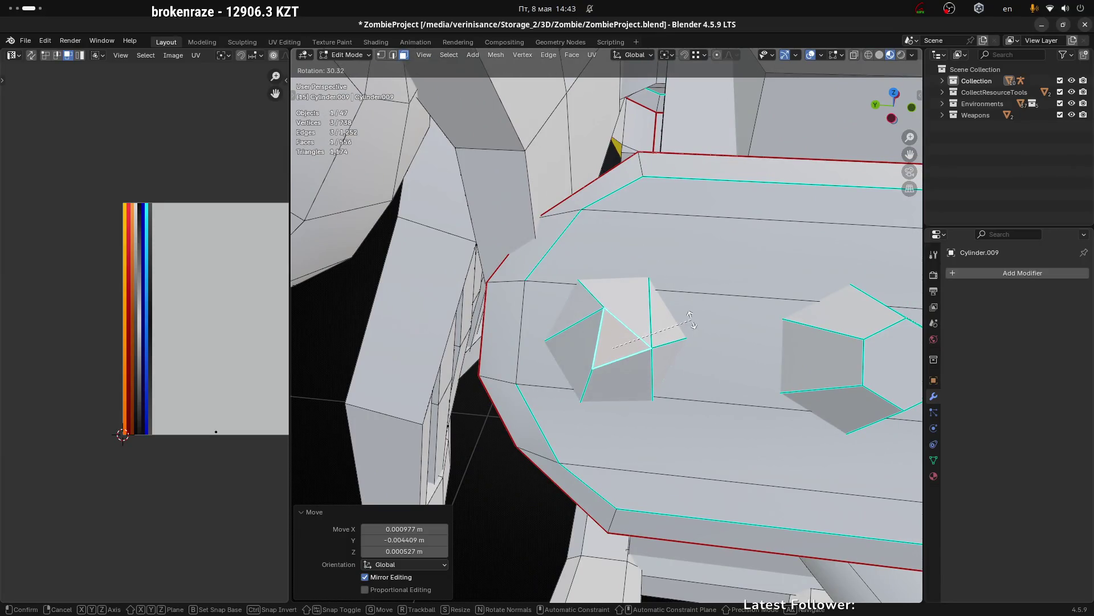
Step: With X-ray on, collapse another pair of the bolt's top vertices into one
{"action": "key", "text": "1"}
{"action": "key", "text": "alt+z"}
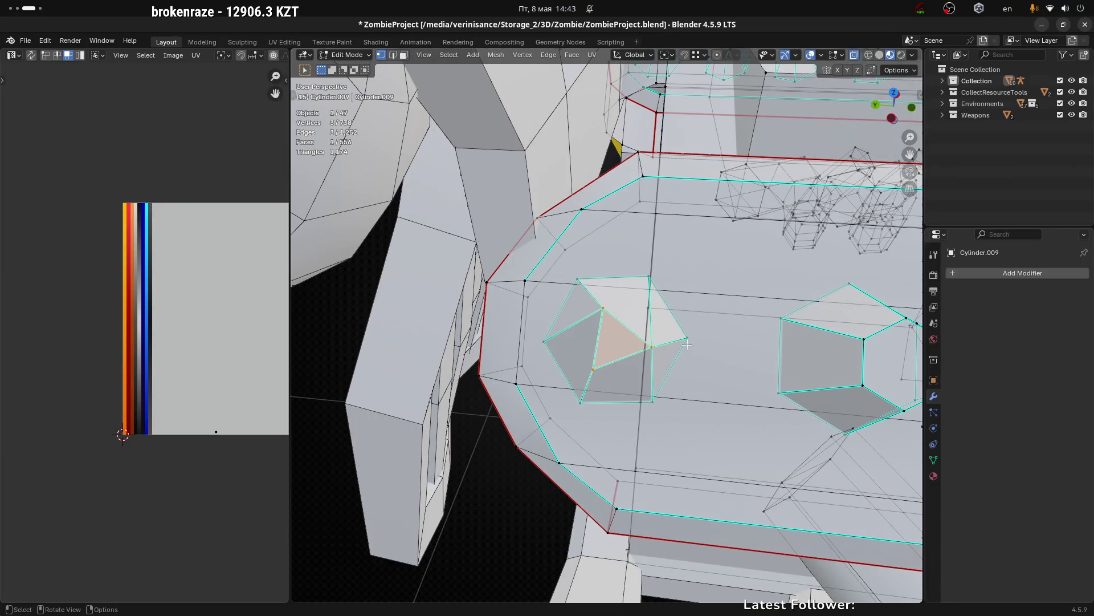
{"action": "key", "text": "alt+a"}
{"action": "key", "text": "m"}
{"action": "left_click", "coordinate": [696, 379]}
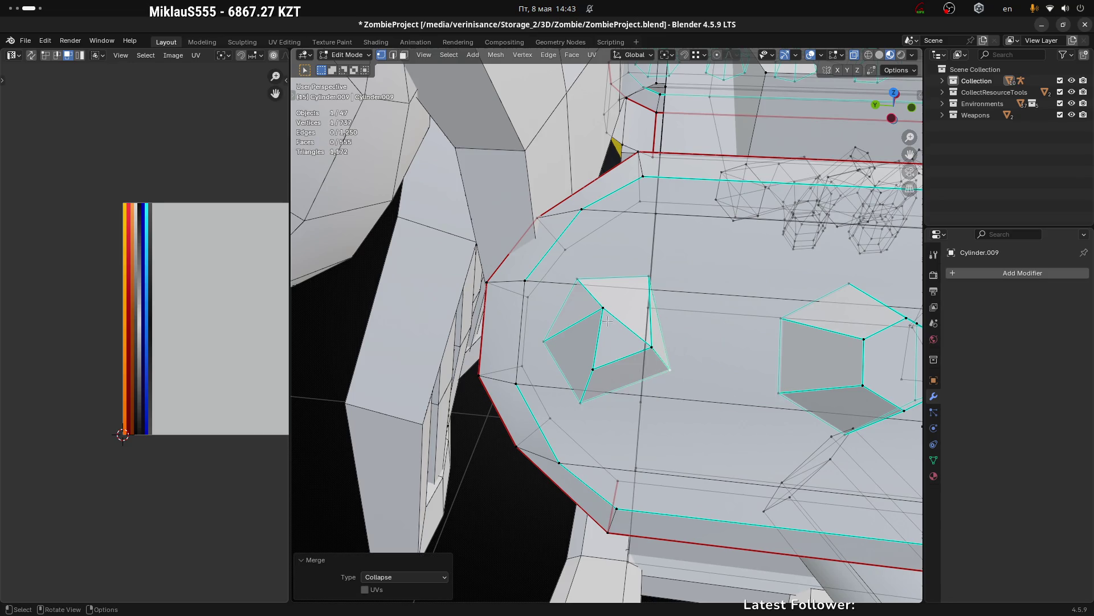
Step: Rotate and shift a face on the bolt to sharpen its pointed tip
{"action": "key", "text": "3"}
{"action": "left_click", "coordinate": [613, 336]}
{"action": "key", "text": "r"}
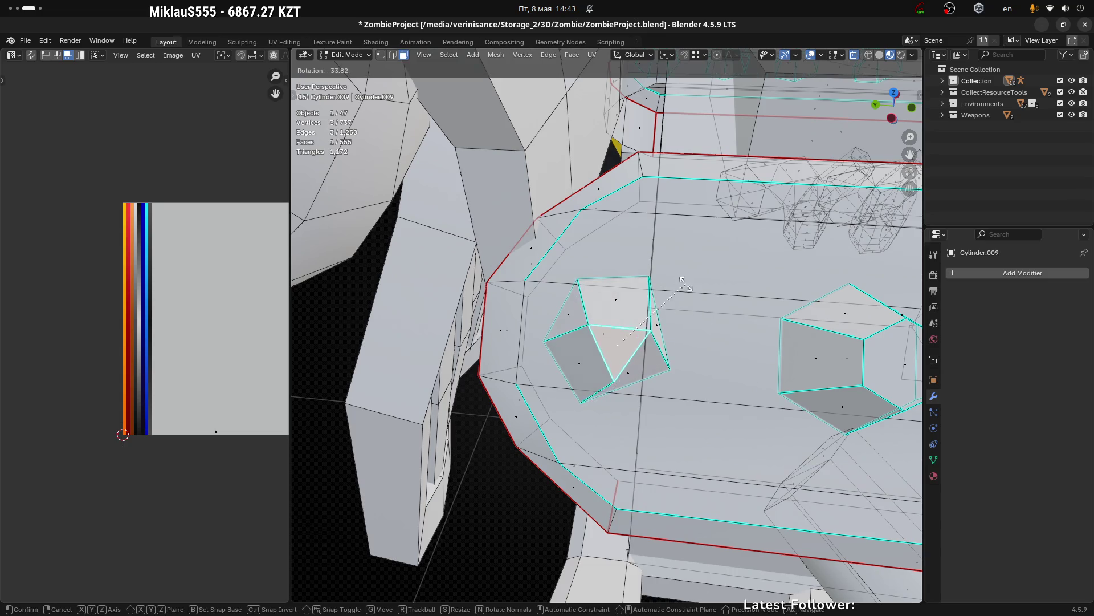
{"action": "left_click", "coordinate": [682, 283]}
{"action": "key", "text": "g"}
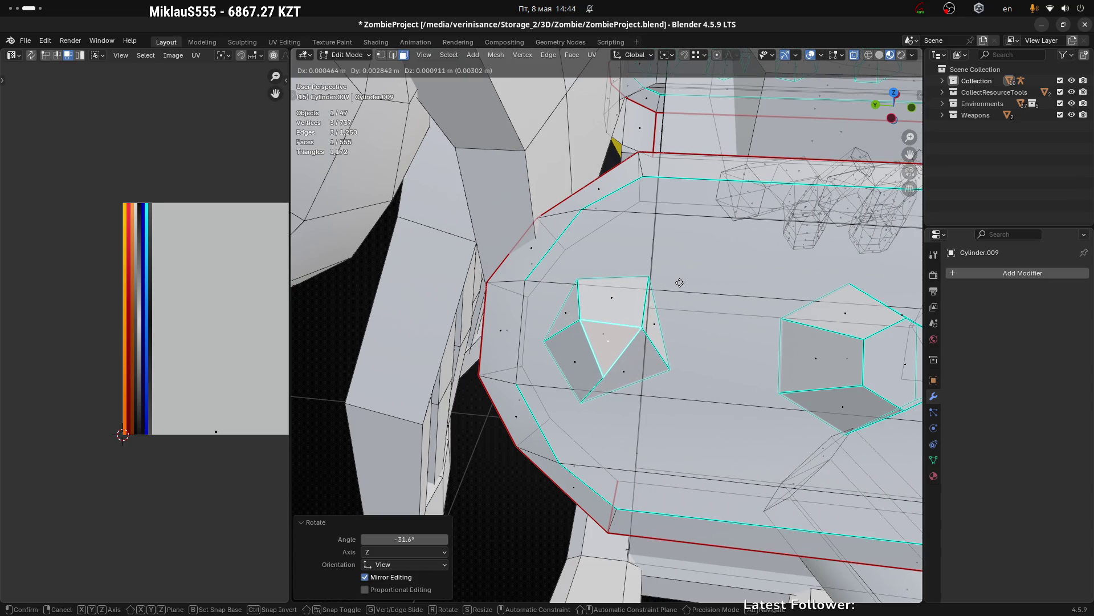
{"action": "left_click", "coordinate": [680, 281]}
{"action": "left_click_drag", "start_coordinate": [680, 280], "coordinate": [739, 309]}
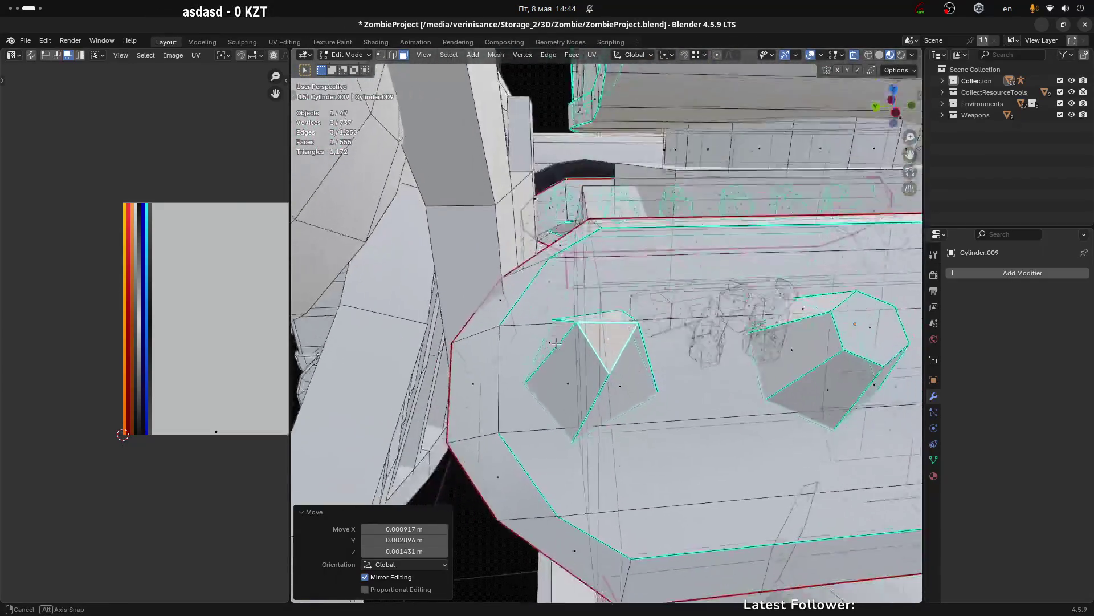
Step: Collapse a further set of the bolt's vertices into one point
{"action": "left_click_drag", "start_coordinate": [739, 309], "coordinate": [555, 435]}
{"action": "key", "text": "1"}
{"action": "key", "text": "shift"}
{"action": "key", "text": "n"}
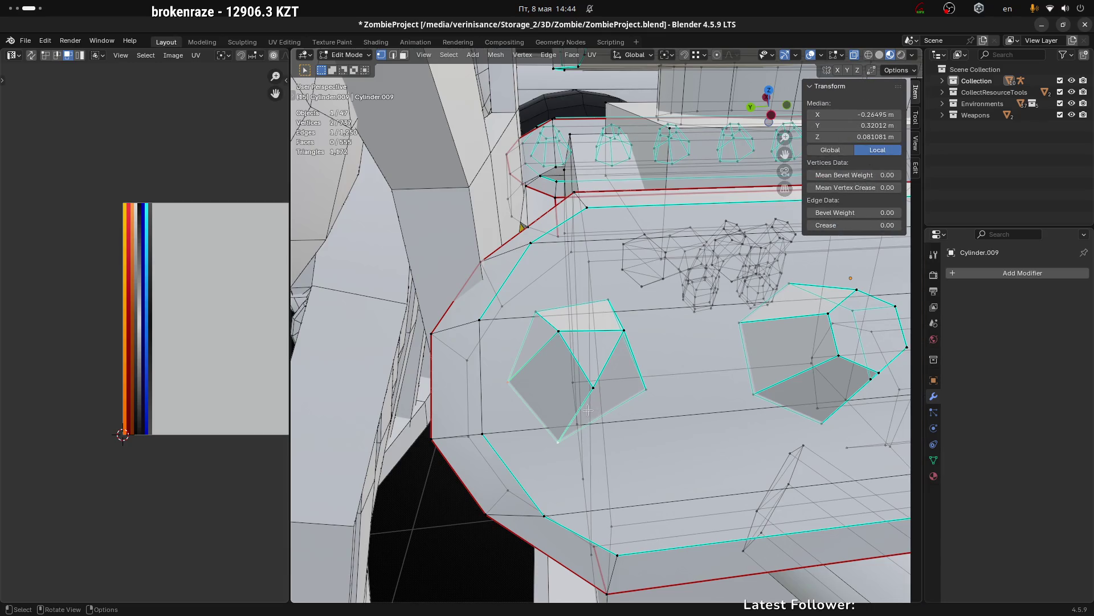
{"action": "key", "text": "n"}
{"action": "key", "text": "m"}
{"action": "left_click", "coordinate": [591, 400]}
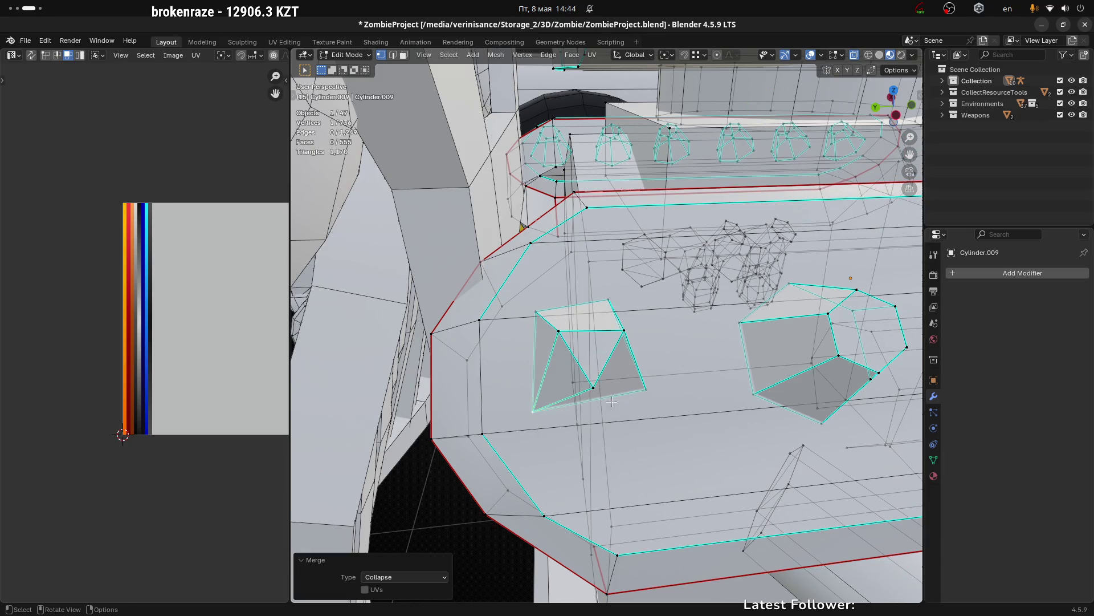
{"action": "left_click_drag", "start_coordinate": [612, 402], "coordinate": [585, 344]}
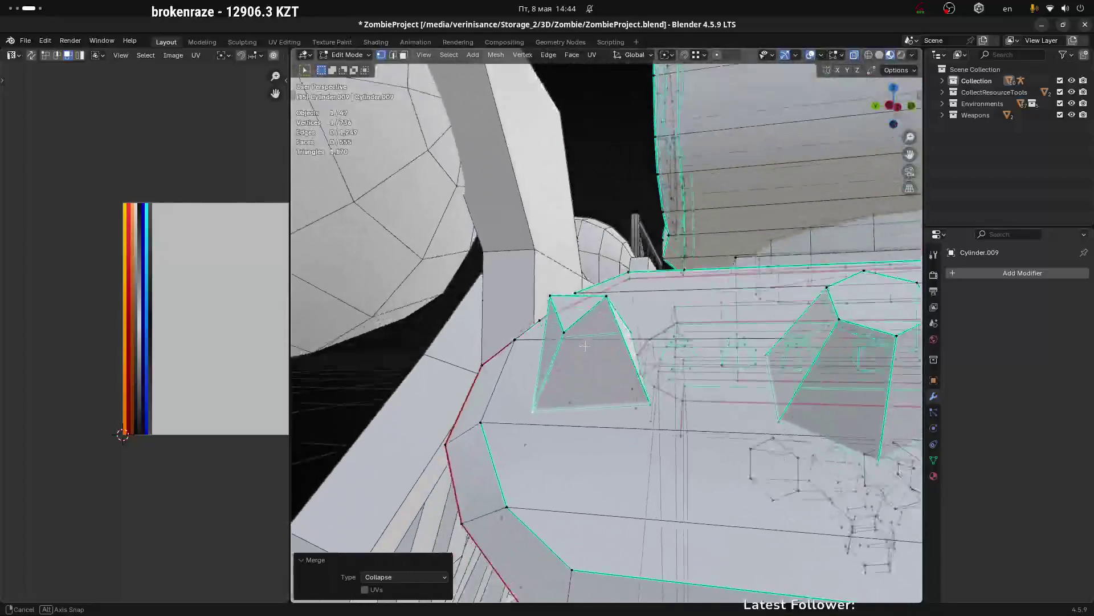
{"action": "left_click_drag", "start_coordinate": [585, 344], "coordinate": [624, 437]}
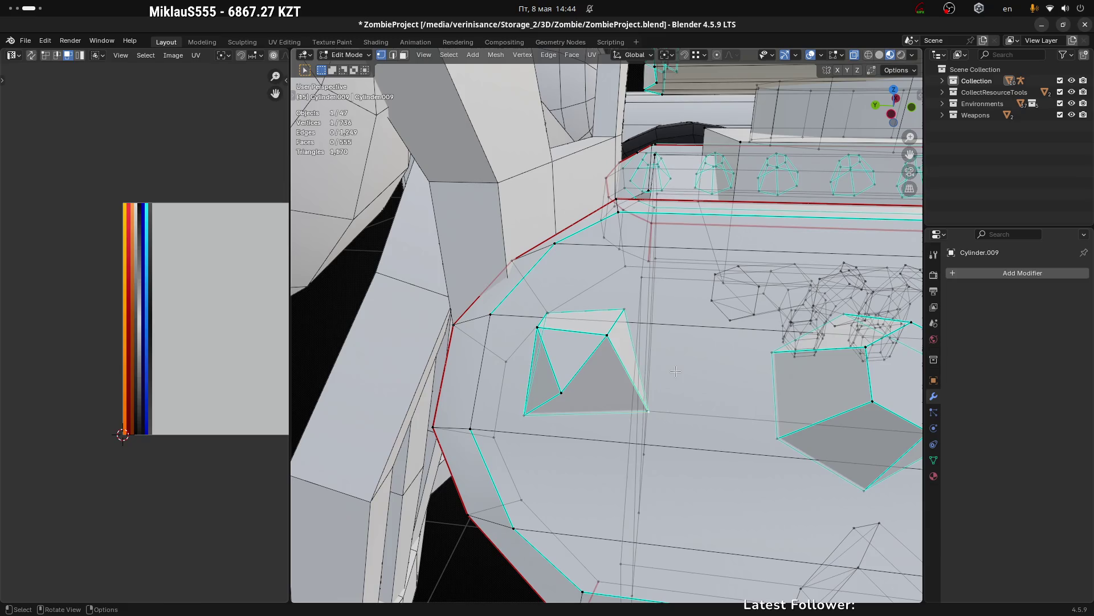
Step: Nudge the bolt's tip vertices twice into a sharper point and return to Object Mode
{"action": "right_click", "coordinate": [543, 451]}
{"action": "key", "text": "ctrl+z"}
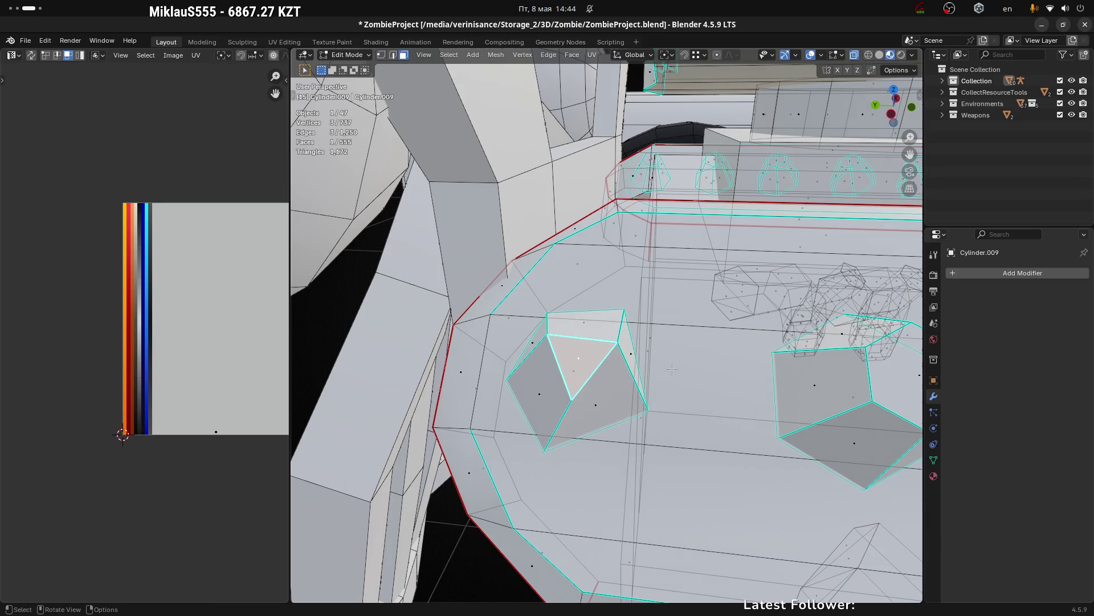
{"action": "left_click_drag", "start_coordinate": [670, 369], "coordinate": [606, 402]}
{"action": "left_click_drag", "start_coordinate": [598, 390], "coordinate": [684, 339]}
{"action": "scroll", "scroll_direction": "down", "scroll_amount": 3}
{"action": "key", "text": "g"}
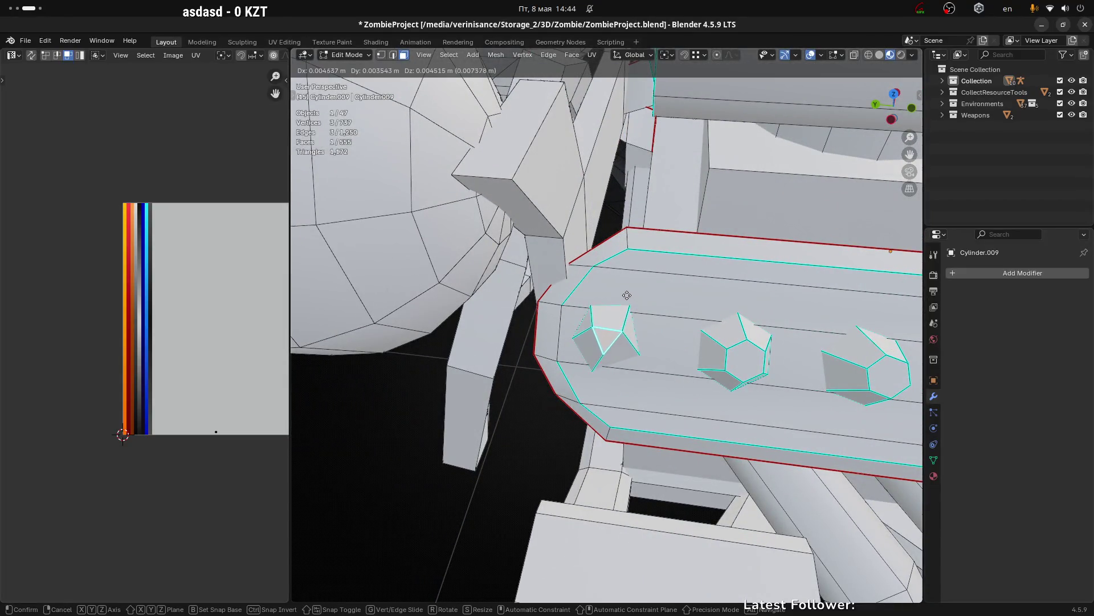
{"action": "left_click", "coordinate": [625, 295]}
{"action": "left_click_drag", "start_coordinate": [624, 294], "coordinate": [601, 336]}
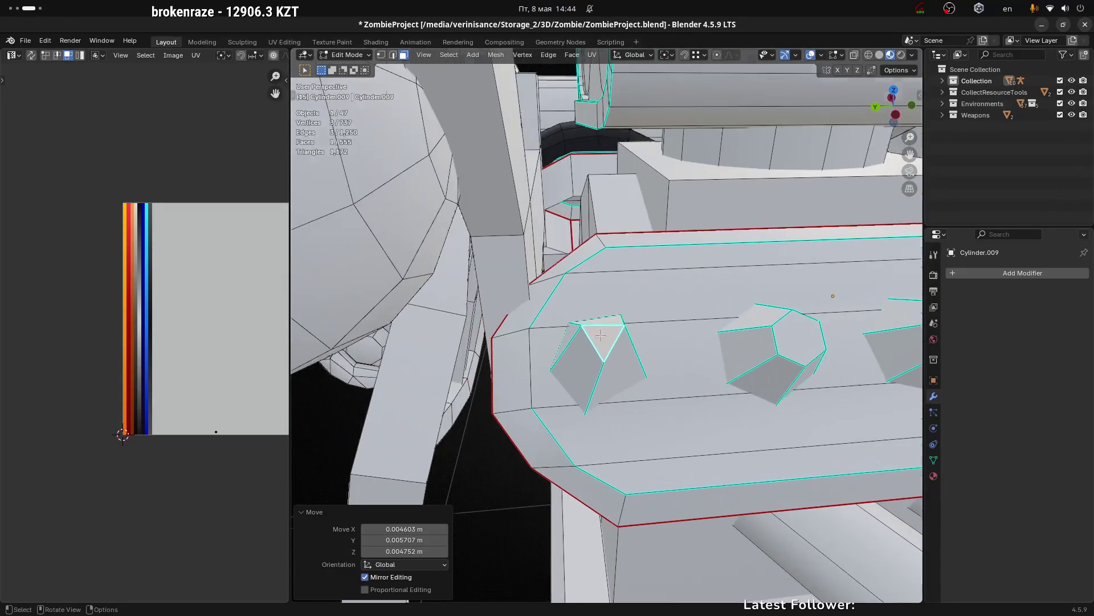
{"action": "key", "text": "g"}
{"action": "left_click", "coordinate": [669, 319]}
{"action": "scroll", "scroll_direction": "down", "scroll_amount": 3}
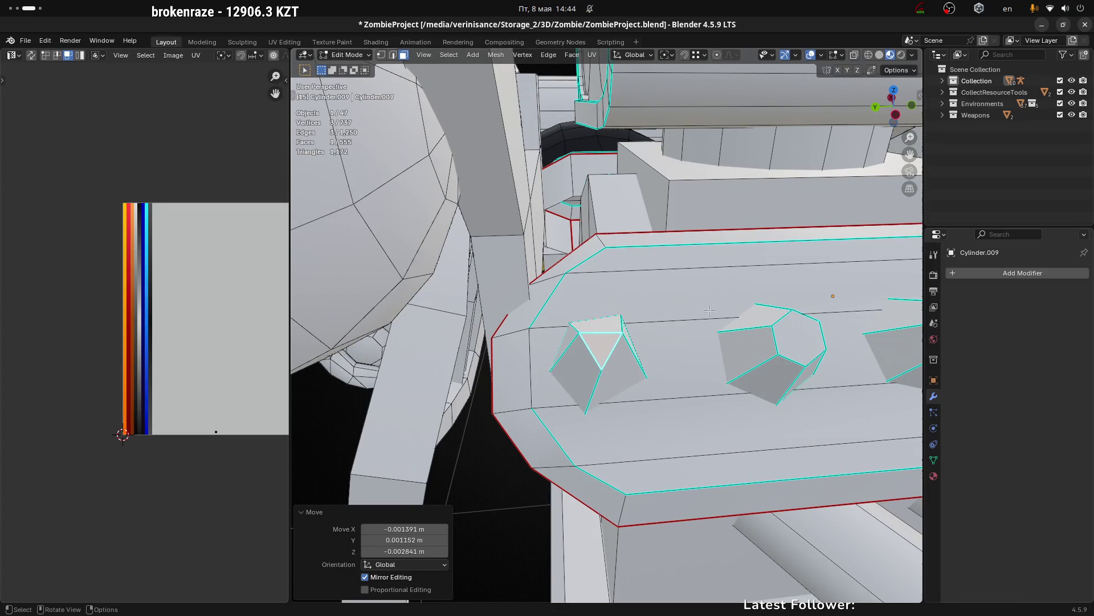
{"action": "left_click_drag", "start_coordinate": [669, 318], "coordinate": [673, 430]}
{"action": "key", "text": "Tab"}
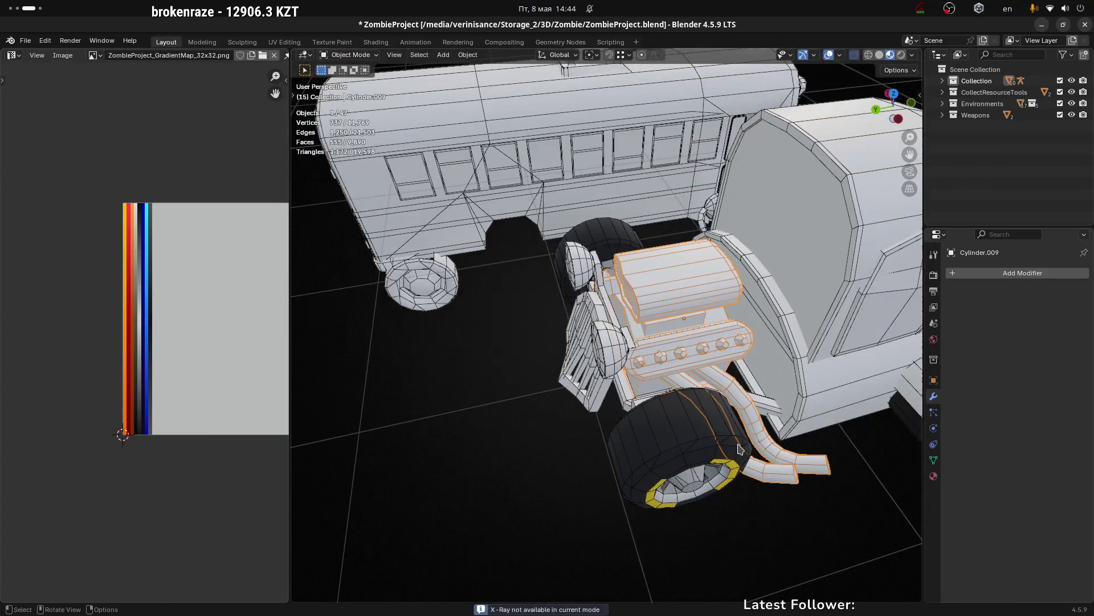
{"action": "scroll", "scroll_direction": "down", "scroll_amount": 3}
Step: Turn off the Wireframe viewport overlay so the bus and truck show as solid shapes
{"action": "left_click_drag", "start_coordinate": [569, 479], "coordinate": [599, 411]}
{"action": "left_click", "coordinate": [838, 55]}
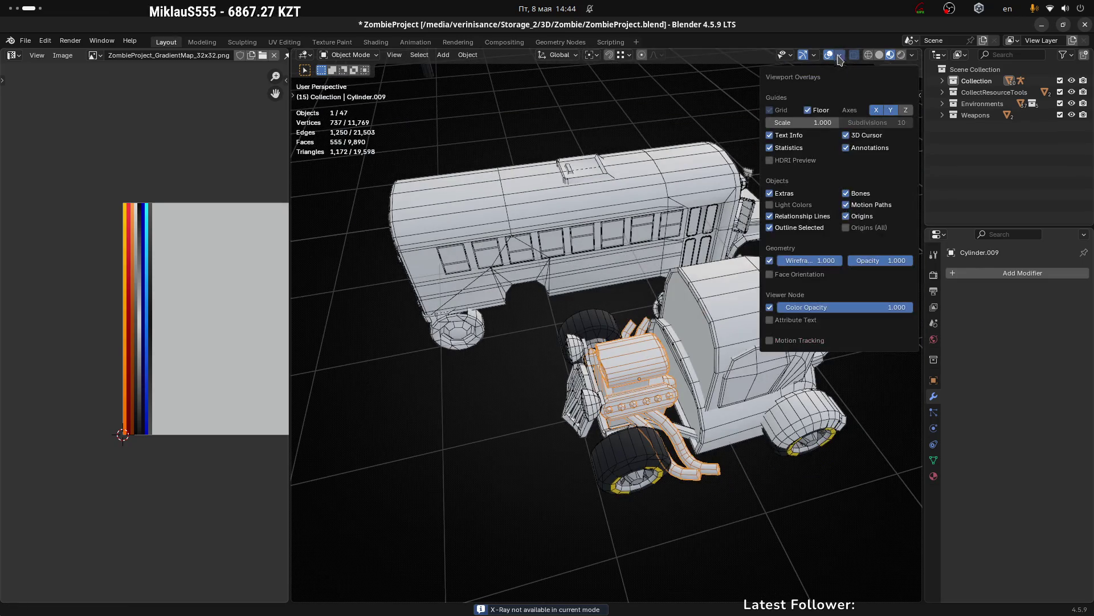
{"action": "left_click", "coordinate": [772, 261]}
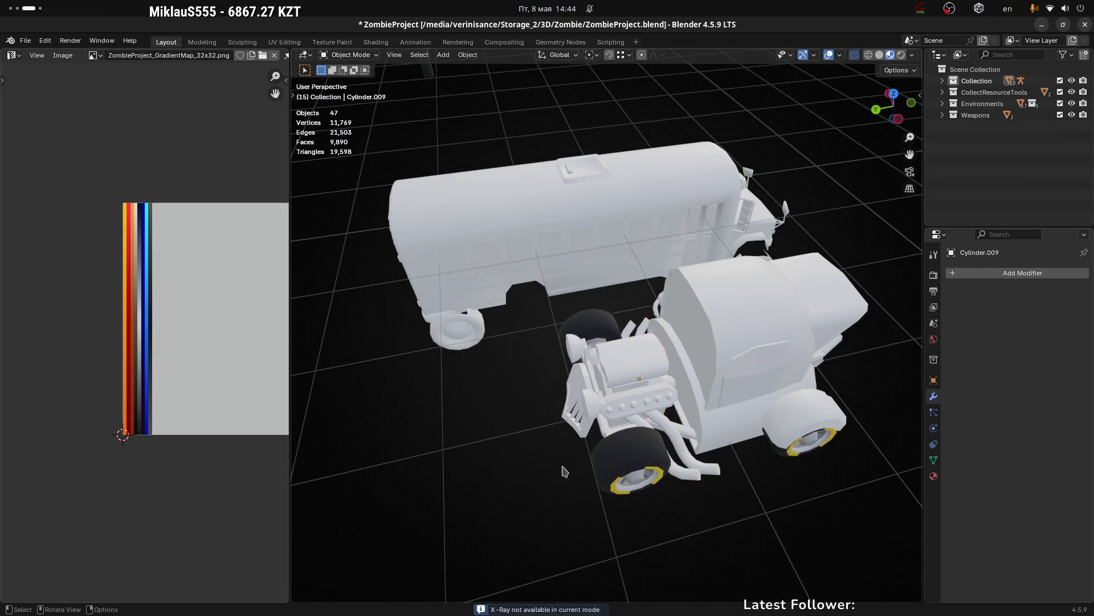
{"action": "scroll", "scroll_direction": "up", "scroll_amount": 3}
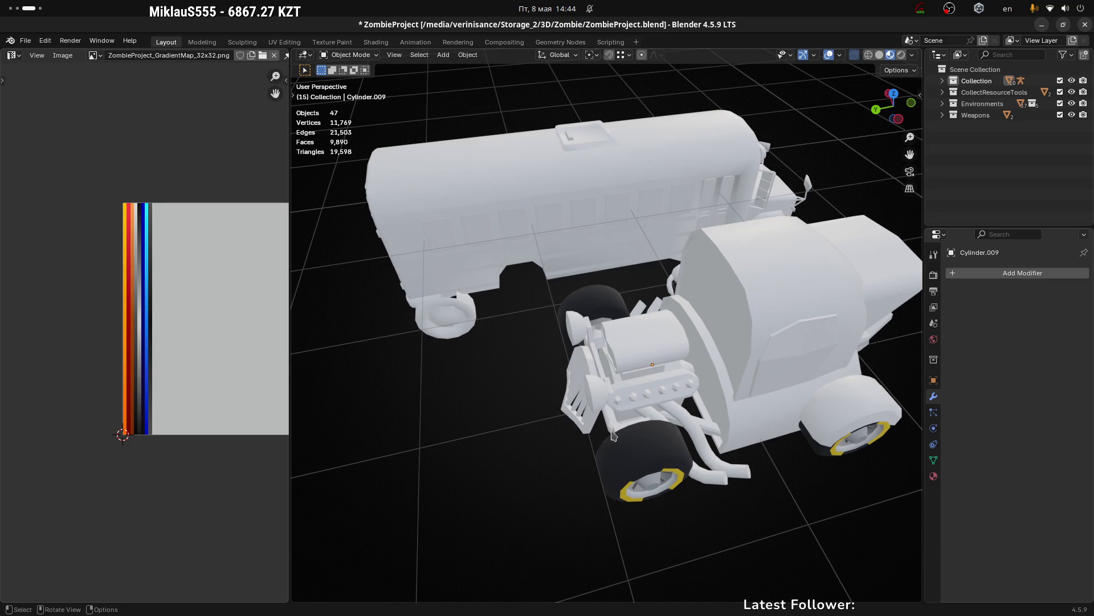
{"action": "scroll", "scroll_direction": "up", "scroll_amount": 3}
{"action": "scroll", "scroll_direction": "up", "scroll_amount": 3}
{"action": "scroll", "scroll_direction": "up", "scroll_amount": 3}
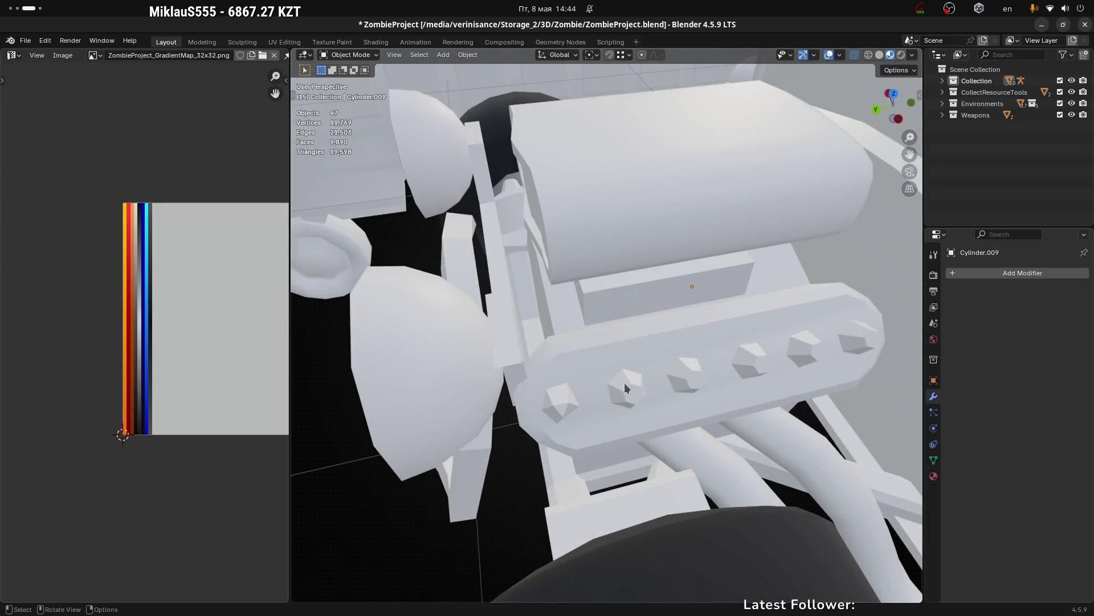
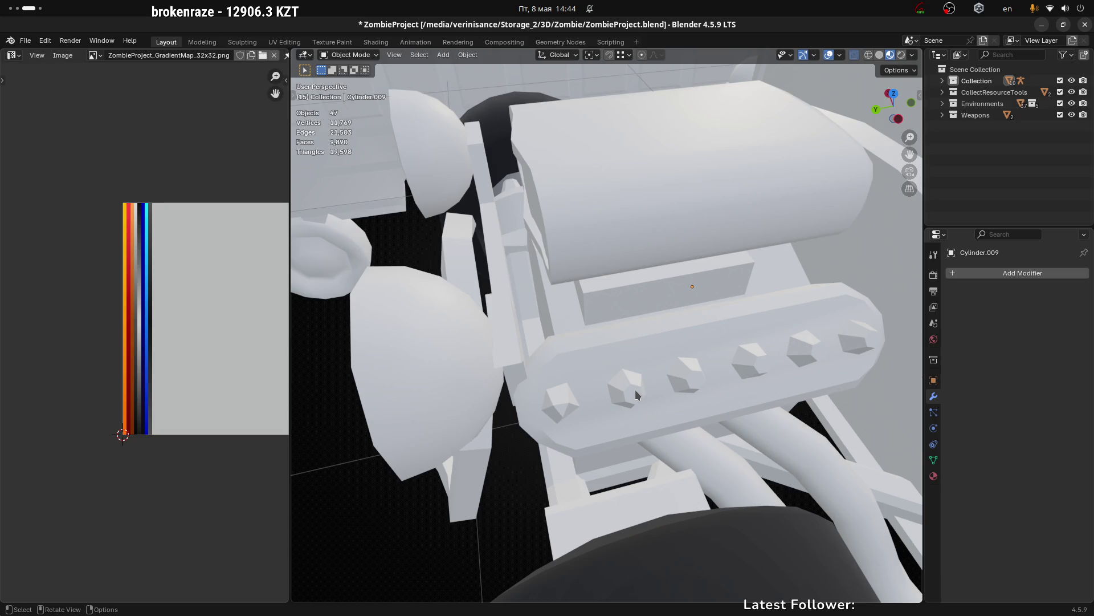
Step: Even the bolt bar's first intake outline into a regular circle with LoopTools Circle
{"action": "left_click", "coordinate": [642, 381]}
{"action": "scroll", "scroll_direction": "up", "scroll_amount": 3}
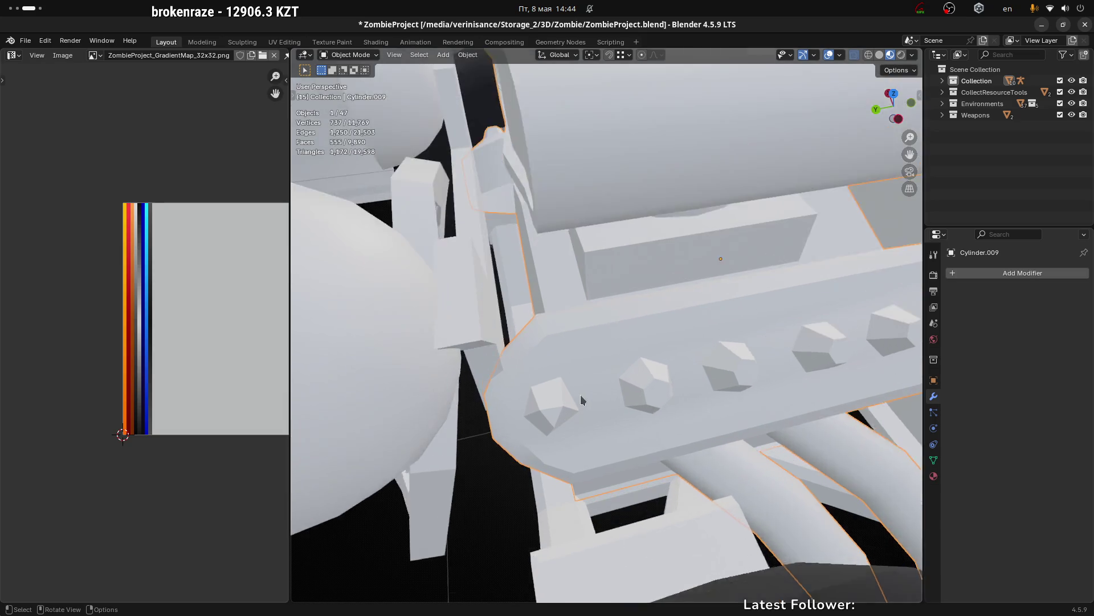
{"action": "scroll", "scroll_direction": "up", "scroll_amount": 3}
{"action": "key", "text": "Tab"}
{"action": "left_click_drag", "start_coordinate": [541, 411], "coordinate": [591, 405]}
{"action": "key", "text": "alt+z"}
{"action": "scroll", "scroll_direction": "up", "scroll_amount": 3}
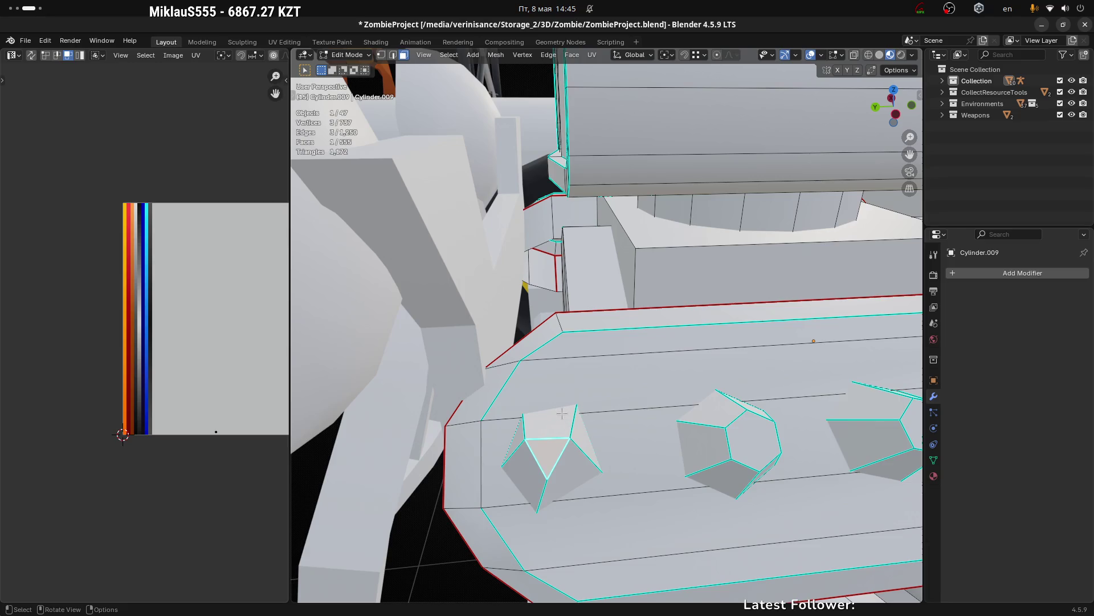
{"action": "key", "text": "alt+z"}
{"action": "right_click", "coordinate": [551, 409]}
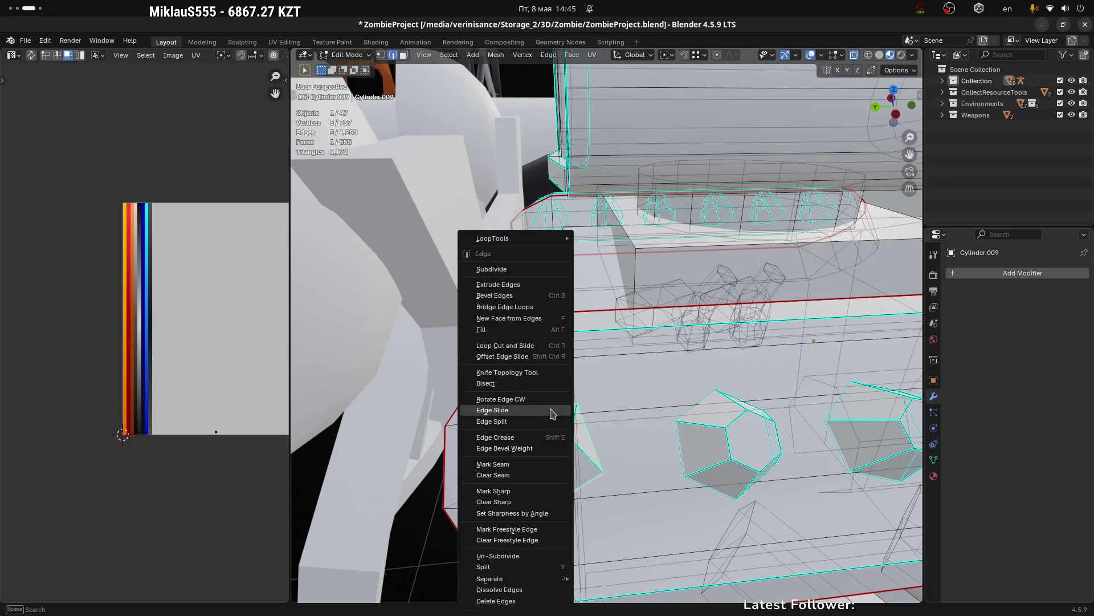
{"action": "left_click", "coordinate": [622, 255]}
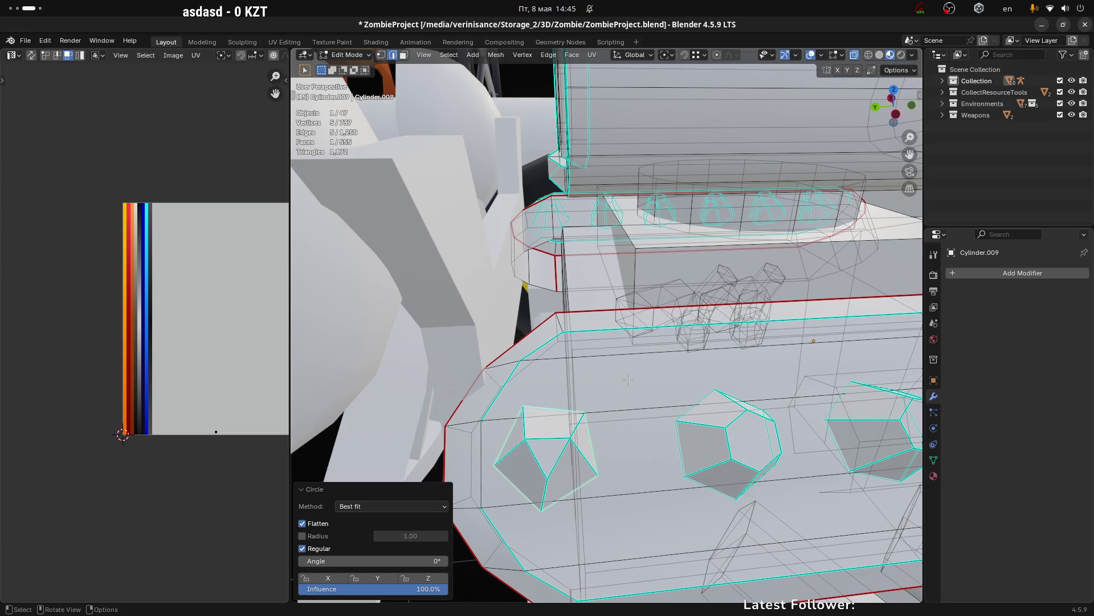
Step: Rotate the reshaped intake about −29° and leave Edit Mode
{"action": "key", "text": "r"}
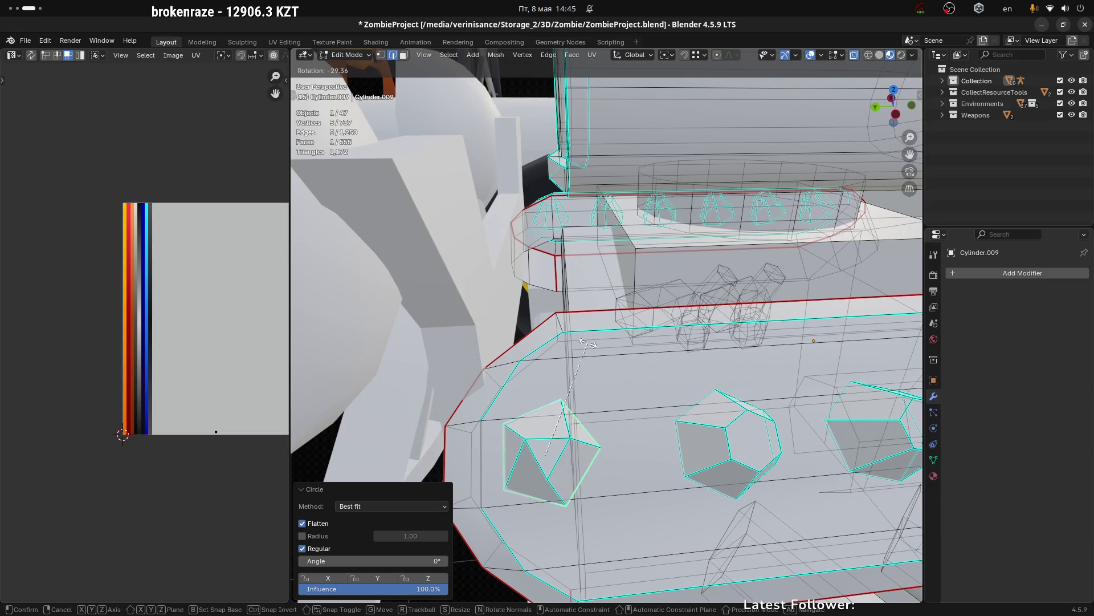
{"action": "left_click", "coordinate": [588, 341]}
{"action": "key", "text": "alt+z"}
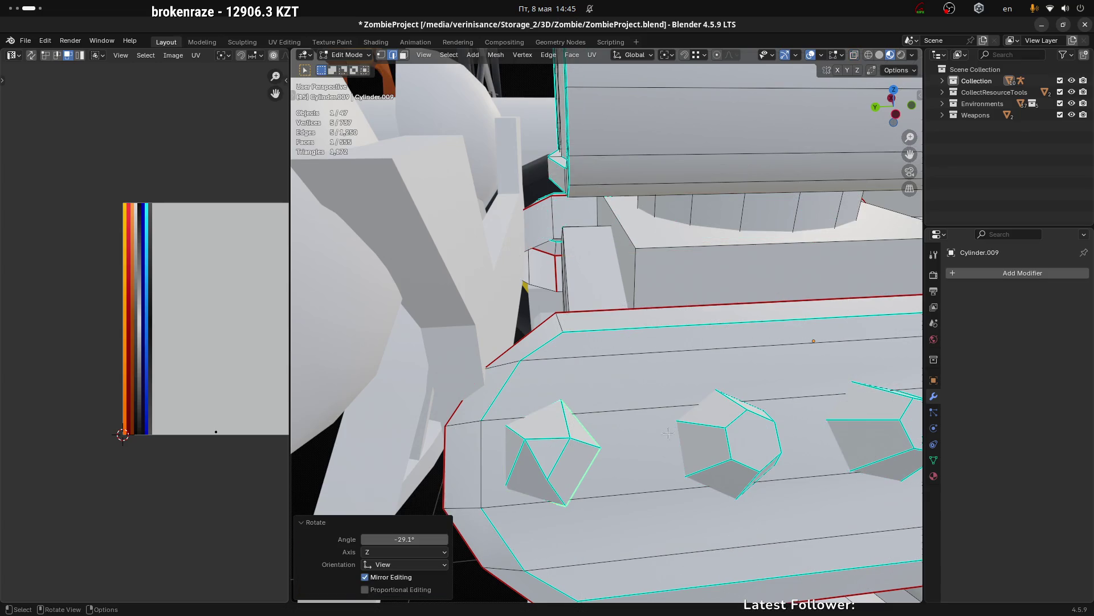
{"action": "scroll", "scroll_direction": "down", "scroll_amount": 3}
{"action": "key", "text": "Tab"}
{"action": "left_click_drag", "start_coordinate": [667, 482], "coordinate": [576, 453]}
{"action": "scroll", "scroll_direction": "up", "scroll_amount": 3}
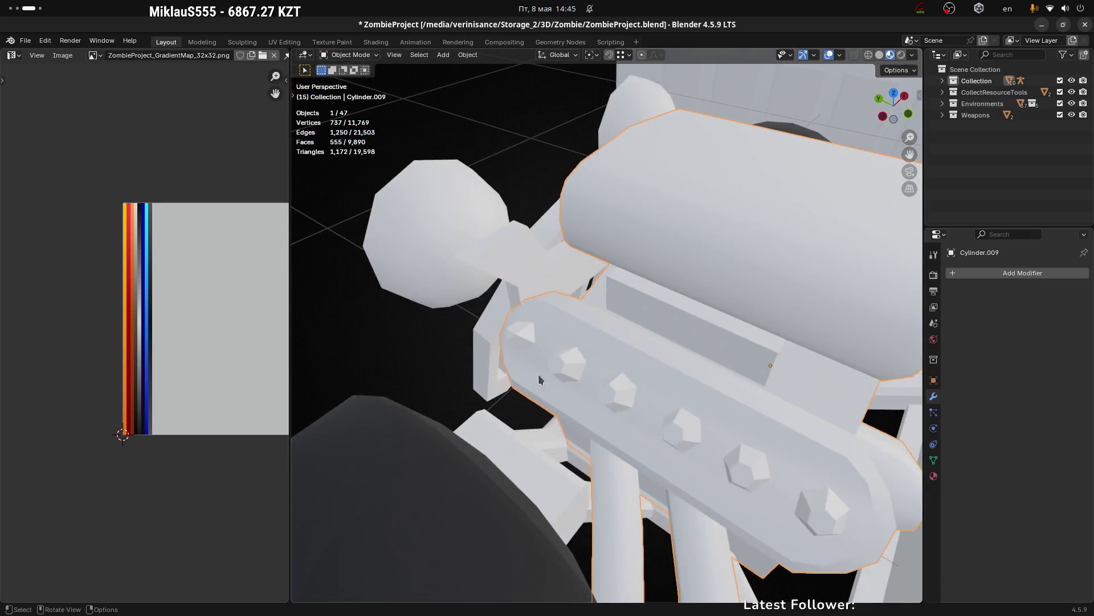
Step: Delete the other five hex intakes from the bolt bar, keeping only the first one
{"action": "key", "text": "Tab"}
{"action": "scroll", "scroll_direction": "up", "scroll_amount": 3}
{"action": "scroll", "scroll_direction": "up", "scroll_amount": 3}
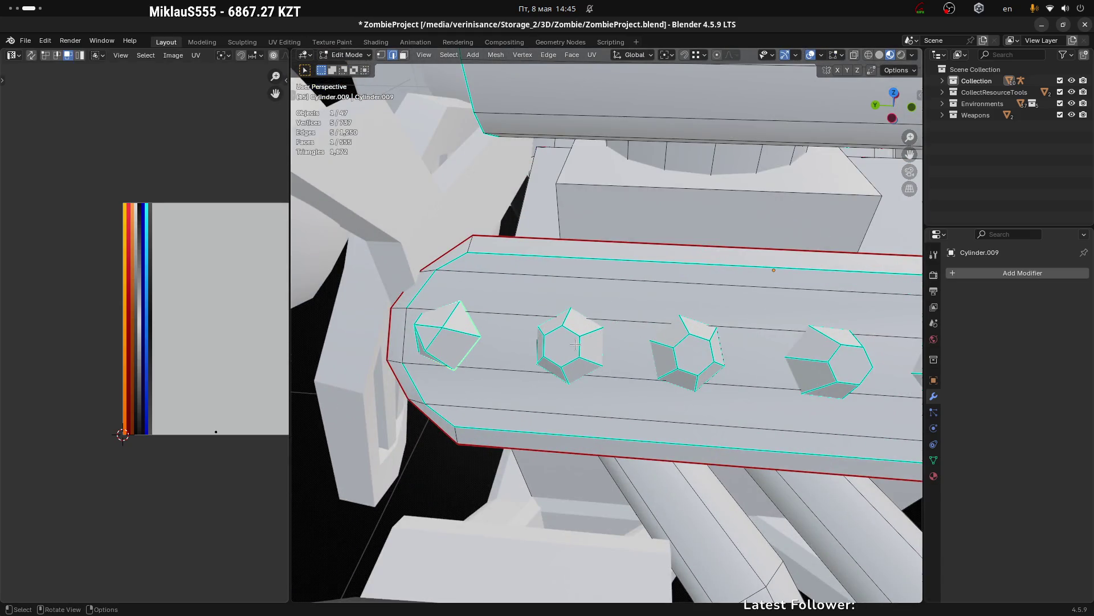
{"action": "scroll", "scroll_direction": "down", "scroll_amount": 3}
{"action": "left_click_drag", "start_coordinate": [589, 334], "coordinate": [494, 346]}
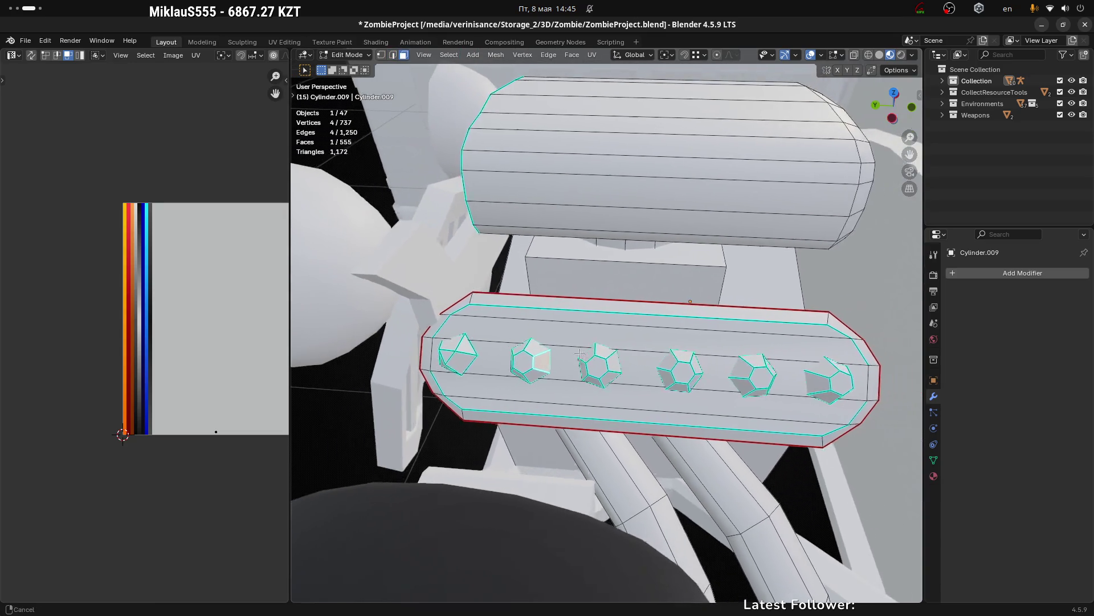
{"action": "key", "text": "l"}
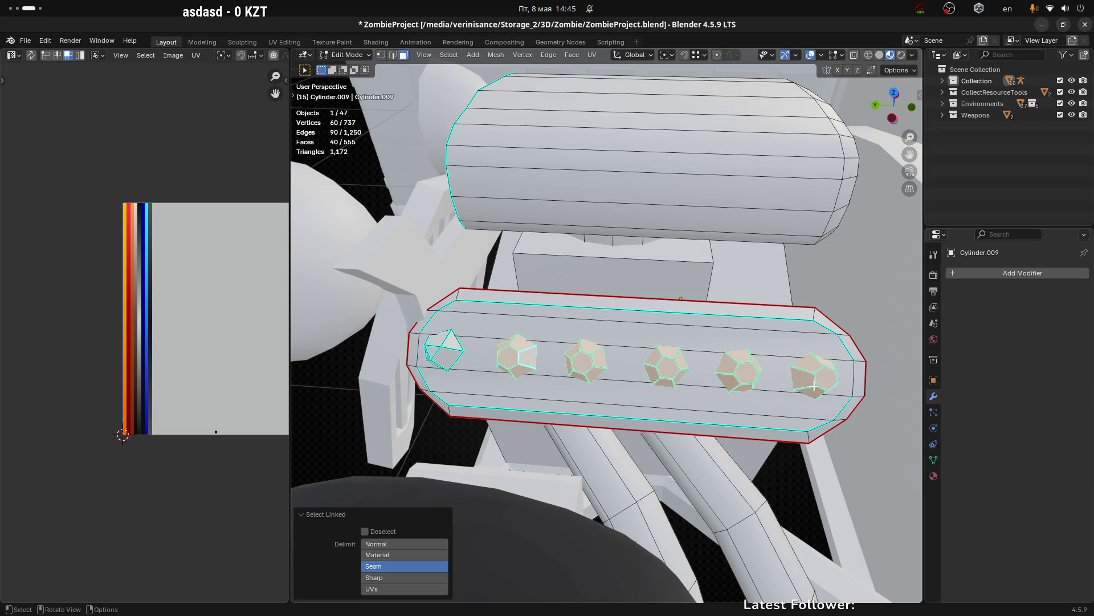
{"action": "key", "text": "x"}
{"action": "left_click", "coordinate": [814, 387]}
Step: Fine-tune the remaining hex intake's angle with three small rotations
{"action": "left_click_drag", "start_coordinate": [444, 344], "coordinate": [460, 247]}
{"action": "key", "text": "l"}
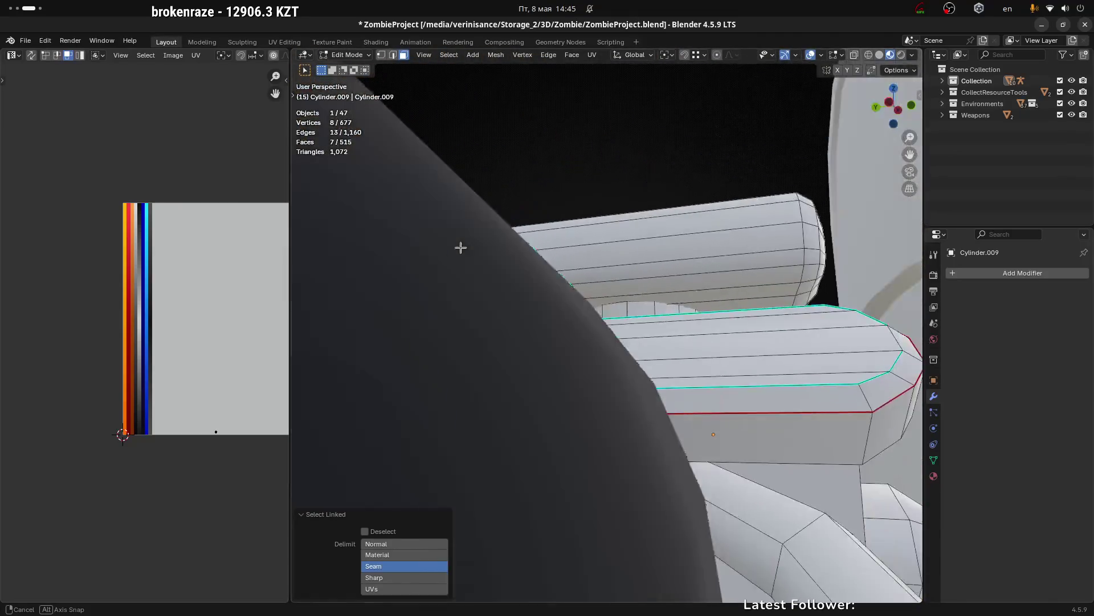
{"action": "left_click_drag", "start_coordinate": [460, 248], "coordinate": [463, 385]}
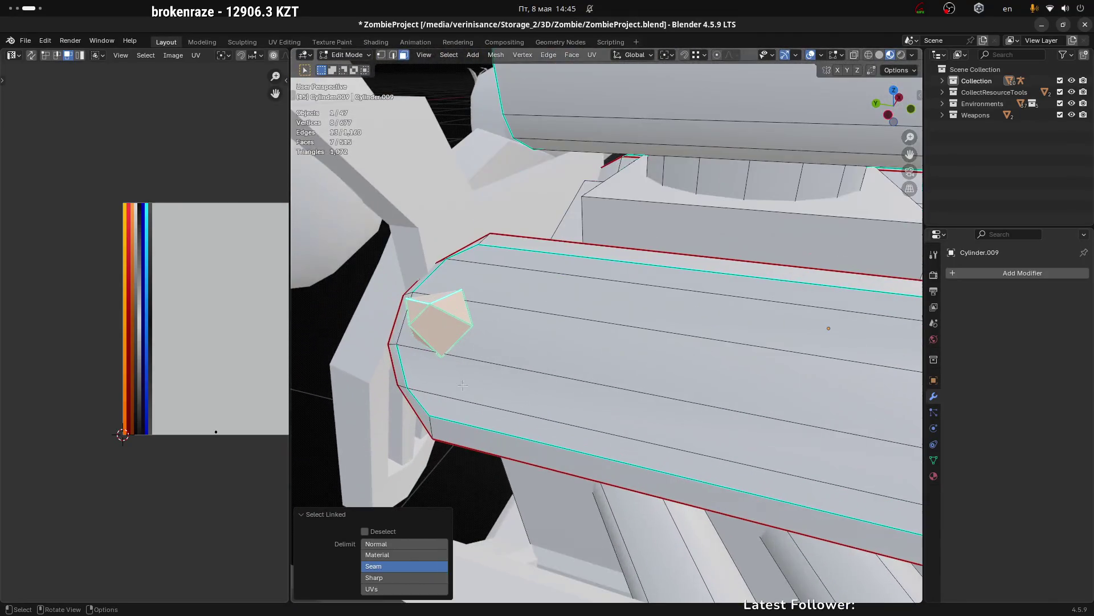
{"action": "key", "text": "r"}
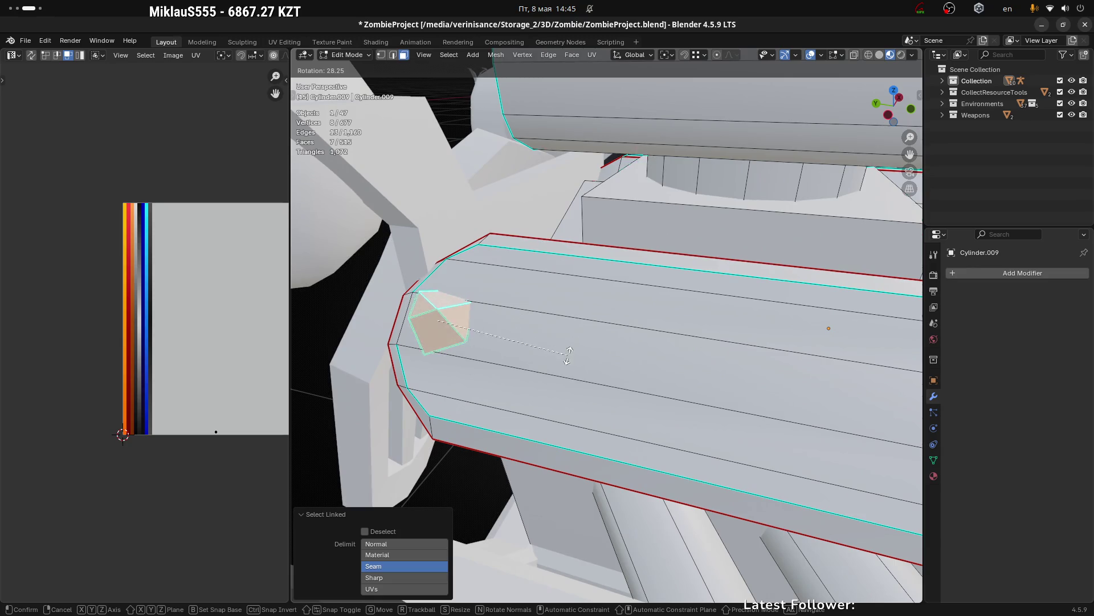
{"action": "left_click", "coordinate": [562, 311]}
{"action": "left_click_drag", "start_coordinate": [562, 310], "coordinate": [567, 280]}
{"action": "key", "text": "r"}
{"action": "left_click", "coordinate": [574, 283]}
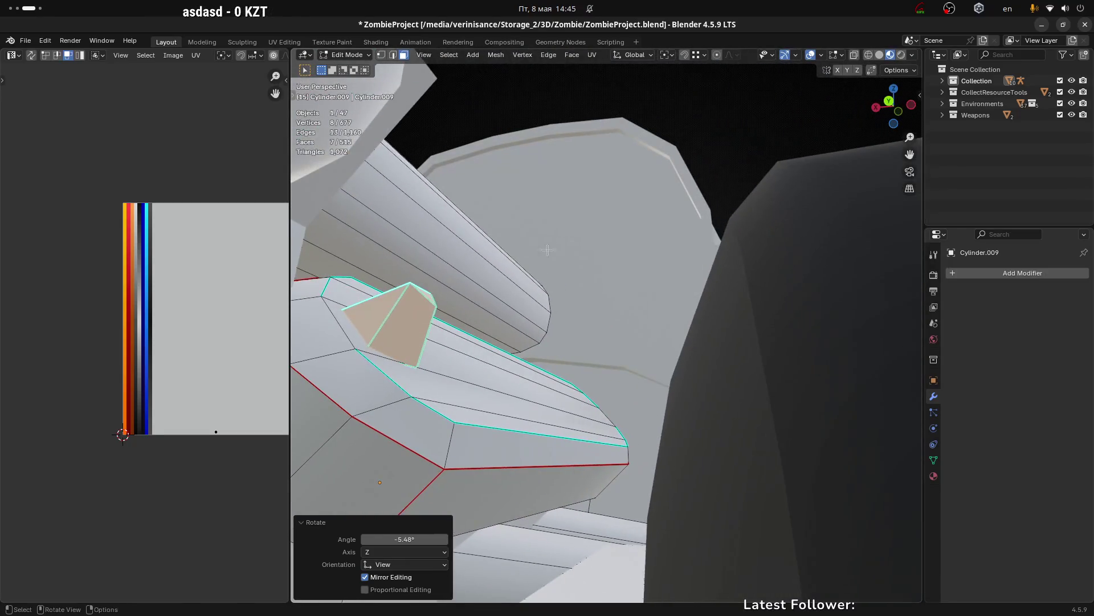
{"action": "key", "text": "r"}
{"action": "left_click", "coordinate": [562, 270]}
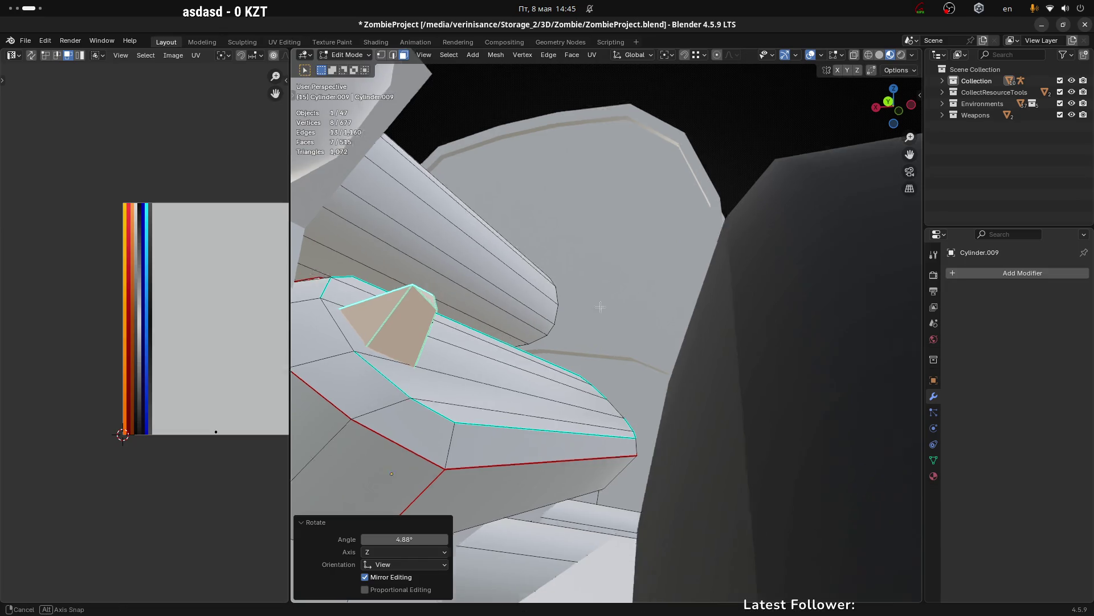
{"action": "left_click_drag", "start_coordinate": [562, 269], "coordinate": [594, 312]}
{"action": "scroll", "scroll_direction": "down", "scroll_amount": 3}
{"action": "key", "text": "g"}
Step: Slide the intake along Y and duplicate it so five copies line the bar
{"action": "key", "text": "x"}
{"action": "key", "text": "y"}
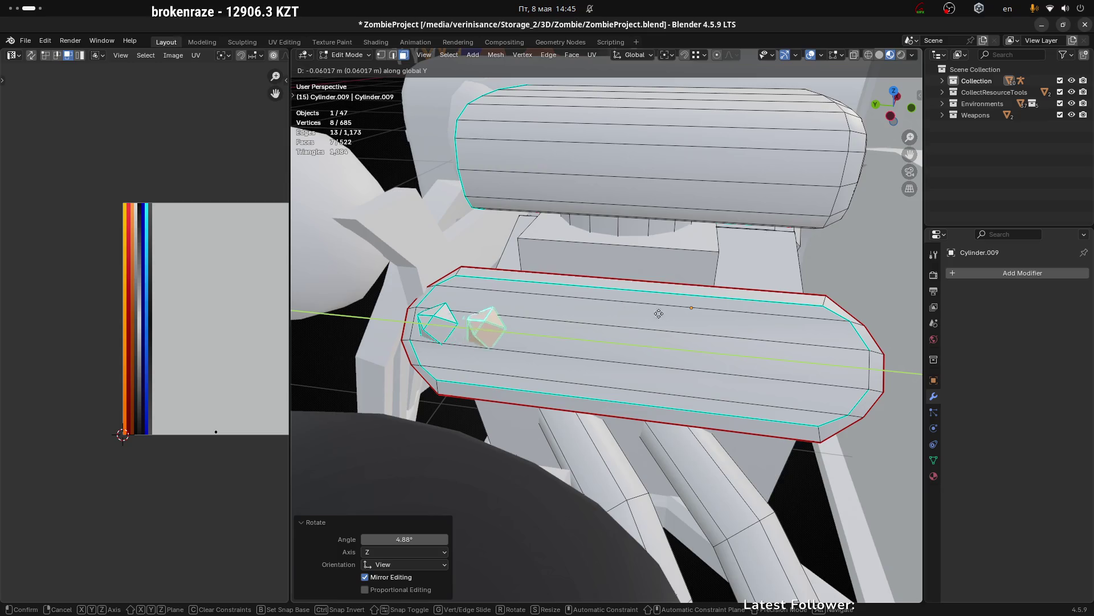
{"action": "left_click", "coordinate": [657, 317]}
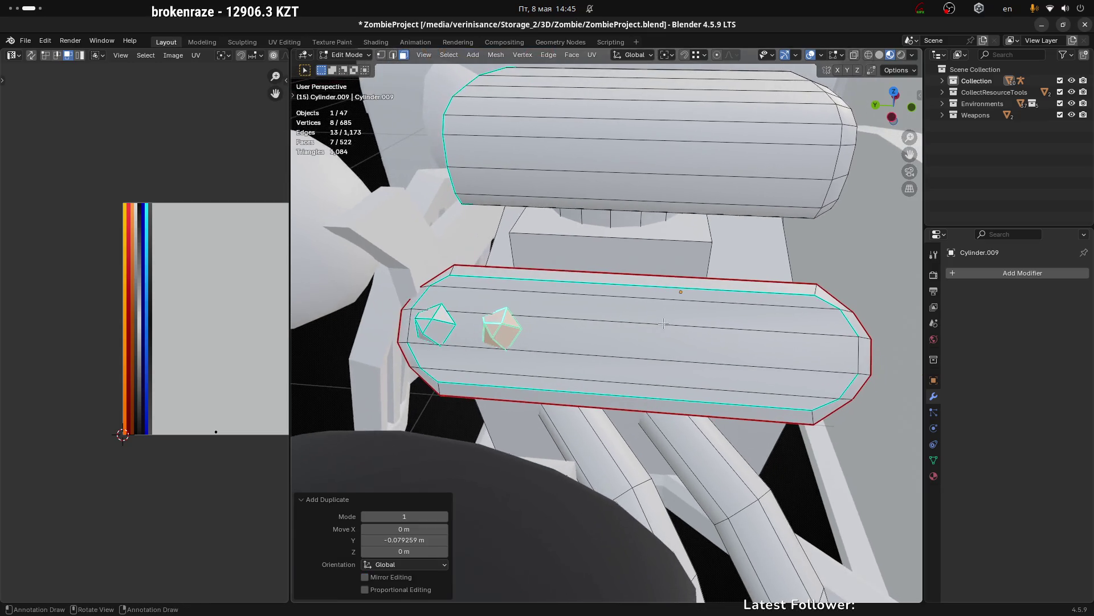
{"action": "key", "text": "shift+d"}
{"action": "key", "text": "y"}
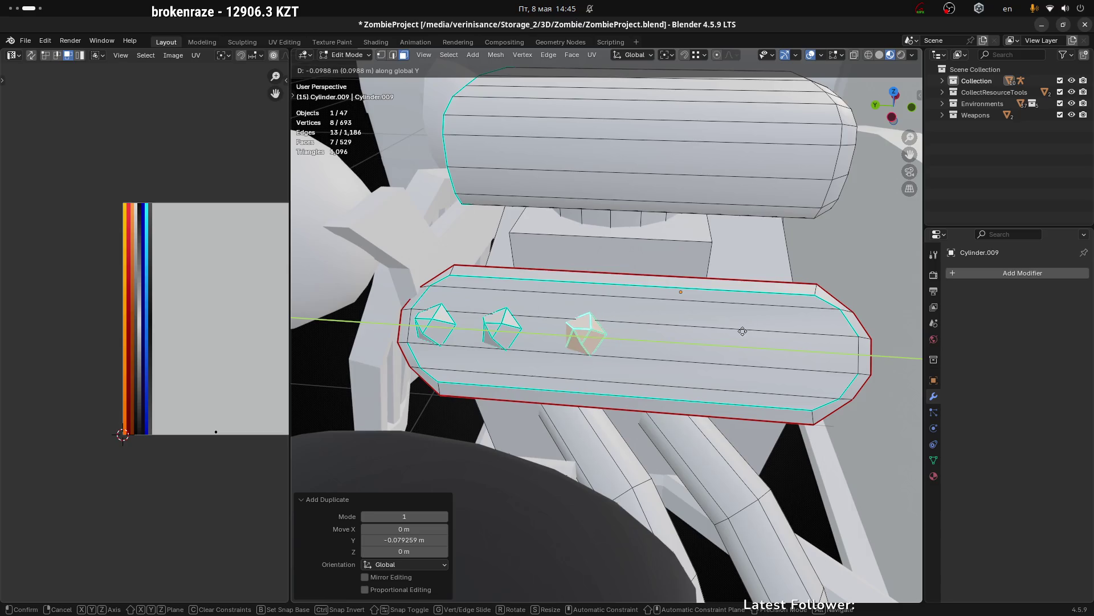
{"action": "left_click", "coordinate": [743, 331]}
{"action": "key", "text": "shift+d"}
{"action": "key", "text": "y"}
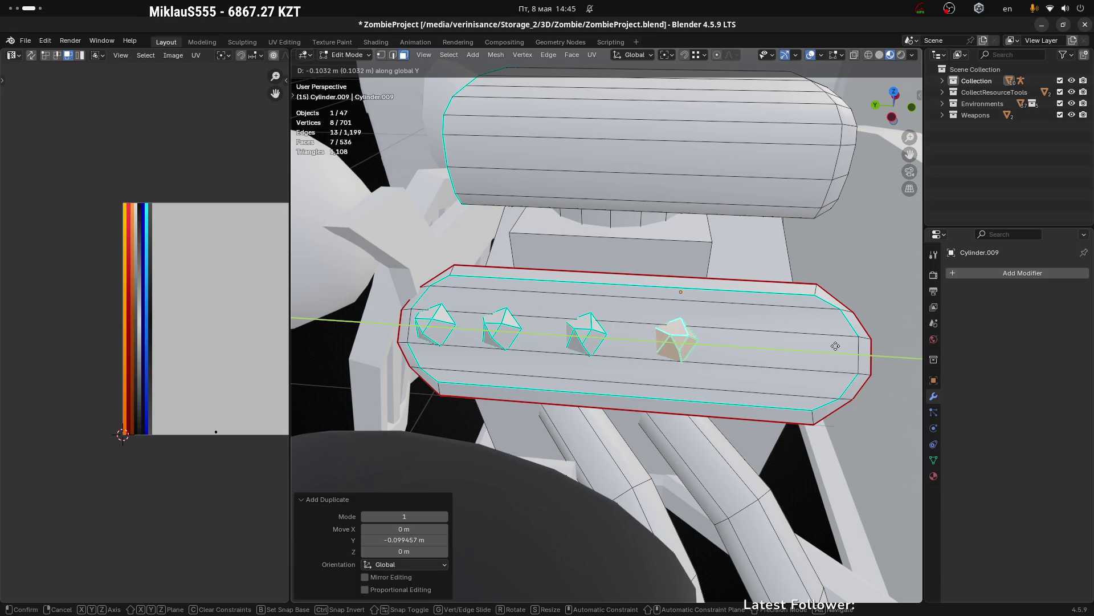
{"action": "left_click", "coordinate": [344, 347]}
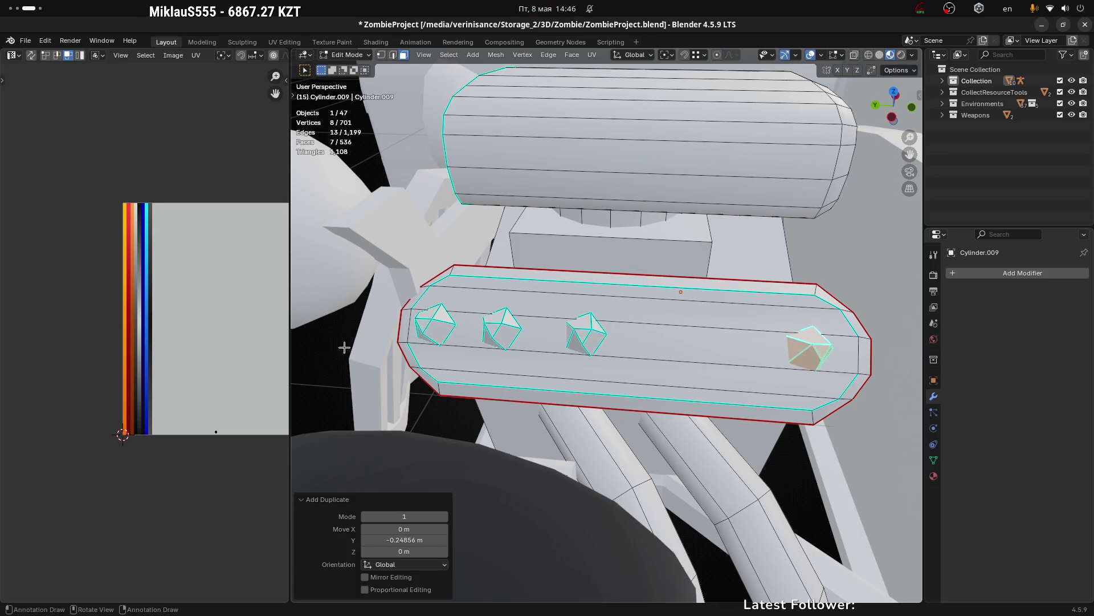
{"action": "key", "text": "shift+d"}
{"action": "key", "text": "y"}
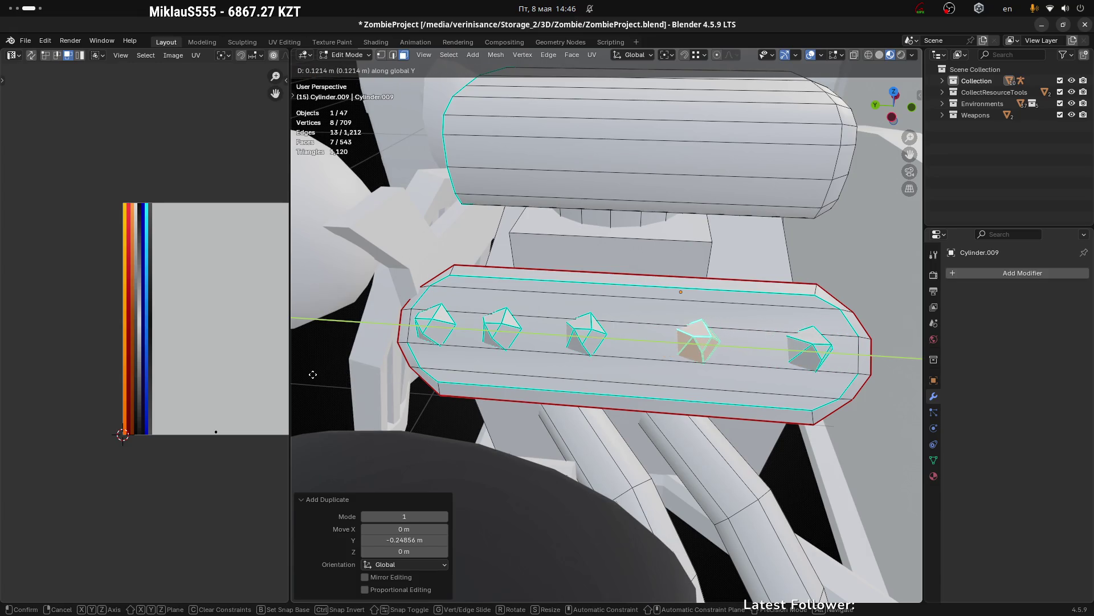
{"action": "left_click", "coordinate": [319, 377]}
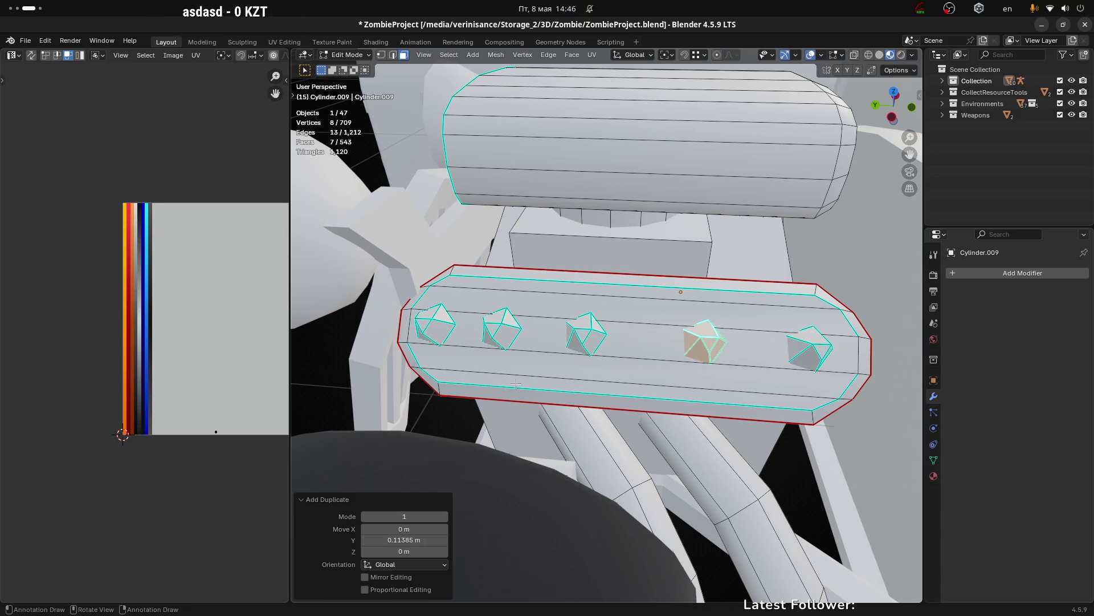
Step: Re-space the third and second intakes along Y for even spacing and finish editing
{"action": "left_click", "coordinate": [584, 335]}
{"action": "key", "text": "l"}
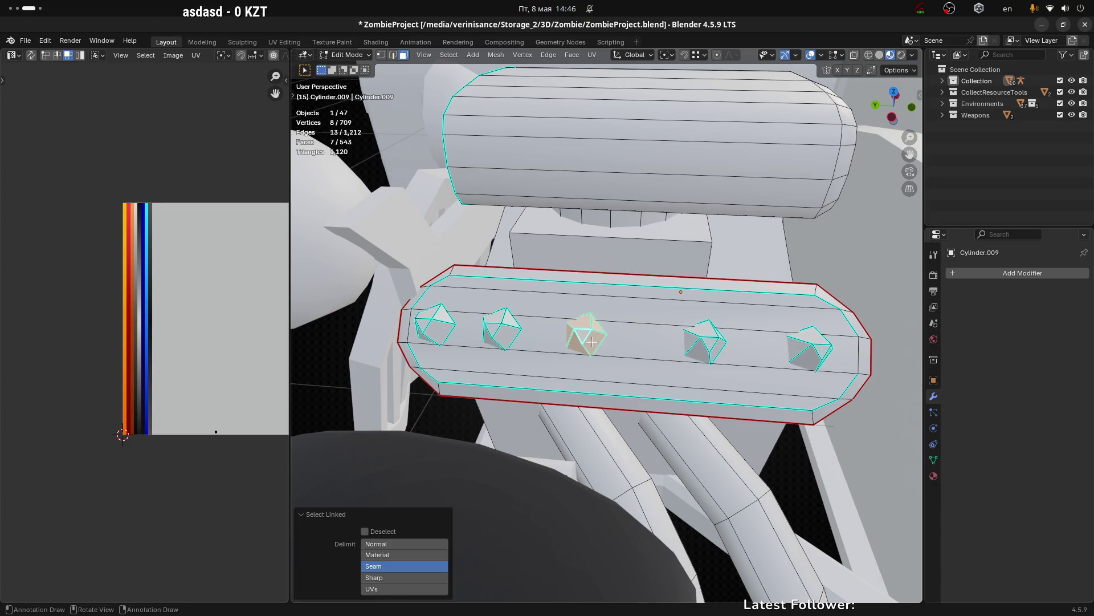
{"action": "key", "text": "g"}
{"action": "key", "text": "y"}
{"action": "left_click", "coordinate": [610, 343]}
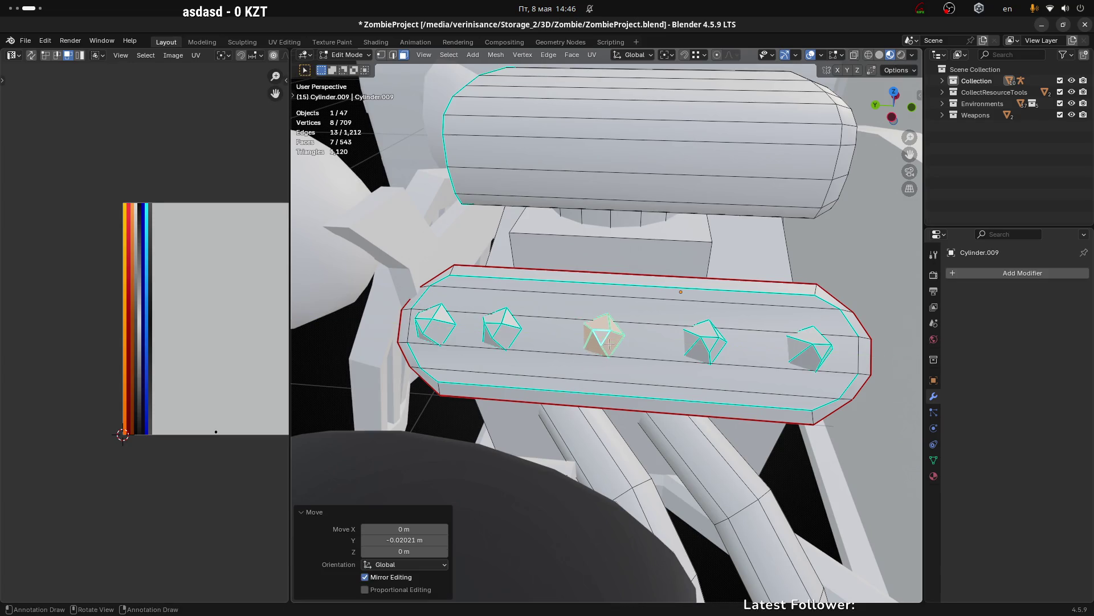
{"action": "left_click", "coordinate": [504, 318]}
{"action": "key", "text": "l"}
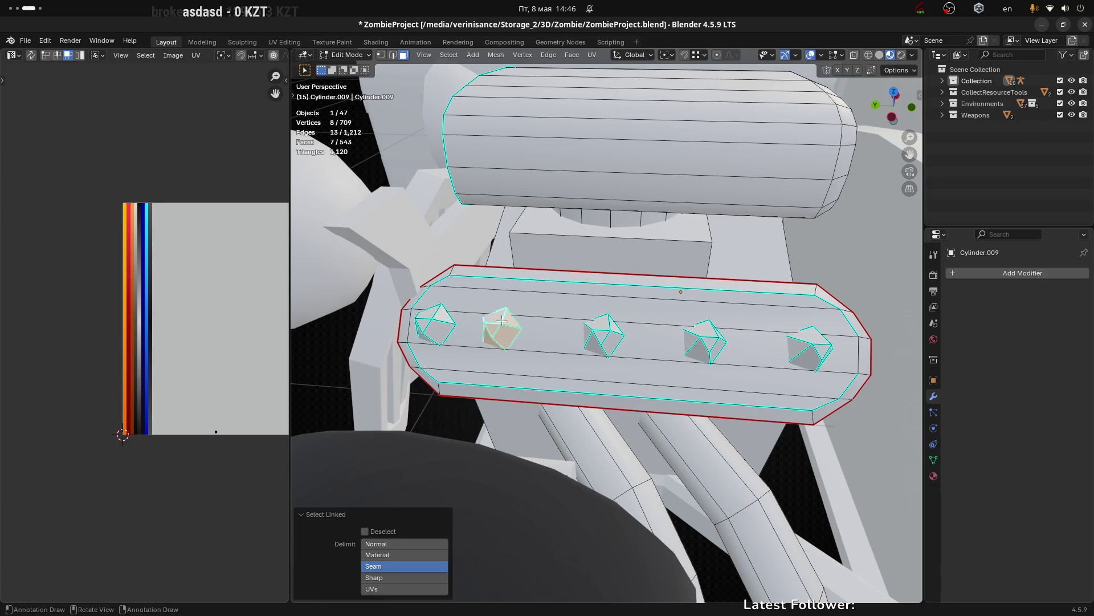
{"action": "key", "text": "g"}
{"action": "key", "text": "y"}
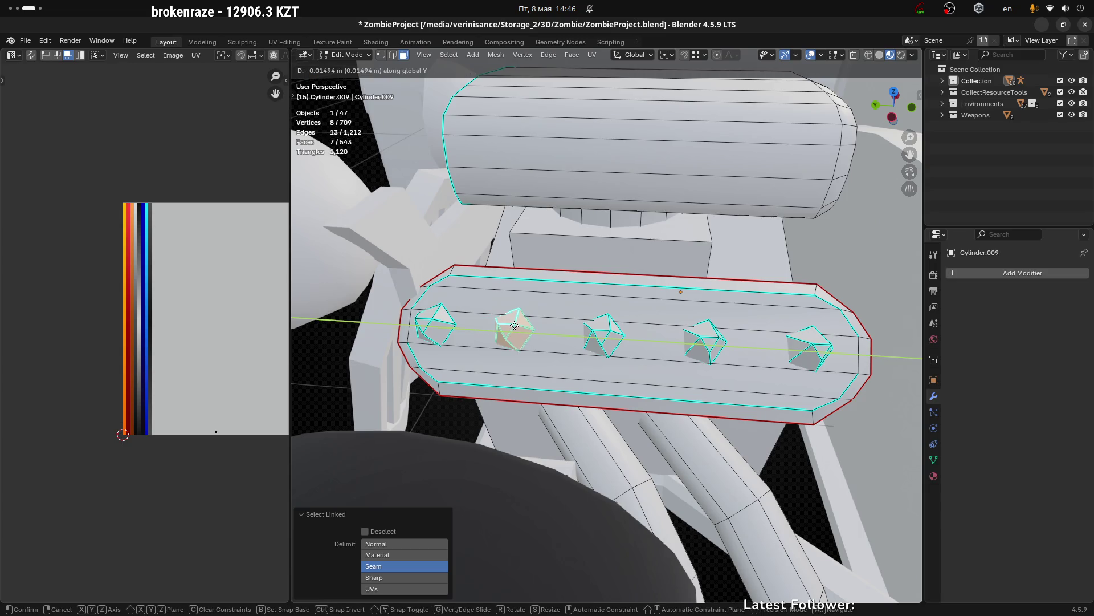
{"action": "left_click", "coordinate": [513, 326]}
{"action": "key", "text": "Tab"}
{"action": "scroll", "scroll_direction": "down", "scroll_amount": 3}
{"action": "scroll", "scroll_direction": "down", "scroll_amount": 3}
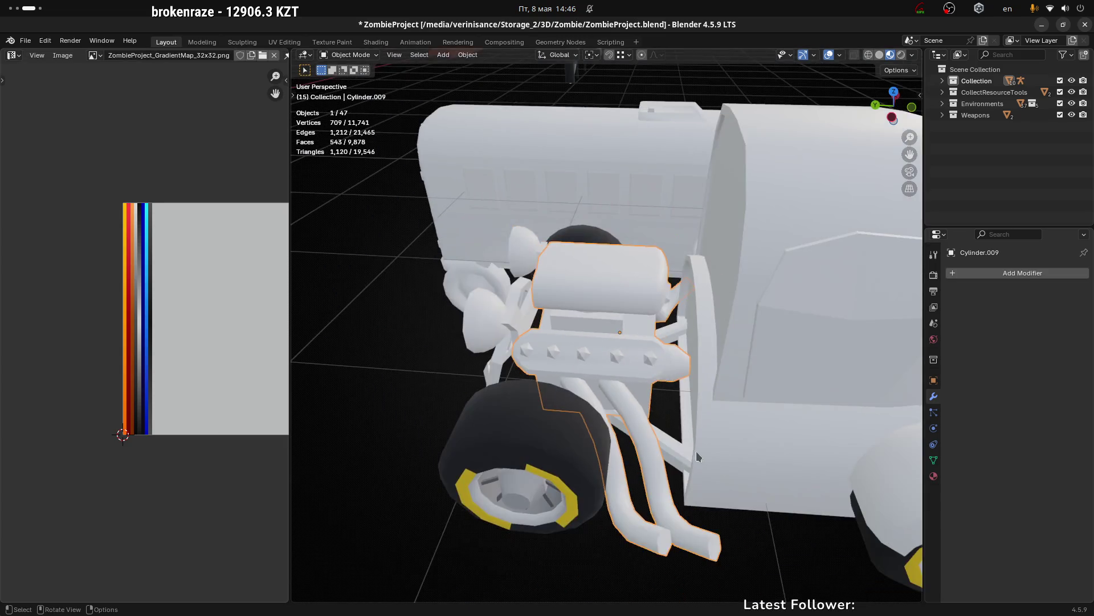
{"action": "scroll", "scroll_direction": "down", "scroll_amount": 3}
Step: Make the car body Cube.020 active and enter Edit Mode on it near the engine
{"action": "left_click_drag", "start_coordinate": [571, 363], "coordinate": [631, 348]}
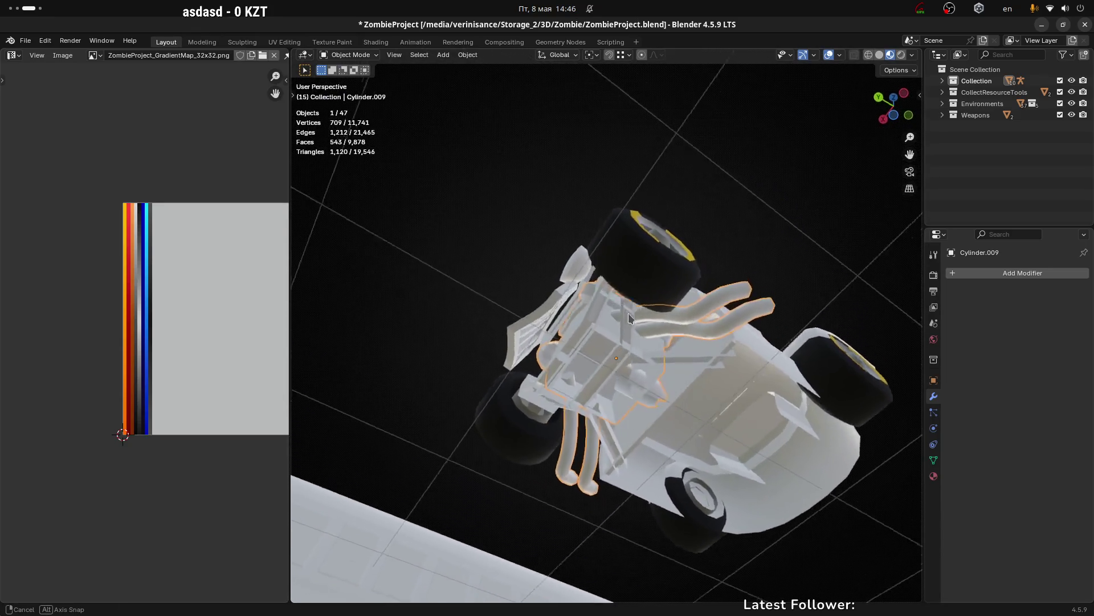
{"action": "left_click", "coordinate": [631, 348]}
{"action": "scroll", "scroll_direction": "up", "scroll_amount": 3}
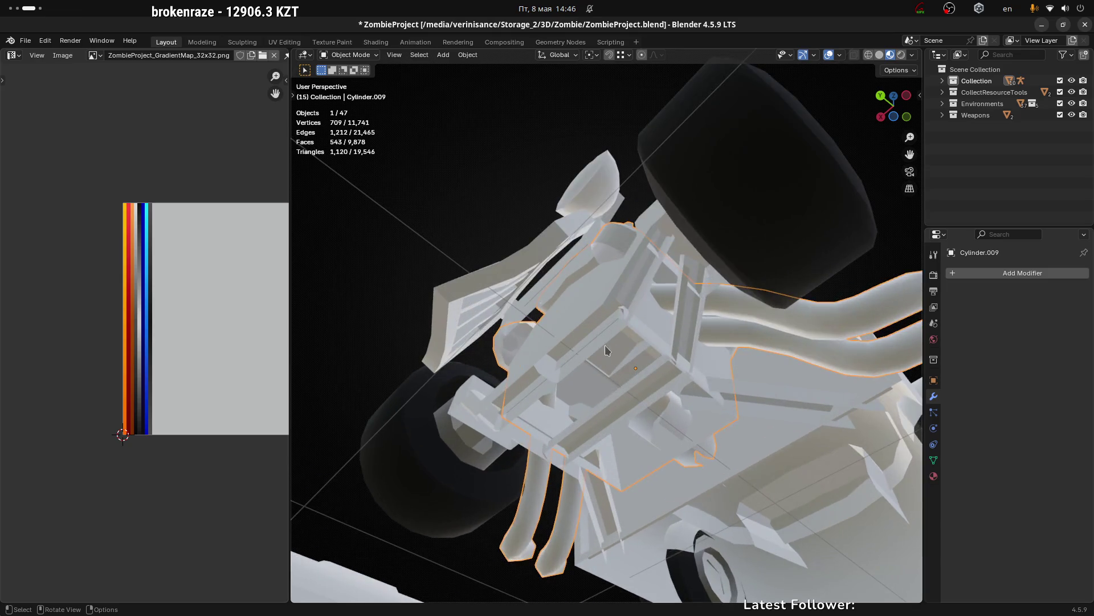
{"action": "left_click_drag", "start_coordinate": [608, 342], "coordinate": [647, 444]}
{"action": "key", "text": "Tab"}
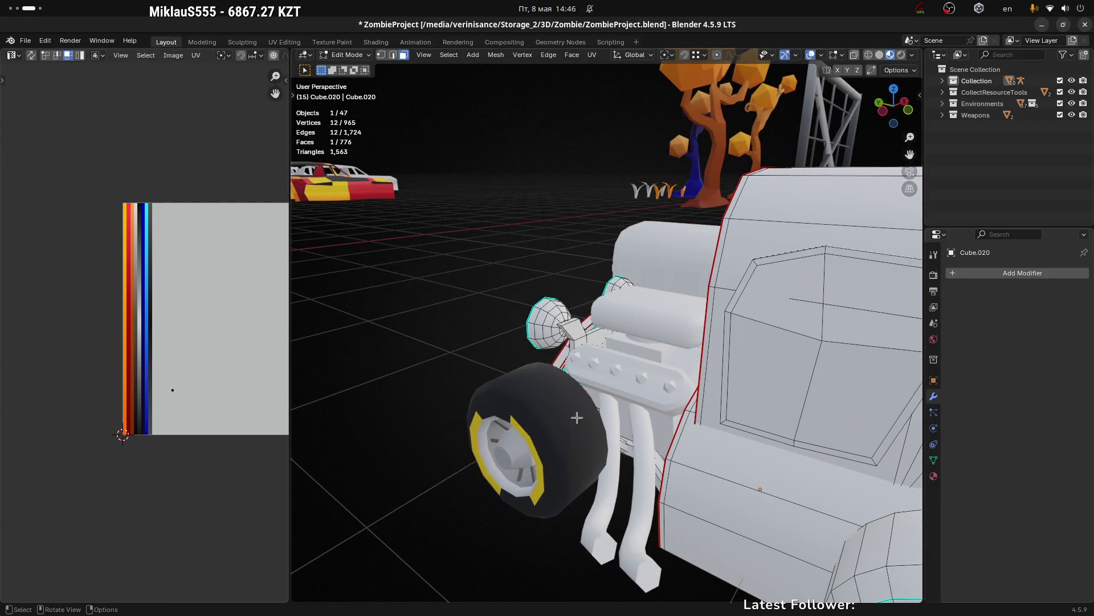
Step: Delete a stray face under the engine and dissolve its leftover edges
{"action": "left_click_drag", "start_coordinate": [577, 417], "coordinate": [590, 367]}
{"action": "left_click", "coordinate": [615, 365]}
{"action": "key", "text": "x"}
{"action": "left_click", "coordinate": [594, 350]}
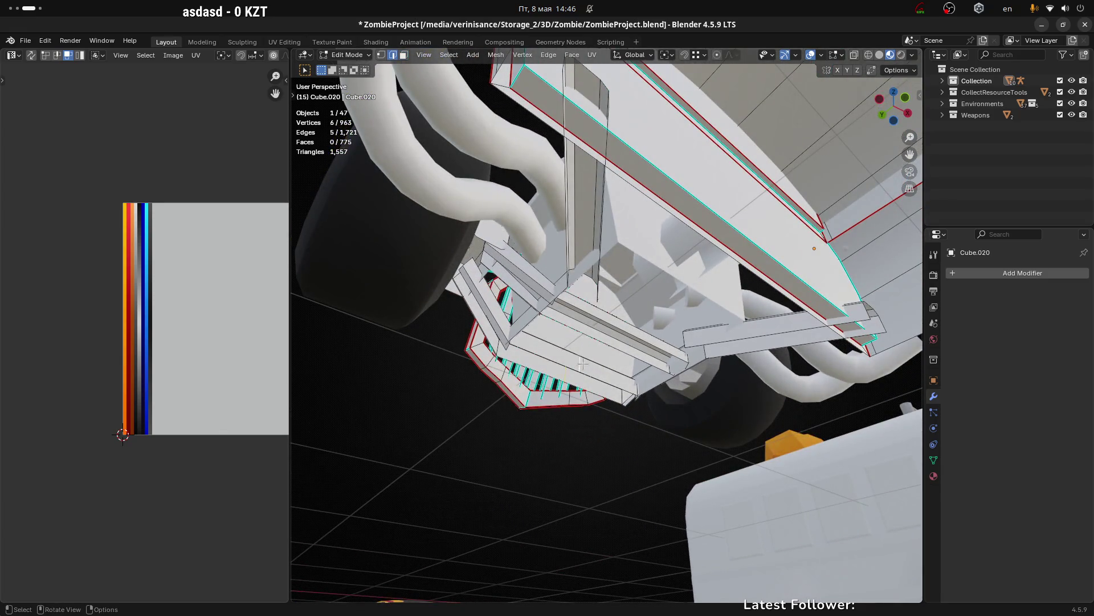
{"action": "left_click", "coordinate": [574, 418]}
{"action": "left_click_drag", "start_coordinate": [574, 418], "coordinate": [624, 360]}
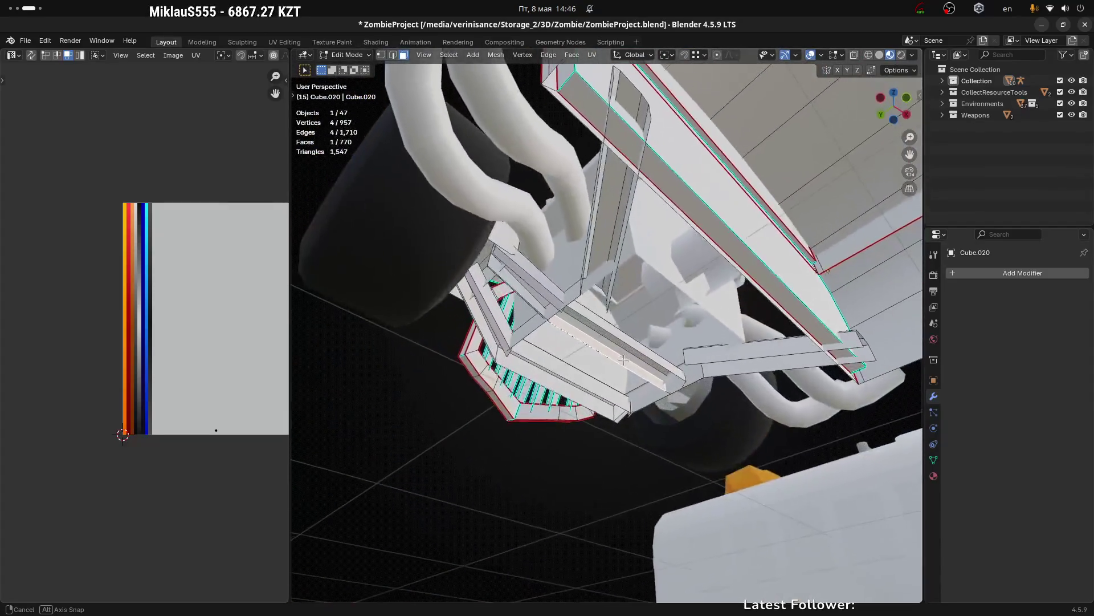
Step: Dissolve more extra edges beneath the engine mount and select the next face to clean
{"action": "left_click_drag", "start_coordinate": [624, 360], "coordinate": [672, 350]}
{"action": "left_click", "coordinate": [607, 325]}
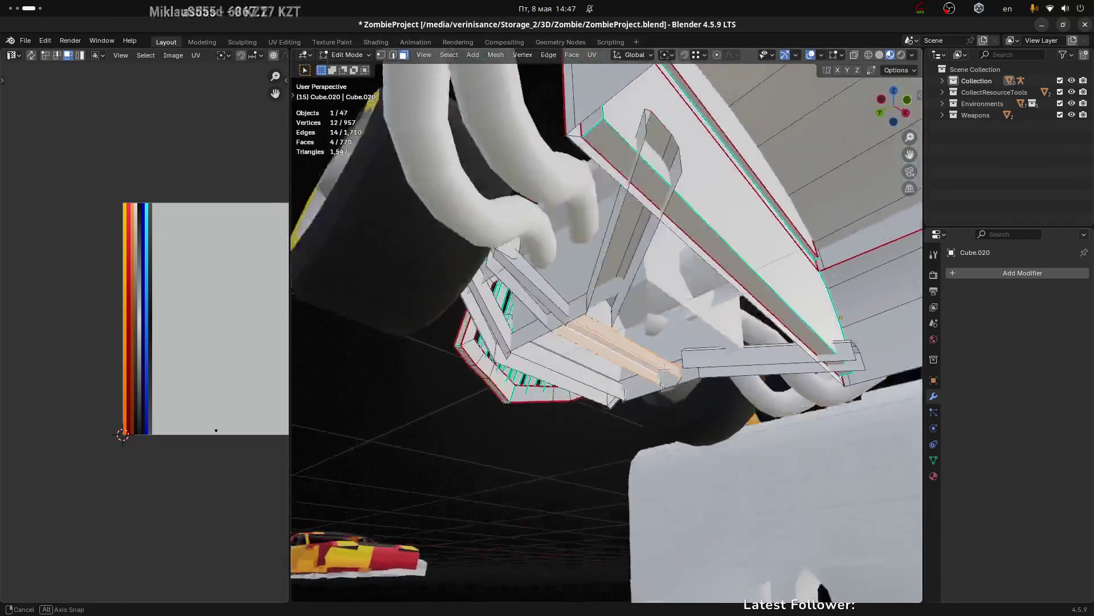
{"action": "key", "text": "x"}
{"action": "left_click", "coordinate": [673, 350]}
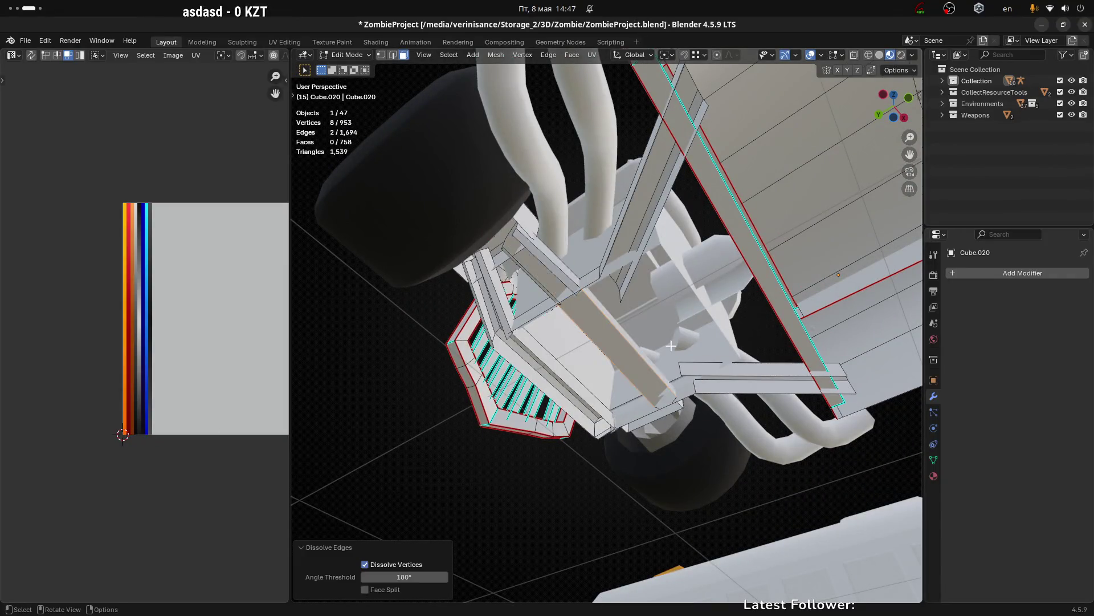
{"action": "left_click_drag", "start_coordinate": [672, 350], "coordinate": [647, 357]}
{"action": "key", "text": "x"}
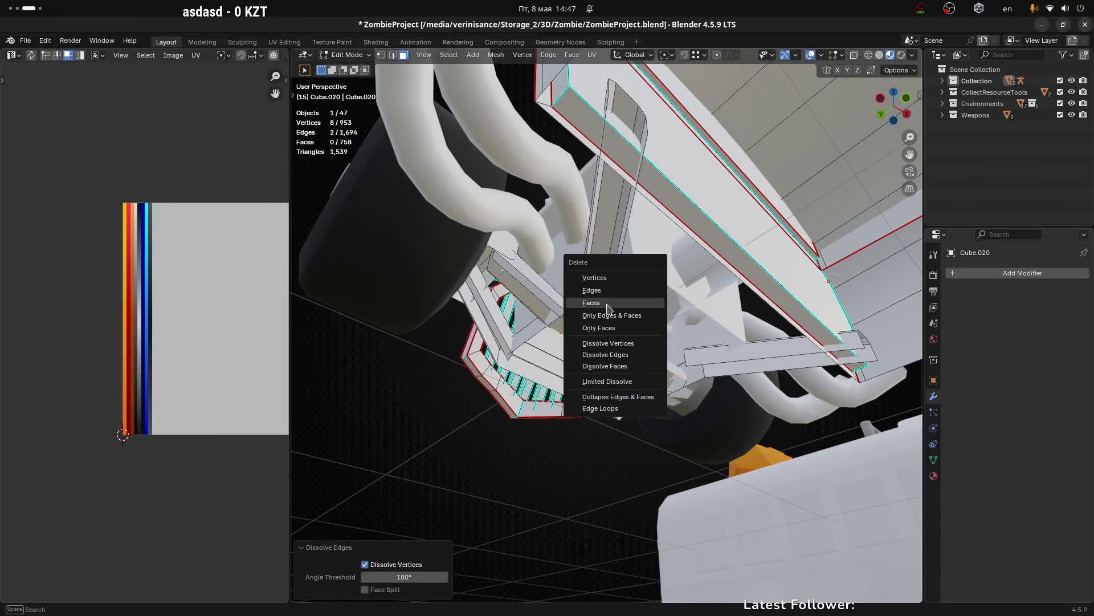
{"action": "left_click_drag", "start_coordinate": [607, 306], "coordinate": [629, 351]}
{"action": "left_click", "coordinate": [629, 350]}
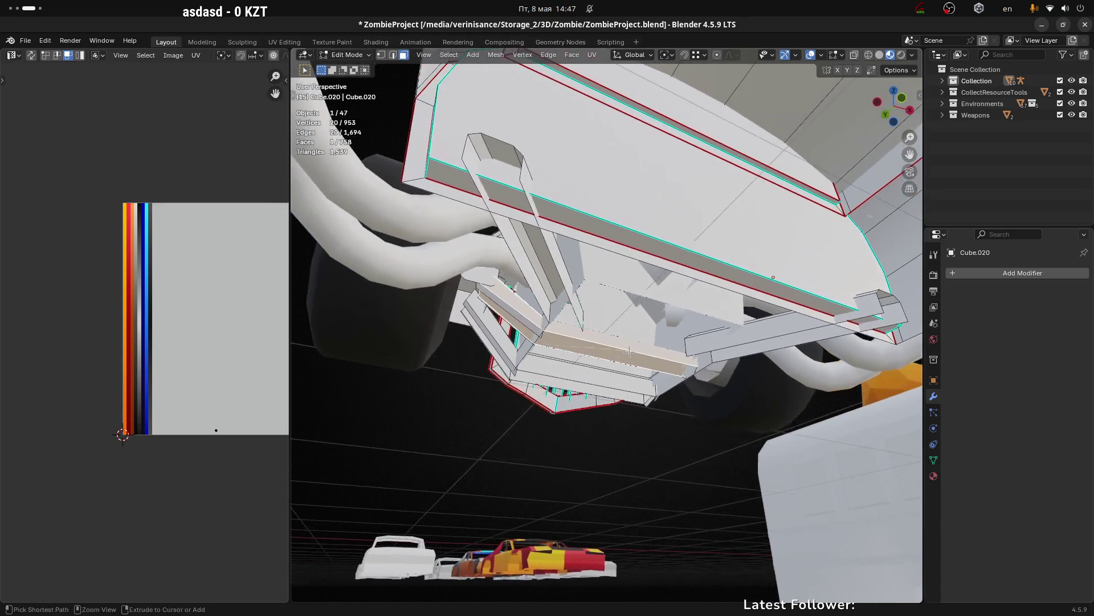
{"action": "left_click_drag", "start_coordinate": [627, 351], "coordinate": [630, 295]}
{"action": "scroll", "scroll_direction": "up", "scroll_amount": 3}
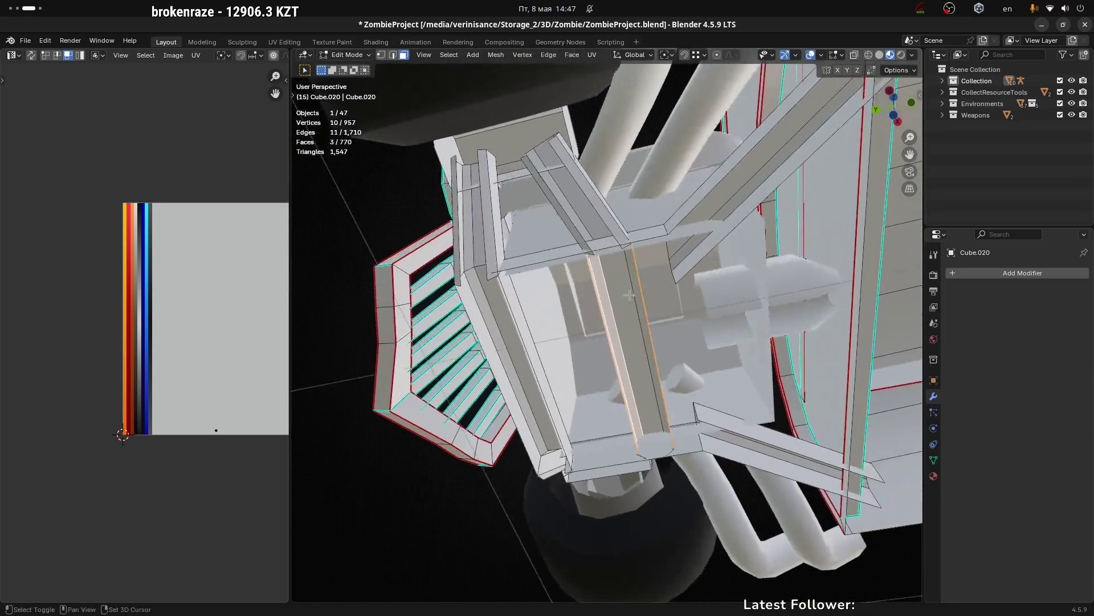
Step: Orbit around the car's underside to inspect the geometry near the engine mount
{"action": "left_click_drag", "start_coordinate": [715, 315], "coordinate": [519, 334]}
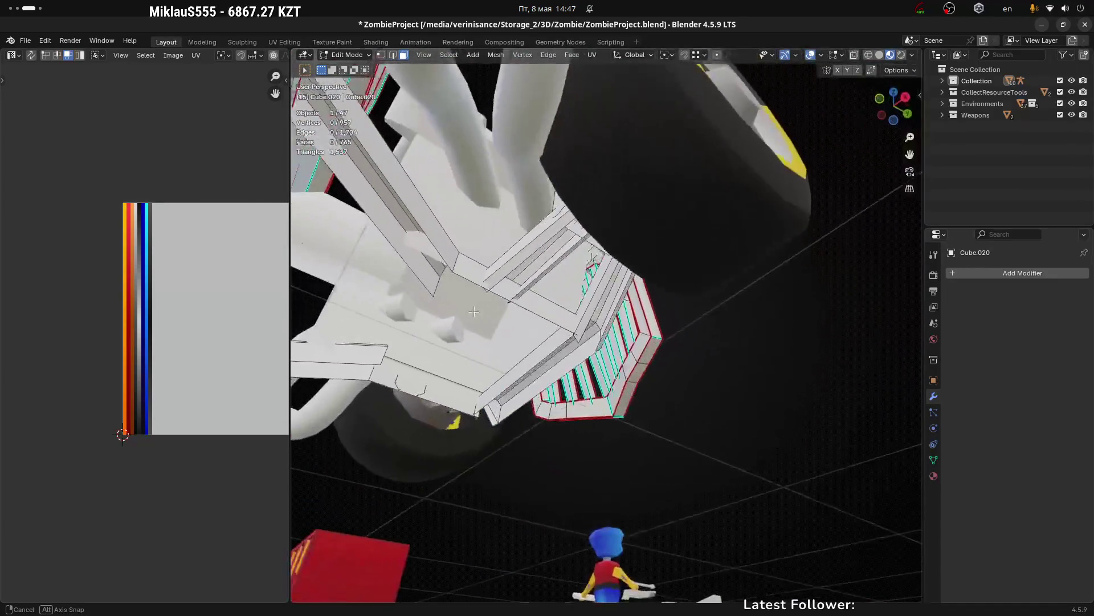
{"action": "left_click_drag", "start_coordinate": [519, 335], "coordinate": [591, 314]}
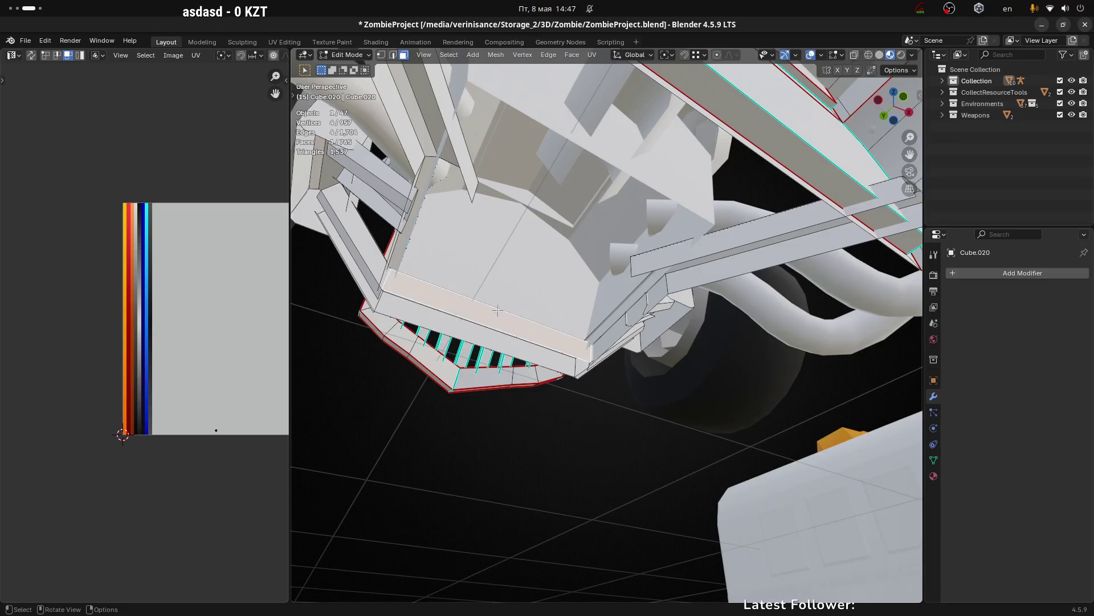
{"action": "left_click_drag", "start_coordinate": [496, 310], "coordinate": [469, 303]}
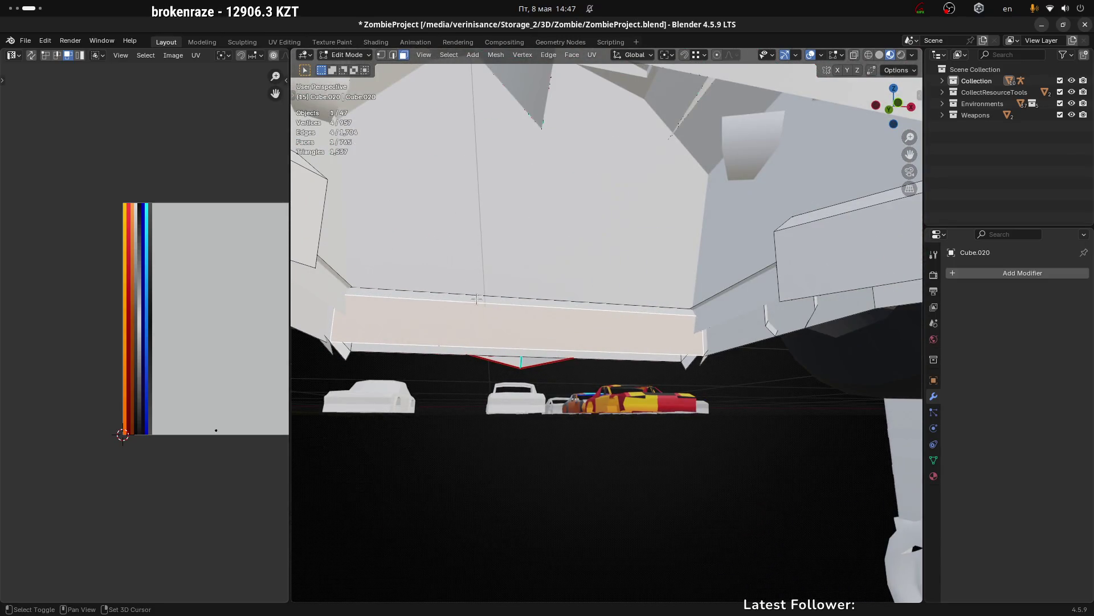
{"action": "left_click_drag", "start_coordinate": [476, 299], "coordinate": [516, 298]}
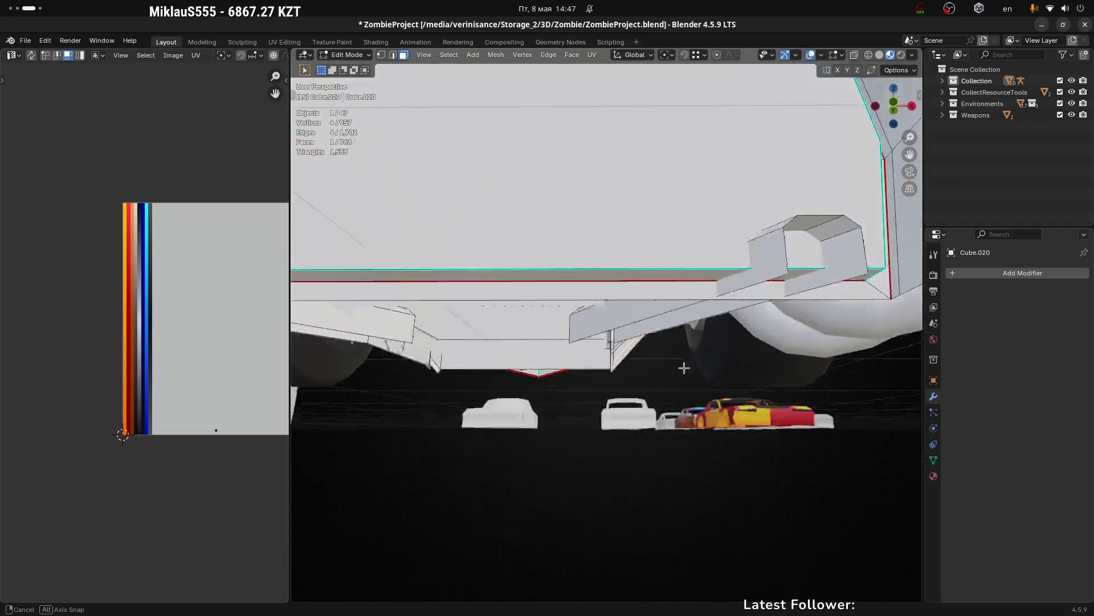
{"action": "left_click_drag", "start_coordinate": [645, 331], "coordinate": [661, 433]}
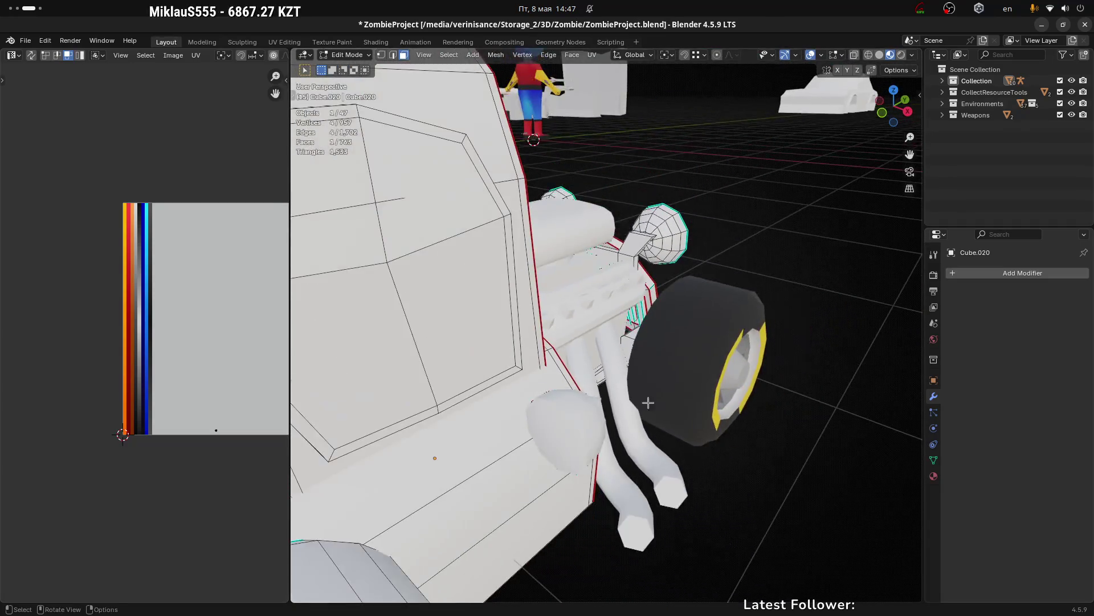
{"action": "left_click_drag", "start_coordinate": [671, 396], "coordinate": [610, 344]}
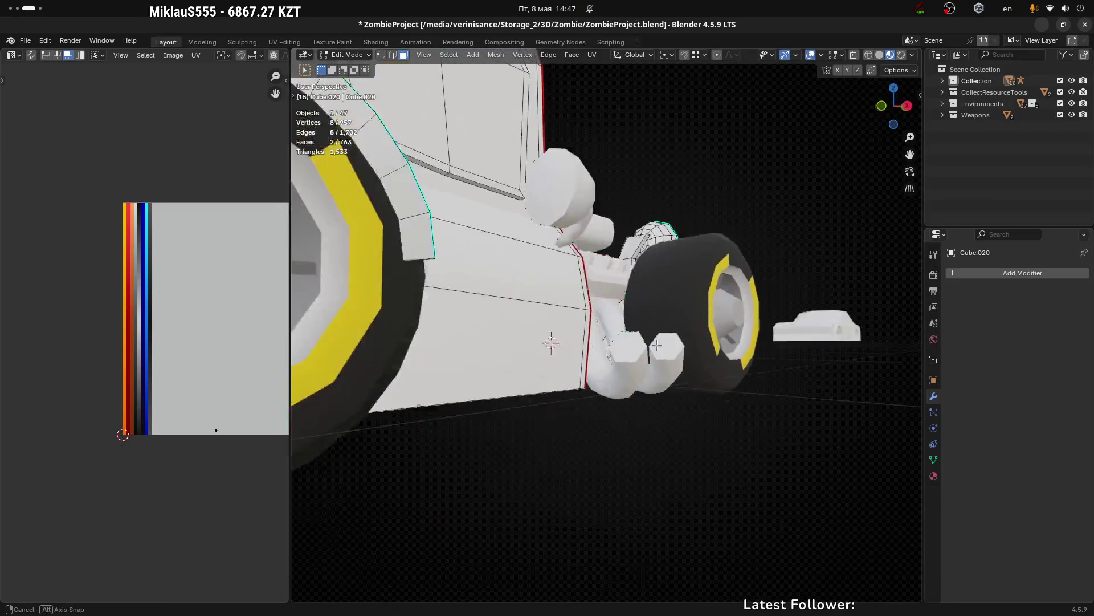
{"action": "left_click_drag", "start_coordinate": [606, 346], "coordinate": [718, 419]}
{"action": "scroll", "scroll_direction": "down", "scroll_amount": 3}
{"action": "scroll", "scroll_direction": "up", "scroll_amount": 3}
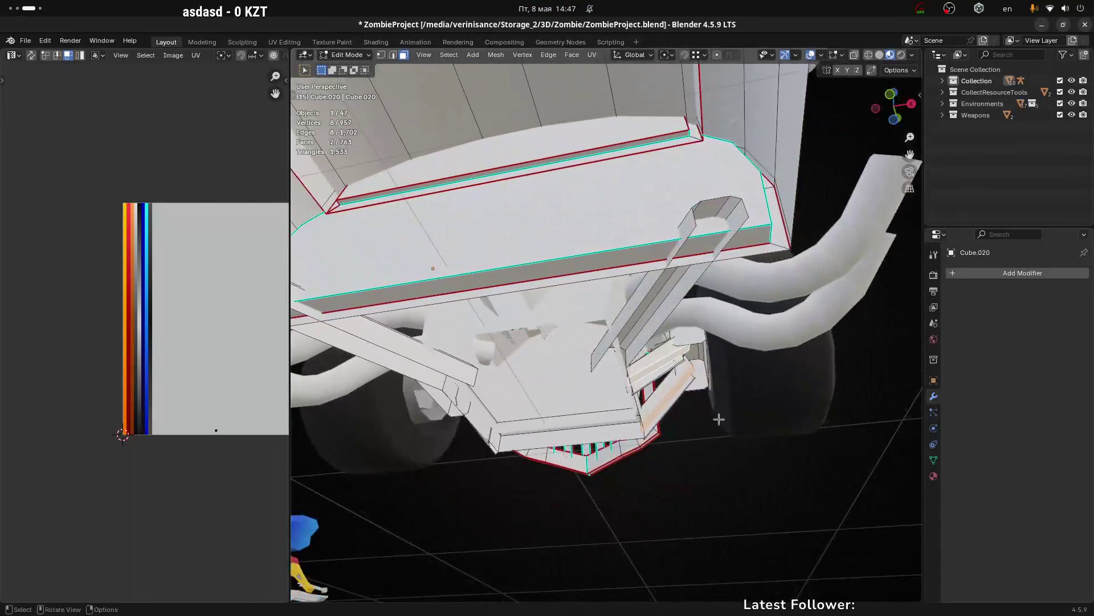
{"action": "left_click_drag", "start_coordinate": [541, 423], "coordinate": [547, 393]}
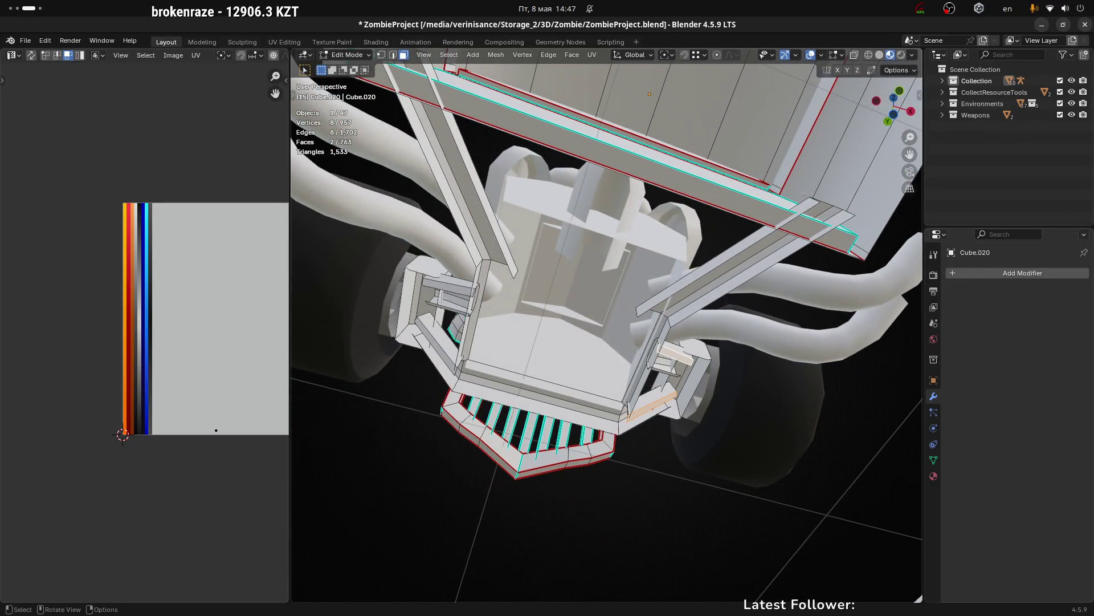
{"action": "left_click_drag", "start_coordinate": [501, 316], "coordinate": [886, 325]}
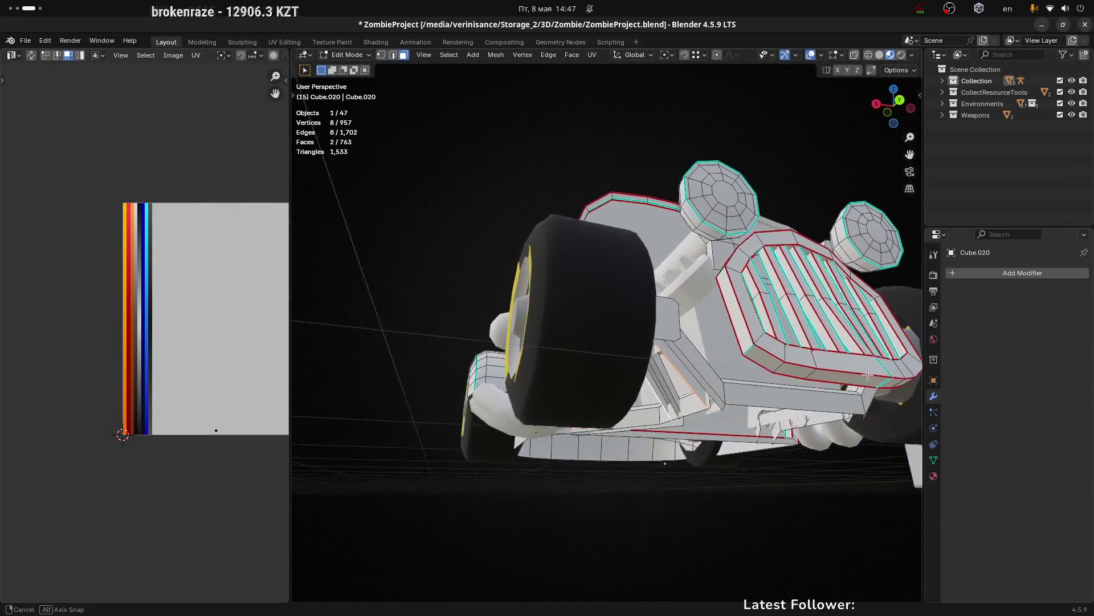
Step: Delete the selected stray faces under the front and inspect the frame rail area
{"action": "left_click_drag", "start_coordinate": [887, 325], "coordinate": [1024, 439]}
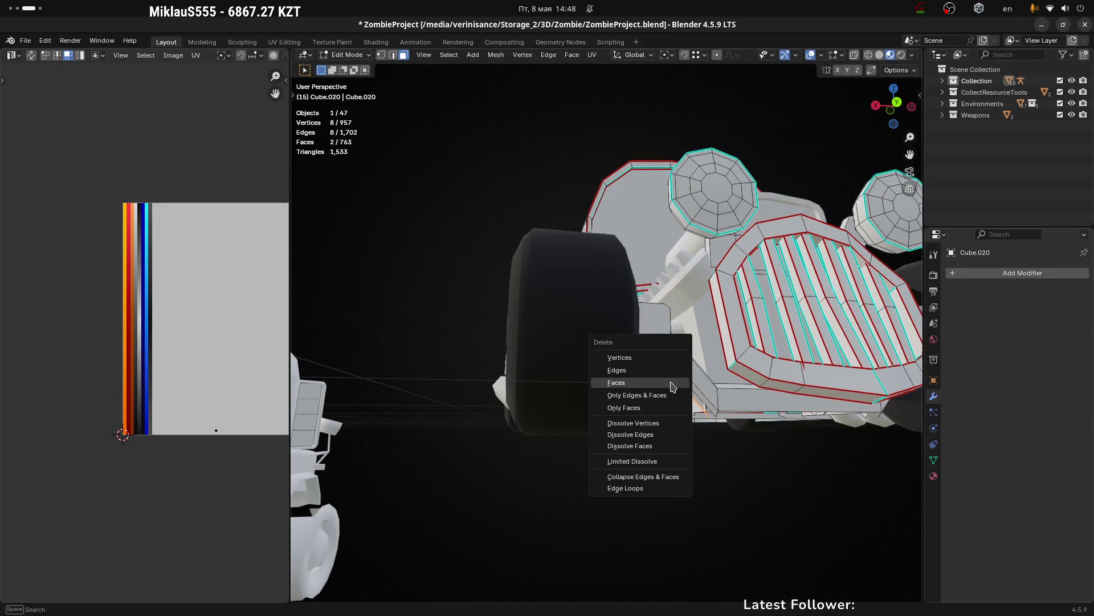
{"action": "left_click", "coordinate": [671, 383]}
{"action": "left_click_drag", "start_coordinate": [618, 416], "coordinate": [679, 303]}
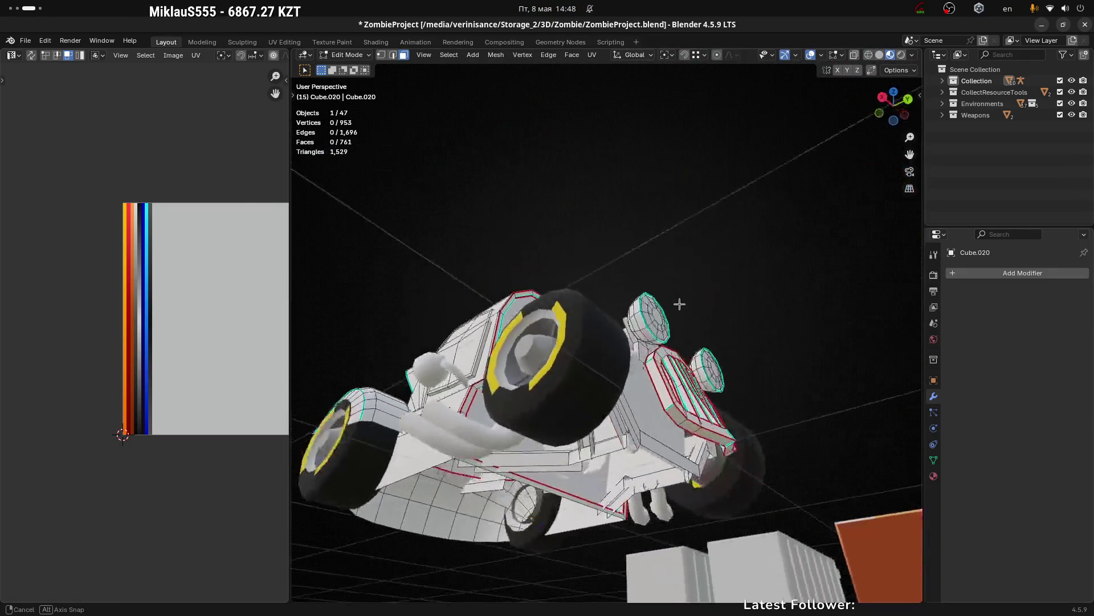
{"action": "left_click_drag", "start_coordinate": [679, 304], "coordinate": [632, 373]}
{"action": "scroll", "scroll_direction": "up", "scroll_amount": 3}
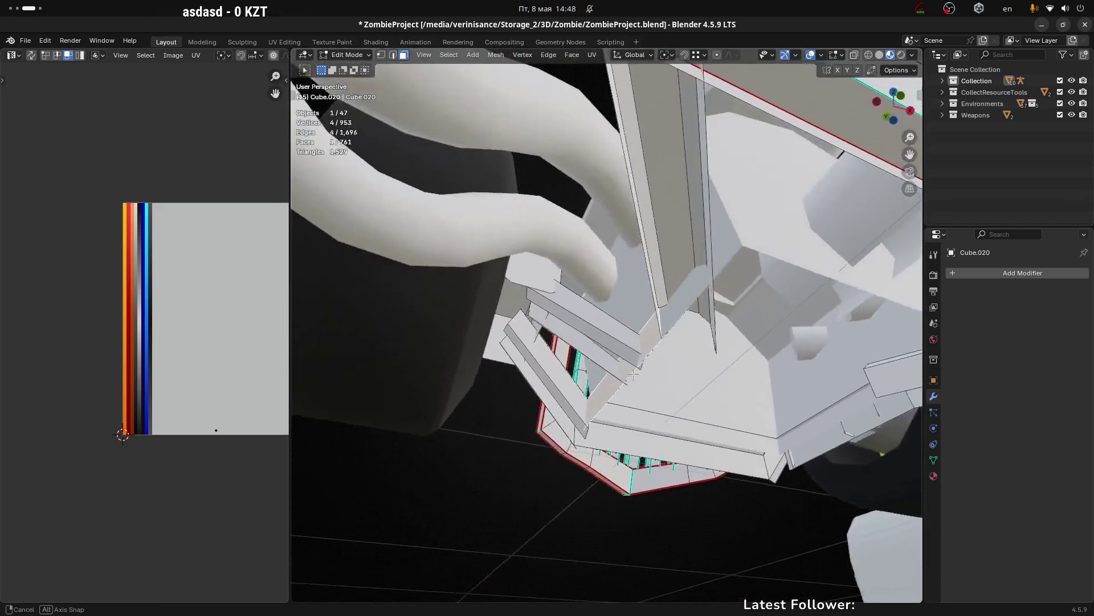
{"action": "left_click_drag", "start_coordinate": [571, 327], "coordinate": [611, 331]}
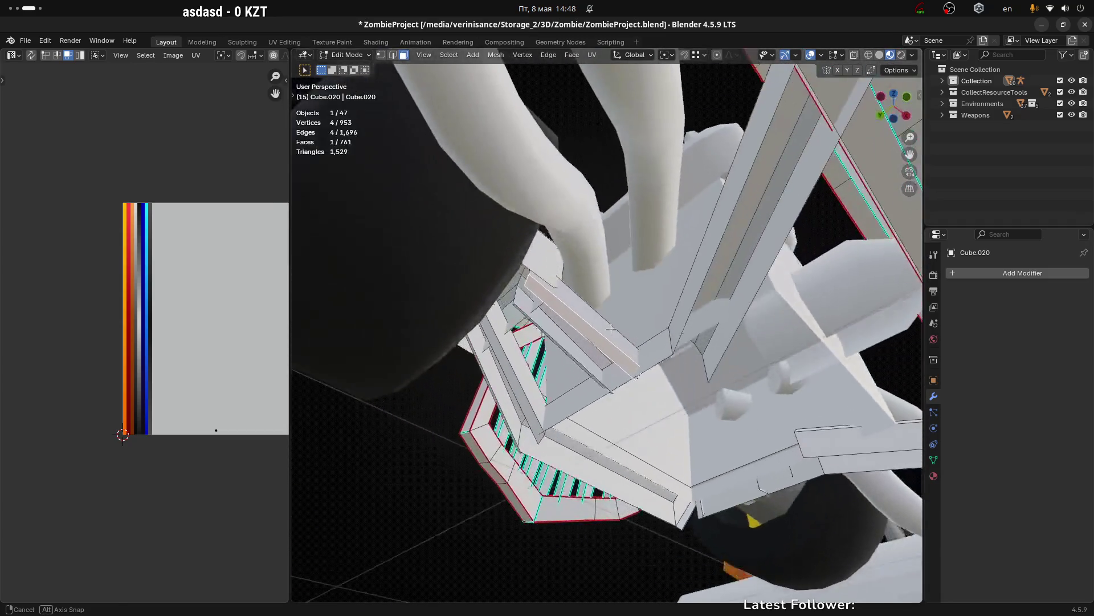
{"action": "left_click_drag", "start_coordinate": [537, 323], "coordinate": [745, 430]}
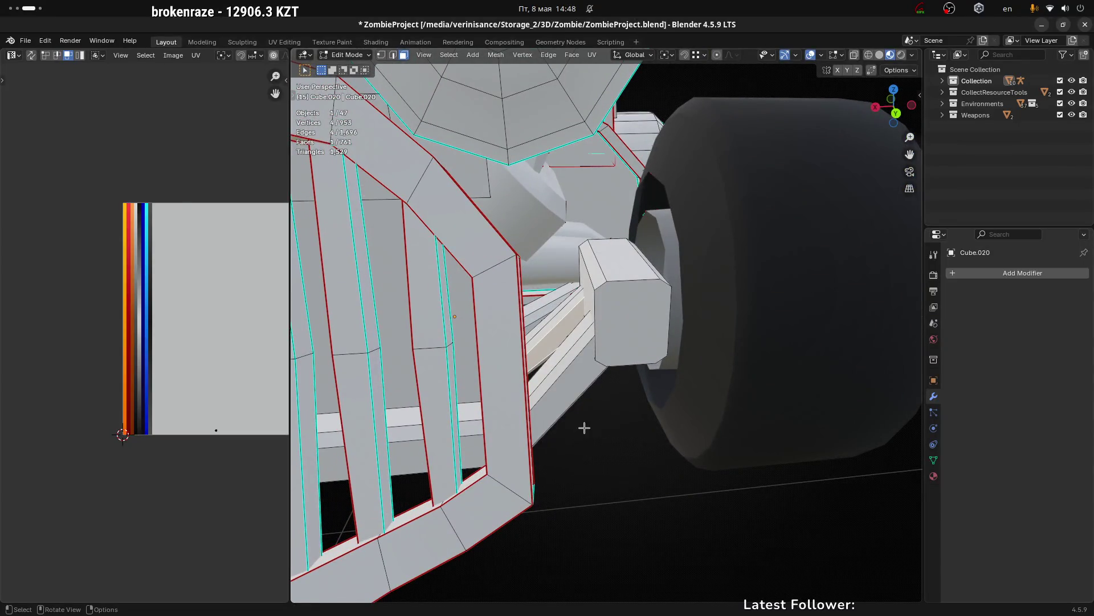
{"action": "left_click_drag", "start_coordinate": [552, 353], "coordinate": [601, 349]}
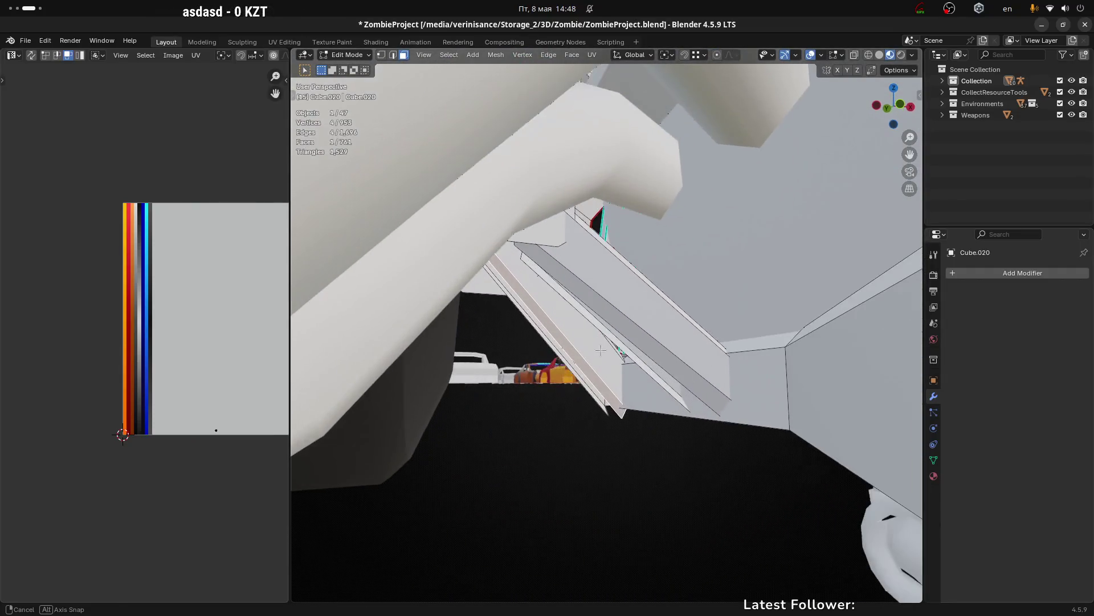
{"action": "left_click_drag", "start_coordinate": [606, 280], "coordinate": [517, 464]}
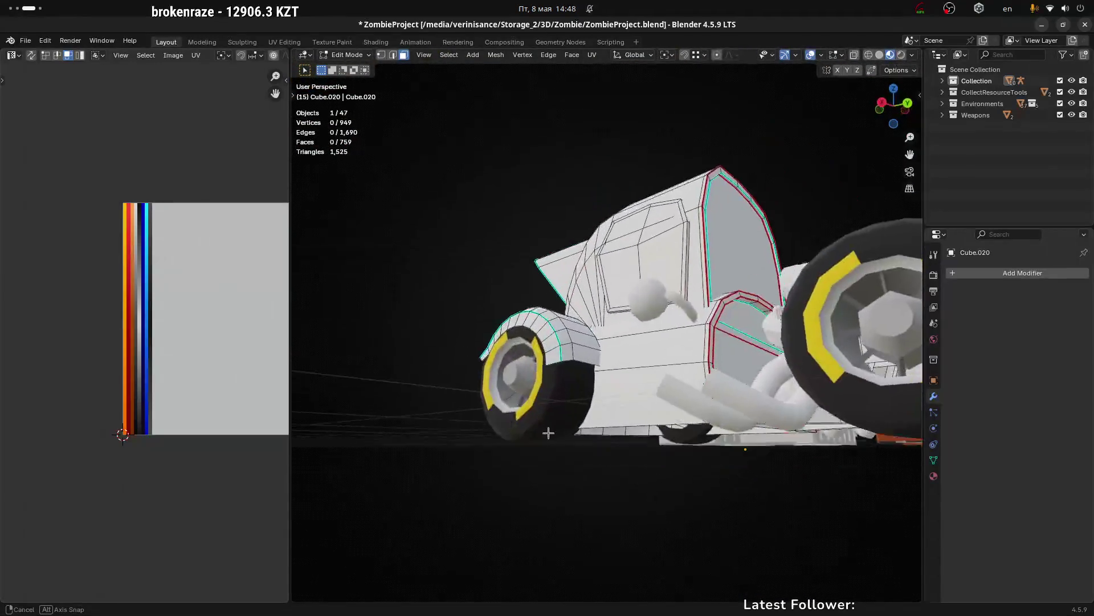
Step: Orbit to a close view of the rear wheel arch in vertex select mode
{"action": "left_click_drag", "start_coordinate": [517, 463], "coordinate": [817, 351]}
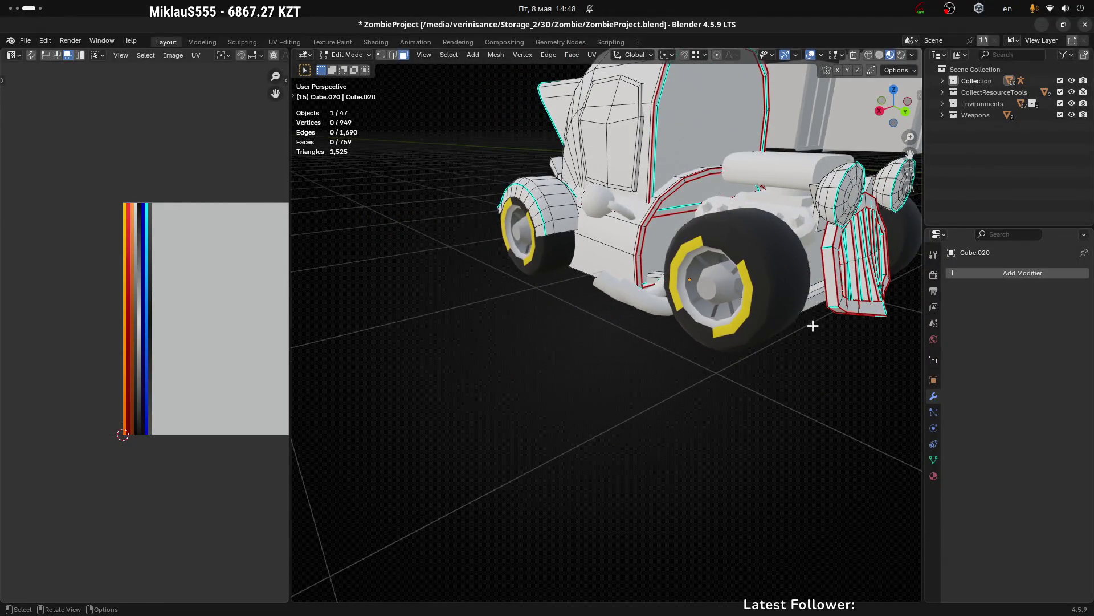
{"action": "left_click_drag", "start_coordinate": [785, 301], "coordinate": [785, 322]}
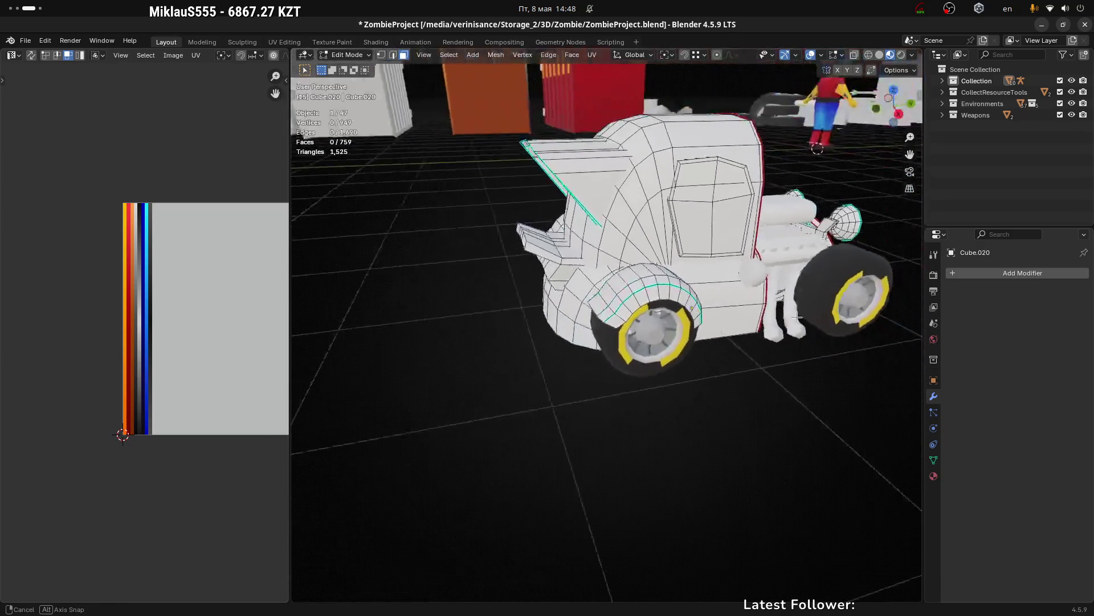
{"action": "left_click_drag", "start_coordinate": [645, 292], "coordinate": [745, 323]}
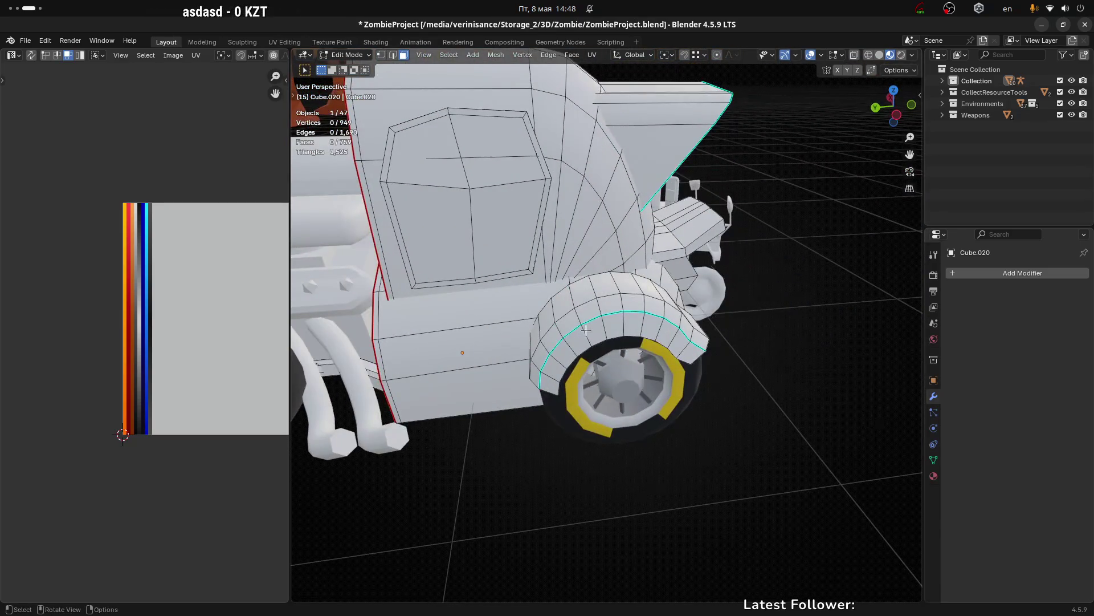
{"action": "key", "text": "1"}
{"action": "scroll", "scroll_direction": "up", "scroll_amount": 3}
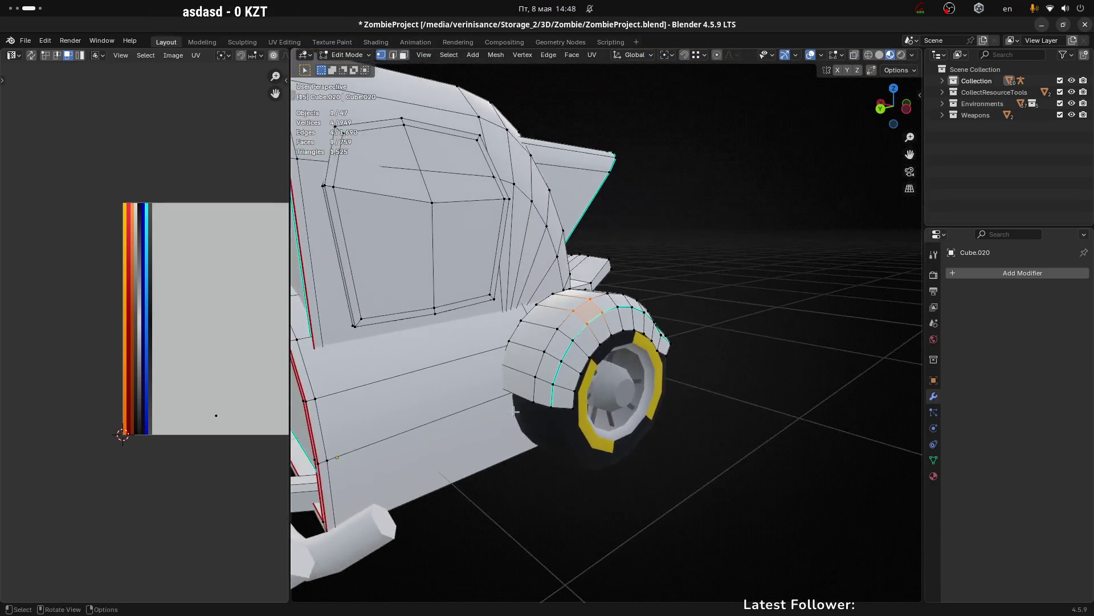
{"action": "left_click_drag", "start_coordinate": [559, 328], "coordinate": [560, 374]}
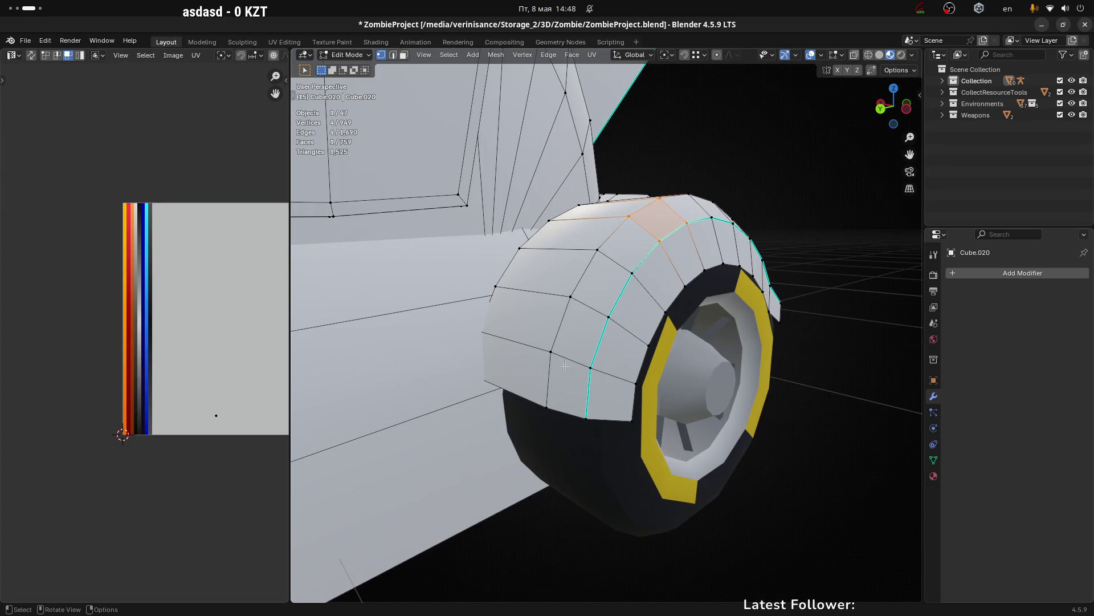
{"action": "left_click_drag", "start_coordinate": [556, 371], "coordinate": [613, 360]}
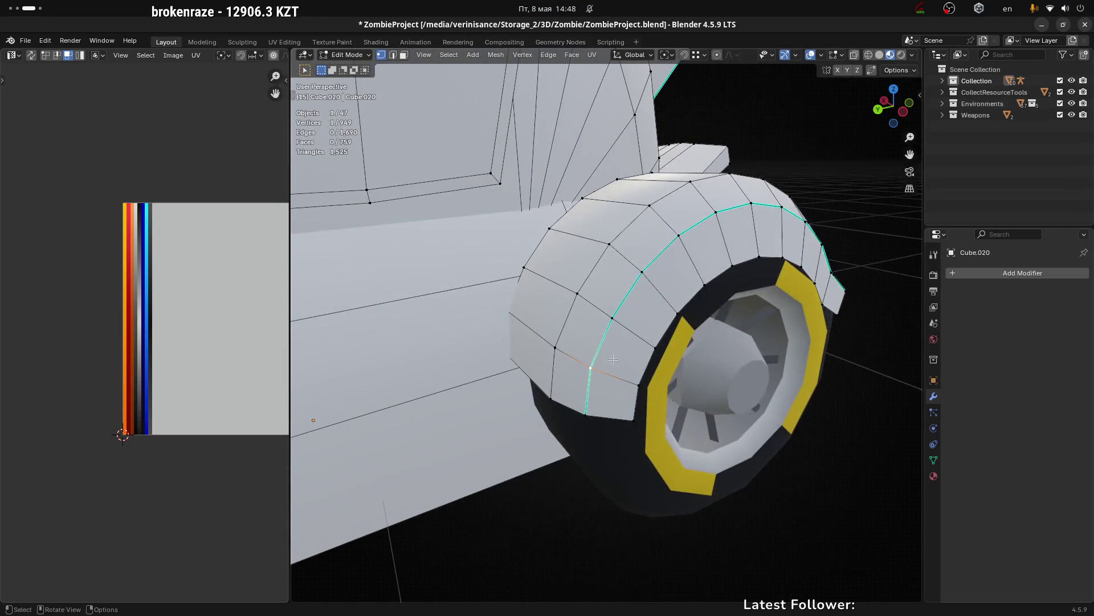
Step: Select the fender faces bounded by seams, invert, and hide everything else
{"action": "key", "text": "3"}
{"action": "left_click", "coordinate": [618, 356]}
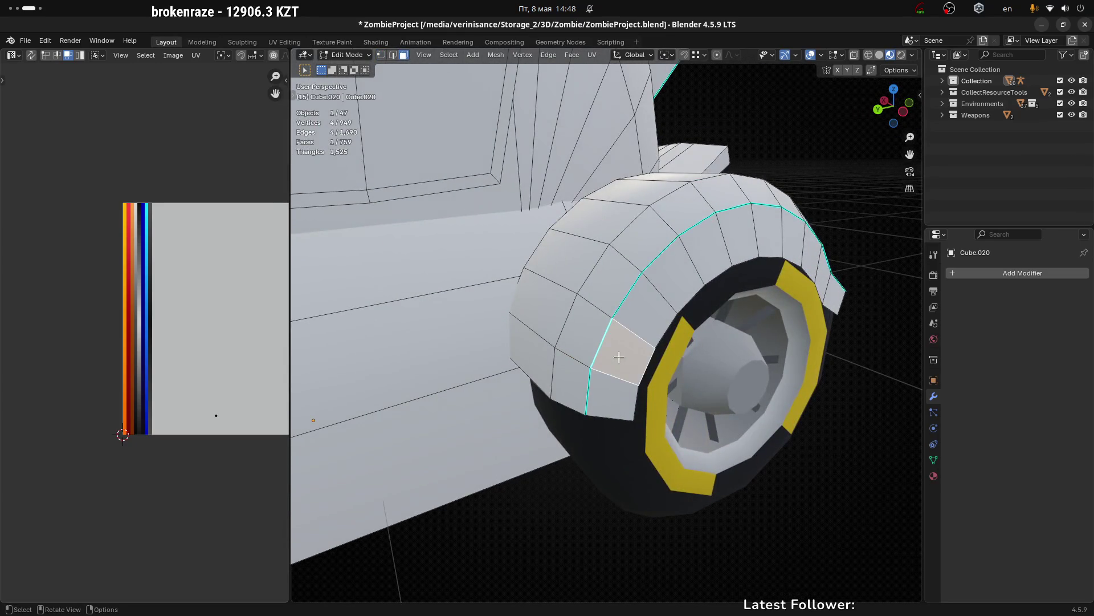
{"action": "key", "text": "ctrl+l"}
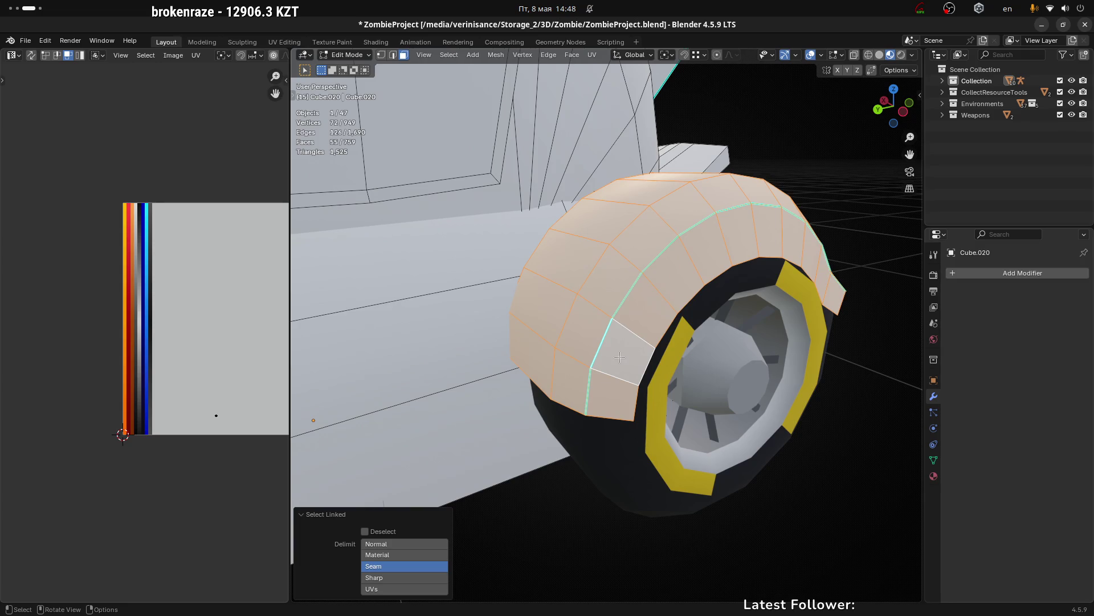
{"action": "key", "text": "ctrl+i"}
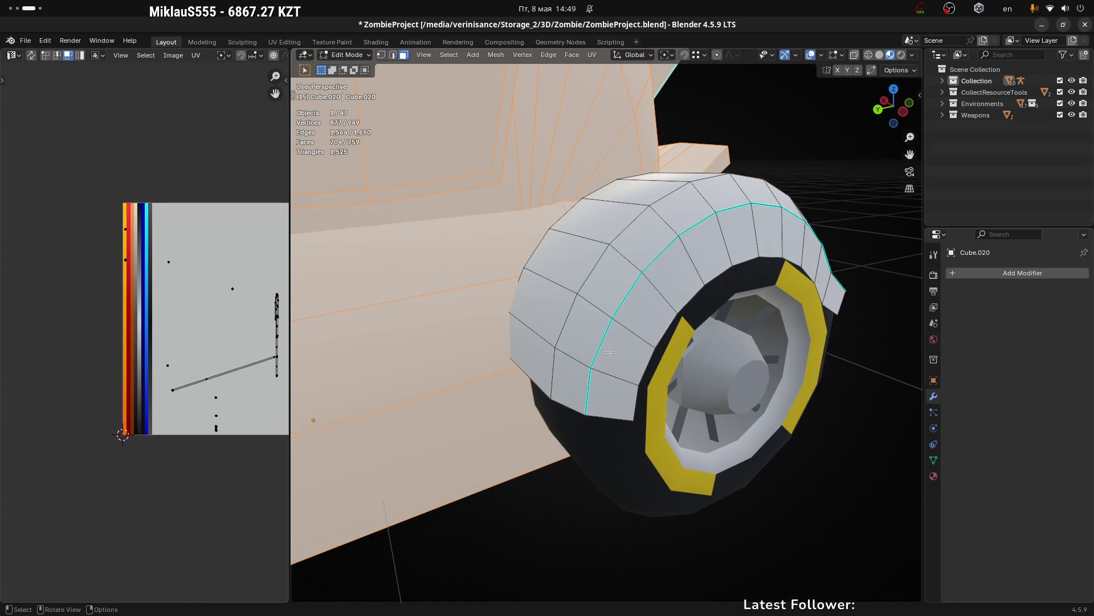
{"action": "key", "text": "h"}
{"action": "left_click_drag", "start_coordinate": [609, 325], "coordinate": [595, 394]}
{"action": "left_click", "coordinate": [618, 363]}
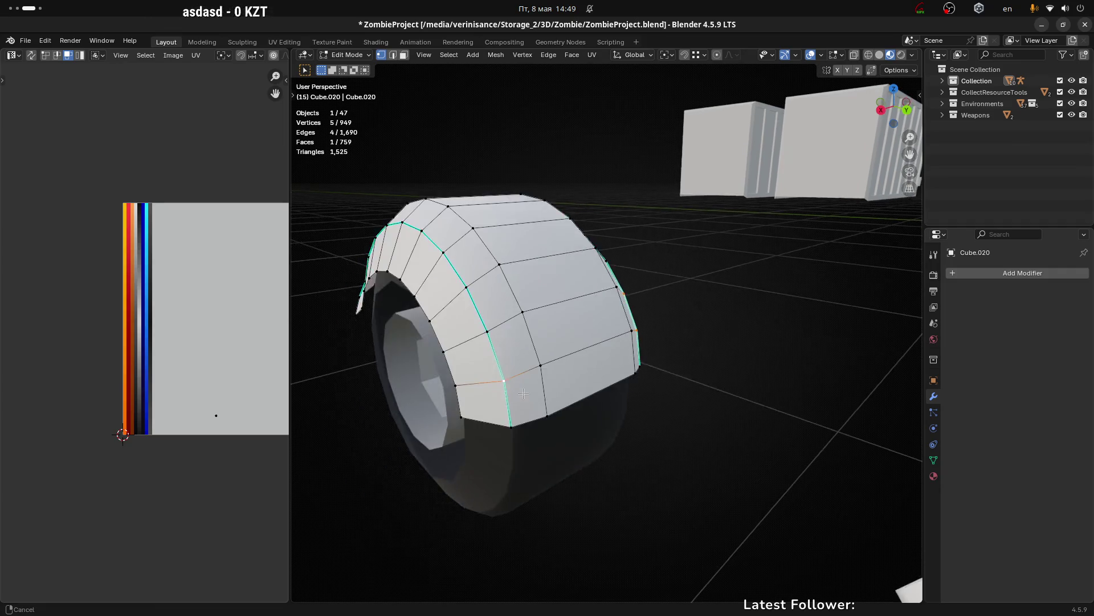
{"action": "scroll", "scroll_direction": "up", "scroll_amount": 3}
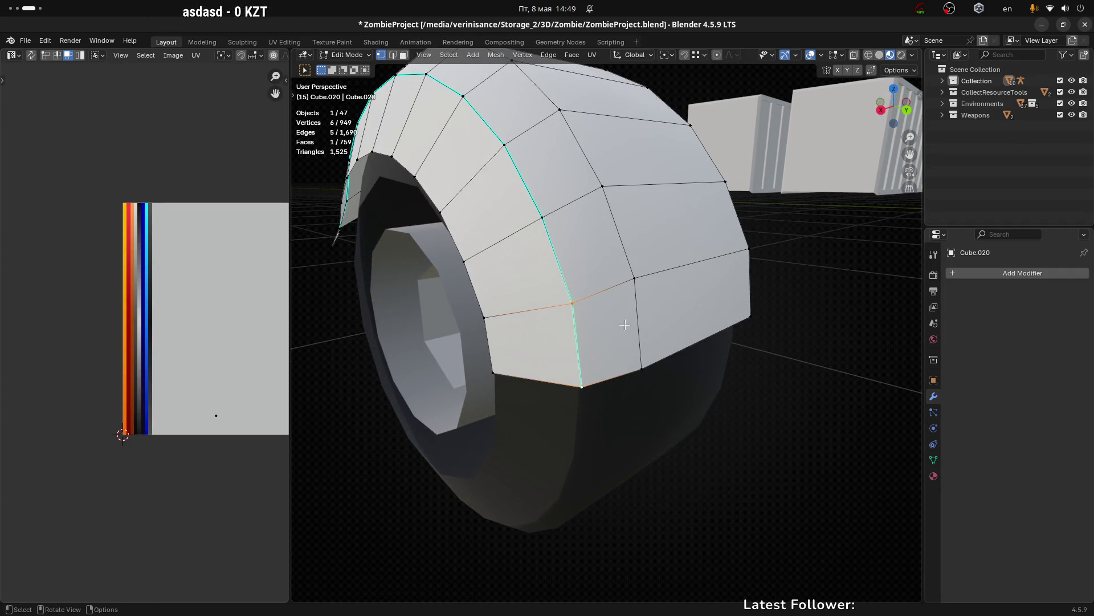
Step: Merge vertex pairs along the fender's inner edge with Merge At Last
{"action": "key", "text": "m"}
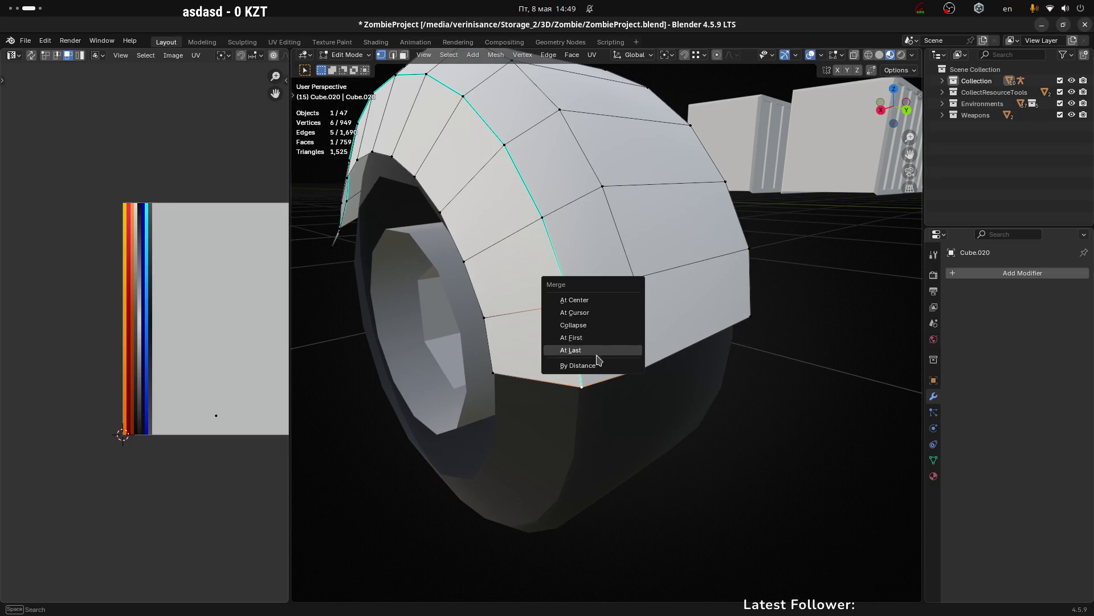
{"action": "left_click", "coordinate": [598, 353]}
{"action": "left_click", "coordinate": [487, 314]}
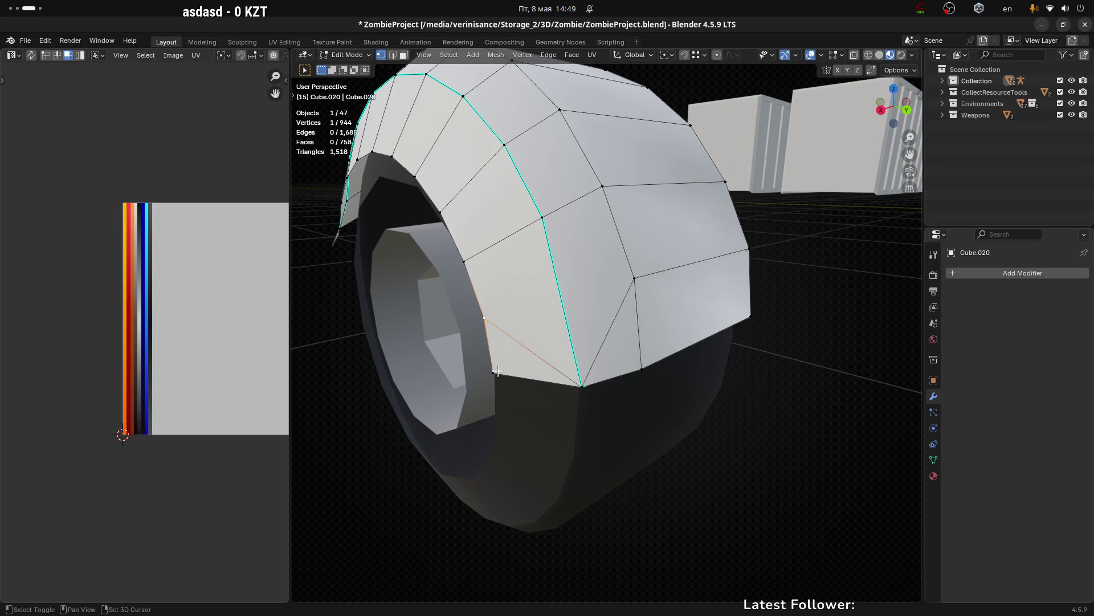
{"action": "left_click_drag", "start_coordinate": [484, 249], "coordinate": [577, 195]}
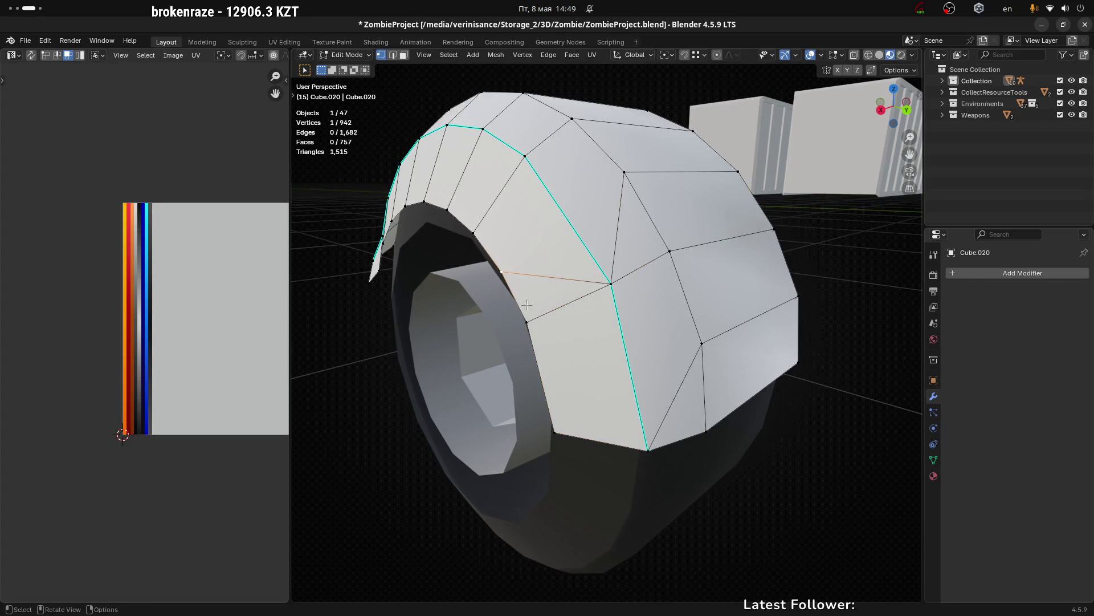
{"action": "left_click_drag", "start_coordinate": [530, 244], "coordinate": [723, 349]}
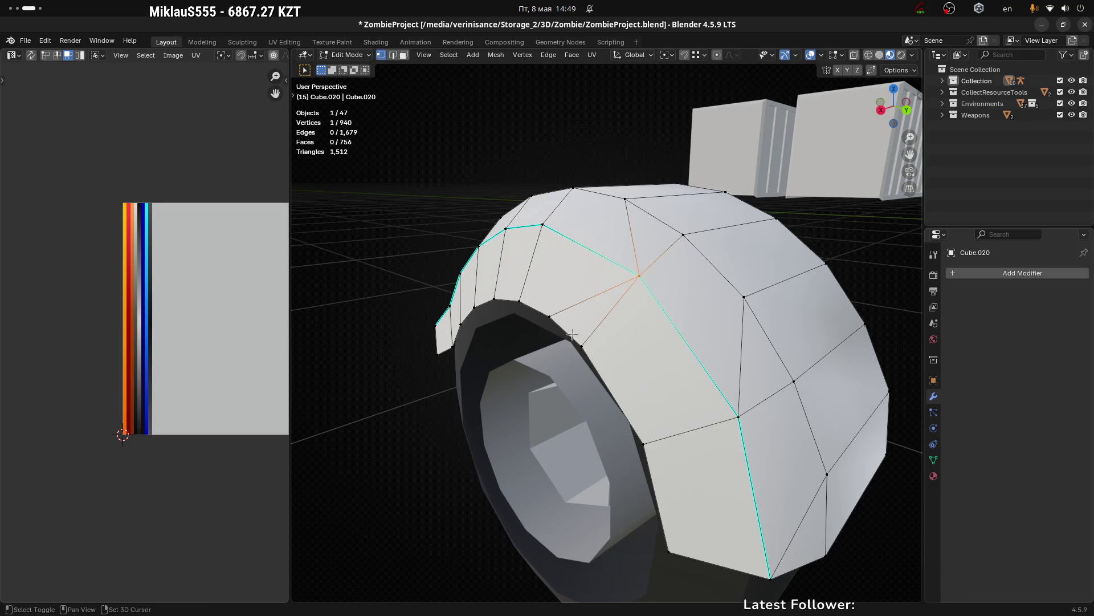
{"action": "key", "text": "m"}
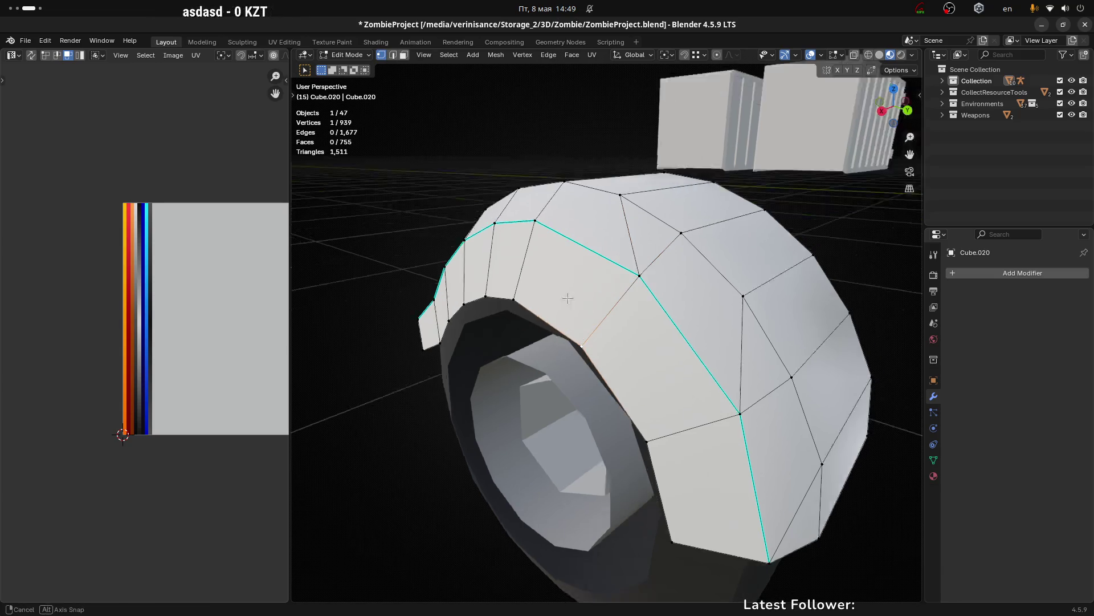
{"action": "left_click_drag", "start_coordinate": [583, 343], "coordinate": [540, 249]}
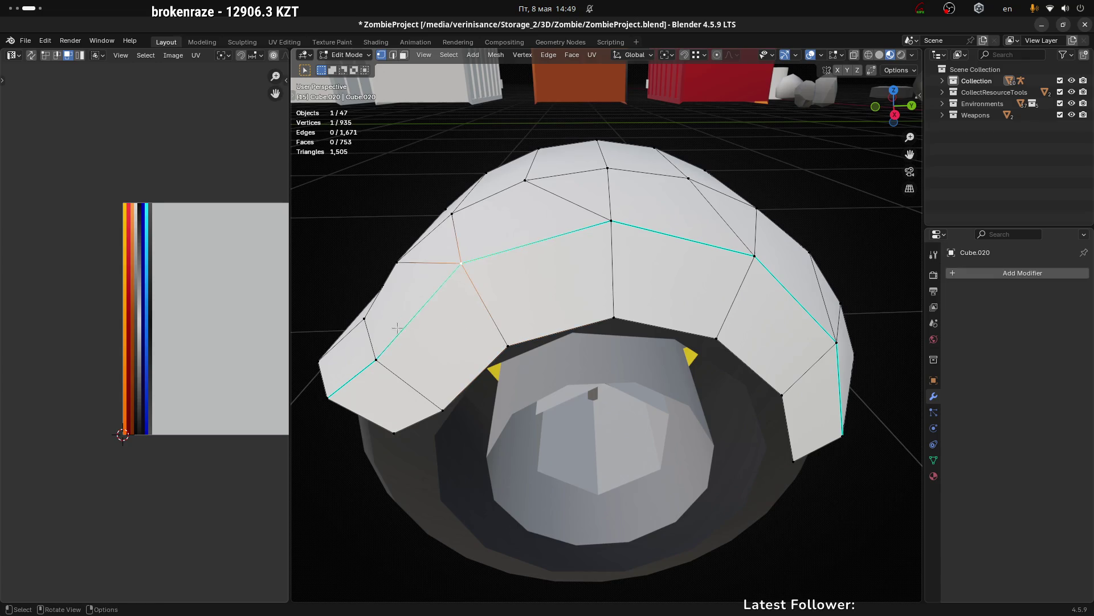
{"action": "scroll", "scroll_direction": "down", "scroll_amount": 3}
Step: Extrude a new vertex from the selected fender vertex with Ctrl+right-click
{"action": "left_click_drag", "start_coordinate": [397, 327], "coordinate": [619, 396]}
{"action": "scroll", "scroll_direction": "up", "scroll_amount": 3}
{"action": "left_click_drag", "start_coordinate": [511, 352], "coordinate": [526, 327]}
{"action": "right_click", "coordinate": [527, 327]}
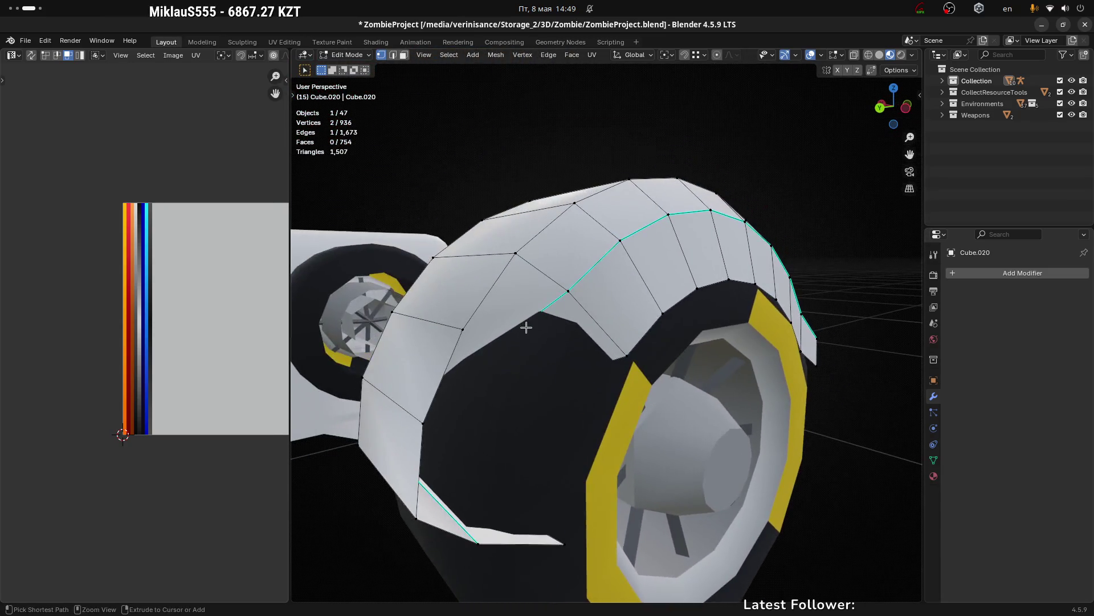
{"action": "scroll", "scroll_direction": "down", "scroll_amount": 3}
{"action": "left_click_drag", "start_coordinate": [620, 368], "coordinate": [625, 340]}
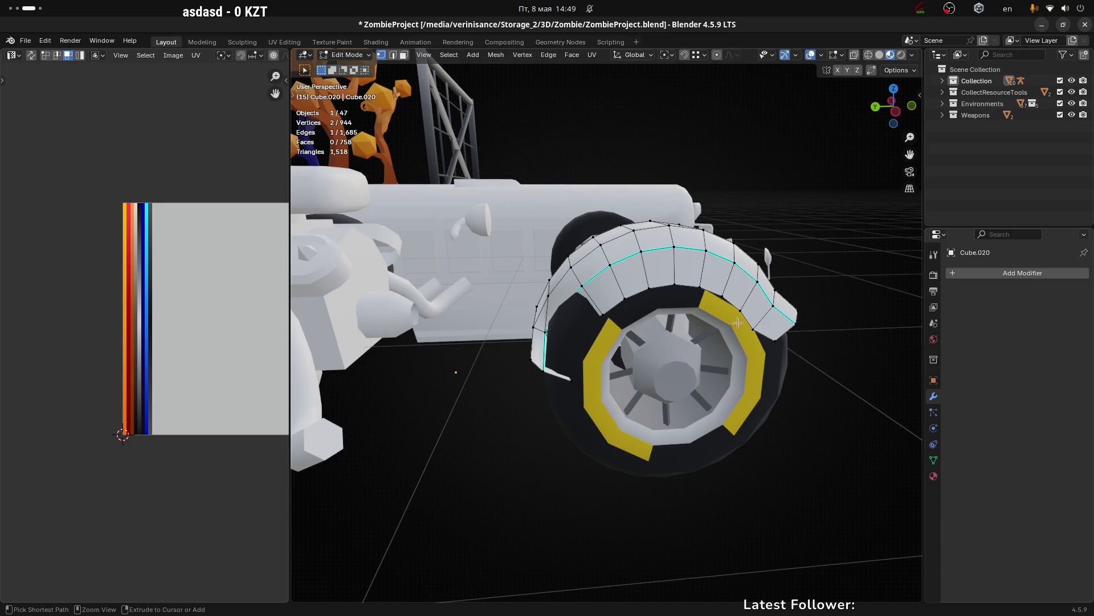
{"action": "left_click_drag", "start_coordinate": [523, 227], "coordinate": [654, 230]}
{"action": "scroll", "scroll_direction": "up", "scroll_amount": 3}
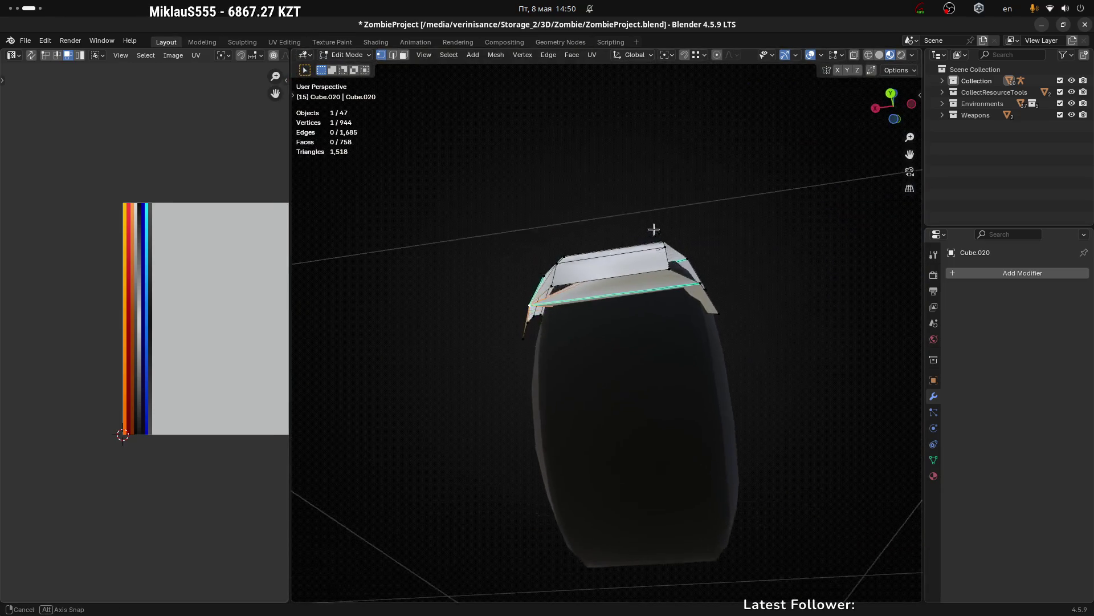
Step: Extrude a new vertex from the fender corner, cancelling several trial moves of it
{"action": "left_click_drag", "start_coordinate": [654, 230], "coordinate": [528, 328]}
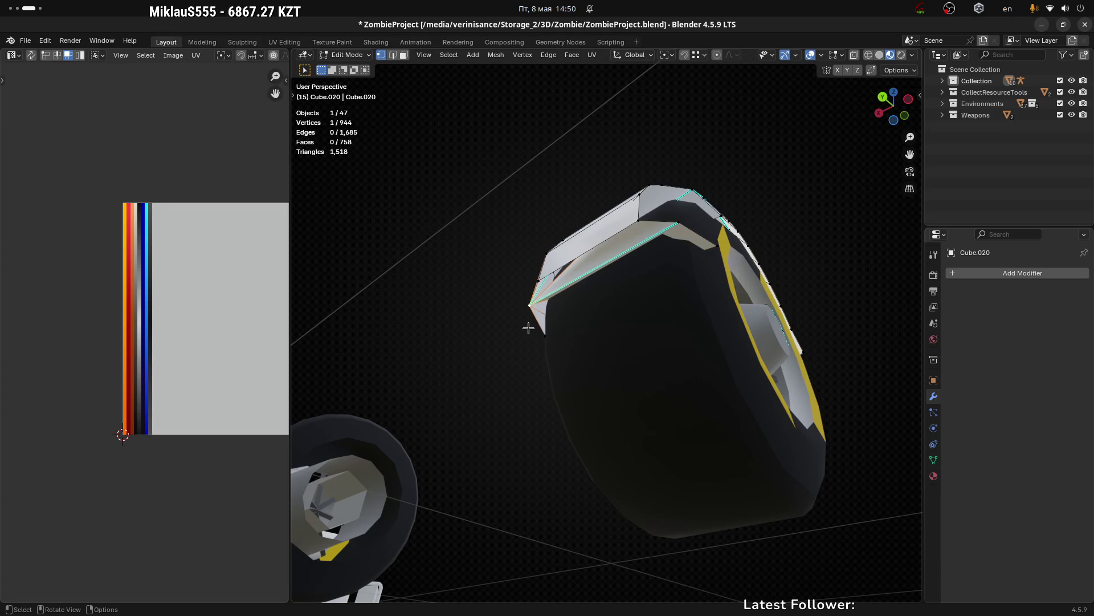
{"action": "key", "text": "e"}
{"action": "right_click", "coordinate": [520, 323]}
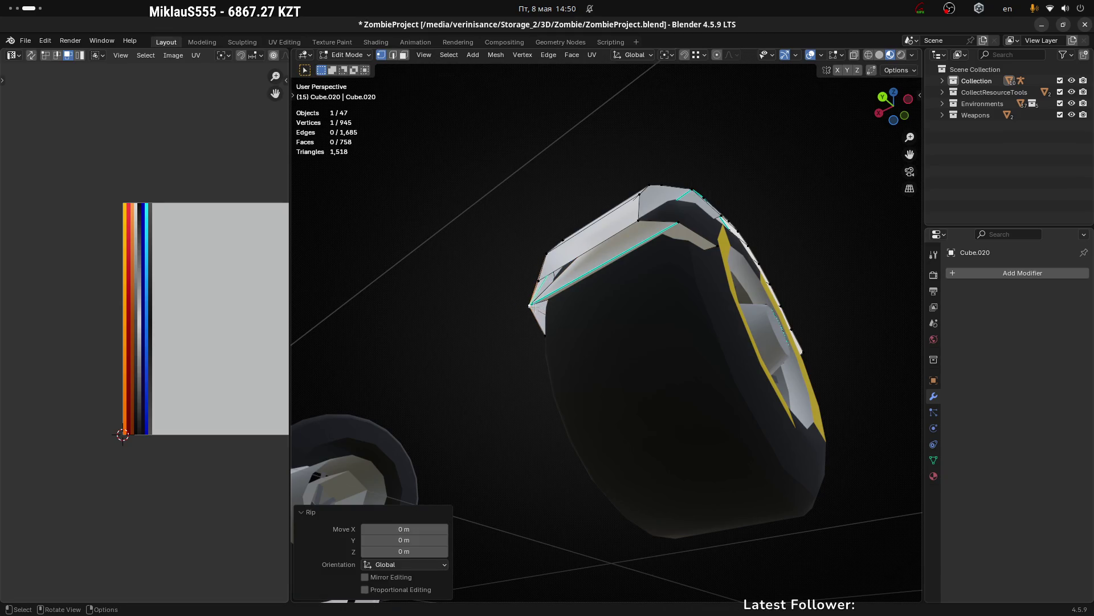
{"action": "key", "text": "g"}
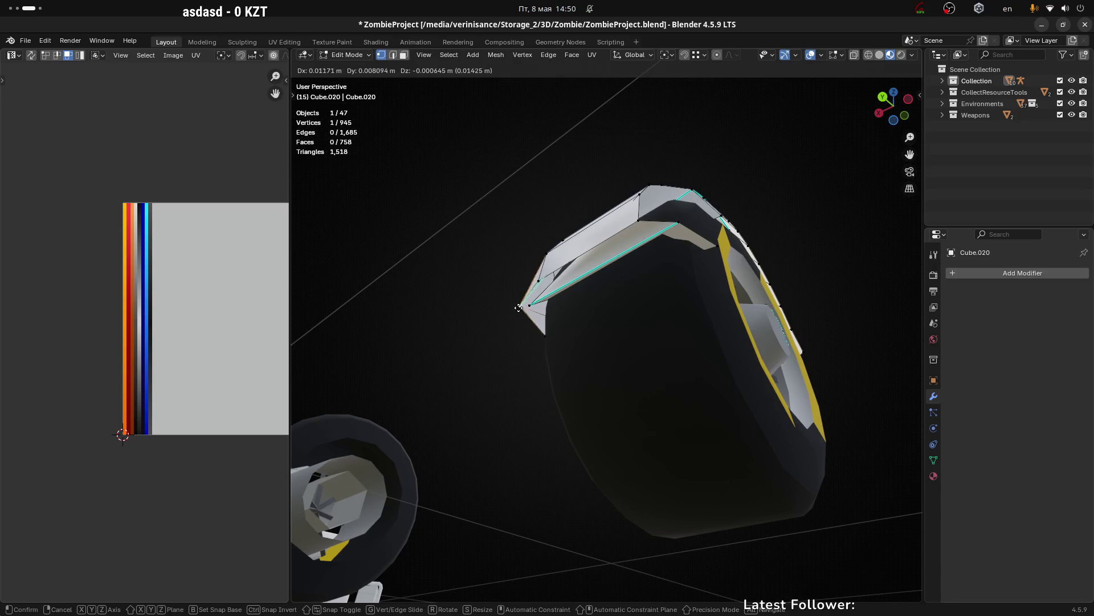
{"action": "right_click", "coordinate": [519, 308]}
{"action": "key", "text": "g"}
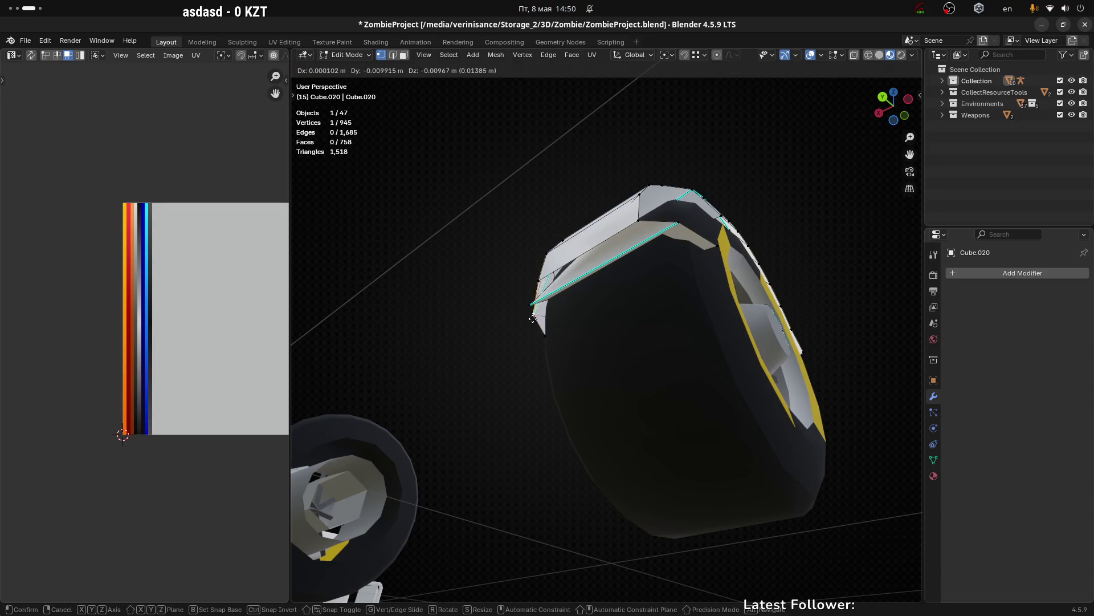
{"action": "right_click", "coordinate": [521, 305]}
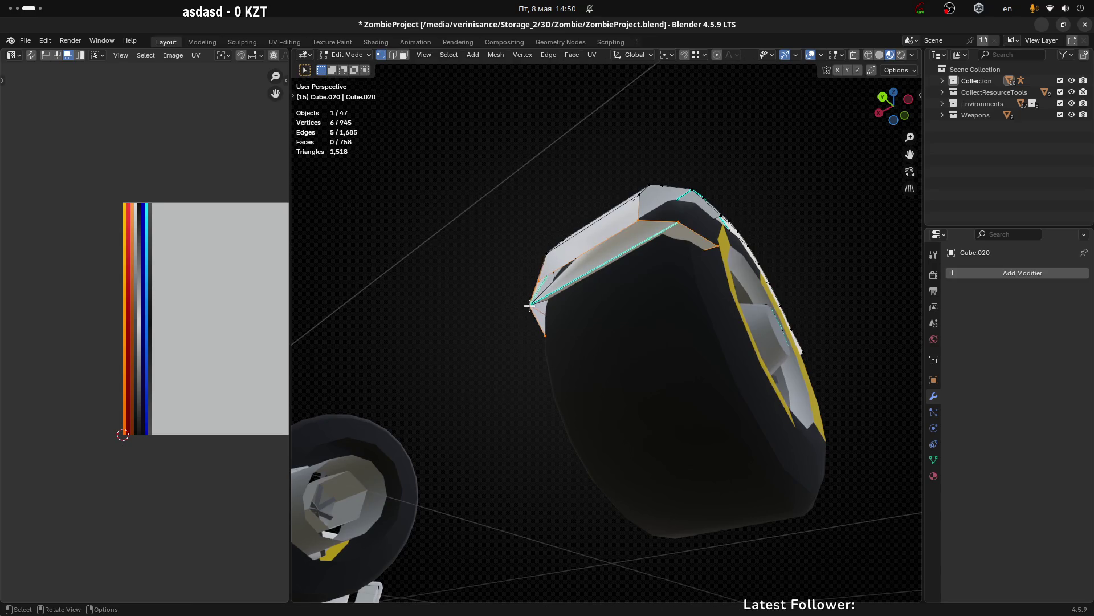
{"action": "key", "text": "g"}
{"action": "right_click", "coordinate": [528, 305]}
Step: Position the fender tip vertex and shift it about 0.24 m further along X
{"action": "left_click_drag", "start_coordinate": [556, 302], "coordinate": [540, 321]}
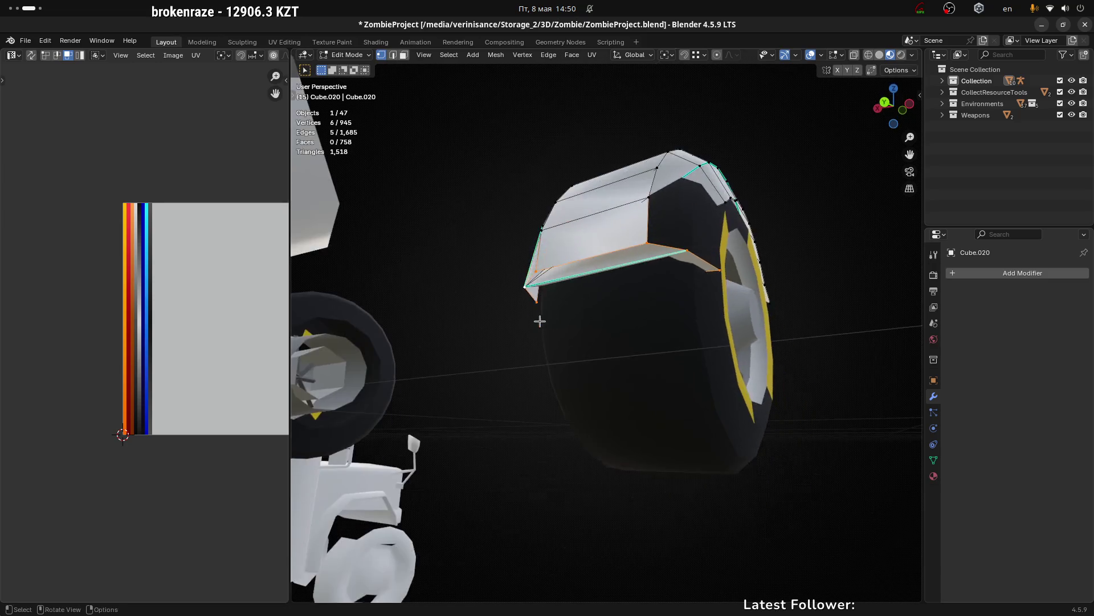
{"action": "scroll", "scroll_direction": "up", "scroll_amount": 3}
{"action": "left_click_drag", "start_coordinate": [516, 283], "coordinate": [565, 291]}
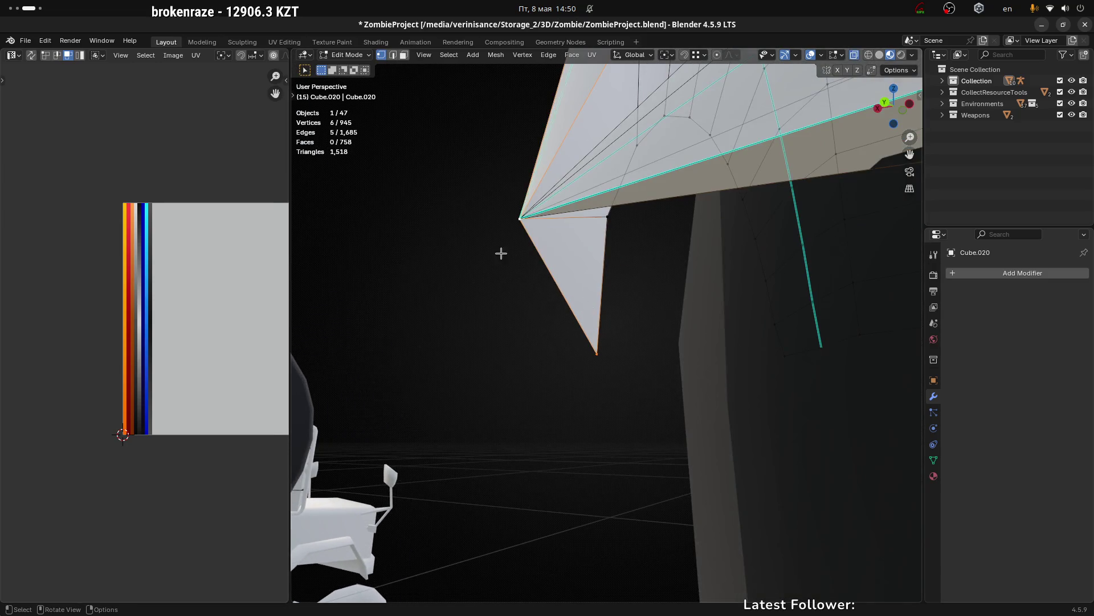
{"action": "left_click", "coordinate": [521, 219]}
{"action": "key", "text": "g"}
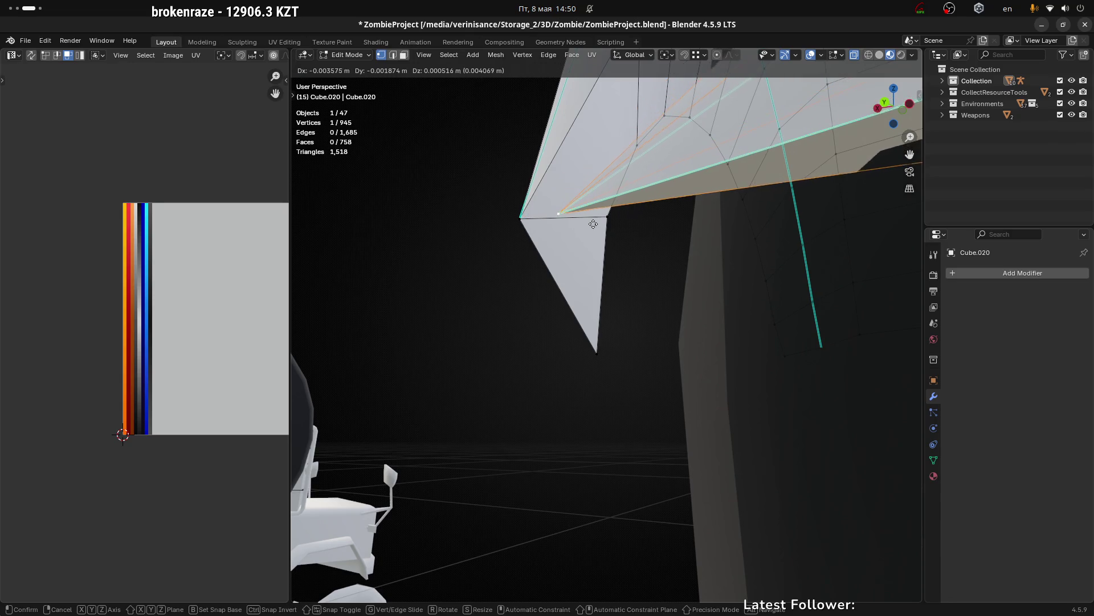
{"action": "left_click", "coordinate": [598, 223]}
{"action": "scroll", "scroll_direction": "down", "scroll_amount": 3}
{"action": "left_click_drag", "start_coordinate": [598, 224], "coordinate": [709, 410]}
{"action": "key", "text": "g"}
{"action": "key", "text": "x"}
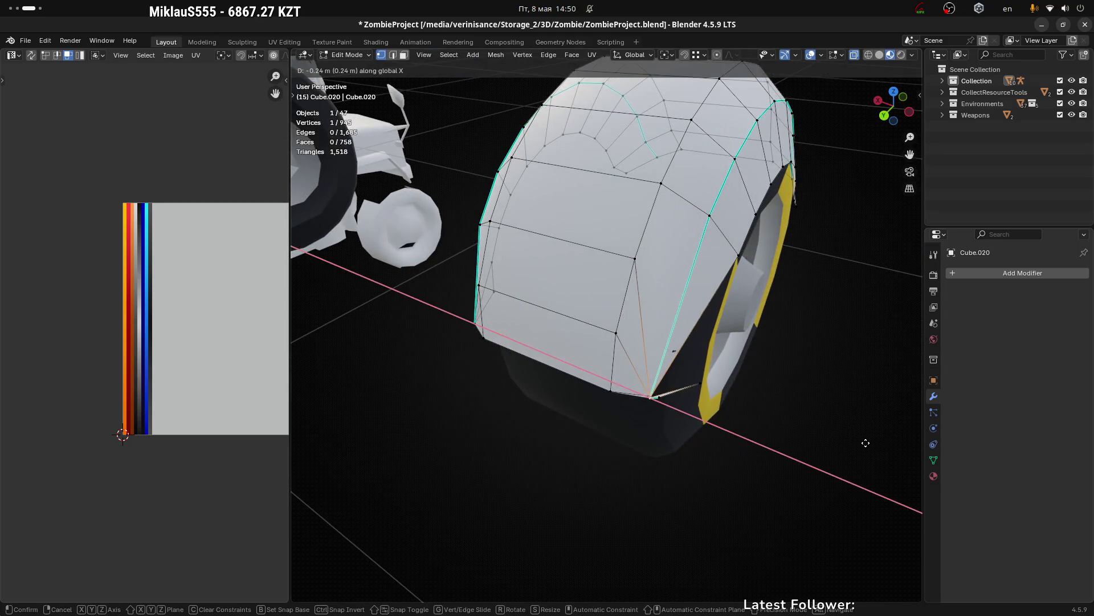
{"action": "left_click", "coordinate": [871, 443]}
Step: Raise the tip vertex about 0.065 m along Z, mirrored, then clear the selection
{"action": "left_click_drag", "start_coordinate": [871, 442], "coordinate": [840, 355]}
{"action": "key", "text": "g"}
{"action": "key", "text": "x"}
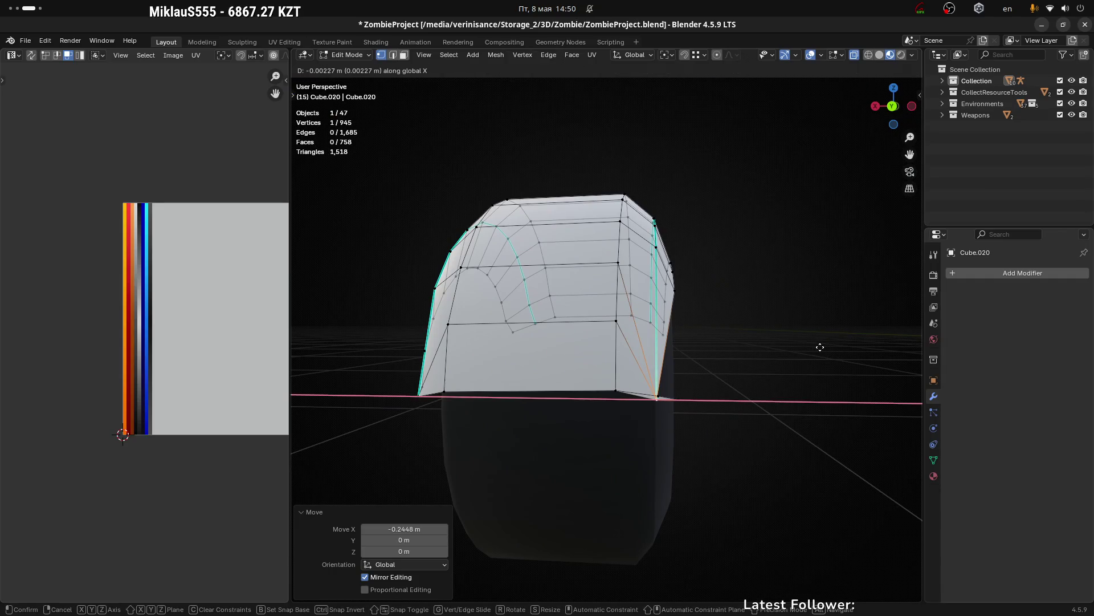
{"action": "key", "text": "z"}
{"action": "left_click", "coordinate": [813, 281]}
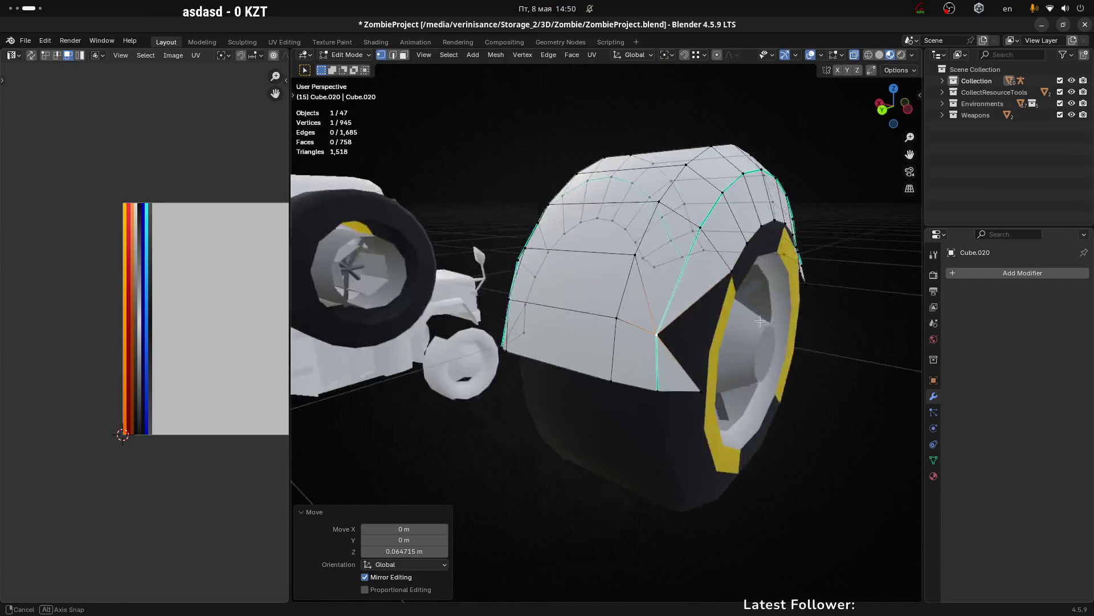
{"action": "left_click_drag", "start_coordinate": [813, 281], "coordinate": [716, 362]}
{"action": "key", "text": "g"}
{"action": "key", "text": "Escape"}
{"action": "left_click", "coordinate": [572, 481]}
{"action": "left_click_drag", "start_coordinate": [572, 481], "coordinate": [658, 356]}
{"action": "scroll", "scroll_direction": "up", "scroll_amount": 3}
{"action": "scroll", "scroll_direction": "down", "scroll_amount": 3}
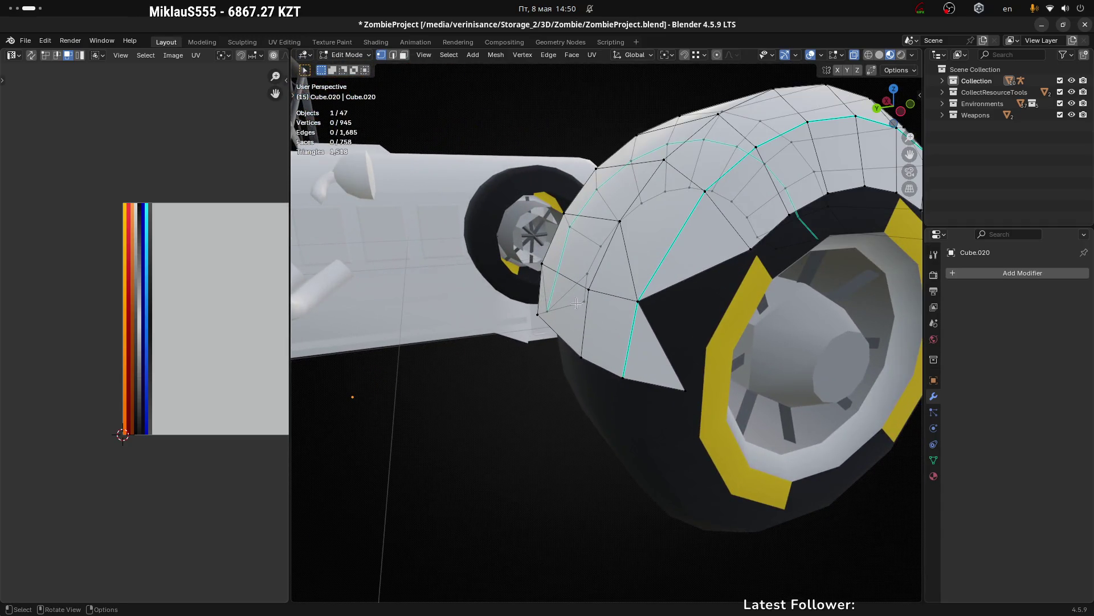
Step: Fill a triangular face on the wheel arch and dissolve two stray fender edges
{"action": "left_click_drag", "start_coordinate": [577, 304], "coordinate": [655, 351]}
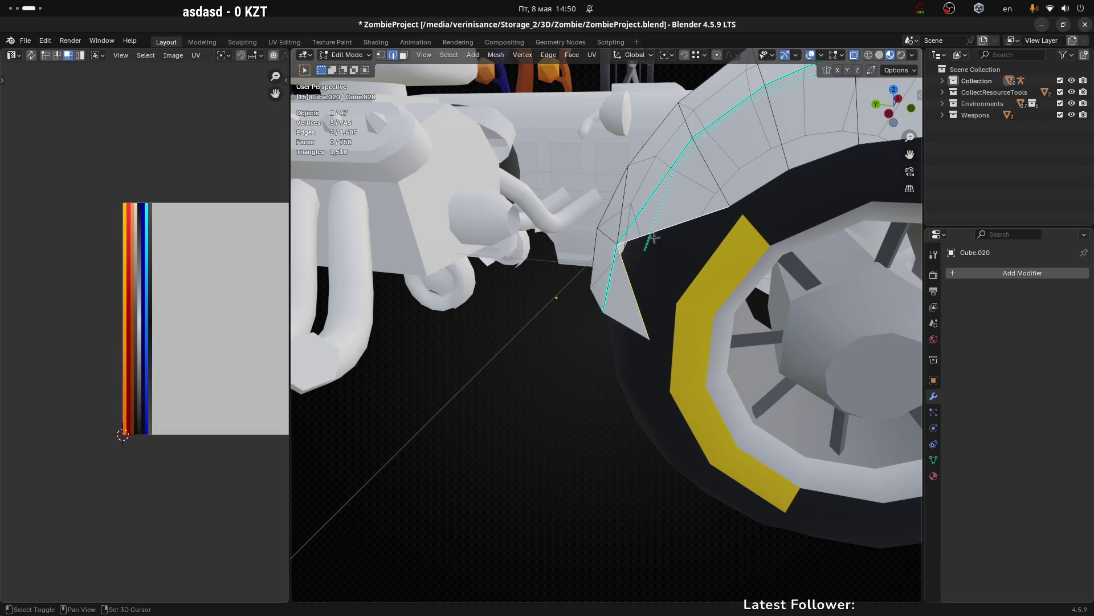
{"action": "left_click_drag", "start_coordinate": [654, 238], "coordinate": [664, 343]}
{"action": "key", "text": "f"}
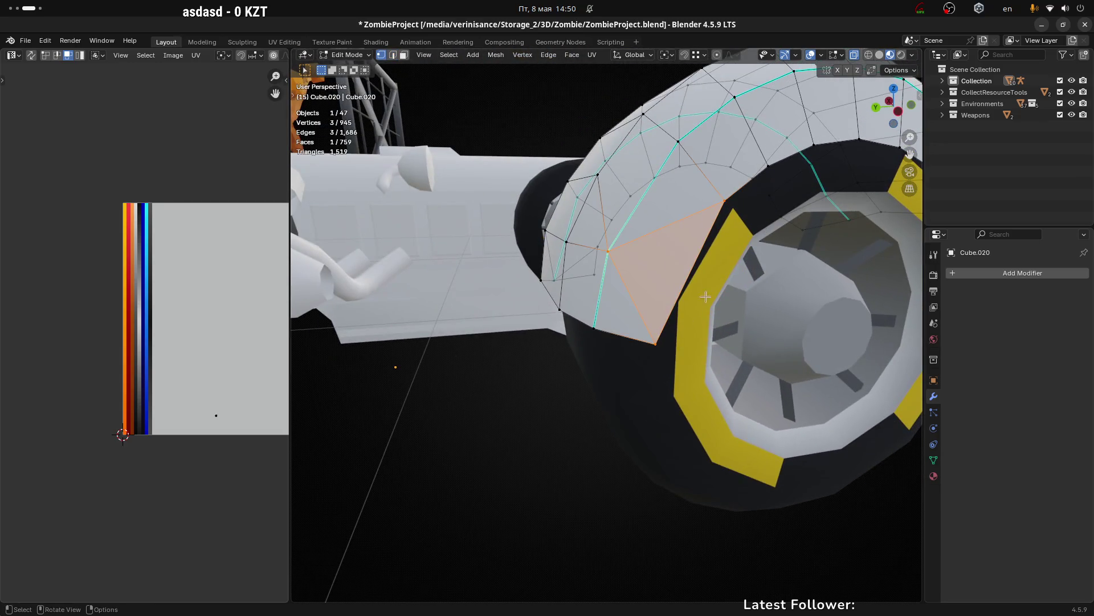
{"action": "left_click_drag", "start_coordinate": [706, 296], "coordinate": [681, 289]}
{"action": "left_click_drag", "start_coordinate": [654, 247], "coordinate": [646, 260]}
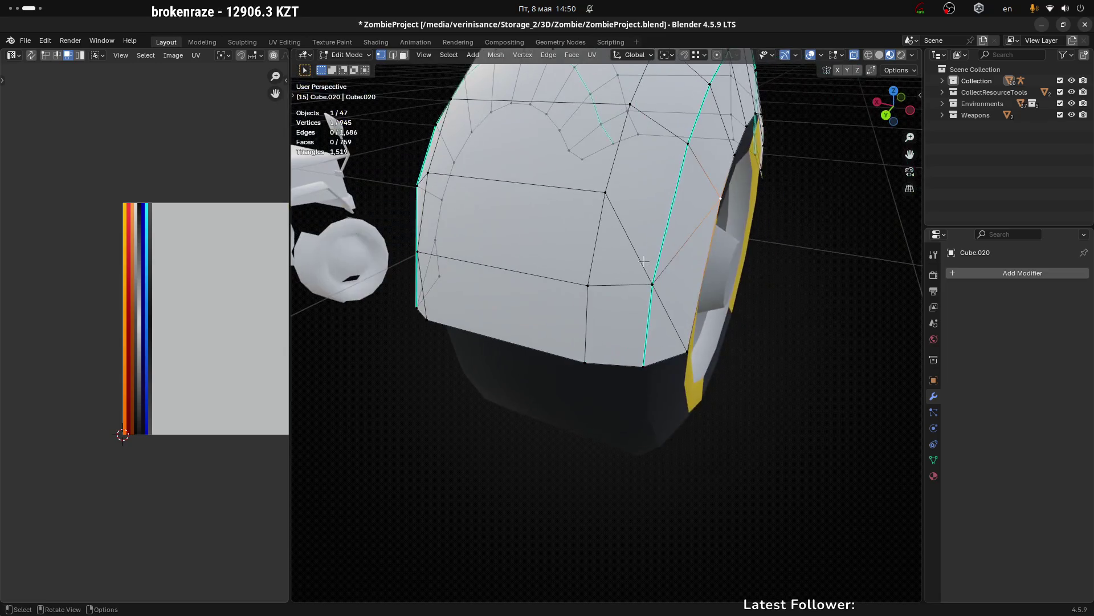
{"action": "scroll", "scroll_direction": "up", "scroll_amount": 3}
{"action": "scroll", "scroll_direction": "down", "scroll_amount": 3}
{"action": "scroll", "scroll_direction": "up", "scroll_amount": 3}
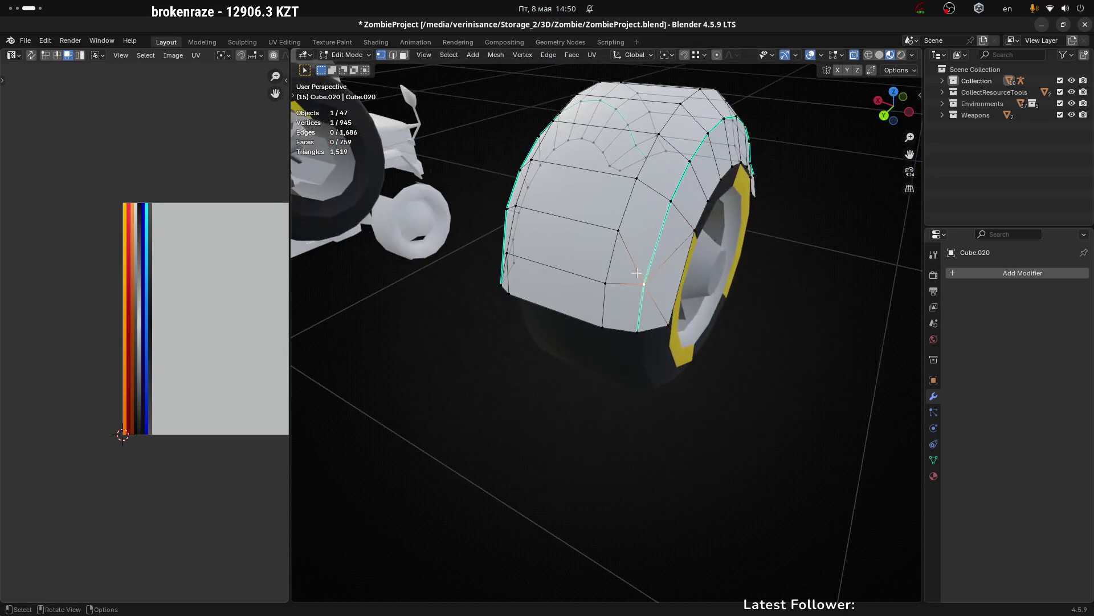
{"action": "left_click", "coordinate": [671, 252]}
{"action": "key", "text": "x"}
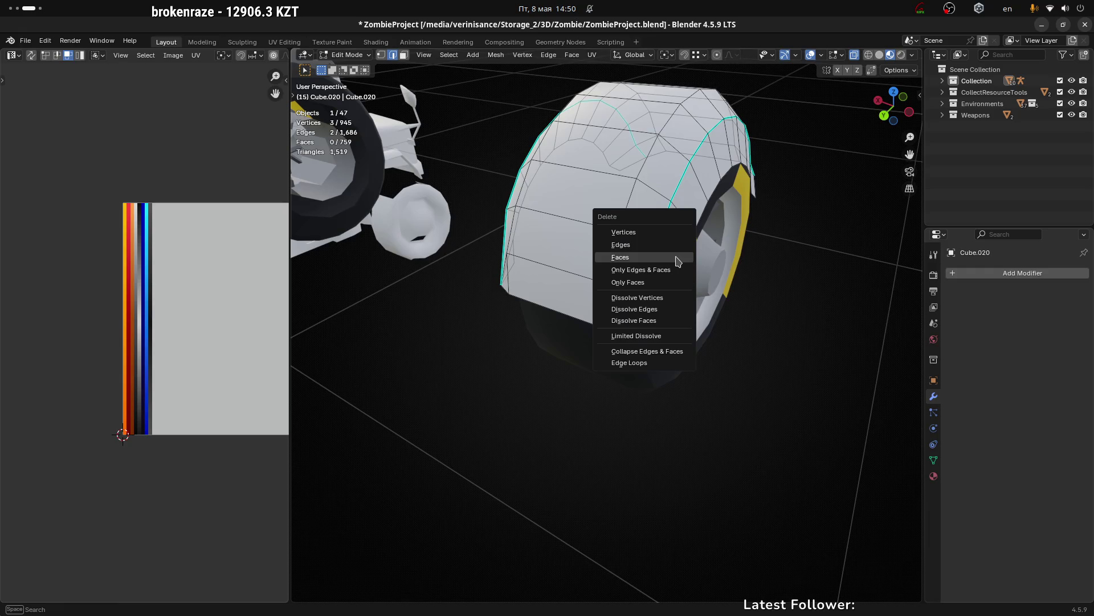
{"action": "left_click", "coordinate": [635, 309]}
Step: Knife-cut a new edge across the fender side after a failed vertex join
{"action": "left_click_drag", "start_coordinate": [660, 315], "coordinate": [654, 284]}
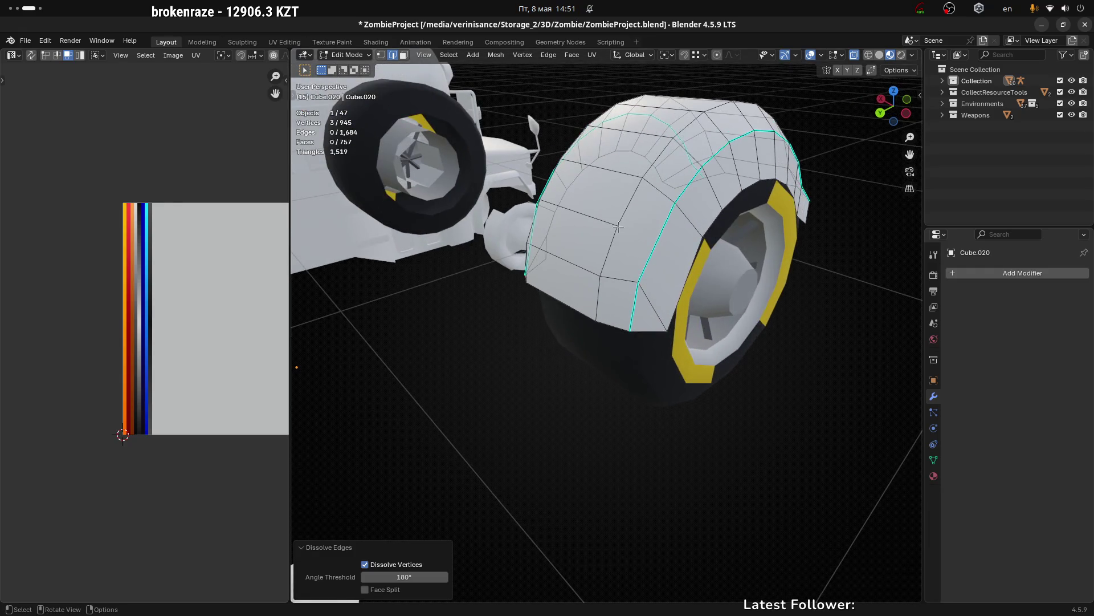
{"action": "key", "text": "1"}
{"action": "left_click", "coordinate": [619, 227]}
{"action": "left_click_drag", "start_coordinate": [618, 227], "coordinate": [648, 242]}
{"action": "left_click_drag", "start_coordinate": [664, 252], "coordinate": [547, 223]}
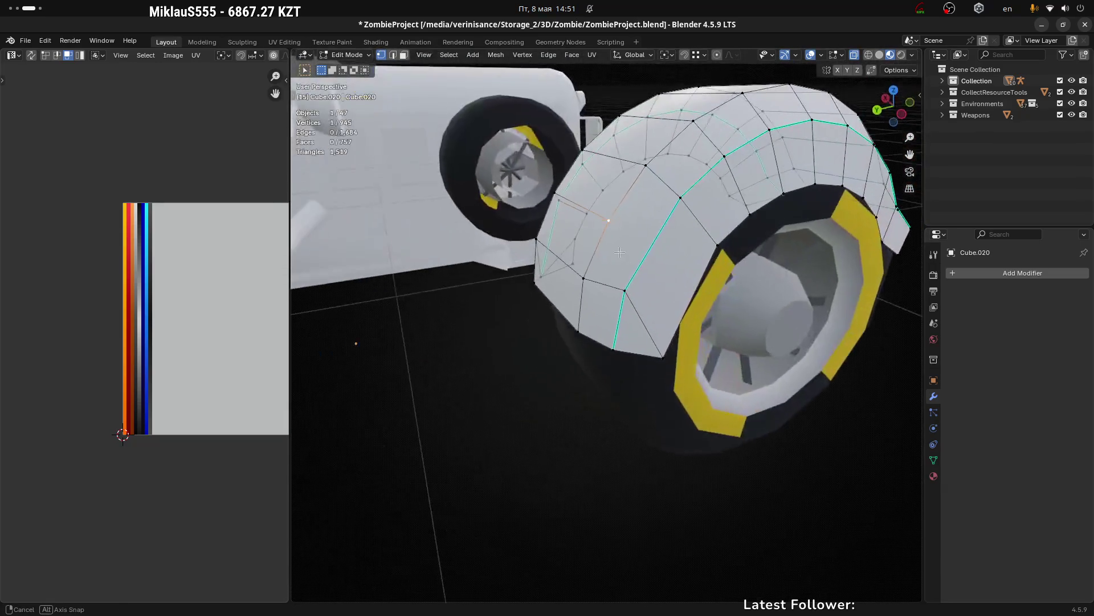
{"action": "key", "text": "j"}
{"action": "left_click_drag", "start_coordinate": [682, 262], "coordinate": [596, 211]}
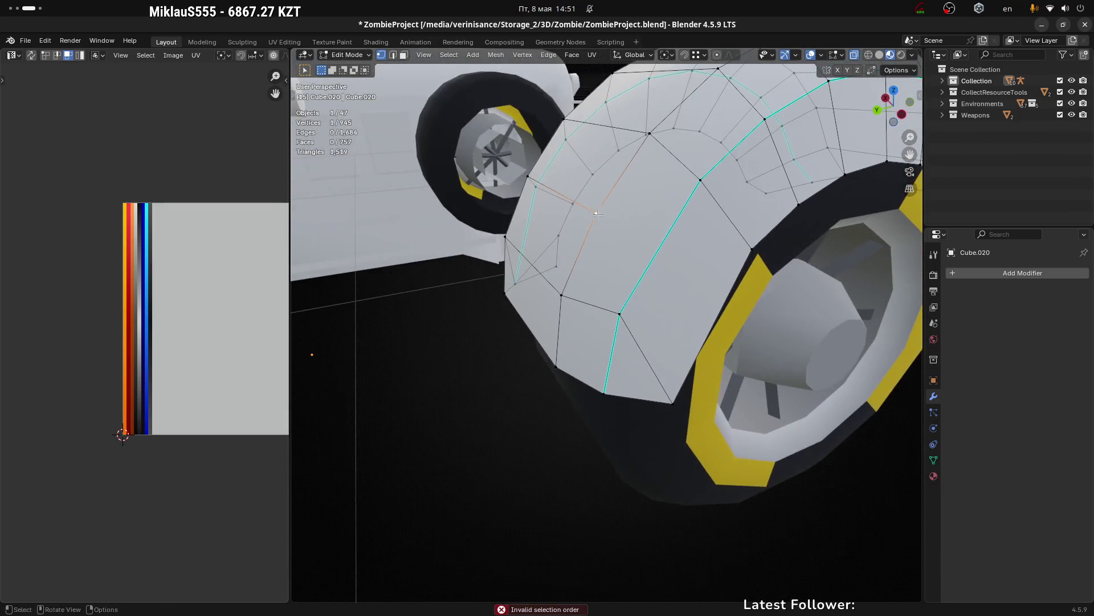
{"action": "key", "text": "k"}
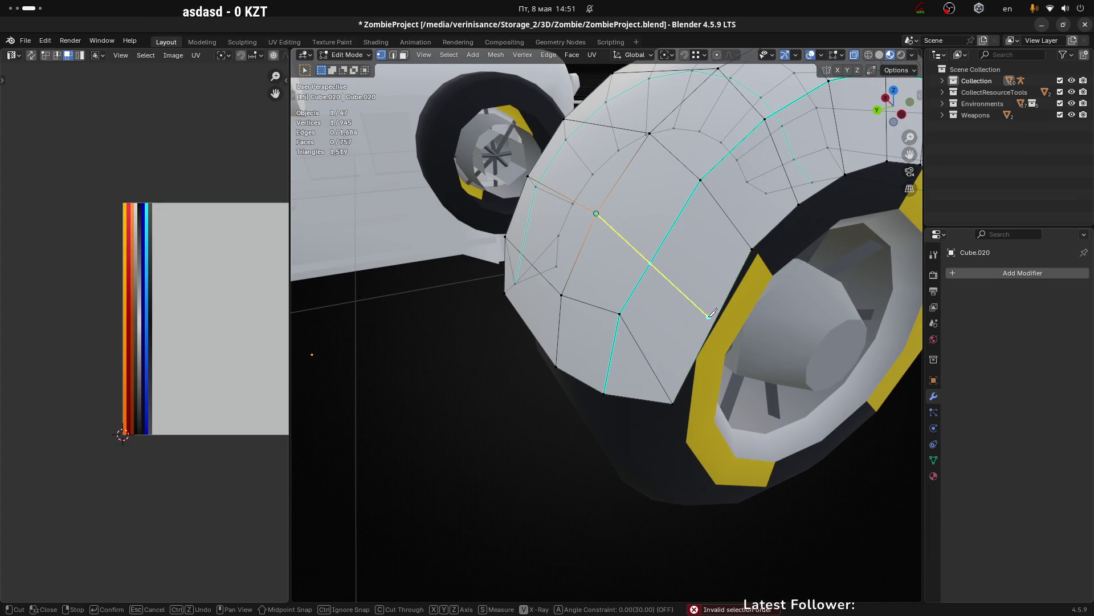
{"action": "left_click_drag", "start_coordinate": [714, 320], "coordinate": [603, 235]}
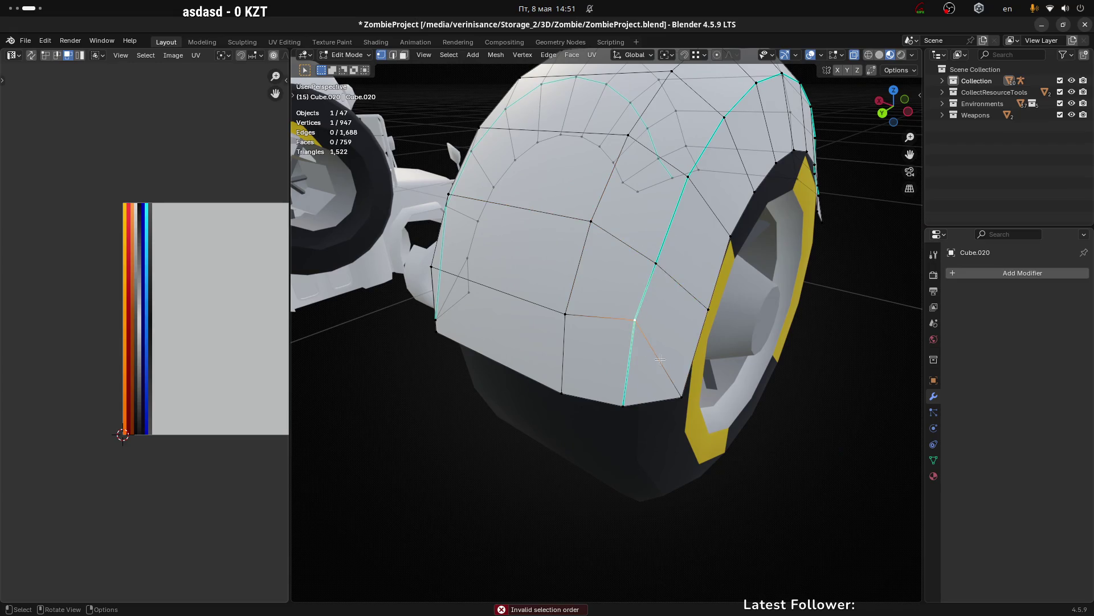
{"action": "scroll", "scroll_direction": "down", "scroll_amount": 3}
{"action": "scroll", "scroll_direction": "down", "scroll_amount": 3}
Step: Slide a vertex along its edge and merge two fender vertices at the last selected
{"action": "key", "text": "g"}
{"action": "key", "text": "g"}
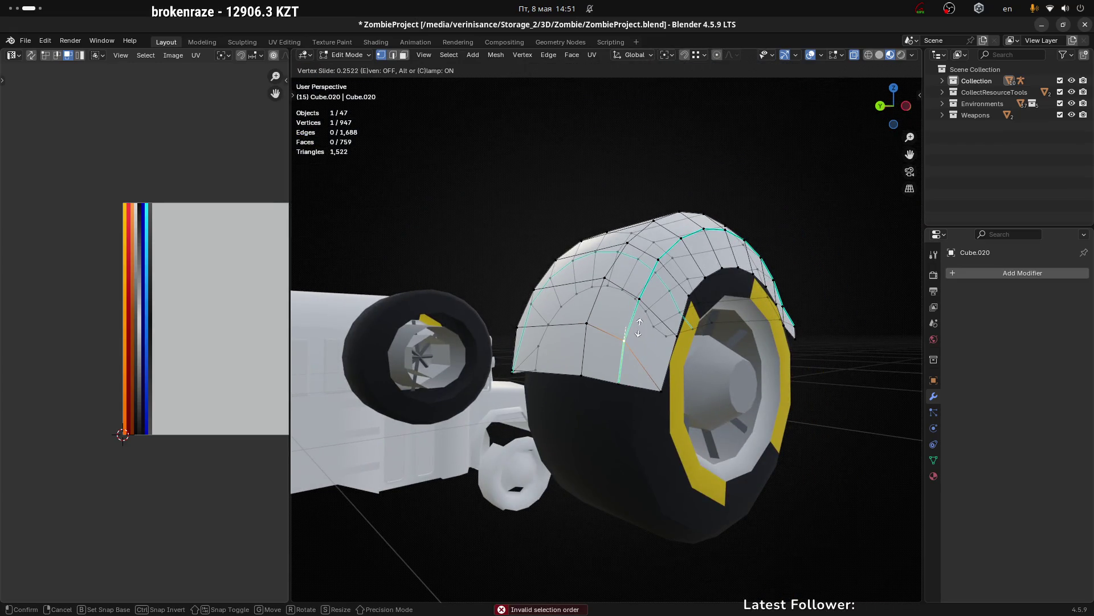
{"action": "left_click", "coordinate": [639, 326]}
{"action": "left_click_drag", "start_coordinate": [639, 326], "coordinate": [762, 325]}
{"action": "scroll", "scroll_direction": "up", "scroll_amount": 3}
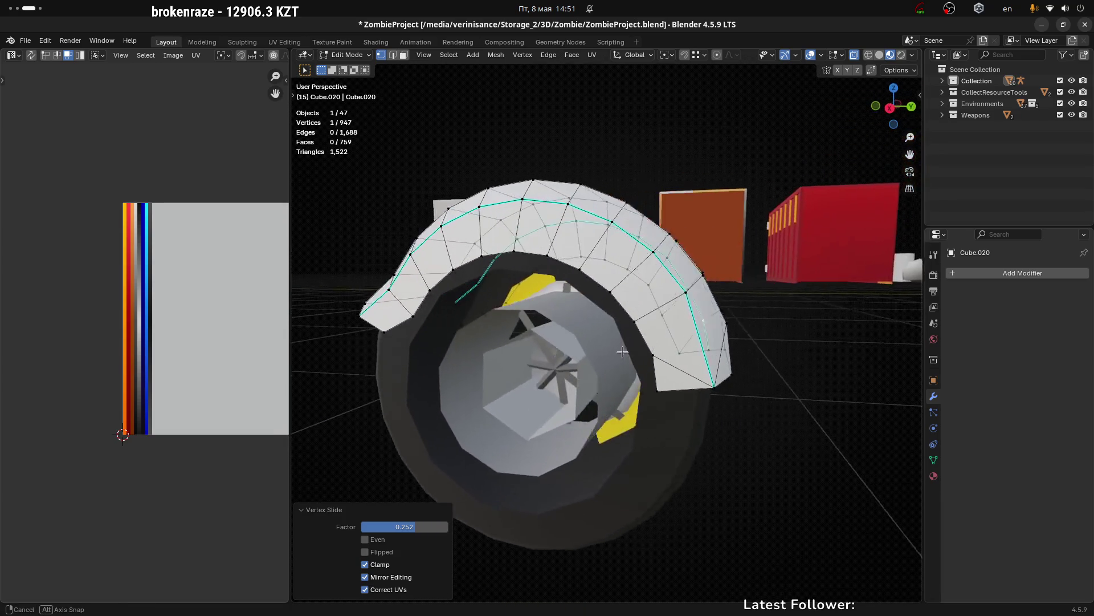
{"action": "left_click_drag", "start_coordinate": [622, 352], "coordinate": [655, 347]}
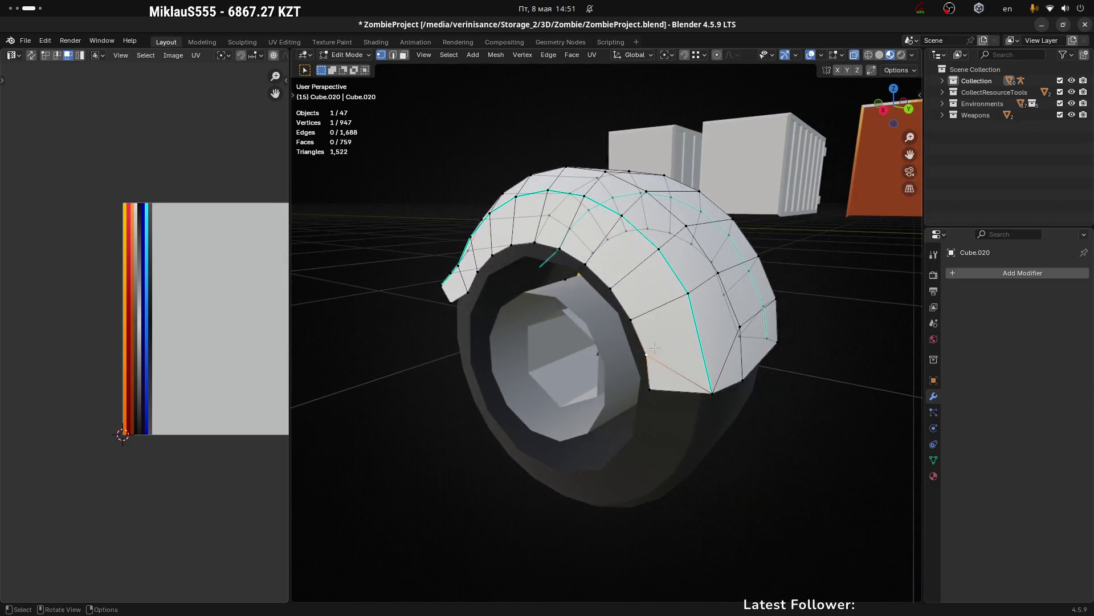
{"action": "scroll", "scroll_direction": "up", "scroll_amount": 3}
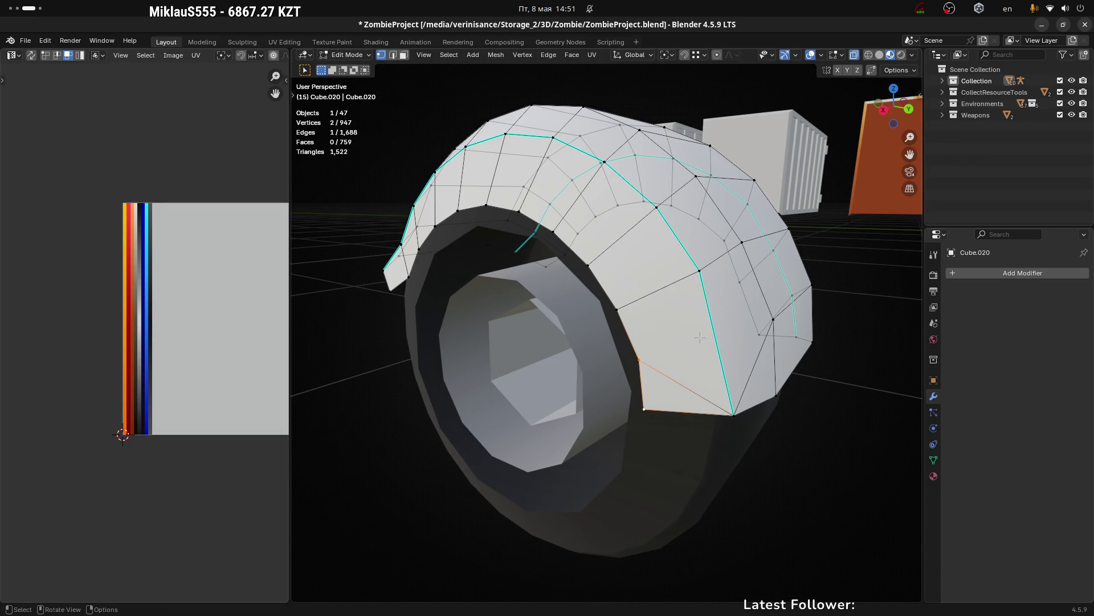
{"action": "key", "text": "m"}
{"action": "left_click", "coordinate": [700, 340]}
{"action": "left_click_drag", "start_coordinate": [732, 292], "coordinate": [620, 387]}
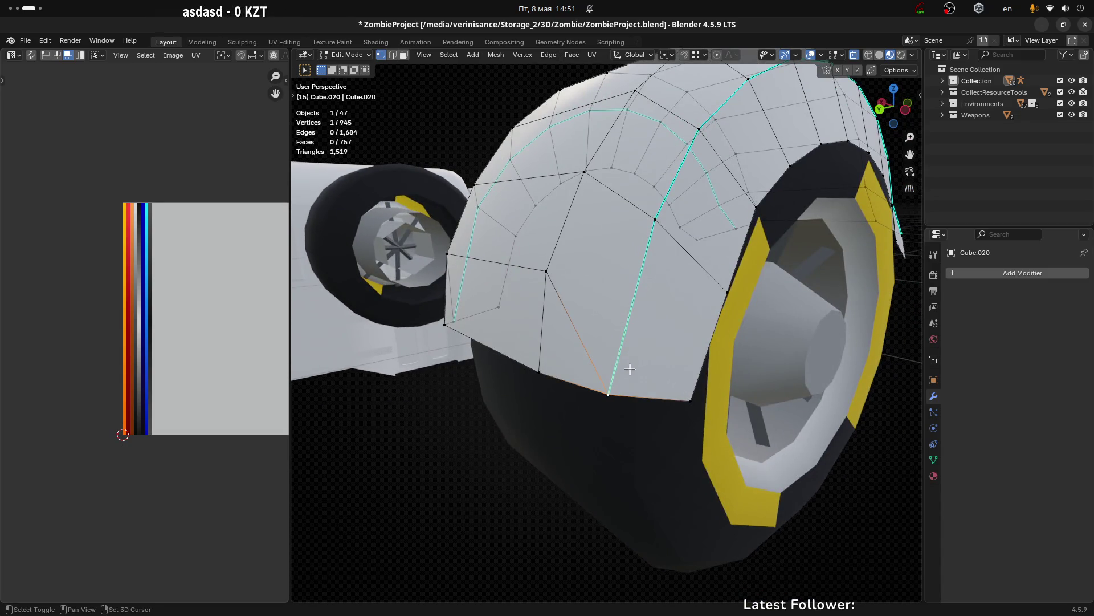
{"action": "left_click_drag", "start_coordinate": [569, 313], "coordinate": [675, 316]}
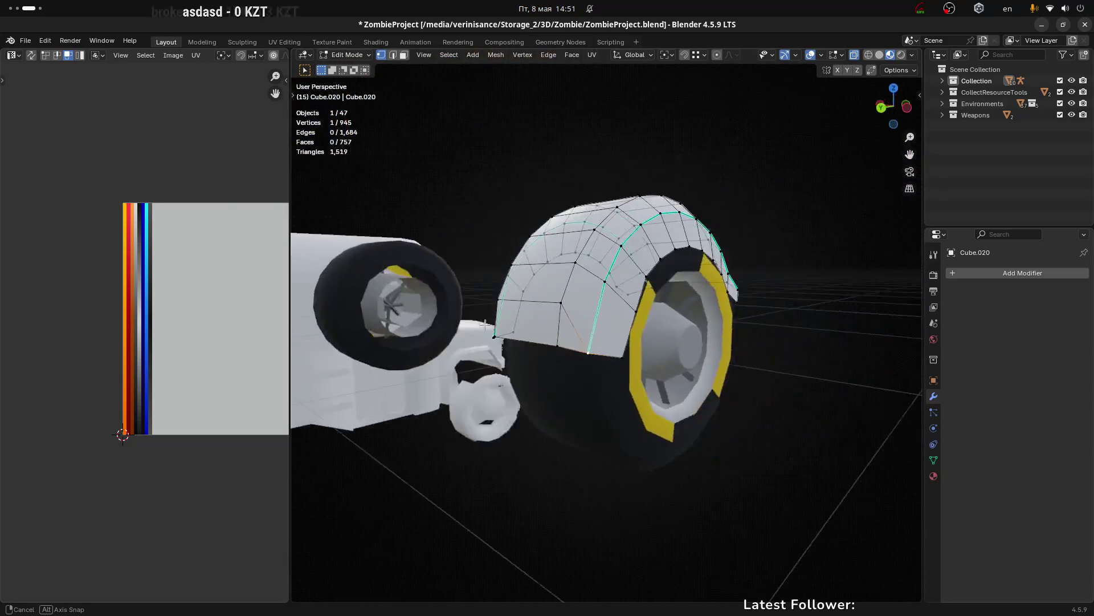
{"action": "left_click_drag", "start_coordinate": [675, 317], "coordinate": [661, 283]}
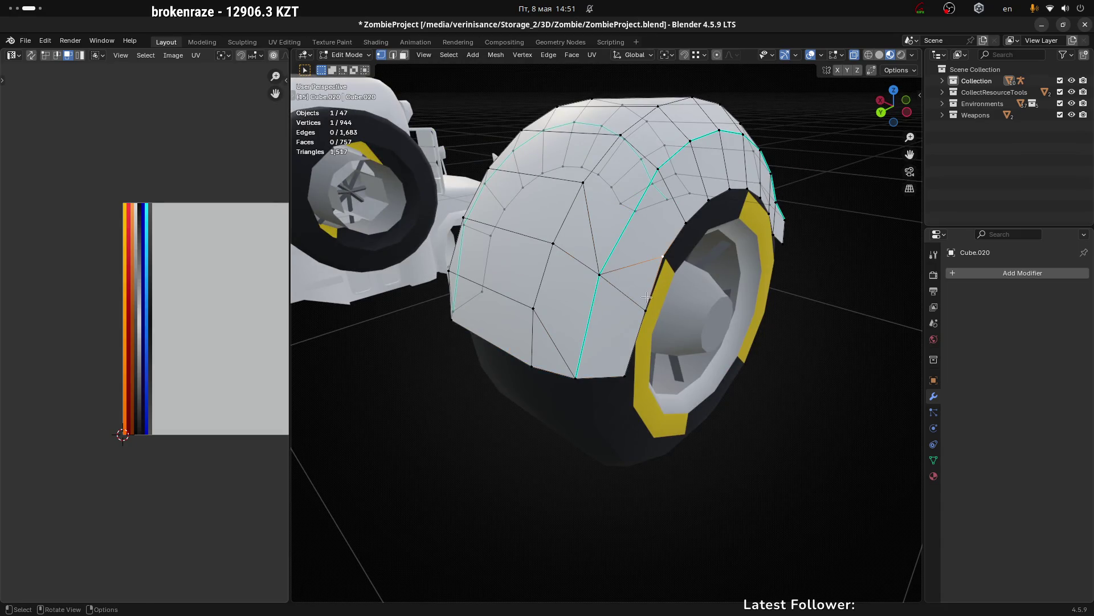
{"action": "left_click_drag", "start_coordinate": [678, 311], "coordinate": [723, 233]}
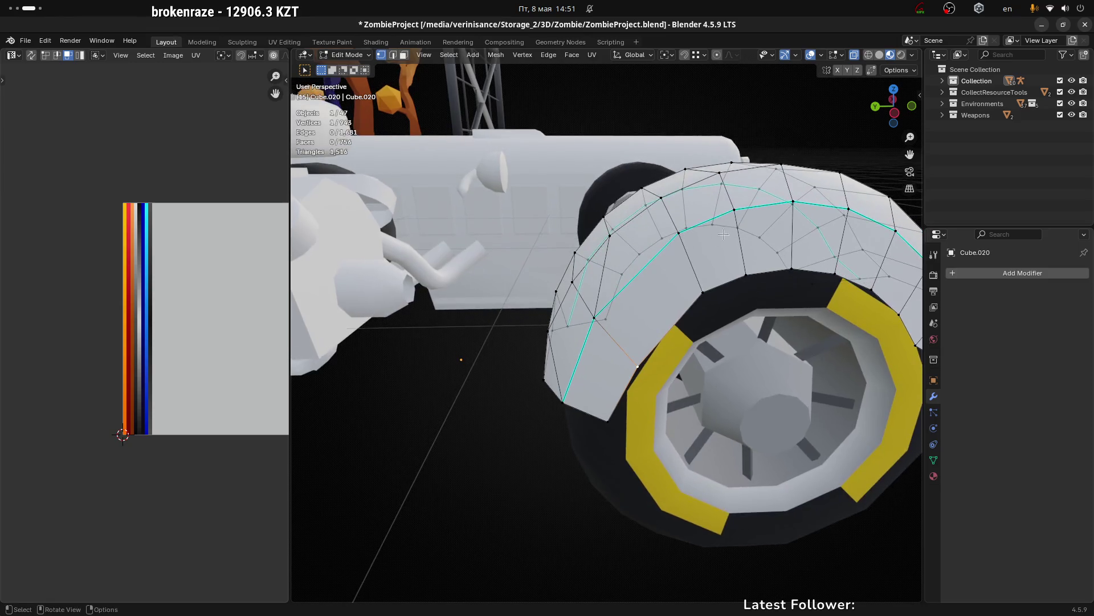
Step: Merge a group of wheel-arch vertices into a chosen target vertex with M > At Last
{"action": "left_click", "coordinate": [679, 233]}
{"action": "left_click_drag", "start_coordinate": [748, 272], "coordinate": [673, 311]}
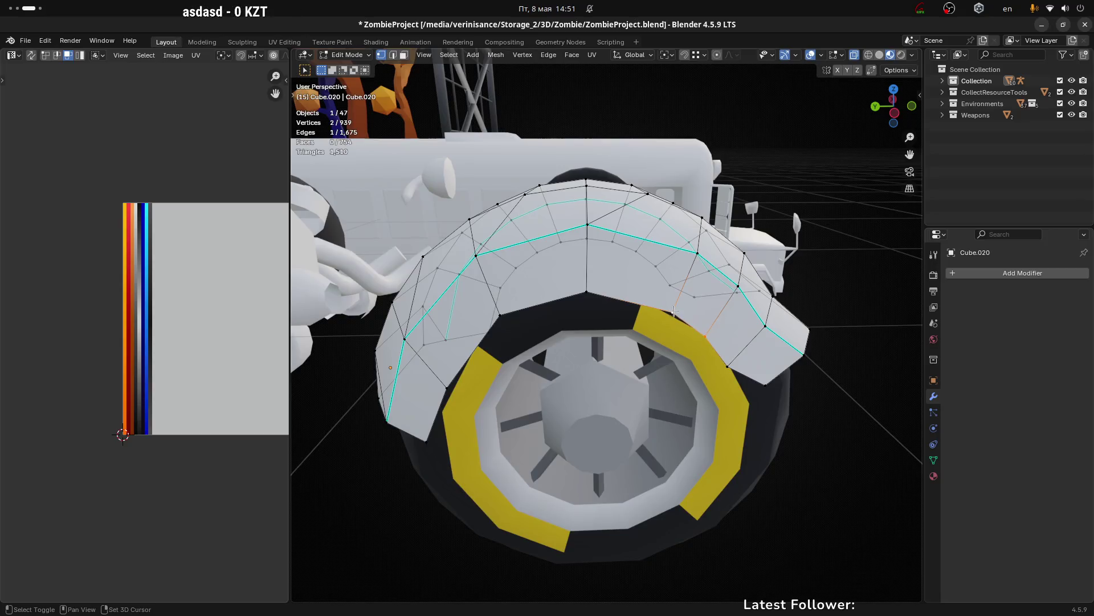
{"action": "left_click_drag", "start_coordinate": [728, 342], "coordinate": [627, 402]}
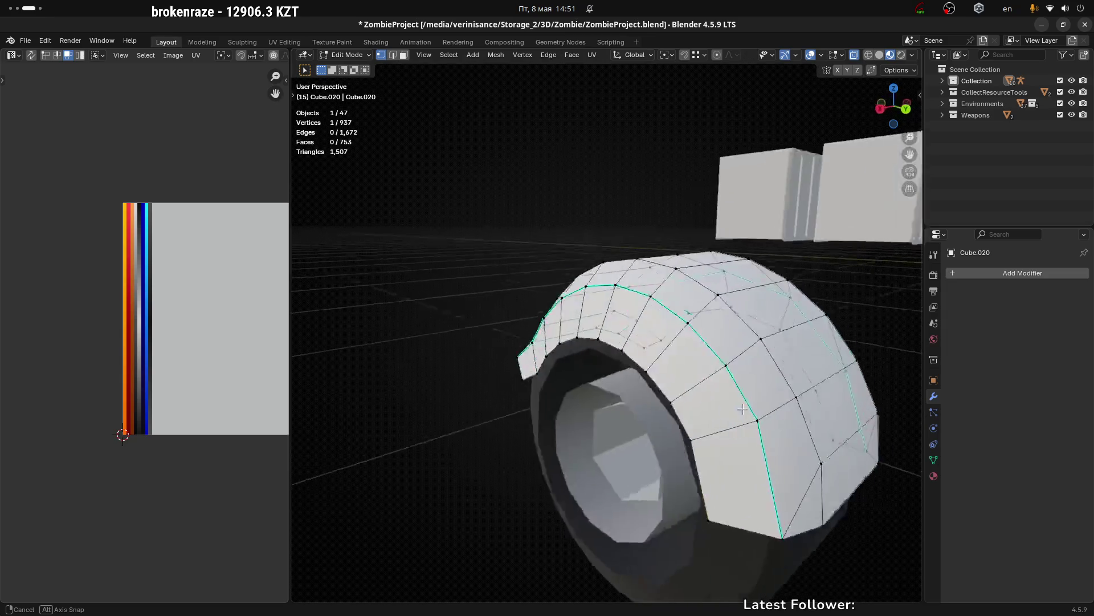
{"action": "left_click_drag", "start_coordinate": [626, 402], "coordinate": [744, 363]}
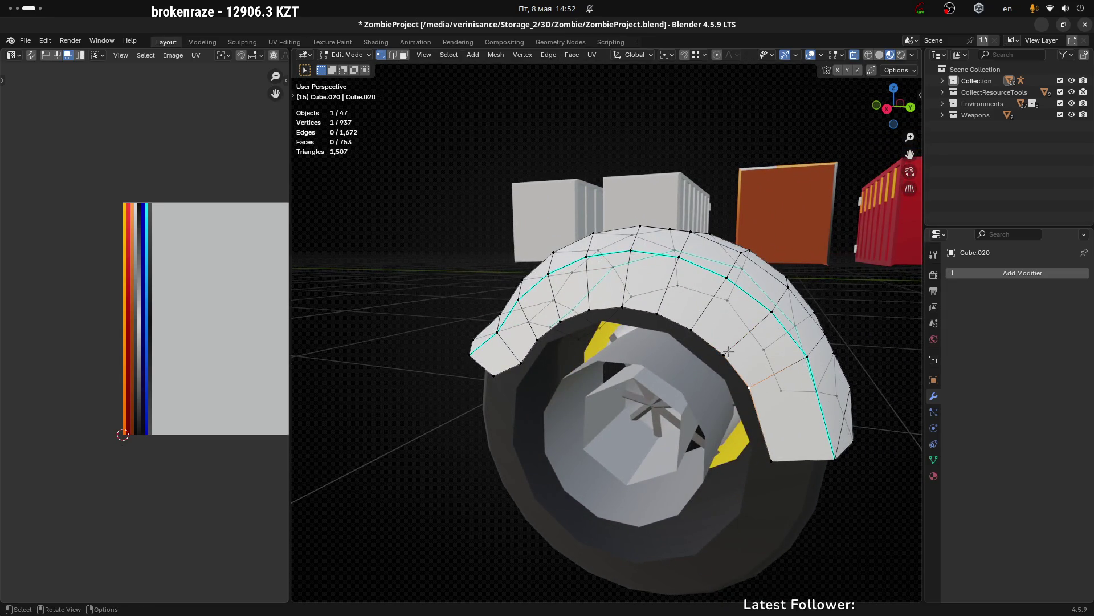
{"action": "left_click", "coordinate": [749, 386]}
{"action": "left_click_drag", "start_coordinate": [748, 387], "coordinate": [678, 357]}
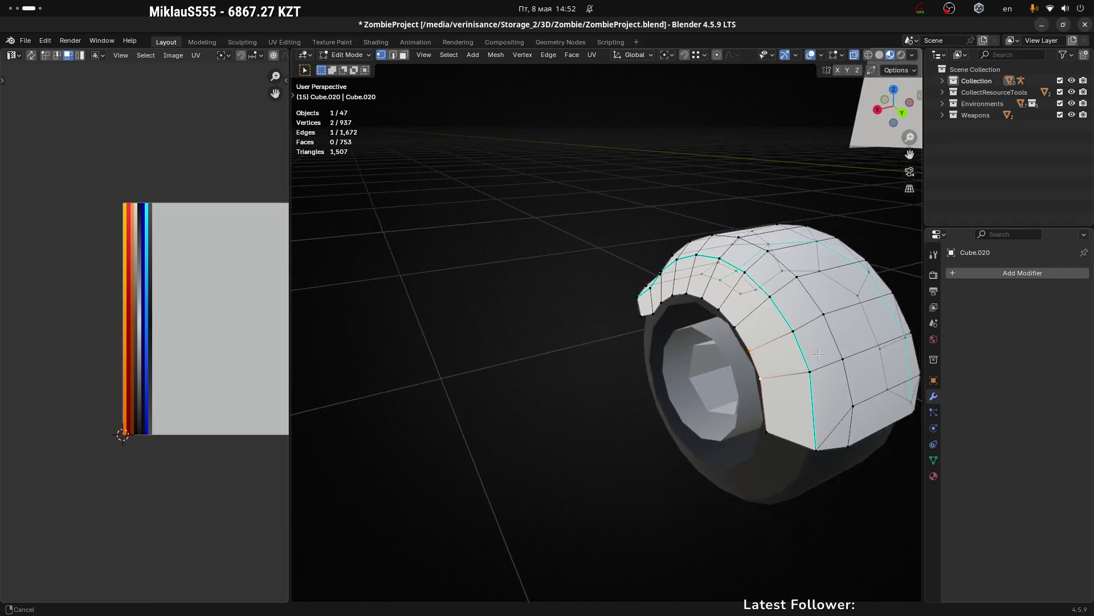
{"action": "scroll", "scroll_direction": "up", "scroll_amount": 3}
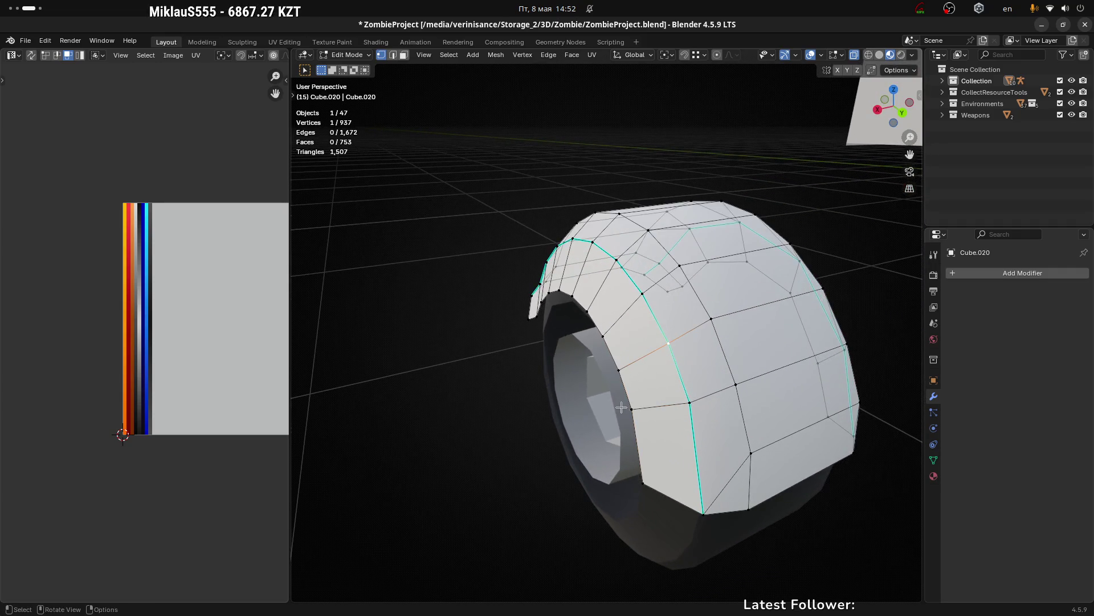
{"action": "left_click_drag", "start_coordinate": [622, 408], "coordinate": [707, 396]}
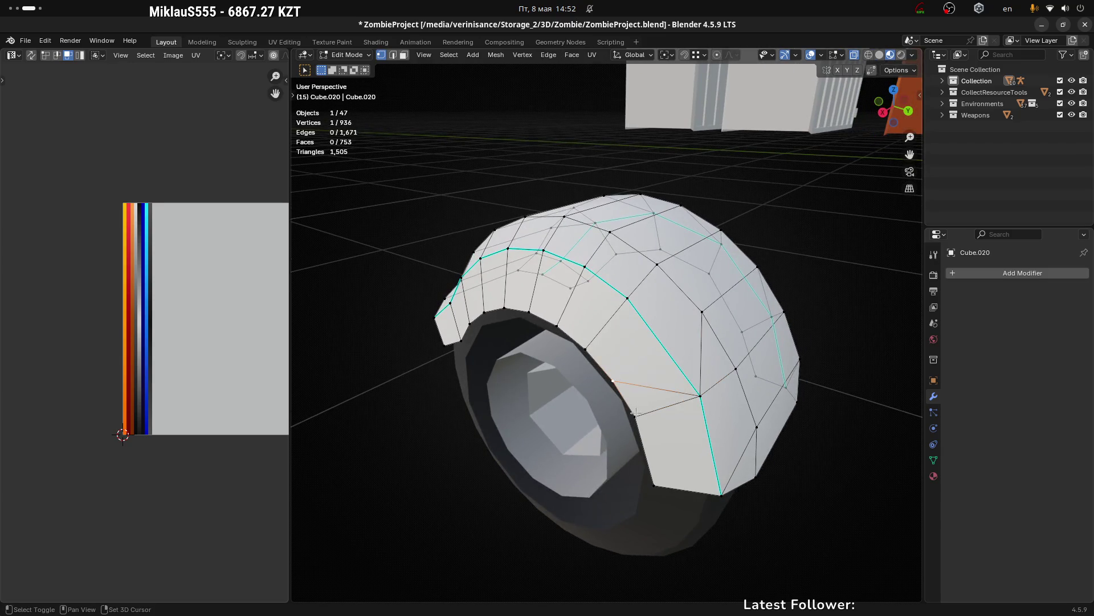
{"action": "left_click", "coordinate": [625, 299]}
{"action": "key", "text": "m"}
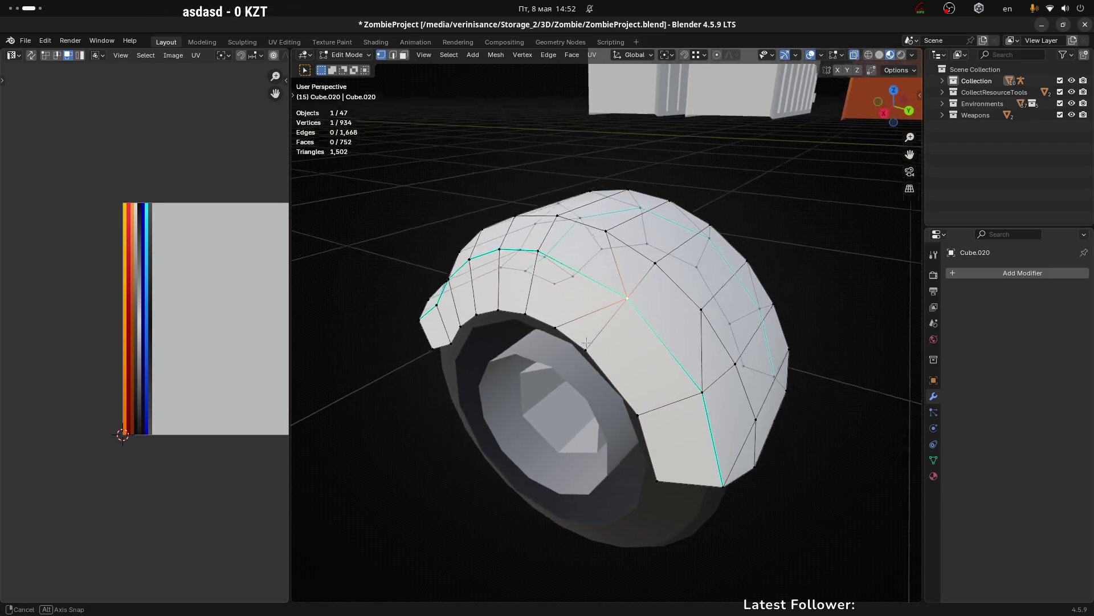
{"action": "left_click_drag", "start_coordinate": [625, 299], "coordinate": [562, 329]}
{"action": "key", "text": "Escape"}
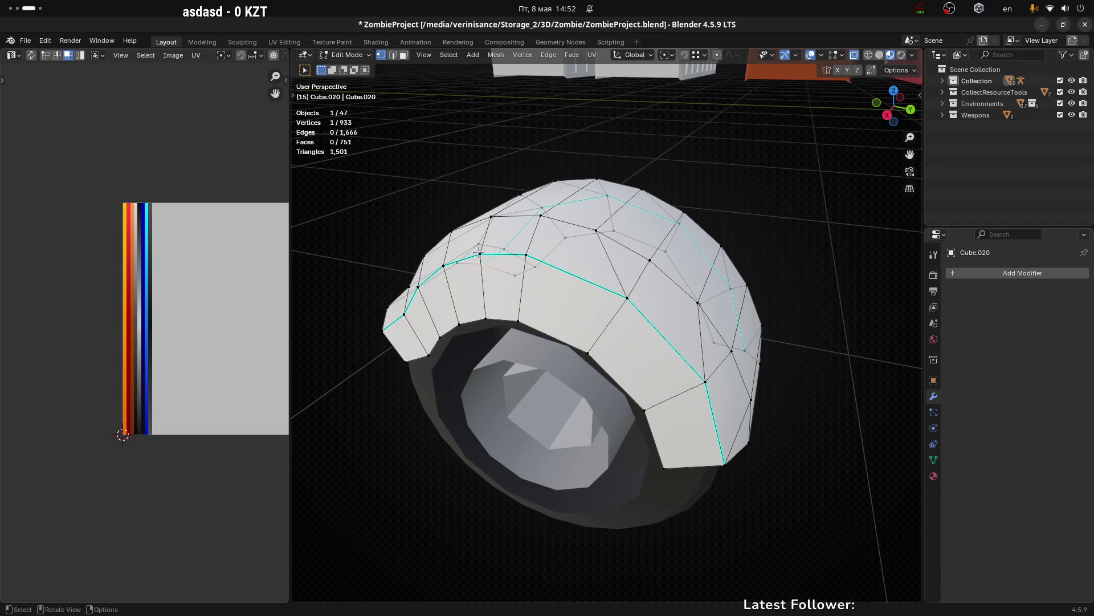
Step: Merge a fender rim vertex into its neighbour
{"action": "left_click_drag", "start_coordinate": [478, 253], "coordinate": [557, 249]}
{"action": "scroll", "scroll_direction": "up", "scroll_amount": 3}
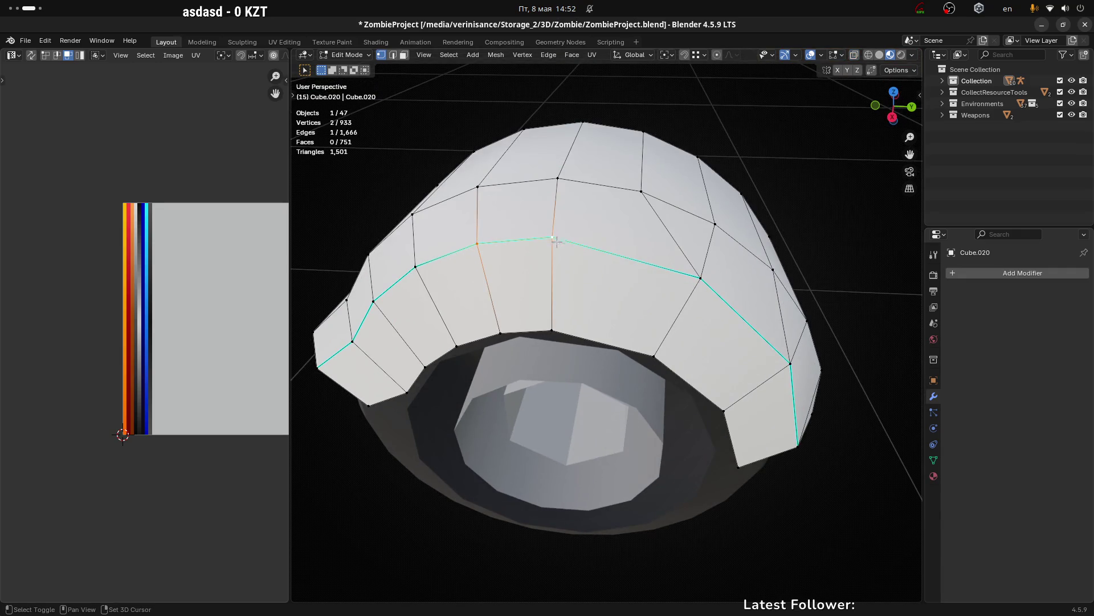
{"action": "left_click", "coordinate": [501, 333]}
{"action": "left_click", "coordinate": [551, 330]}
{"action": "key", "text": "m"}
{"action": "left_click_drag", "start_coordinate": [552, 330], "coordinate": [578, 235]}
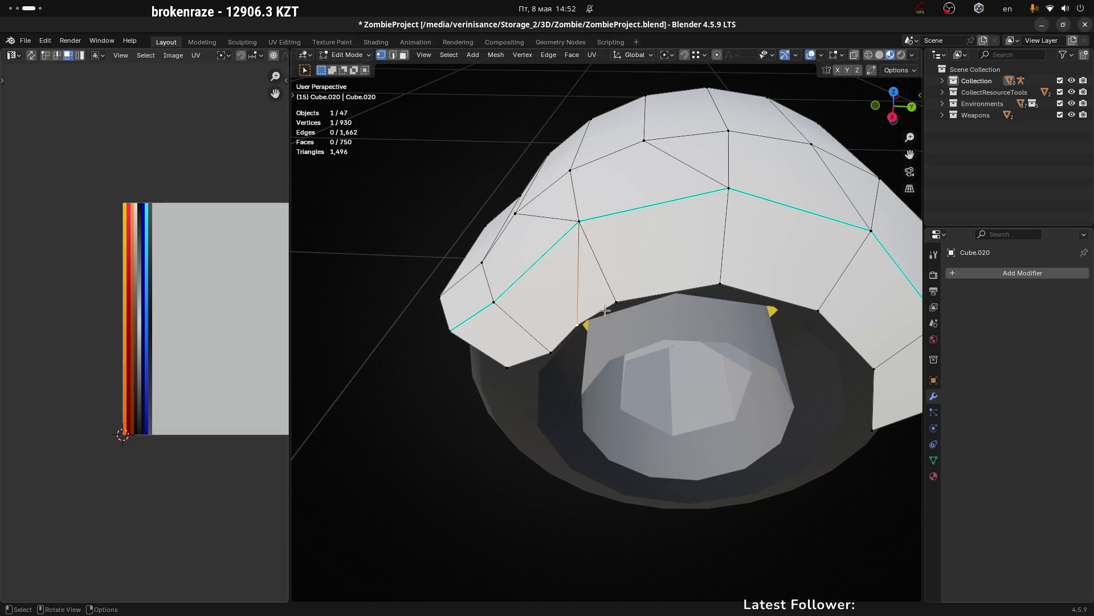
{"action": "scroll", "scroll_direction": "down", "scroll_amount": 3}
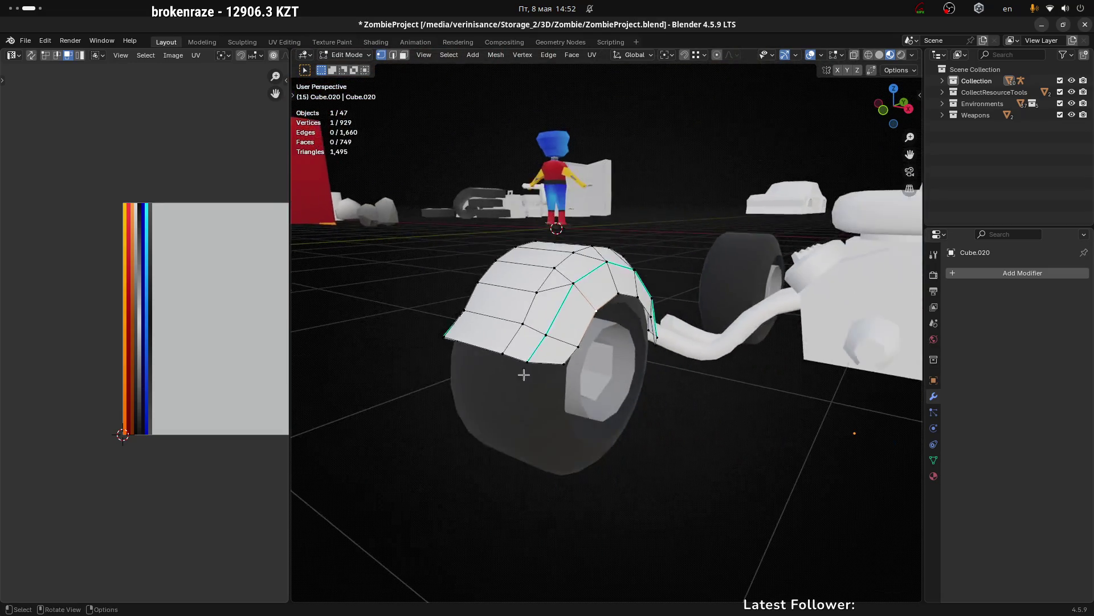
{"action": "left_click_drag", "start_coordinate": [525, 374], "coordinate": [584, 363]}
{"action": "scroll", "scroll_direction": "up", "scroll_amount": 3}
{"action": "scroll", "scroll_direction": "up", "scroll_amount": 3}
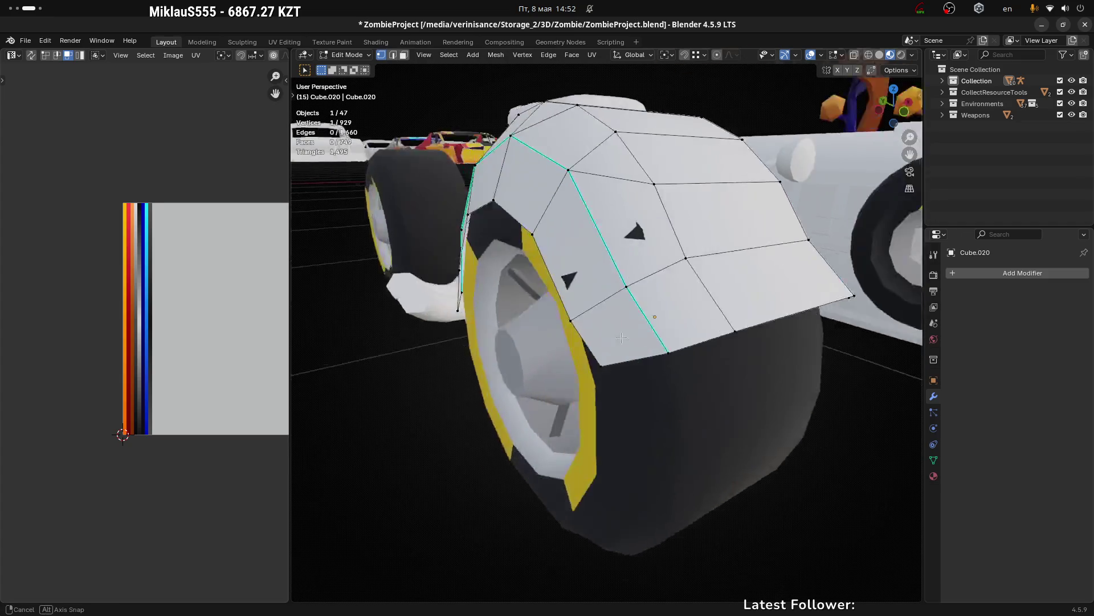
{"action": "scroll", "scroll_direction": "up", "scroll_amount": 3}
{"action": "scroll", "scroll_direction": "down", "scroll_amount": 3}
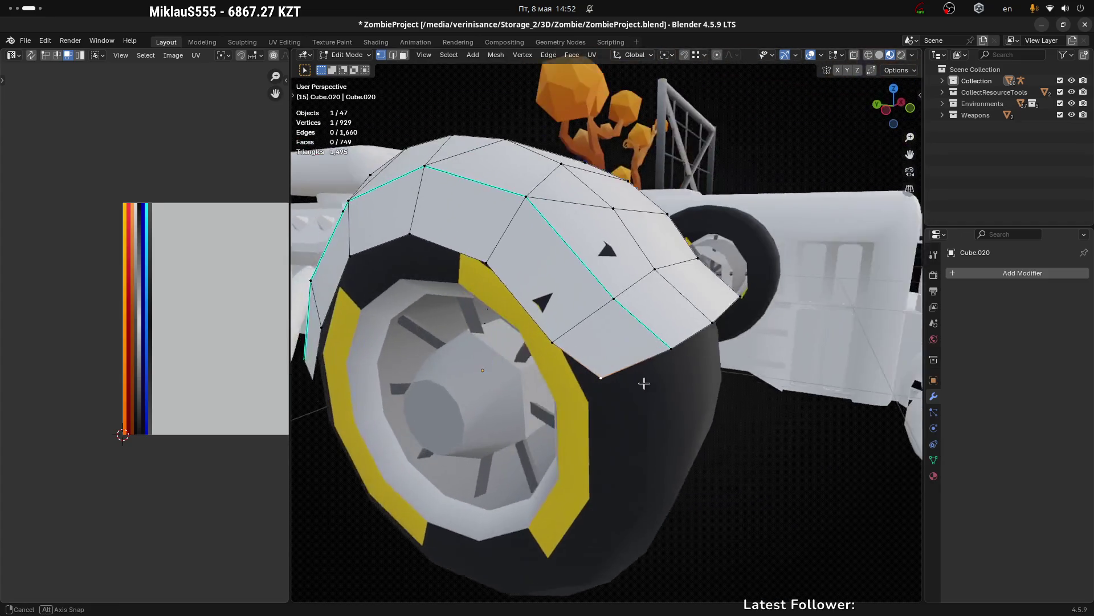
{"action": "left_click_drag", "start_coordinate": [642, 384], "coordinate": [749, 367]}
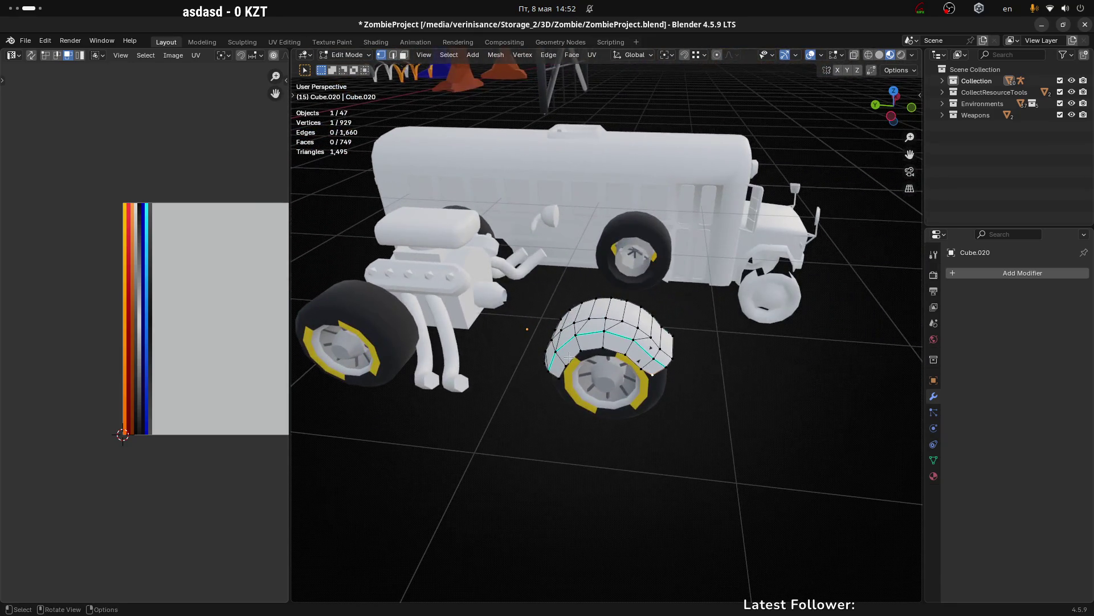
{"action": "scroll", "scroll_direction": "up", "scroll_amount": 3}
{"action": "left_click_drag", "start_coordinate": [681, 317], "coordinate": [749, 353]}
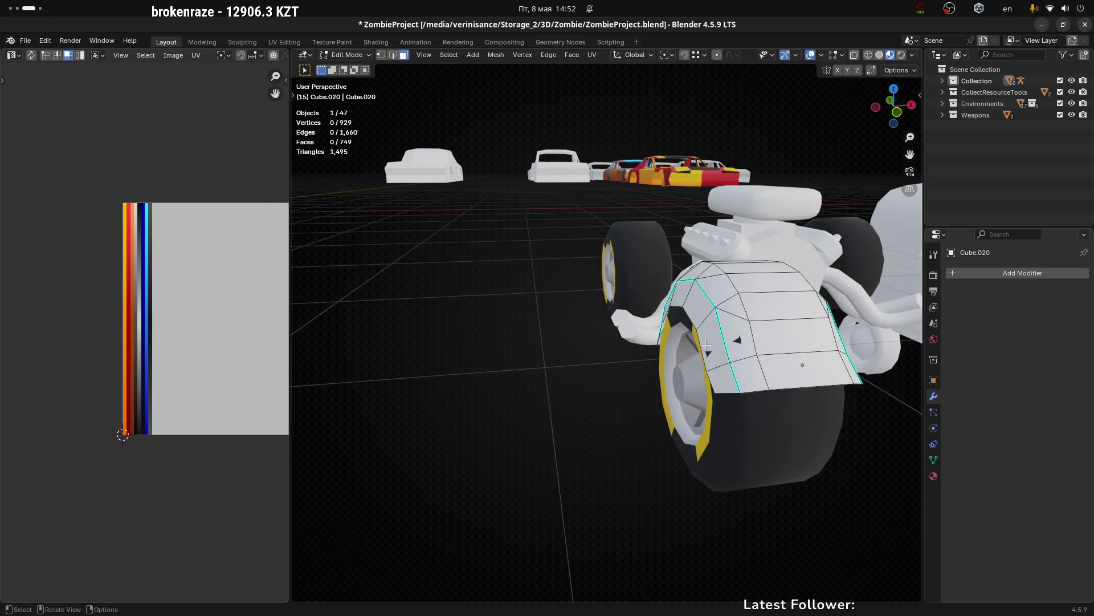
{"action": "key", "text": "g"}
Step: Nudge the two fender faces slightly along X and then upward along Z
{"action": "key", "text": "x"}
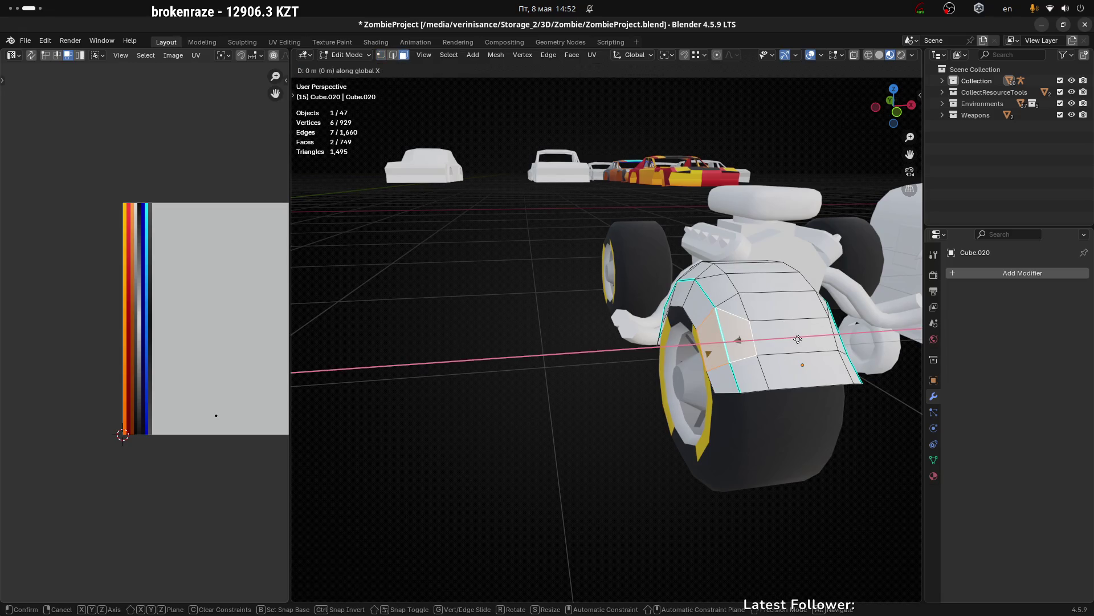
{"action": "left_click", "coordinate": [796, 340]}
{"action": "left_click_drag", "start_coordinate": [796, 340], "coordinate": [733, 354]}
{"action": "key", "text": "g"}
{"action": "key", "text": "z"}
{"action": "left_click", "coordinate": [822, 322]}
Step: Switch to Object Mode via the pie menu and back into Edit Mode on the chassis
{"action": "key", "text": "ctrl+Tab"}
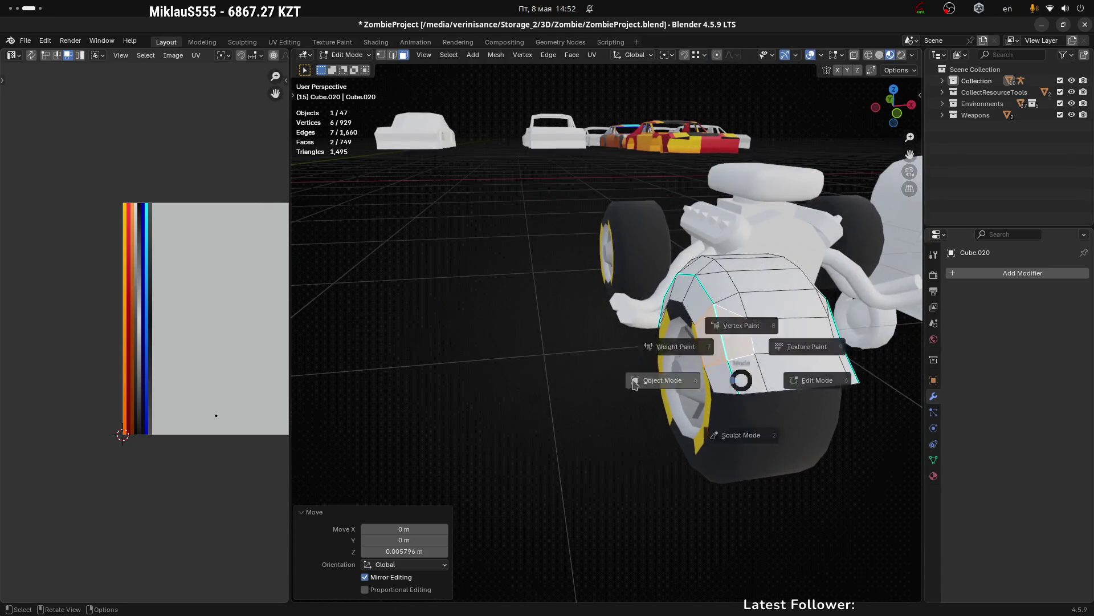
{"action": "left_click", "coordinate": [662, 427]}
{"action": "left_click_drag", "start_coordinate": [662, 428], "coordinate": [728, 433]}
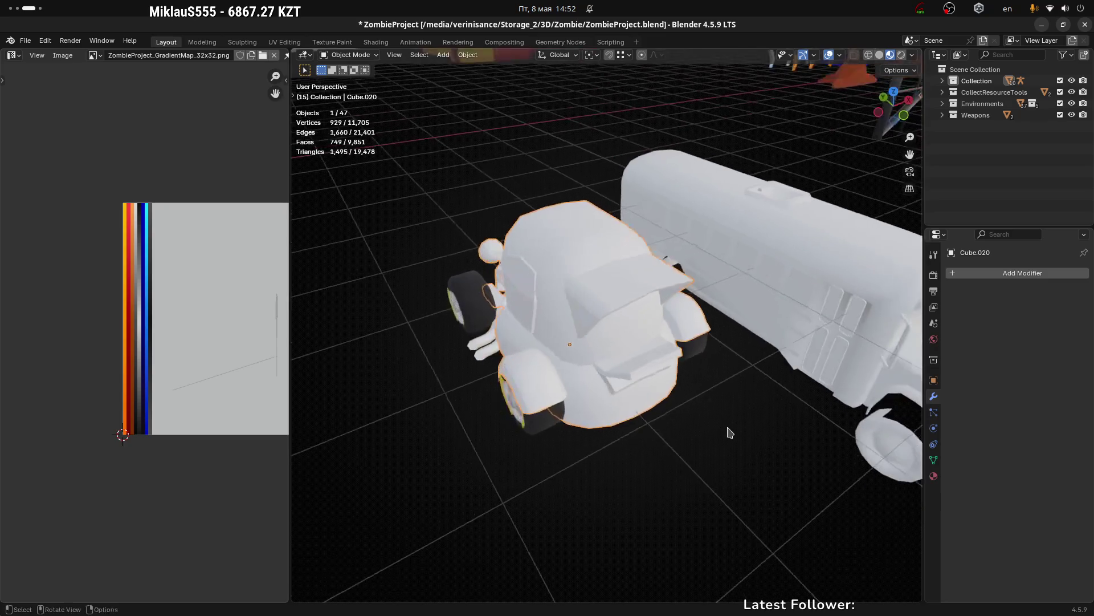
{"action": "key", "text": "Tab"}
{"action": "left_click_drag", "start_coordinate": [522, 388], "coordinate": [709, 374]}
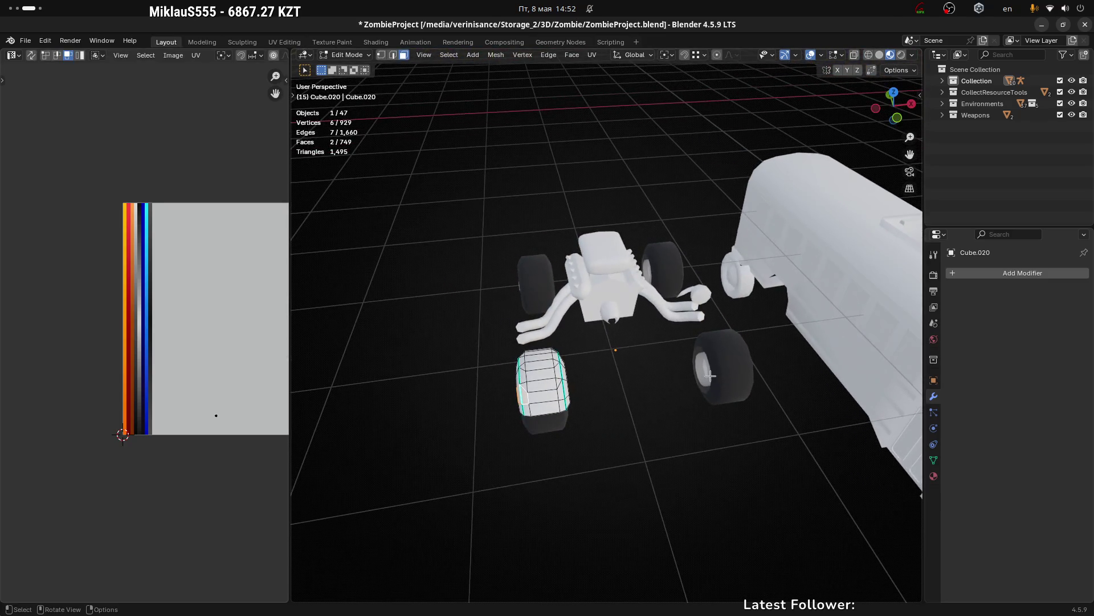
Step: Reveal the hidden body, select the whole wheel fender and dissolve its edges
{"action": "key", "text": "alt+h"}
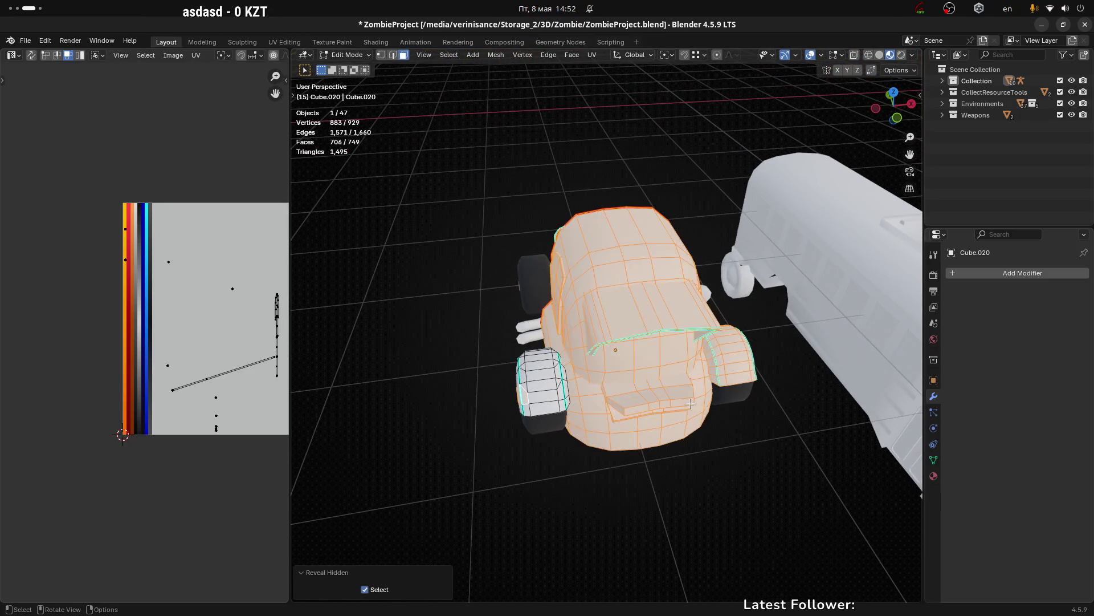
{"action": "left_click", "coordinate": [759, 449]}
{"action": "left_click", "coordinate": [736, 356]}
{"action": "left_click_drag", "start_coordinate": [728, 385], "coordinate": [738, 359]}
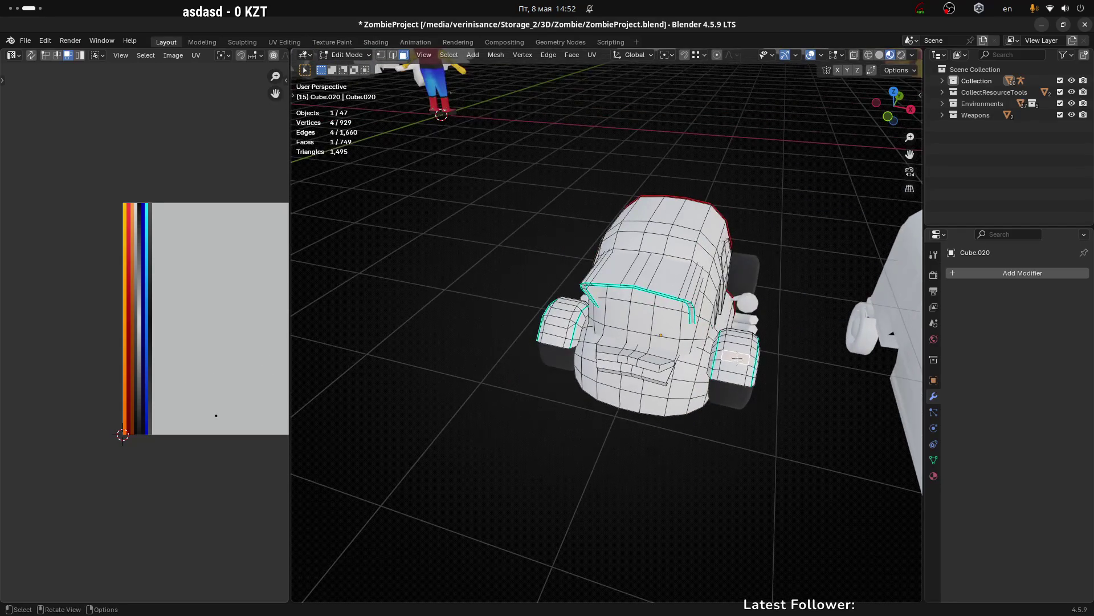
{"action": "key", "text": "l"}
{"action": "key", "text": "x"}
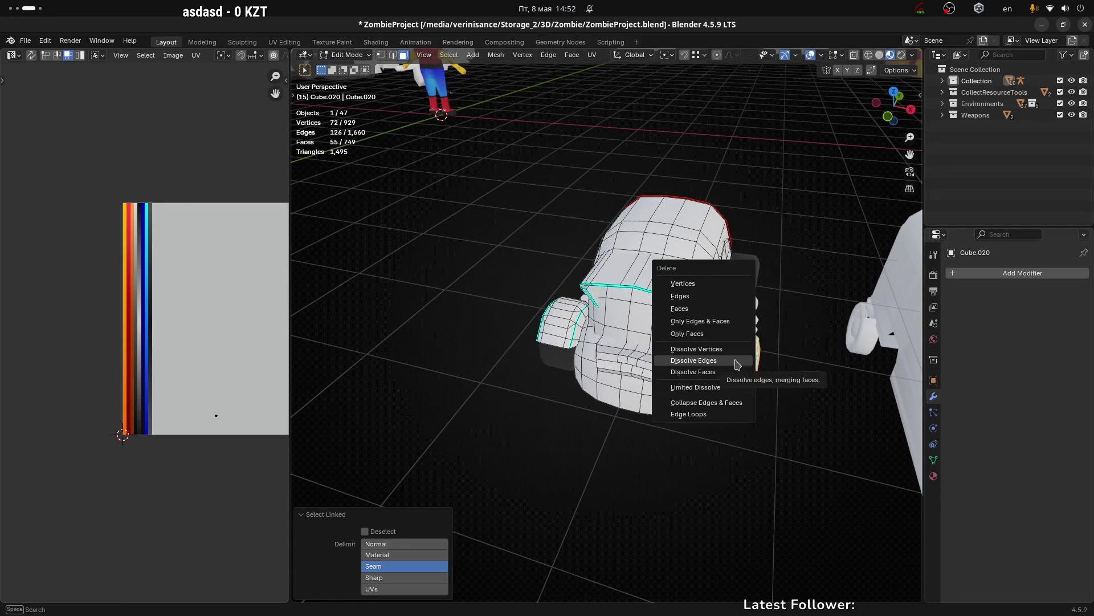
{"action": "left_click", "coordinate": [737, 365]}
Step: Undo the dissolve and delete the front fender's vertices instead
{"action": "left_click_drag", "start_coordinate": [737, 364], "coordinate": [772, 405]}
{"action": "key", "text": "alt+z"}
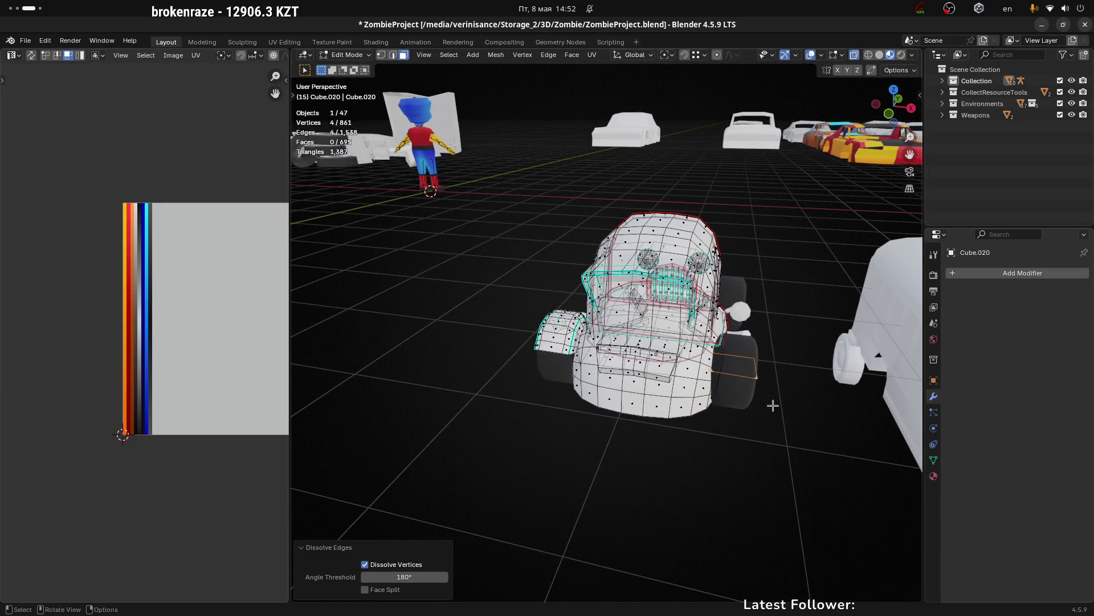
{"action": "key", "text": "alt+z"}
{"action": "key", "text": "alt+z"}
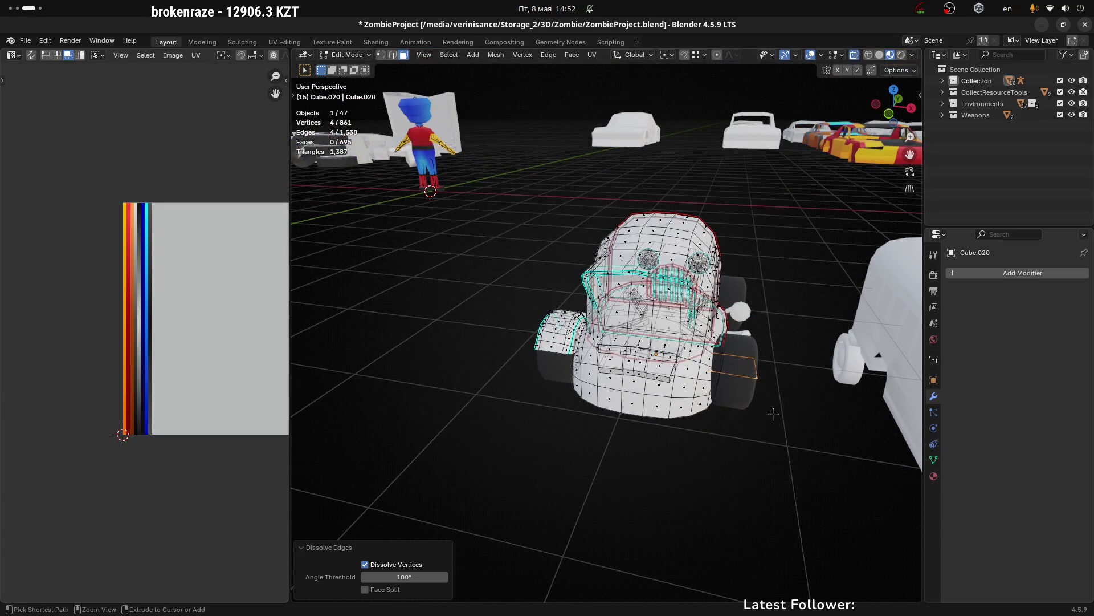
{"action": "key", "text": "ctrl+z"}
{"action": "left_click_drag", "start_coordinate": [777, 413], "coordinate": [782, 394]}
{"action": "key", "text": "alt+z"}
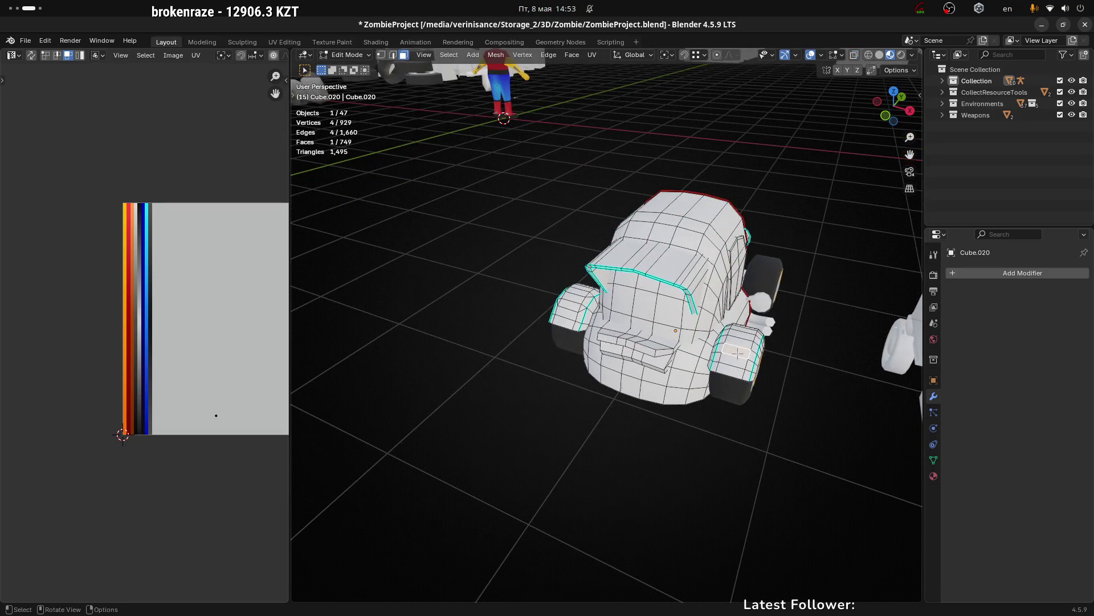
{"action": "key", "text": "l"}
{"action": "key", "text": "x"}
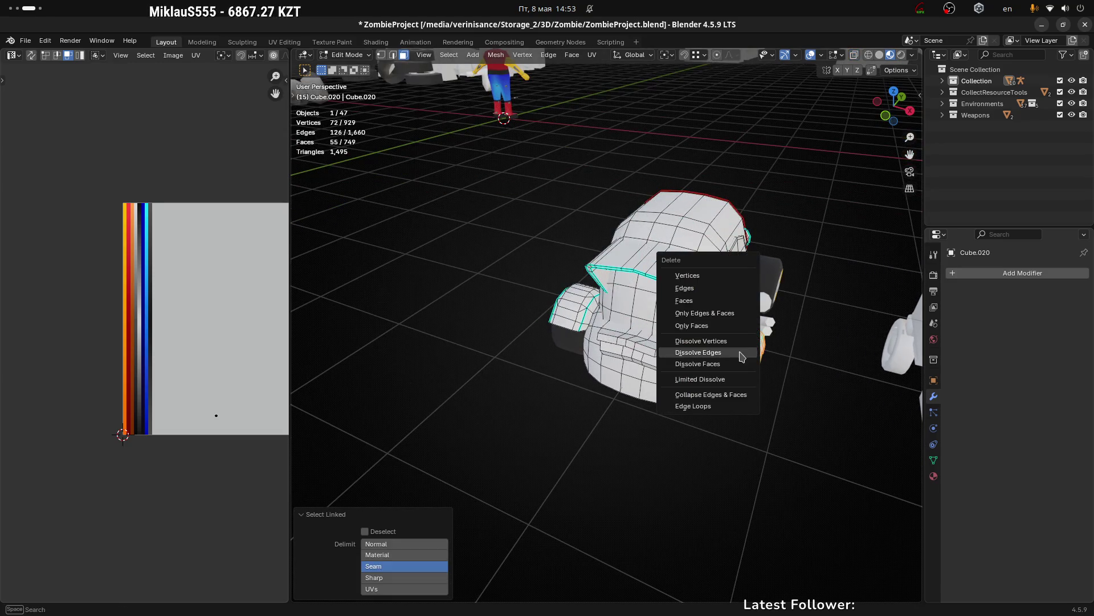
{"action": "left_click", "coordinate": [730, 295]}
{"action": "left_click_drag", "start_coordinate": [817, 393], "coordinate": [710, 276]}
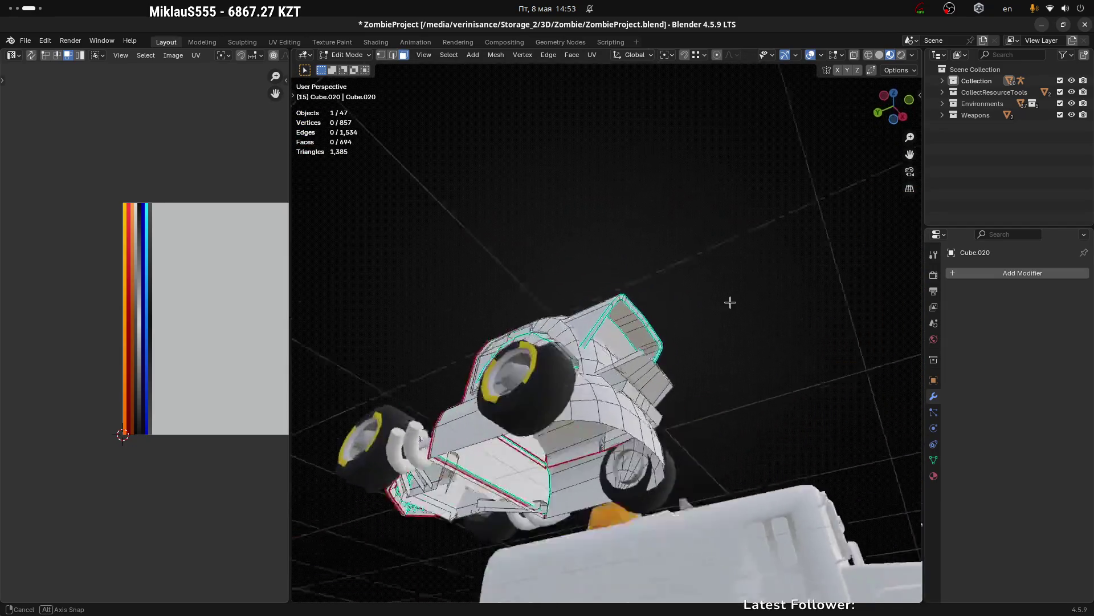
{"action": "left_click_drag", "start_coordinate": [710, 276], "coordinate": [618, 443]}
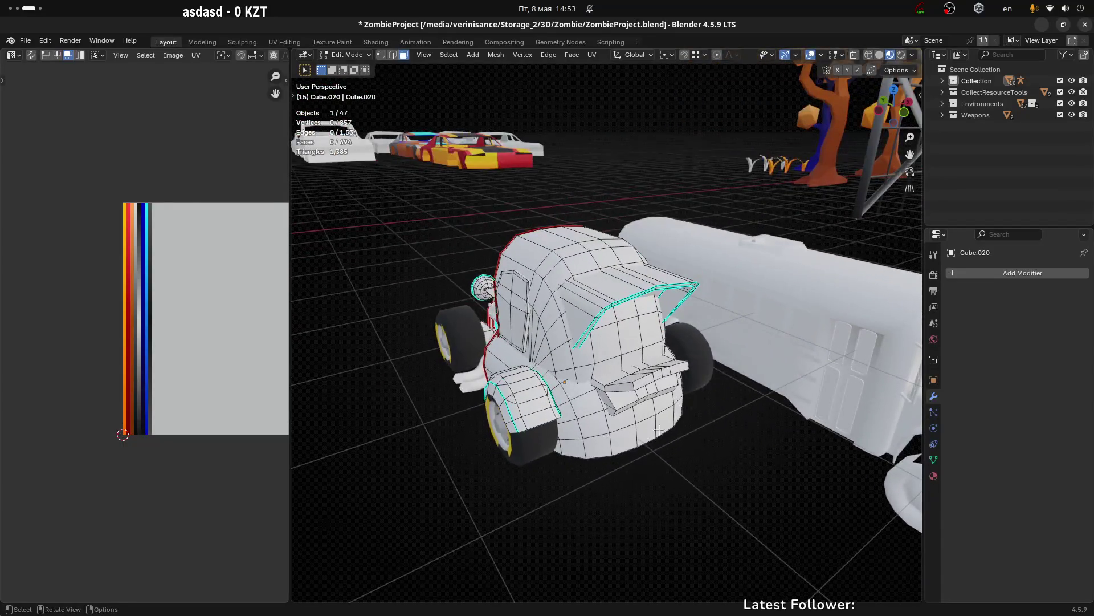
Step: Separate the remaining front fender into its own object and make it active
{"action": "key", "text": "ctrl+Tab"}
{"action": "left_click", "coordinate": [547, 443]}
{"action": "left_click_drag", "start_coordinate": [547, 443], "coordinate": [586, 442]}
{"action": "key", "text": "Tab"}
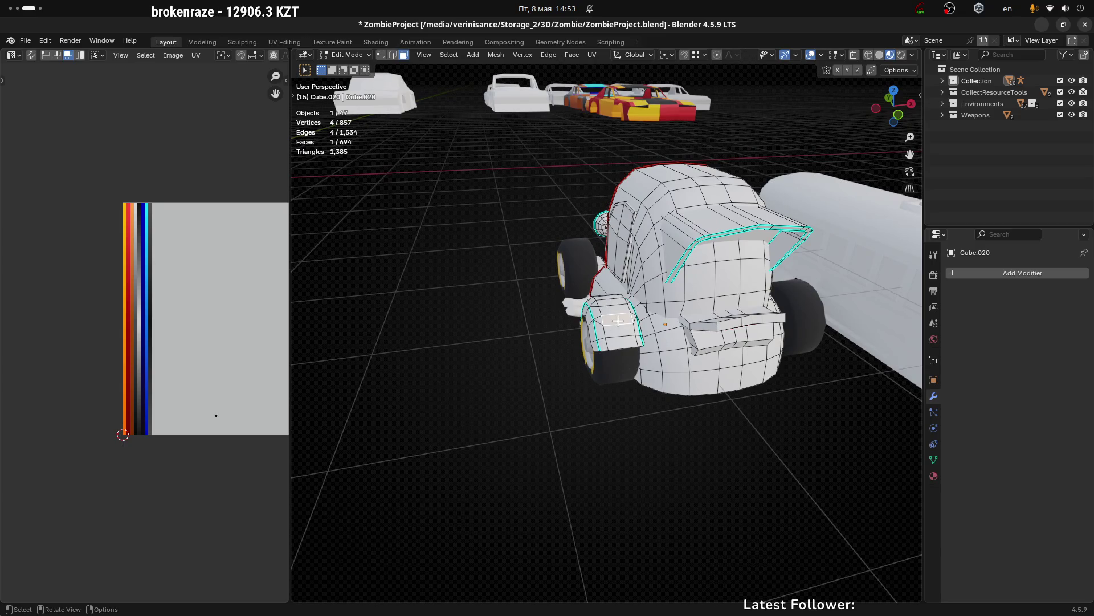
{"action": "left_click_drag", "start_coordinate": [617, 320], "coordinate": [619, 303]}
{"action": "key", "text": "l"}
{"action": "key", "text": "p"}
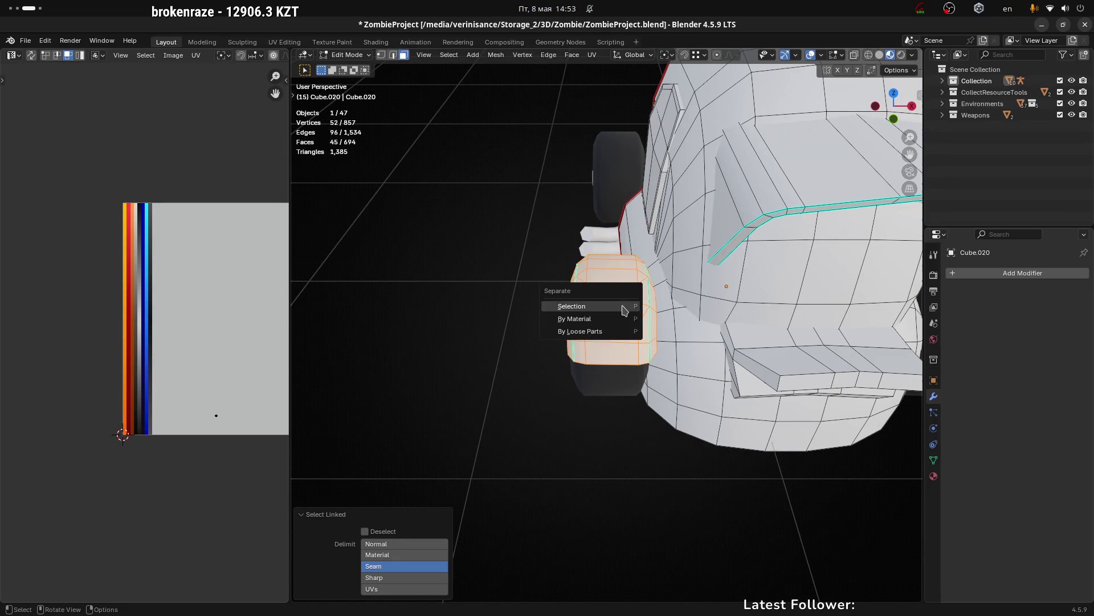
{"action": "left_click", "coordinate": [622, 299]}
{"action": "key", "text": "Tab"}
{"action": "left_click", "coordinate": [623, 348]}
{"action": "left_click_drag", "start_coordinate": [623, 346], "coordinate": [638, 353]}
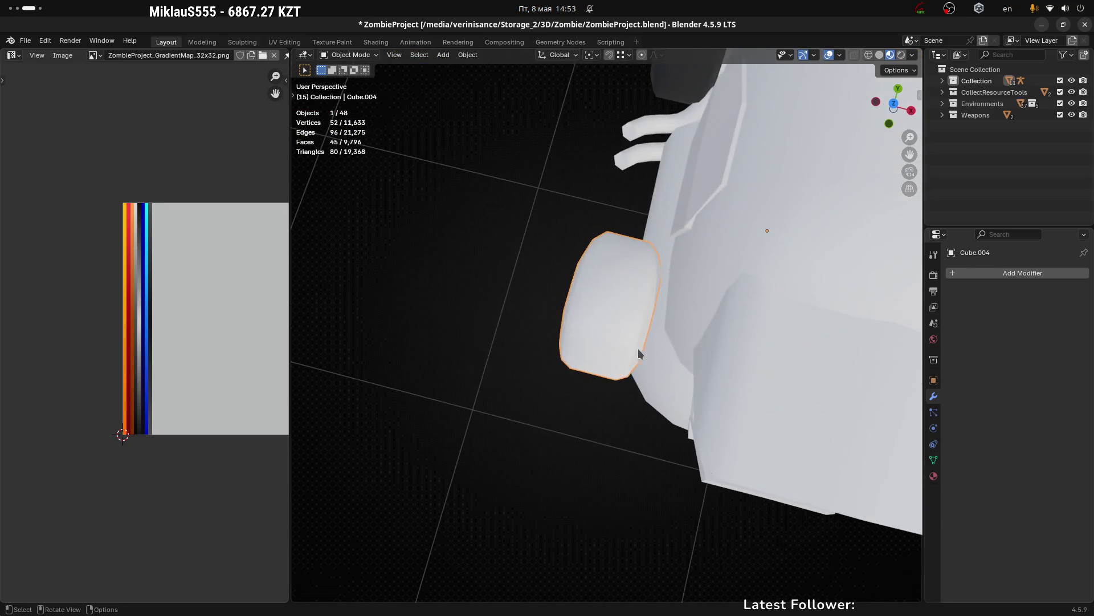
{"action": "left_click_drag", "start_coordinate": [636, 289], "coordinate": [539, 274]}
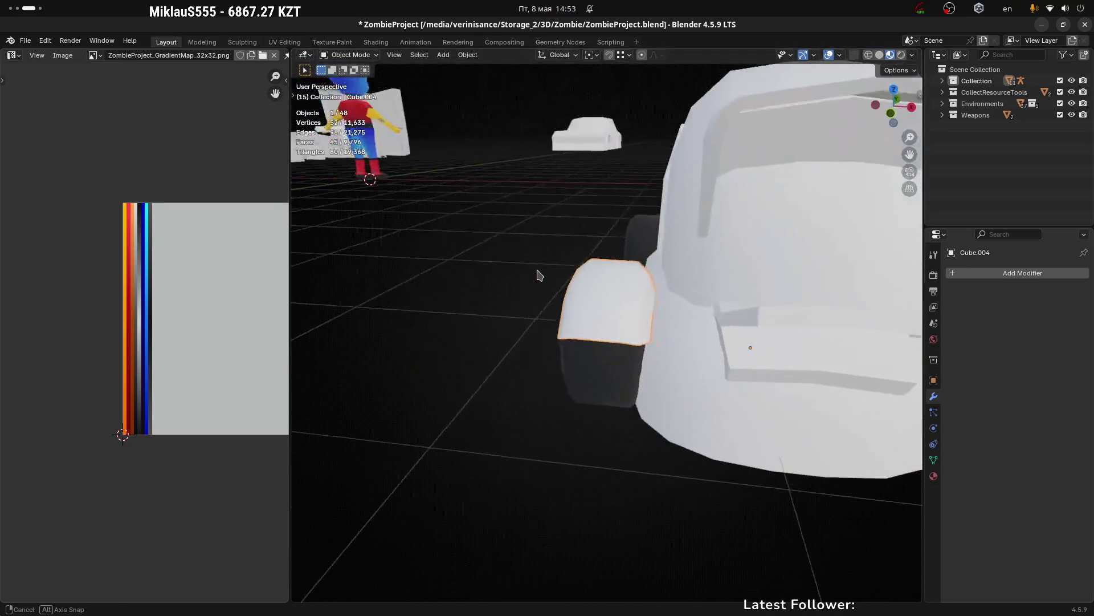
{"action": "left_click_drag", "start_coordinate": [647, 304], "coordinate": [598, 285]}
Step: Select the whole fender mesh in Edit Mode and isolate it in Local view
{"action": "key", "text": "Tab"}
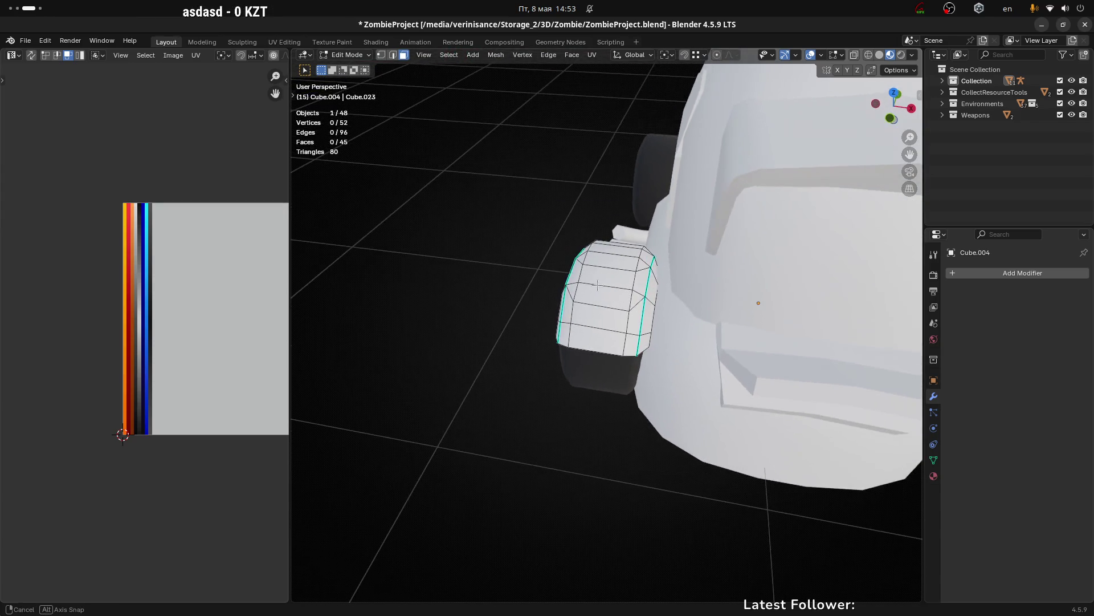
{"action": "key", "text": "ctrl+l"}
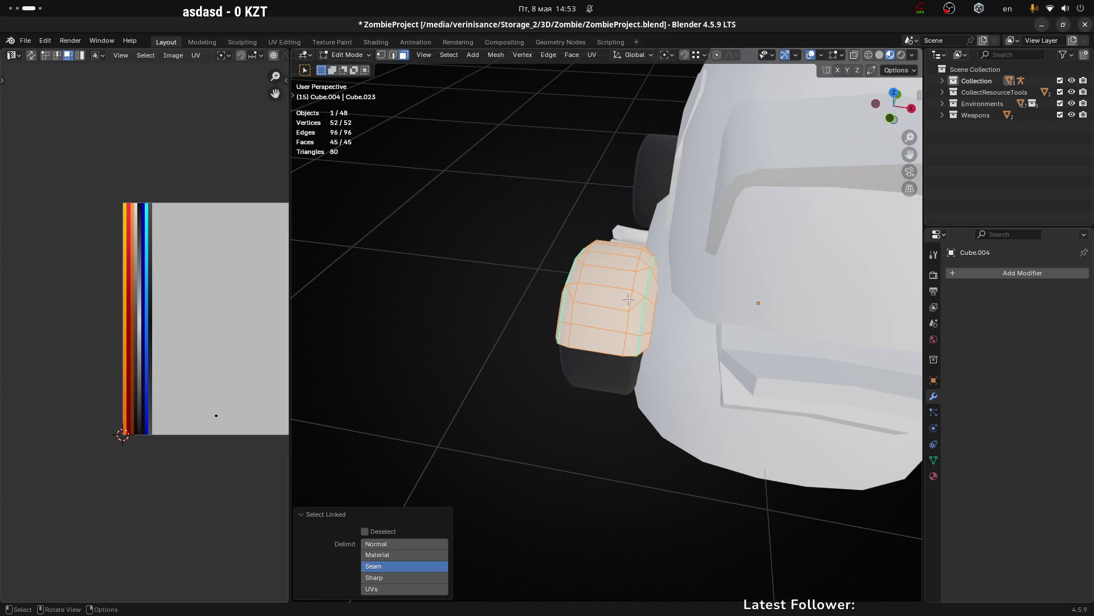
{"action": "key", "text": "ctrl+i"}
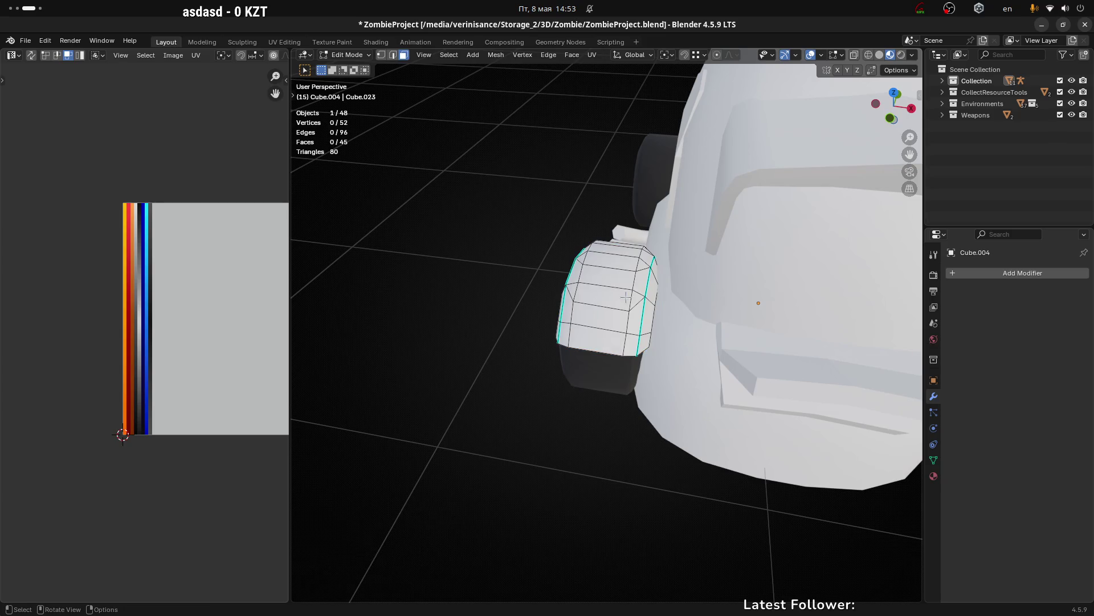
{"action": "left_click", "coordinate": [614, 282]}
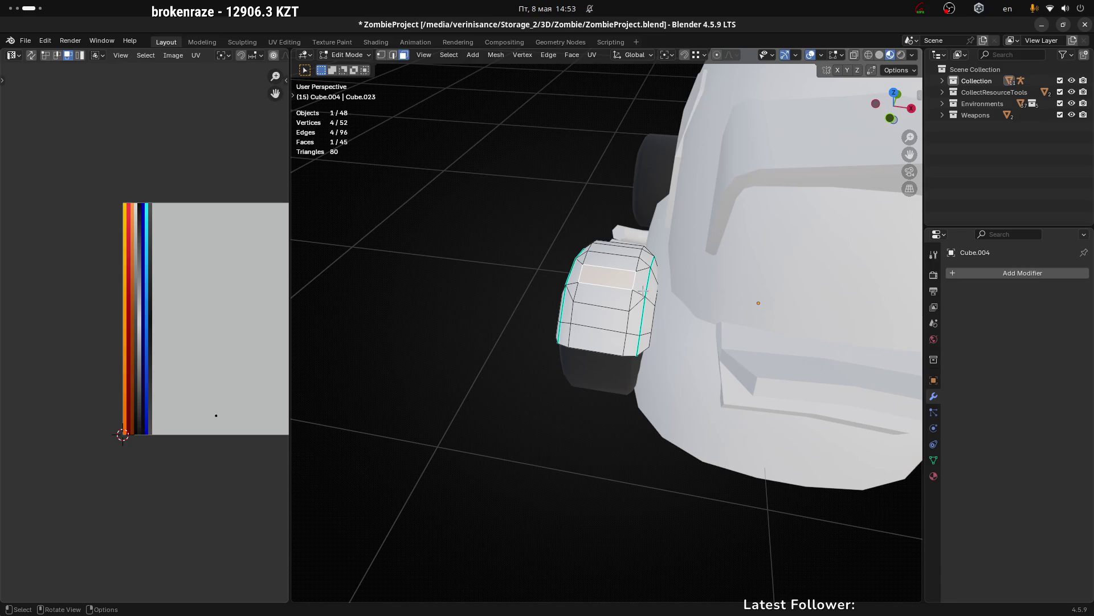
{"action": "key", "text": "l"}
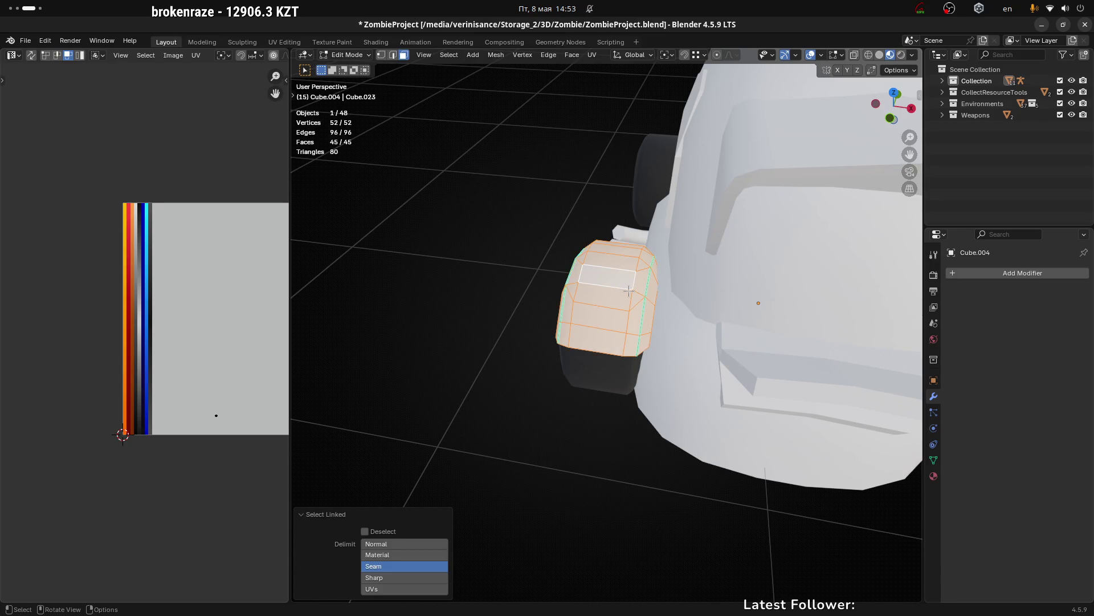
{"action": "key", "text": "KP_Divide"}
{"action": "left_click_drag", "start_coordinate": [628, 291], "coordinate": [561, 355]}
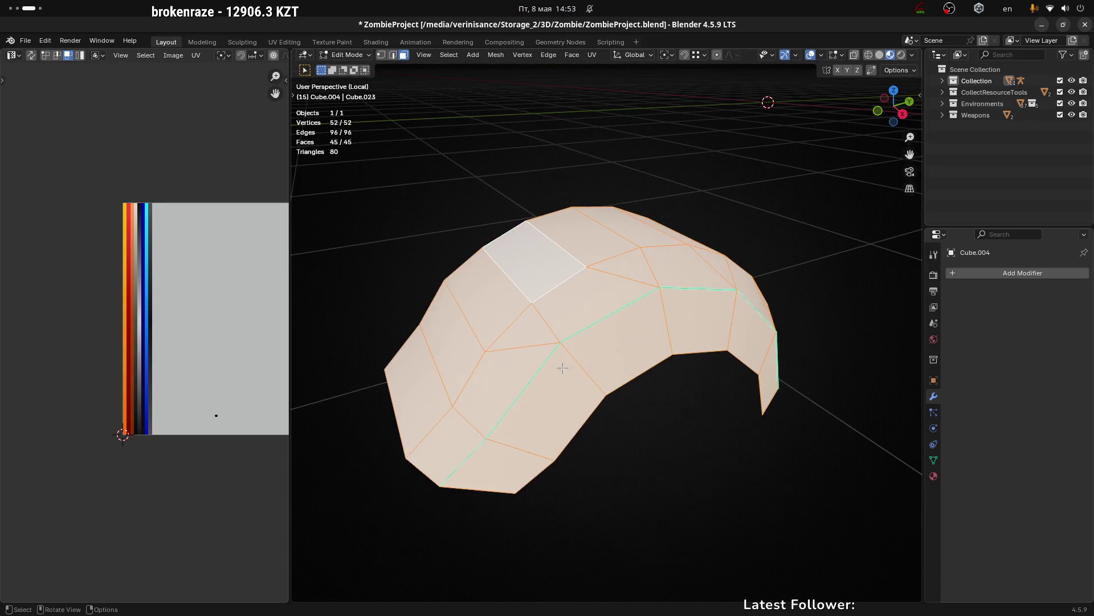
Step: Merge the fender's inner corner vertices in three At Last merges, leaving 49 vertices
{"action": "left_click", "coordinate": [559, 356]}
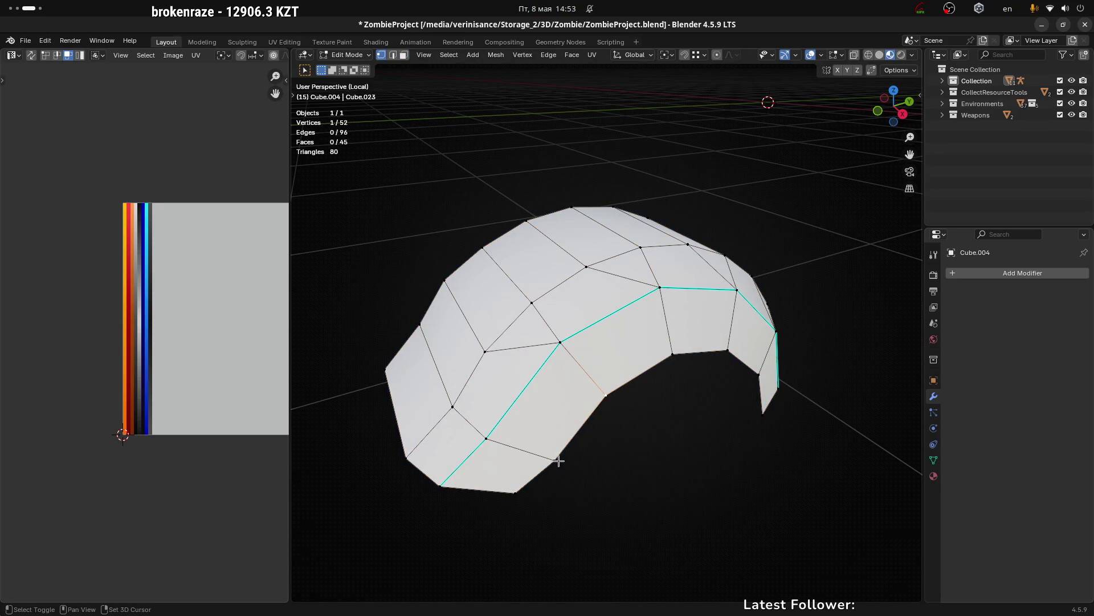
{"action": "left_click", "coordinate": [559, 461]}
{"action": "left_click_drag", "start_coordinate": [559, 461], "coordinate": [631, 432]}
{"action": "key", "text": "m"}
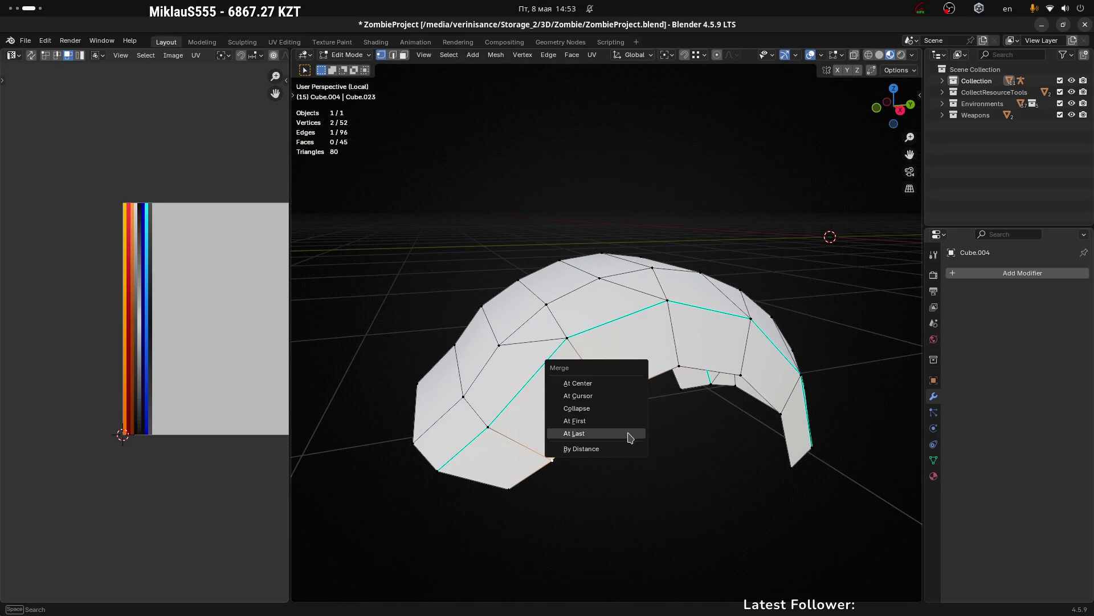
{"action": "left_click", "coordinate": [631, 433]}
{"action": "left_click", "coordinate": [745, 379]}
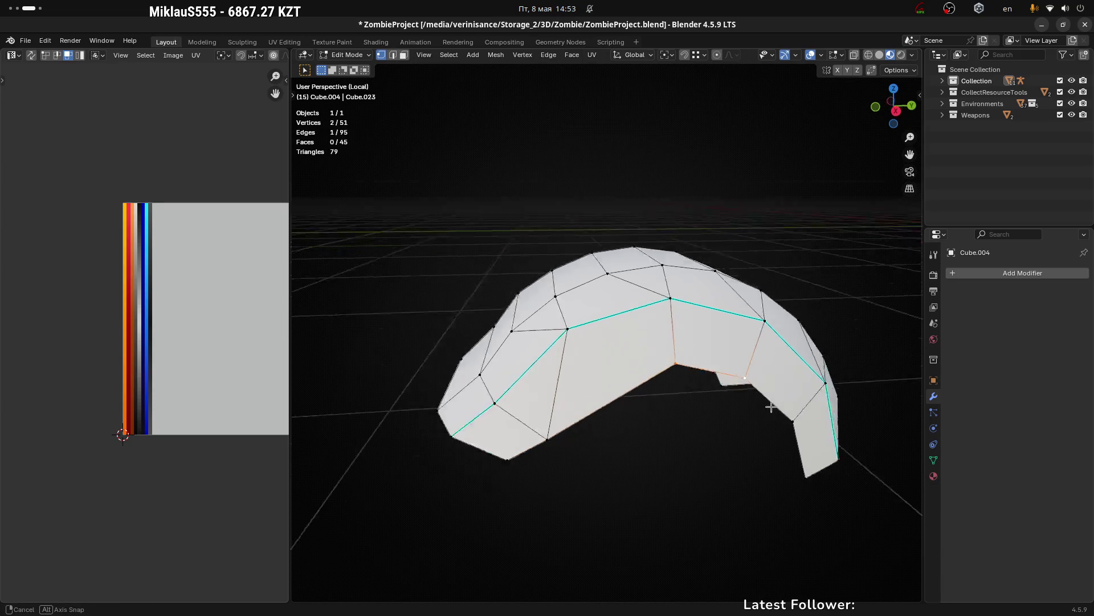
{"action": "left_click_drag", "start_coordinate": [745, 378], "coordinate": [735, 371]}
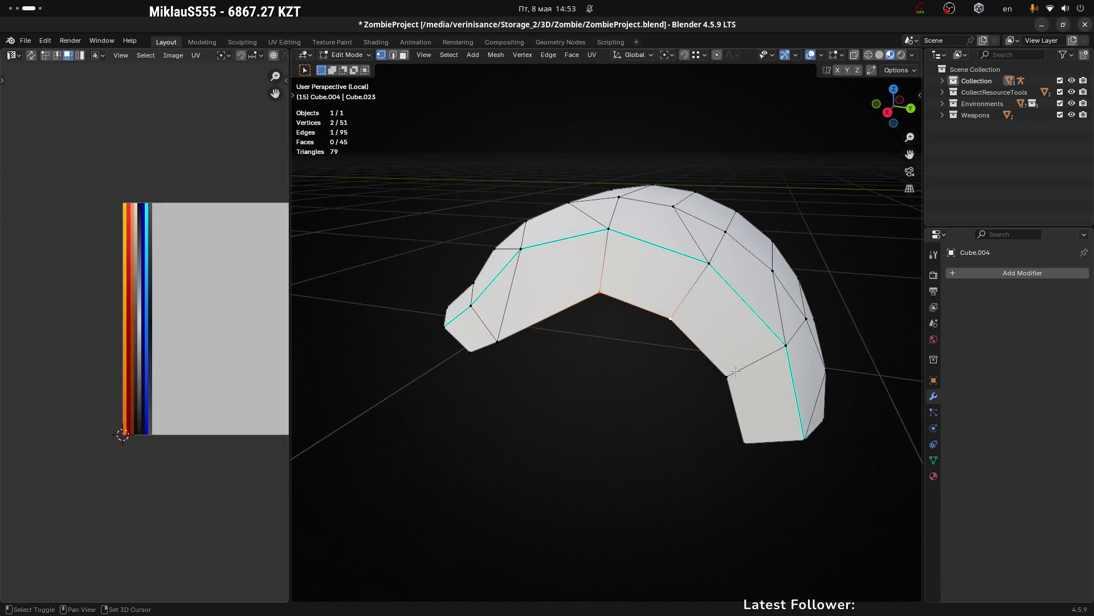
{"action": "key", "text": "m"}
{"action": "left_click", "coordinate": [731, 373]}
{"action": "left_click", "coordinate": [751, 449]}
{"action": "key", "text": "m"}
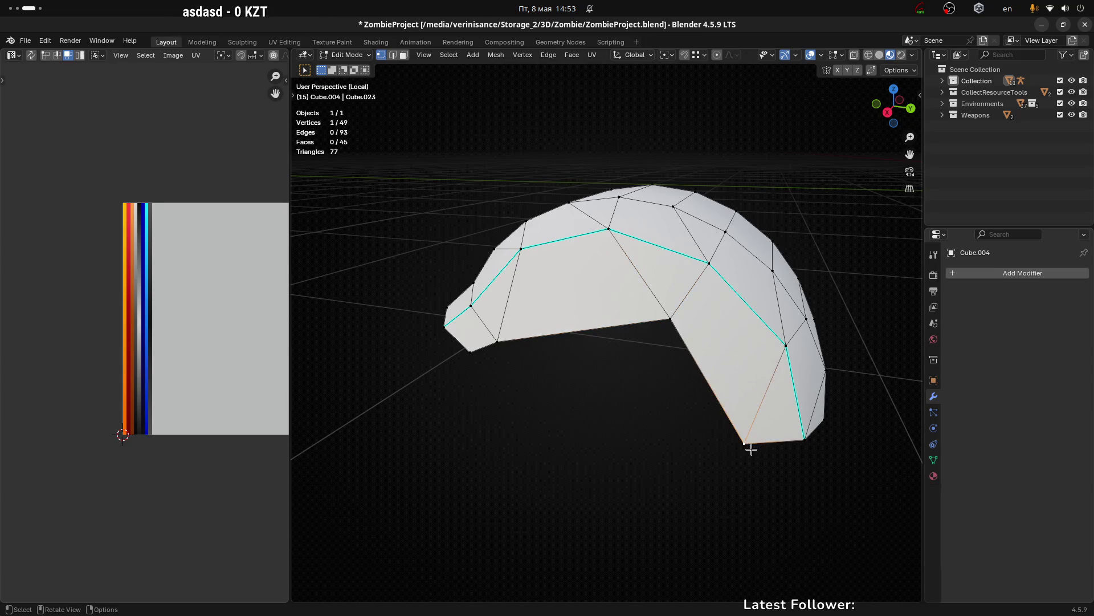
Step: Nudge one fender vertex slightly with mirroring and exit Local view to show the scene
{"action": "left_click_drag", "start_coordinate": [594, 383], "coordinate": [672, 337]}
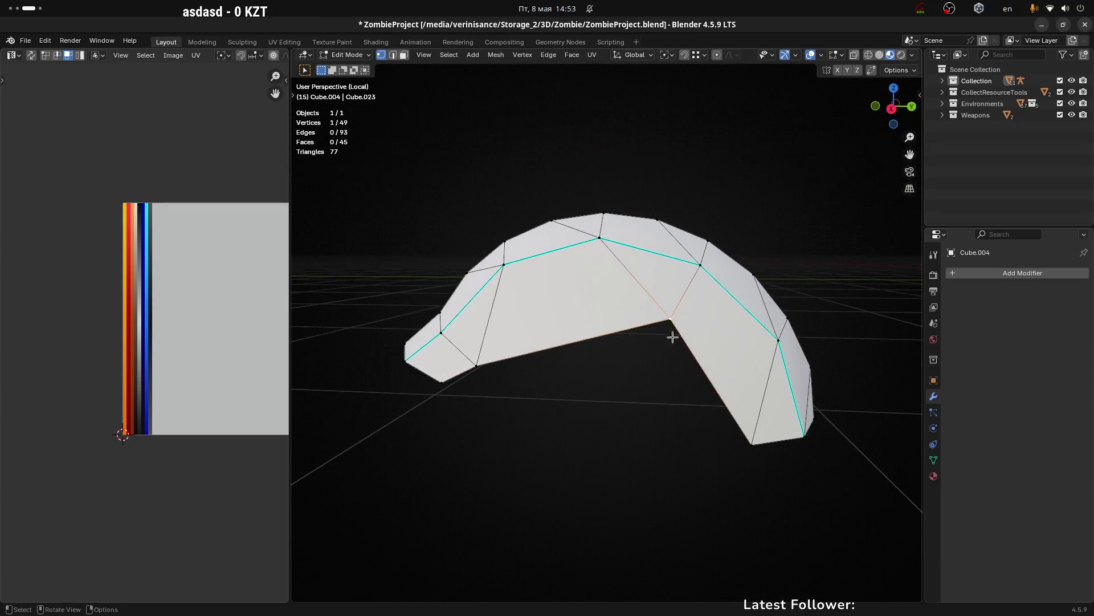
{"action": "key", "text": "g"}
{"action": "left_click", "coordinate": [648, 300]}
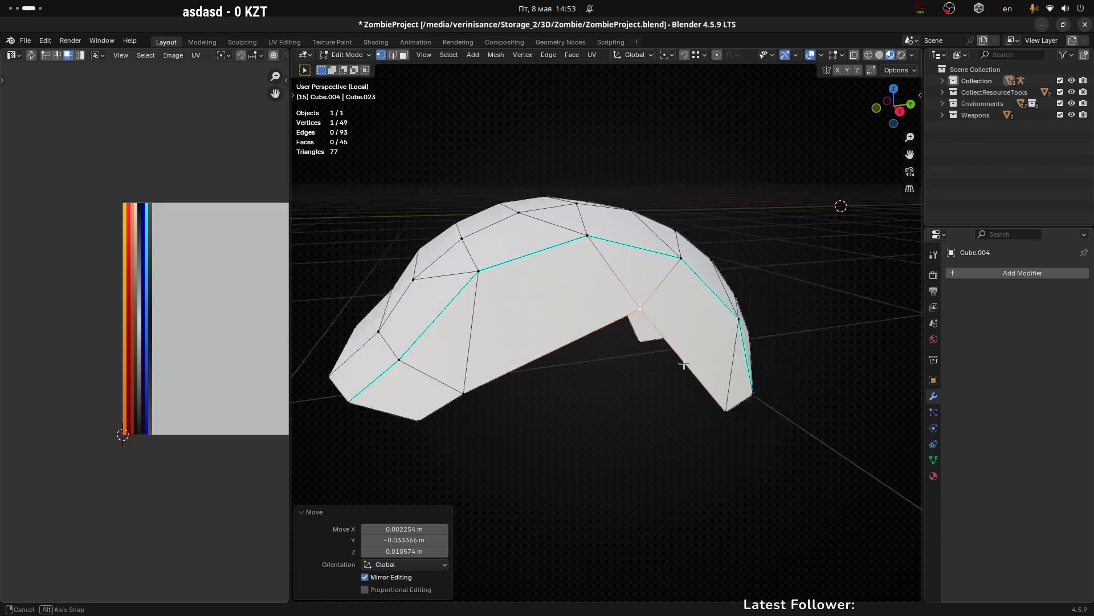
{"action": "left_click_drag", "start_coordinate": [648, 301], "coordinate": [663, 408]}
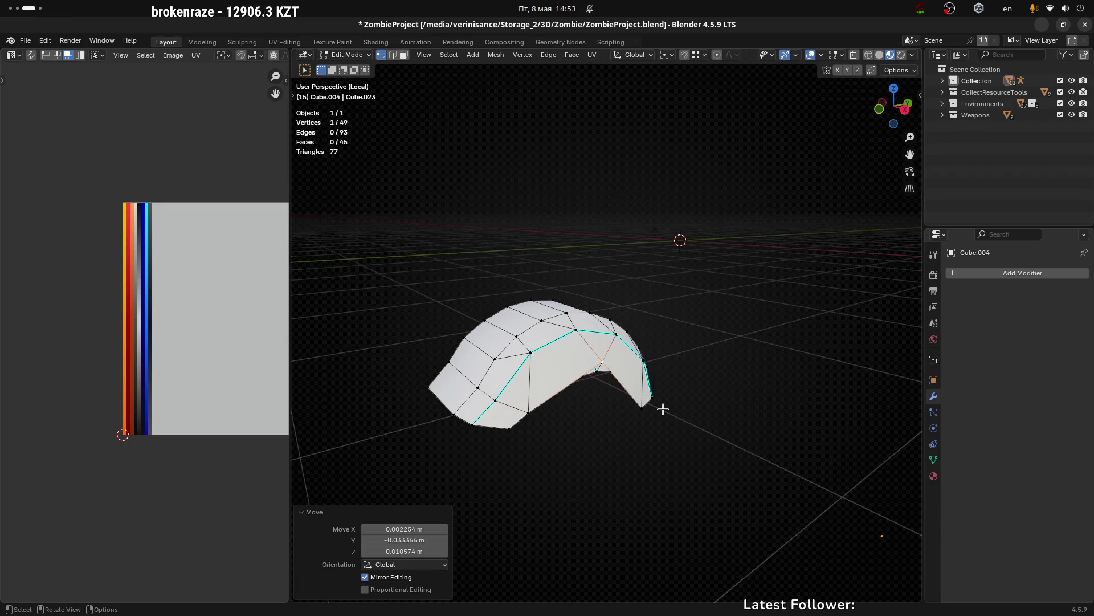
{"action": "key", "text": "KP_Divide"}
{"action": "left_click_drag", "start_coordinate": [663, 409], "coordinate": [620, 316]}
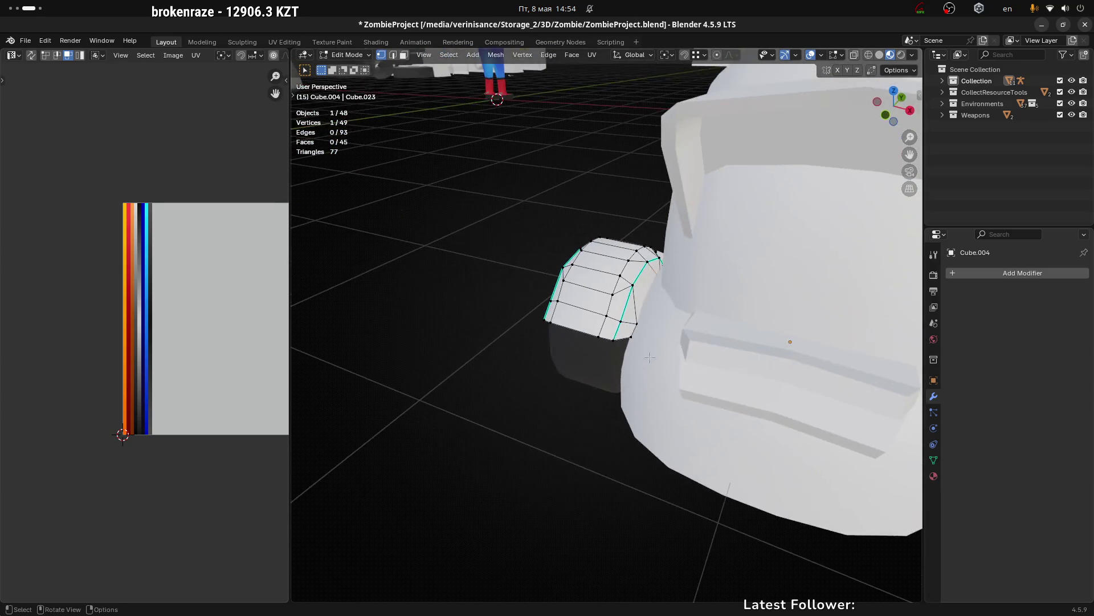
{"action": "scroll", "scroll_direction": "up", "scroll_amount": 3}
{"action": "scroll", "scroll_direction": "up", "scroll_amount": 3}
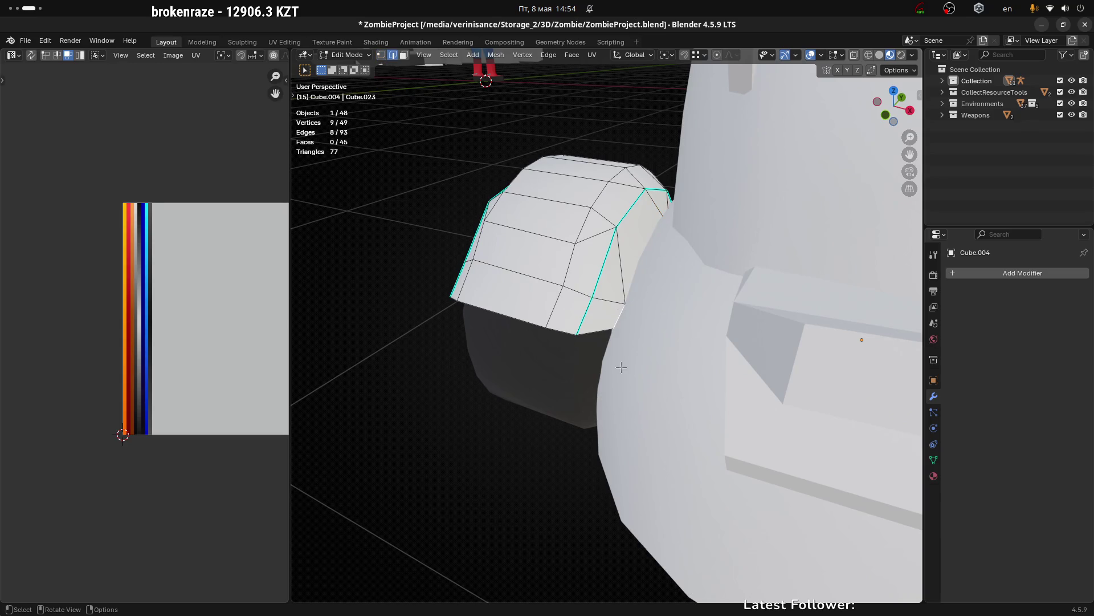
Step: Nudge the selected fender edge rows slightly along the X axis in two small moves
{"action": "left_click_drag", "start_coordinate": [622, 368], "coordinate": [641, 304]}
{"action": "left_click_drag", "start_coordinate": [704, 287], "coordinate": [668, 301]}
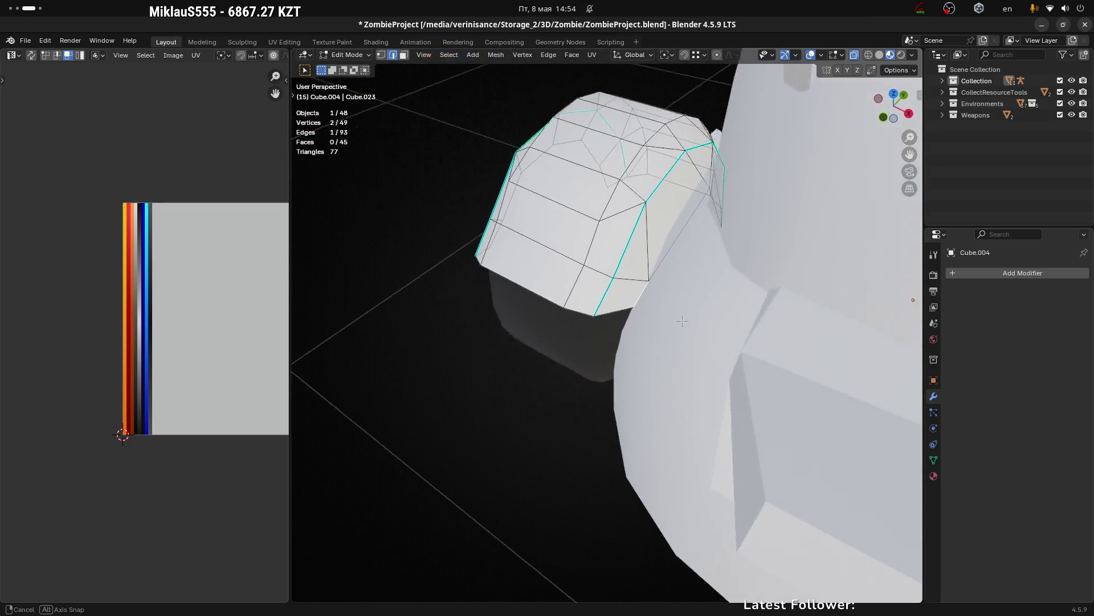
{"action": "left_click", "coordinate": [736, 232]}
{"action": "left_click_drag", "start_coordinate": [736, 231], "coordinate": [596, 320]}
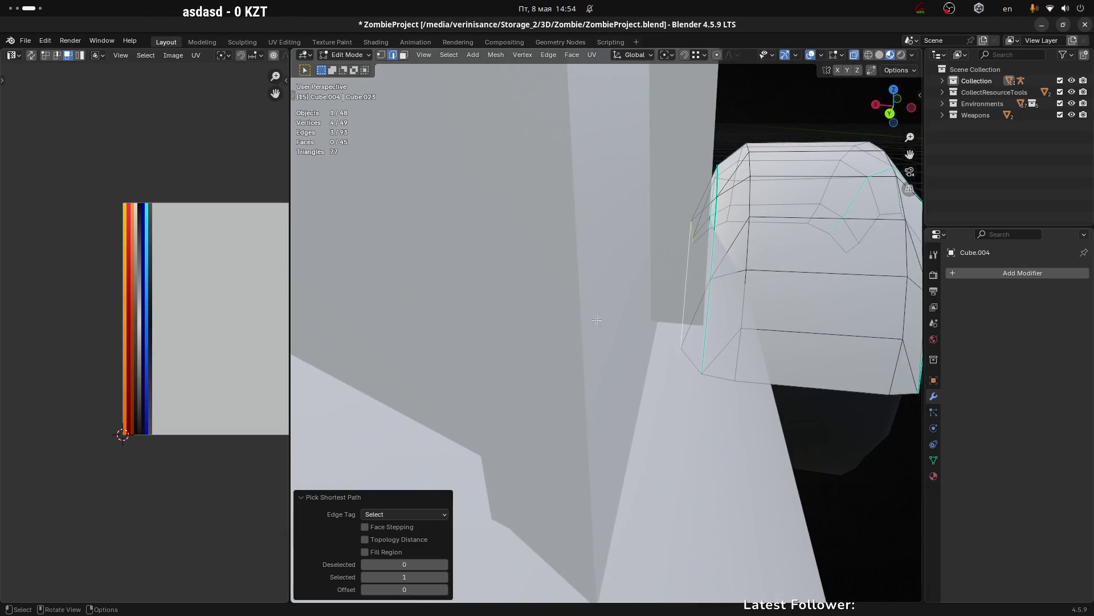
{"action": "left_click_drag", "start_coordinate": [684, 365], "coordinate": [299, 328]}
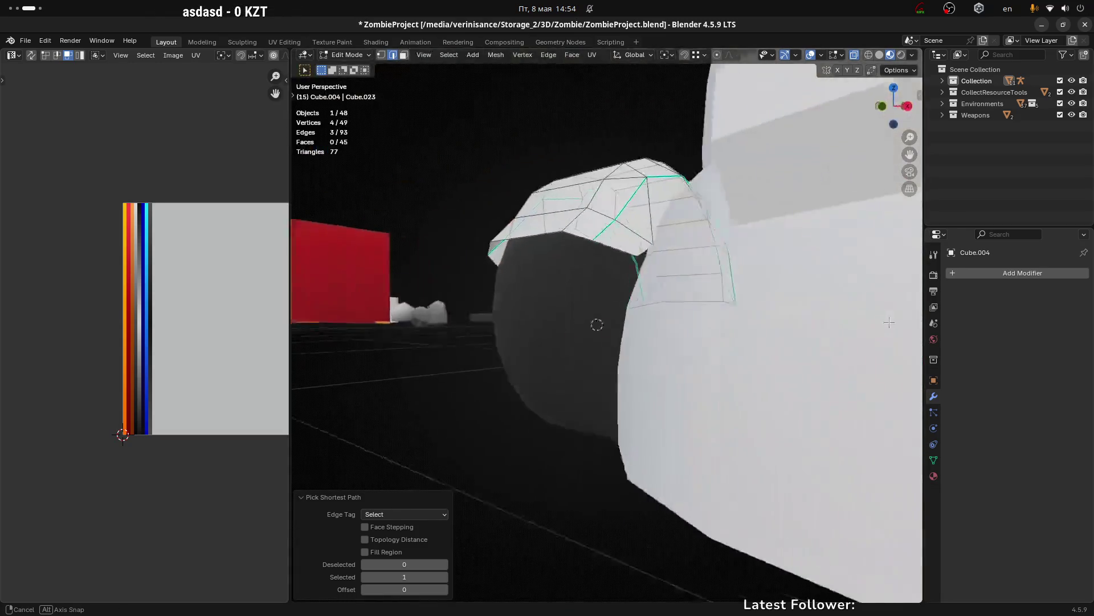
{"action": "key", "text": "g"}
{"action": "key", "text": "x"}
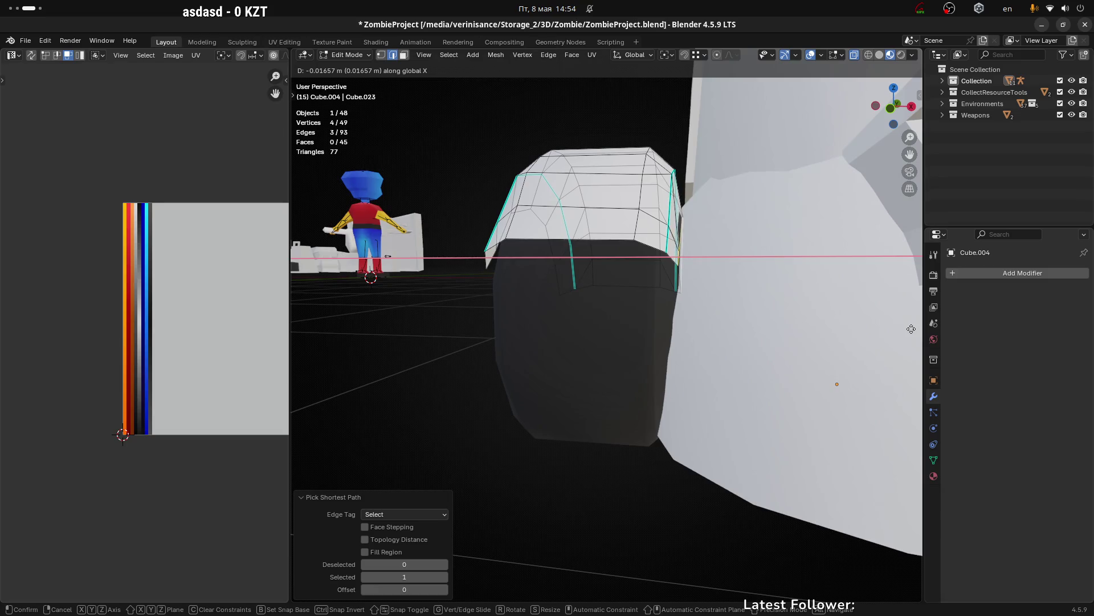
{"action": "left_click", "coordinate": [913, 328]}
{"action": "left_click_drag", "start_coordinate": [739, 243], "coordinate": [720, 270]}
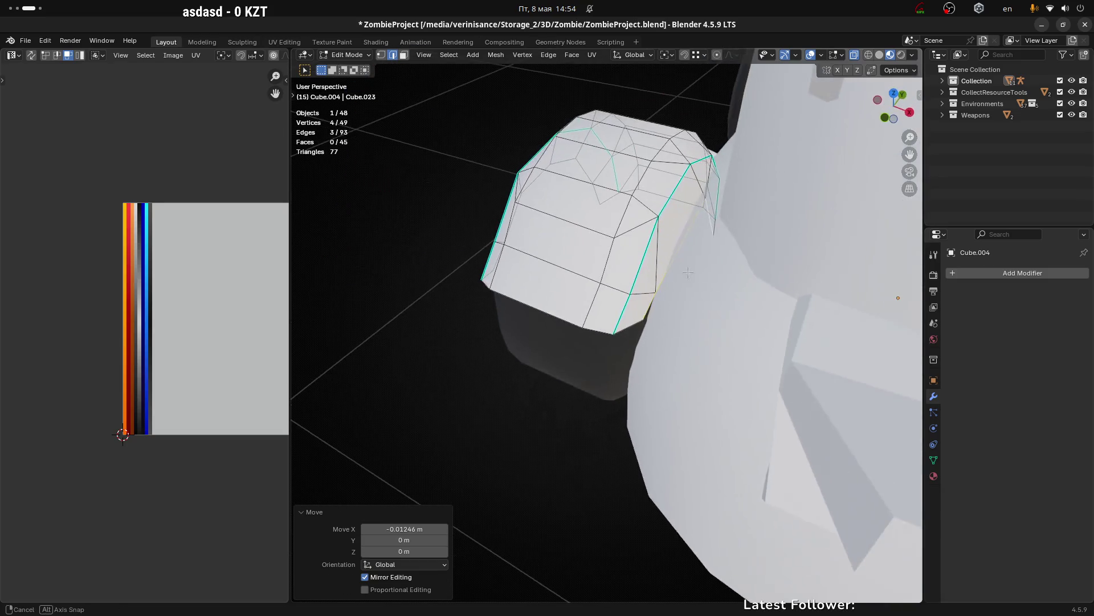
{"action": "key", "text": "g"}
{"action": "key", "text": "x"}
{"action": "left_click", "coordinate": [724, 271]}
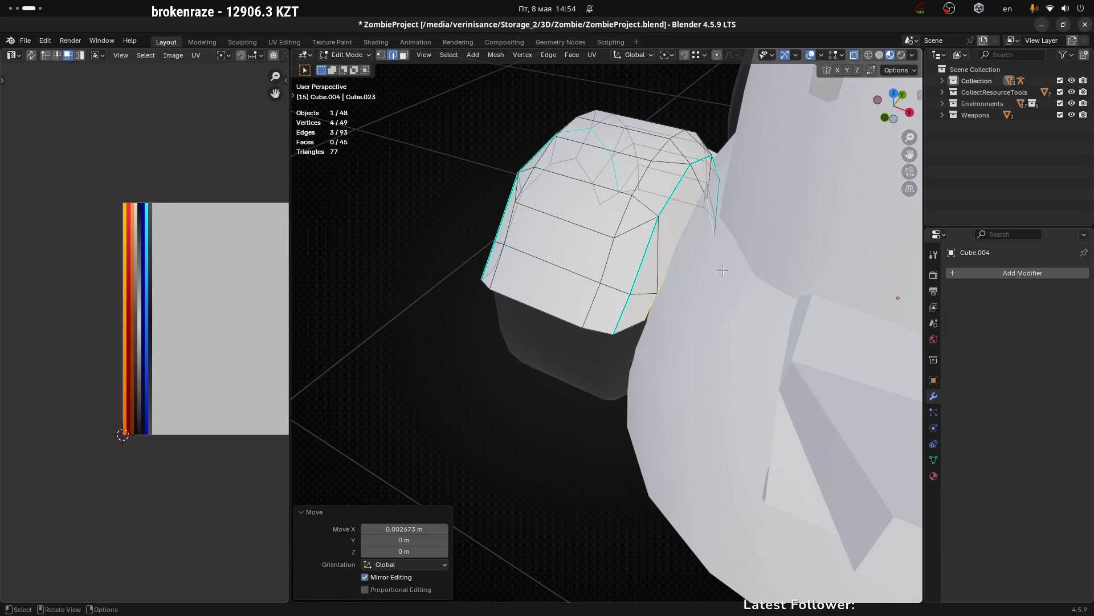
Step: Leave edit mode on the fender and save the project
{"action": "key", "text": "Tab"}
{"action": "left_click_drag", "start_coordinate": [510, 406], "coordinate": [586, 447]}
{"action": "key", "text": "ctrl+s"}
{"action": "scroll", "scroll_direction": "down", "scroll_amount": 3}
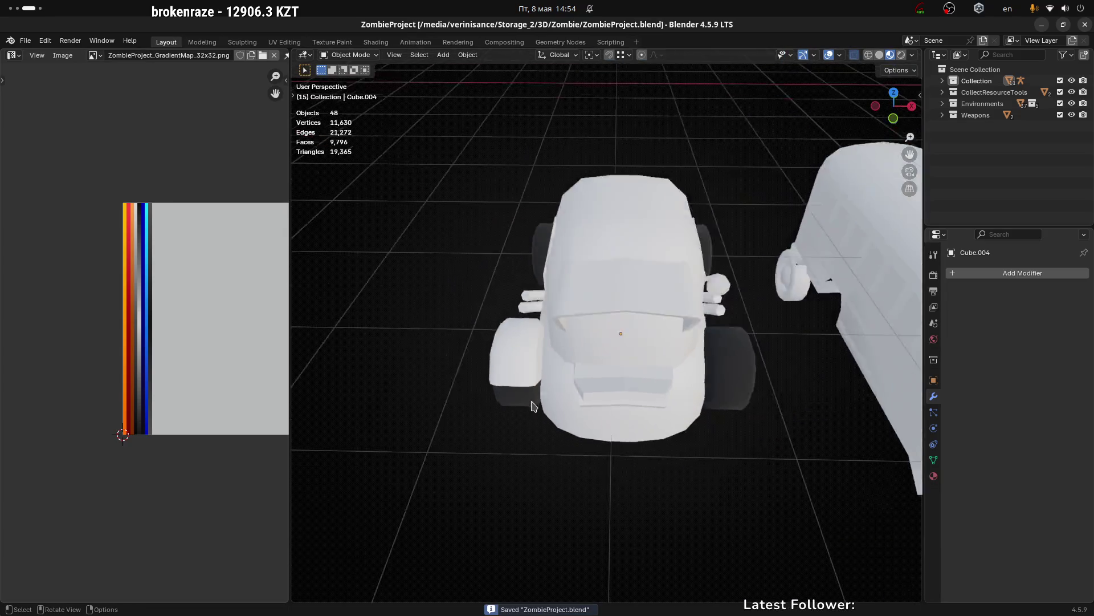
{"action": "scroll", "scroll_direction": "down", "scroll_amount": 3}
Step: Add a Mirror modifier to the wheel-arch fender so it copies over the other front wheel
{"action": "left_click", "coordinate": [516, 400]}
{"action": "left_click_drag", "start_coordinate": [516, 401], "coordinate": [580, 393]}
{"action": "scroll", "scroll_direction": "up", "scroll_amount": 3}
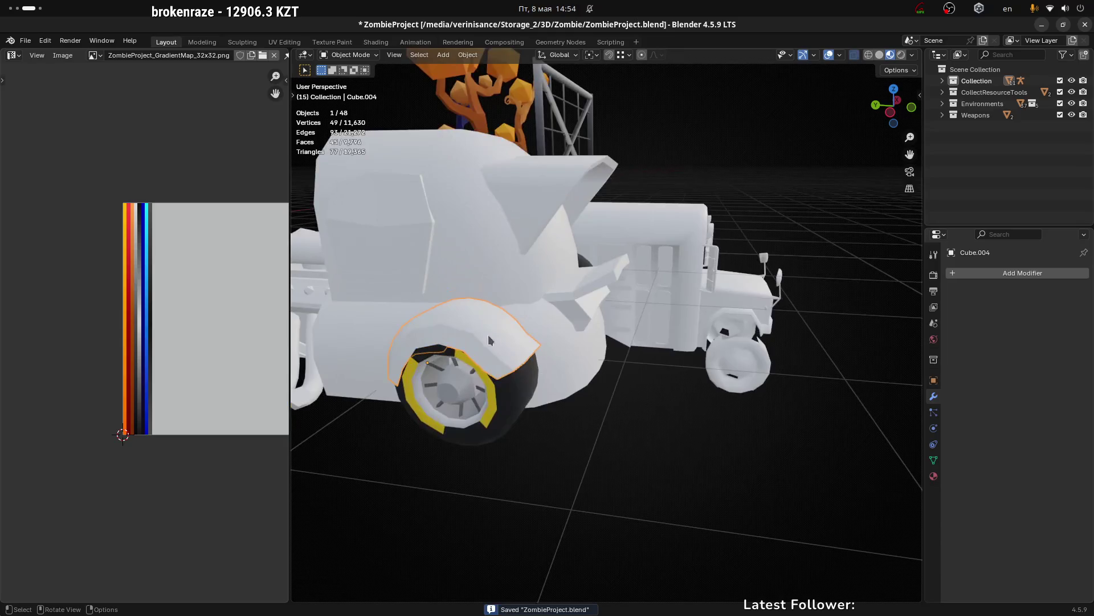
{"action": "scroll", "scroll_direction": "up", "scroll_amount": 3}
{"action": "left_click_drag", "start_coordinate": [574, 350], "coordinate": [483, 285]}
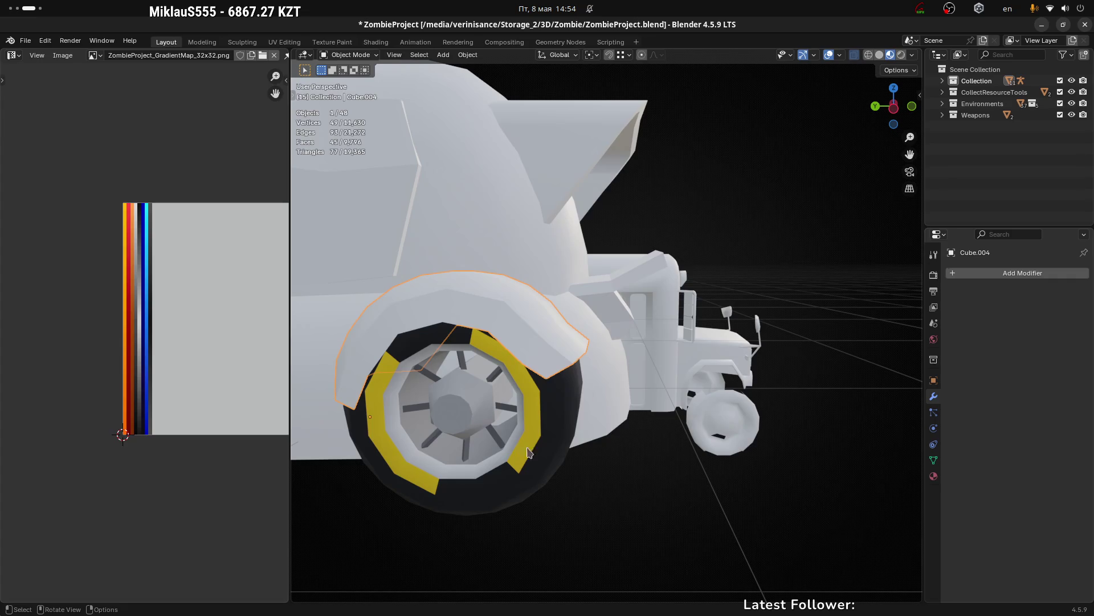
{"action": "scroll", "scroll_direction": "up", "scroll_amount": 3}
{"action": "scroll", "scroll_direction": "up", "scroll_amount": 3}
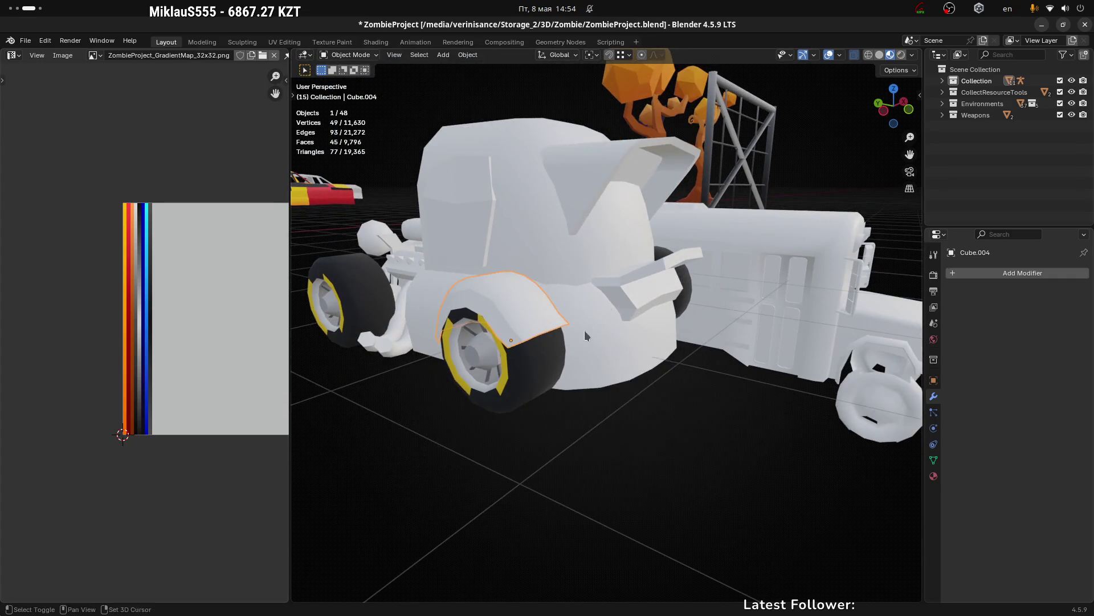
{"action": "left_click_drag", "start_coordinate": [584, 331], "coordinate": [492, 325]}
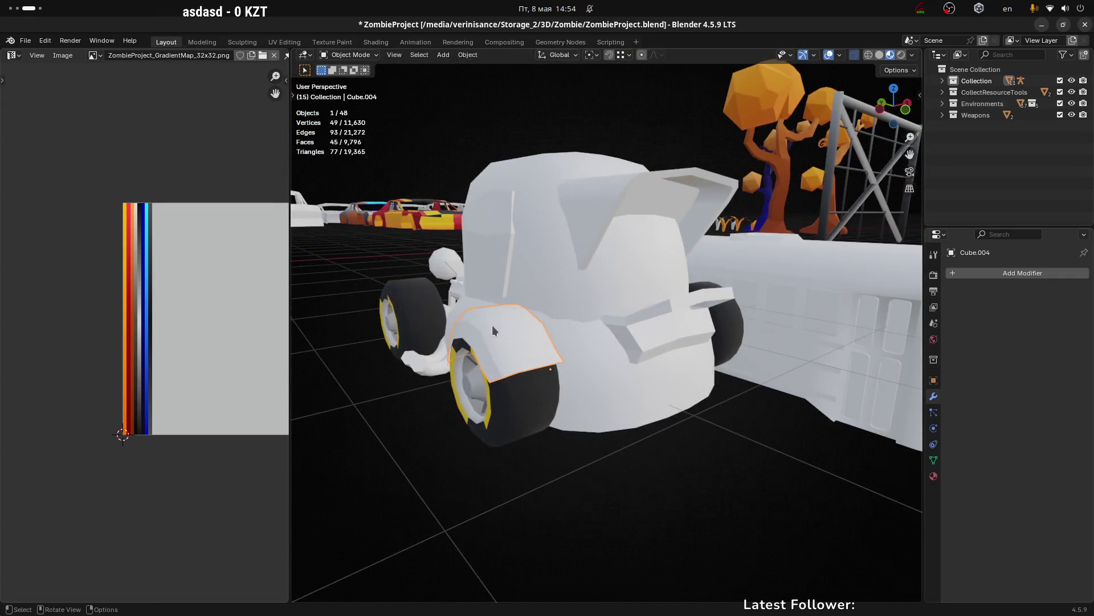
{"action": "key", "text": "ctrl+shift+a"}
{"action": "left_click", "coordinate": [513, 353]}
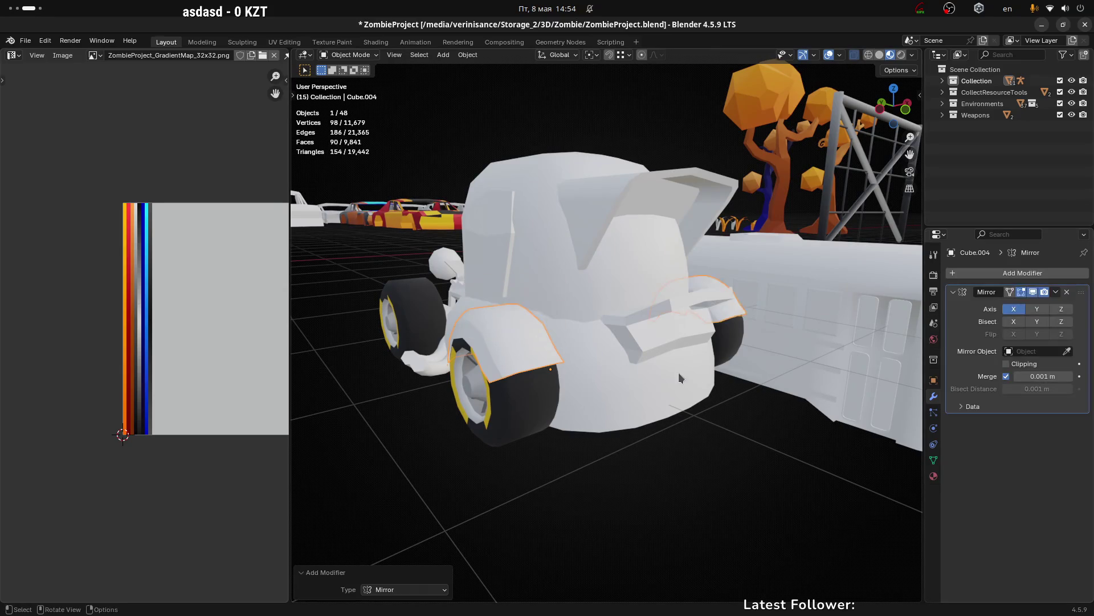
Step: Apply the Mirror modifier to the fender, then add the car body to the selection
{"action": "left_click_drag", "start_coordinate": [678, 371], "coordinate": [721, 383]}
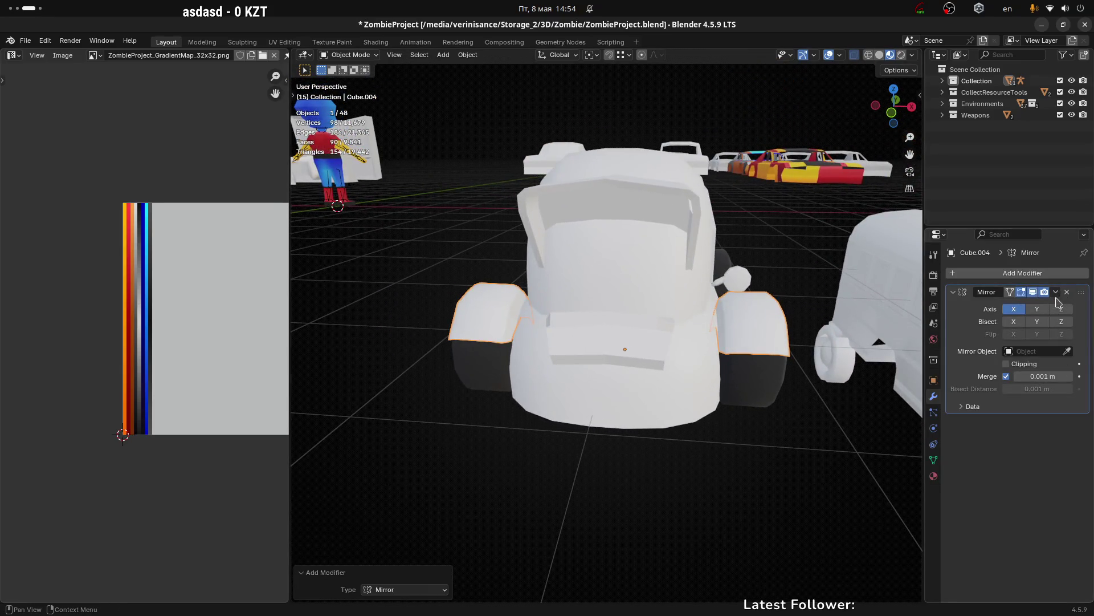
{"action": "left_click", "coordinate": [1066, 291]}
{"action": "left_click_drag", "start_coordinate": [553, 454], "coordinate": [530, 429]}
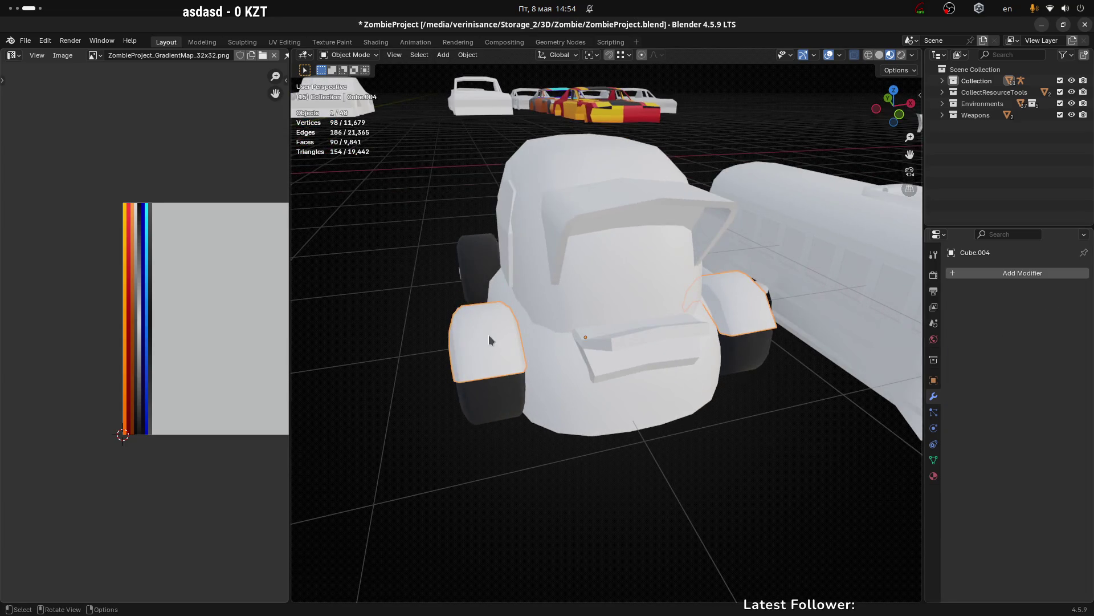
{"action": "left_click_drag", "start_coordinate": [475, 337], "coordinate": [597, 416]}
{"action": "left_click", "coordinate": [608, 414]}
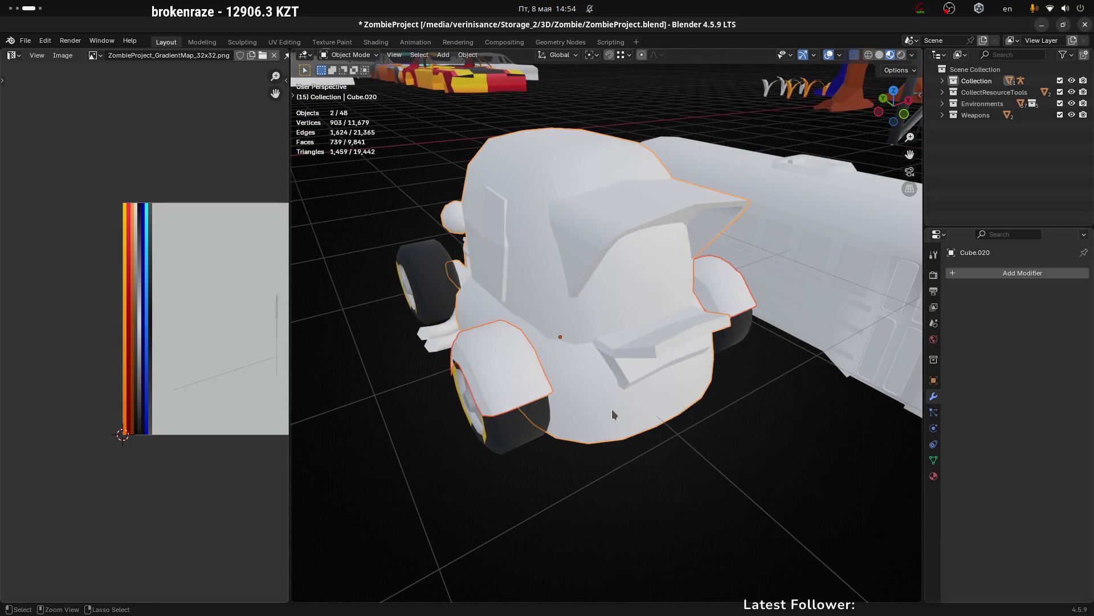
Step: Join the mirrored fenders into the car body mesh
{"action": "key", "text": "ctrl+j"}
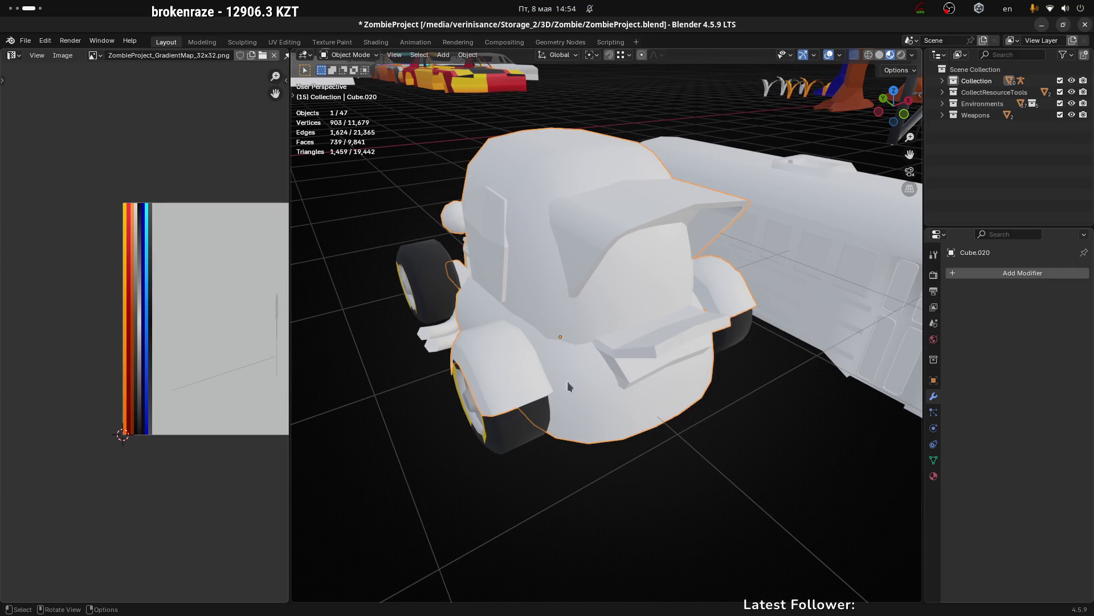
{"action": "left_click_drag", "start_coordinate": [568, 387], "coordinate": [598, 402]}
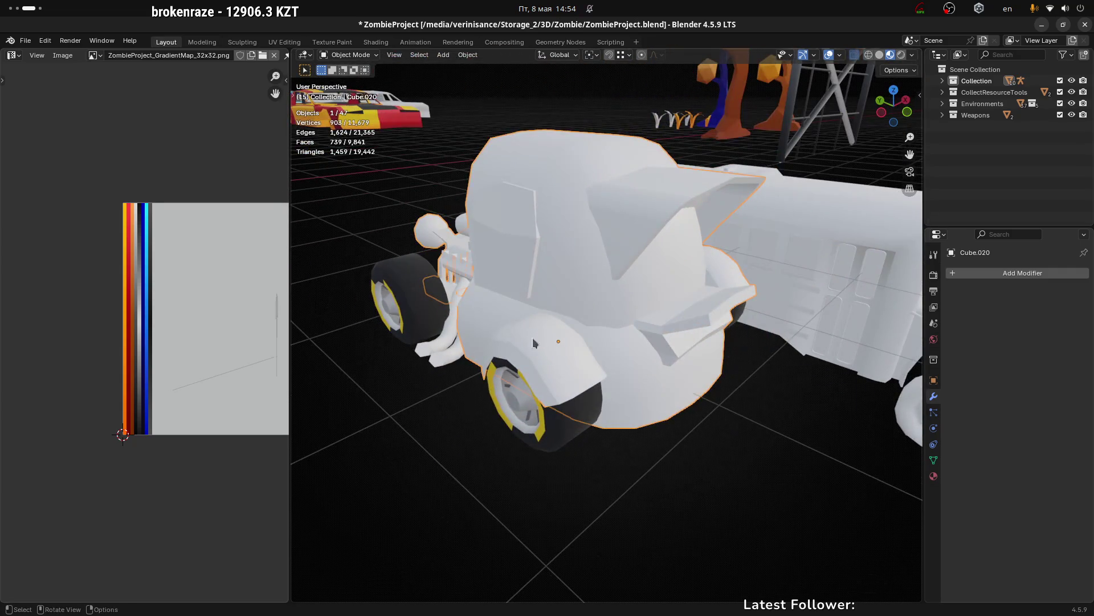
{"action": "left_click_drag", "start_coordinate": [500, 323], "coordinate": [539, 407]}
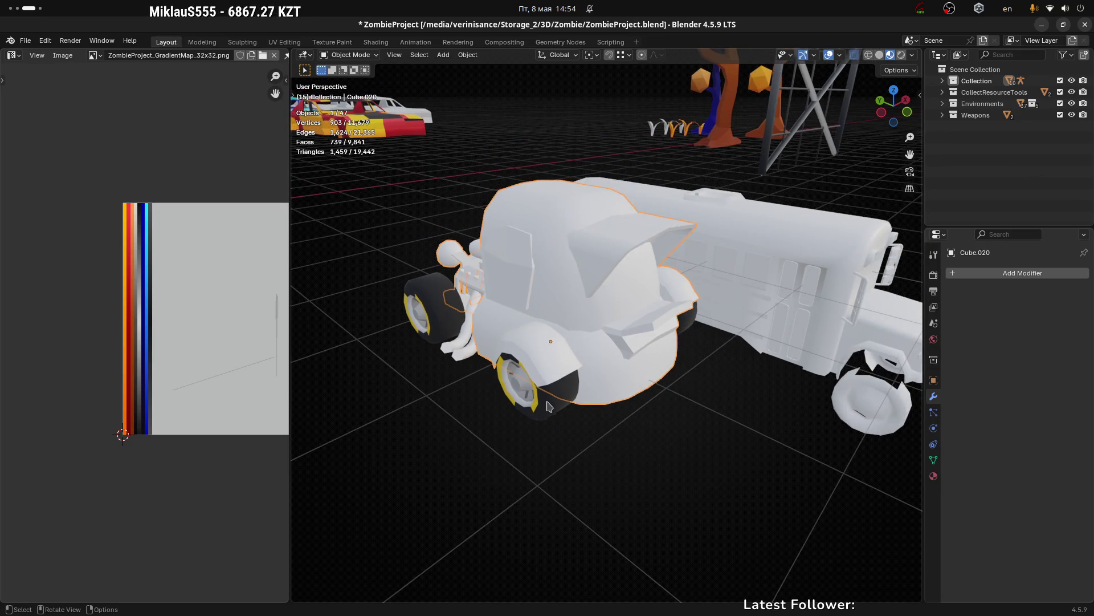
Step: Select the engine block with its pipes and isolate it in Local view
{"action": "left_click", "coordinate": [547, 406]}
{"action": "left_click", "coordinate": [432, 308]}
{"action": "left_click", "coordinate": [514, 317]}
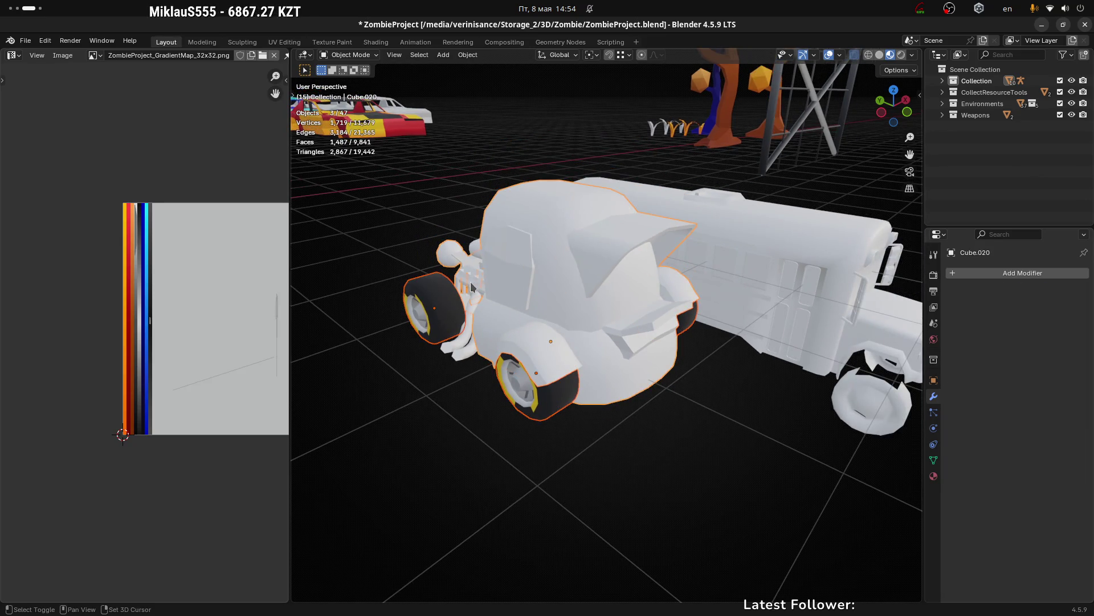
{"action": "left_click", "coordinate": [469, 355]}
{"action": "left_click_drag", "start_coordinate": [470, 354], "coordinate": [572, 343]}
{"action": "key", "text": "KP_Divide"}
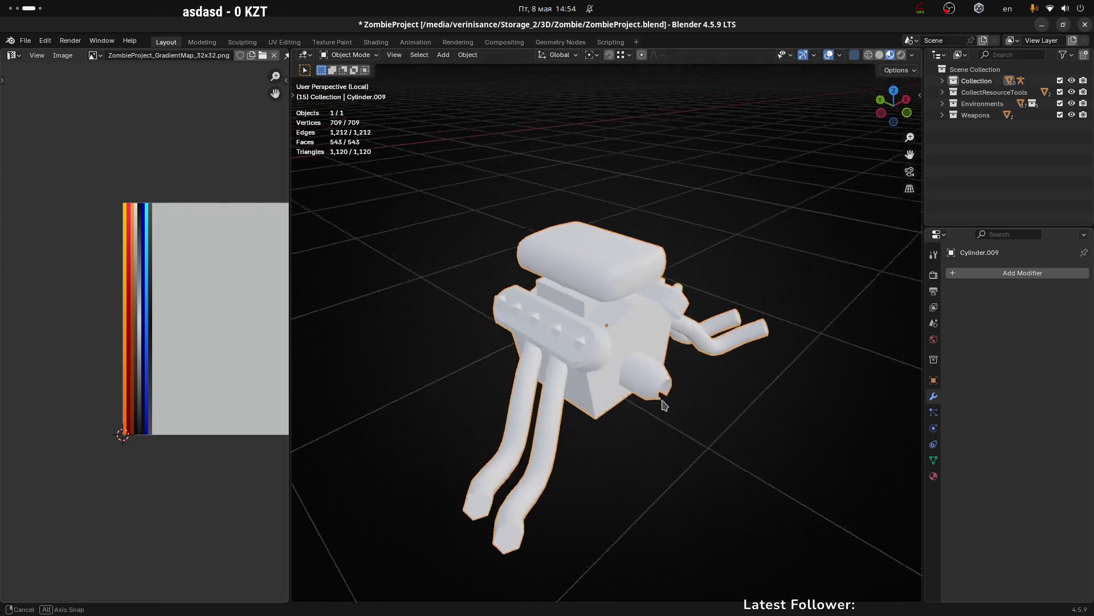
Step: Edit the engine mesh and select all four curved exhaust pipes as seam-delimited linked parts
{"action": "key", "text": "Tab"}
{"action": "scroll", "scroll_direction": "up", "scroll_amount": 3}
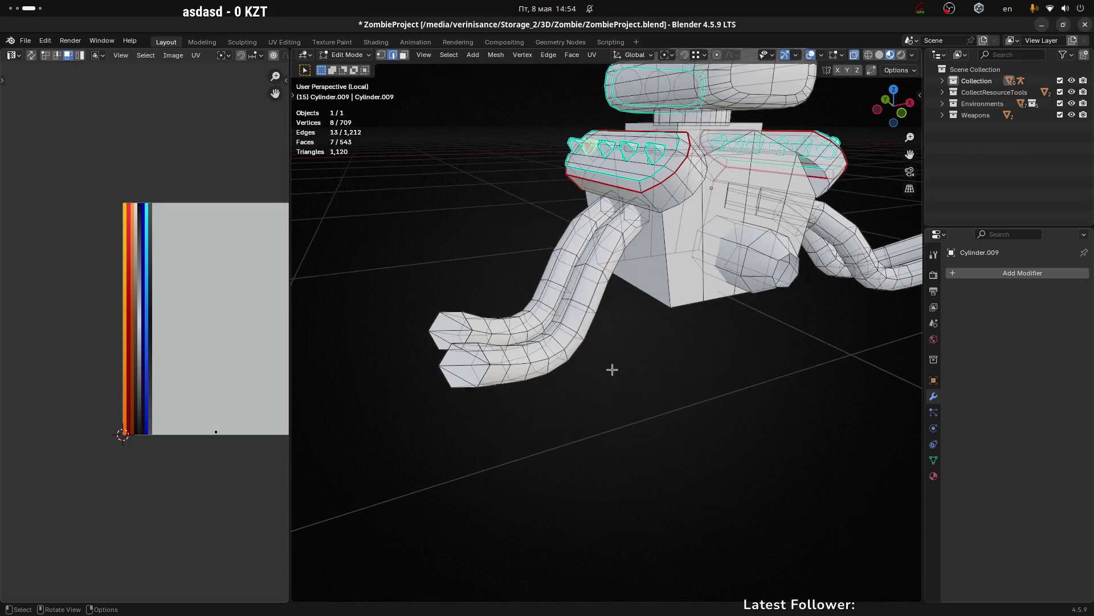
{"action": "left_click_drag", "start_coordinate": [469, 367], "coordinate": [512, 333]}
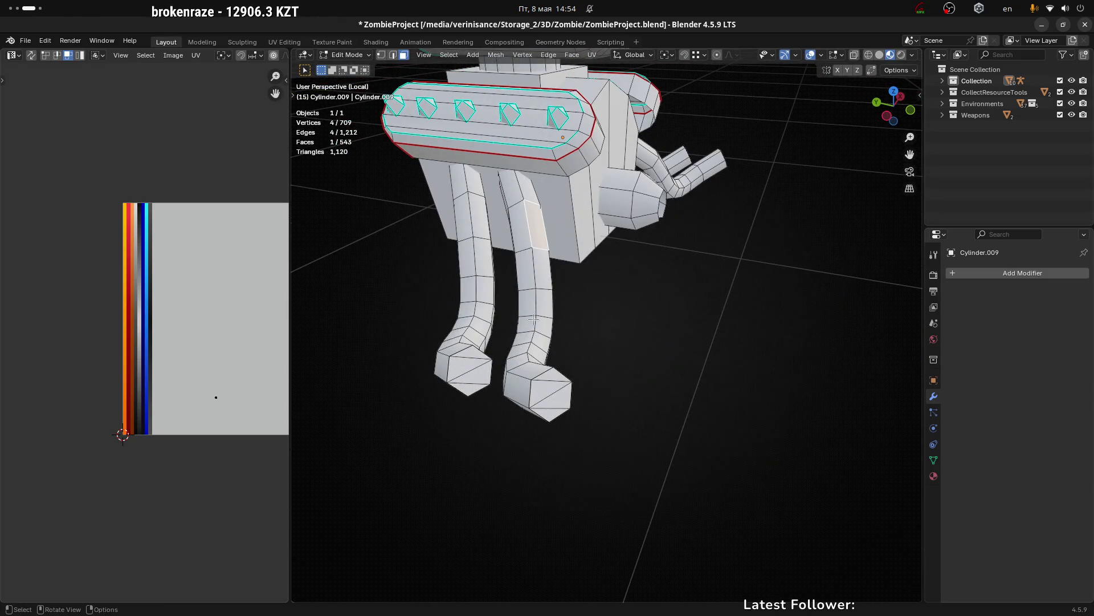
{"action": "key", "text": "l"}
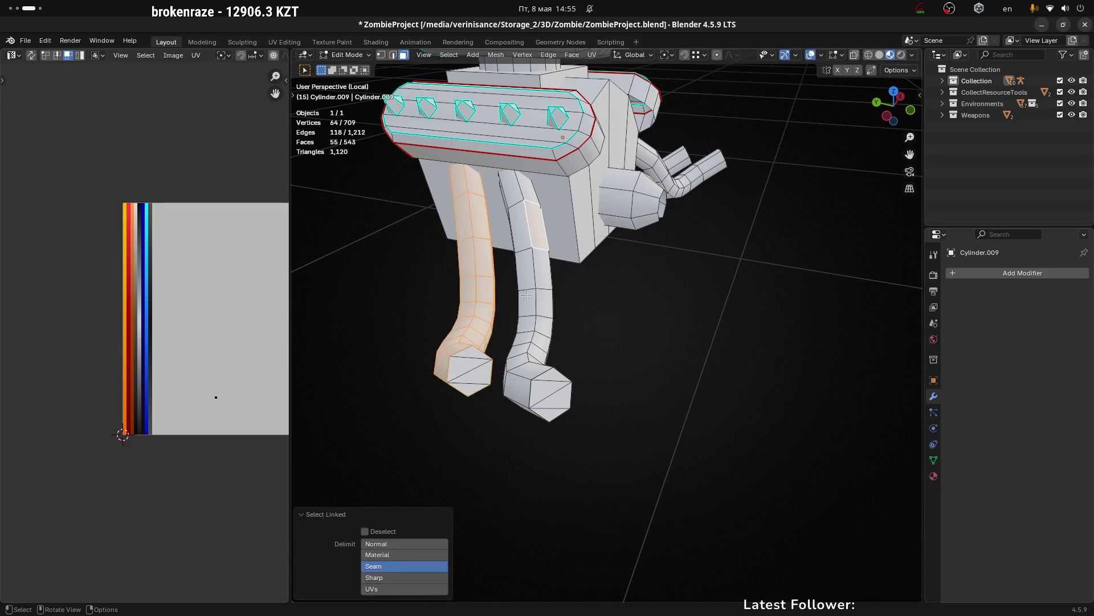
{"action": "key", "text": "l"}
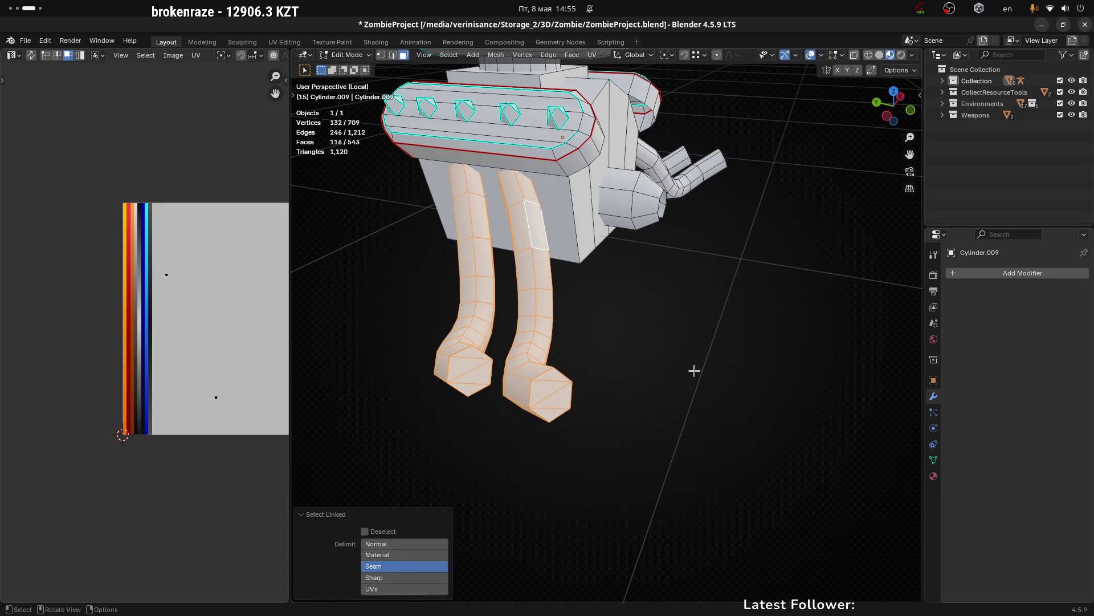
{"action": "scroll", "scroll_direction": "up", "scroll_amount": 3}
{"action": "left_click_drag", "start_coordinate": [569, 427], "coordinate": [794, 318]}
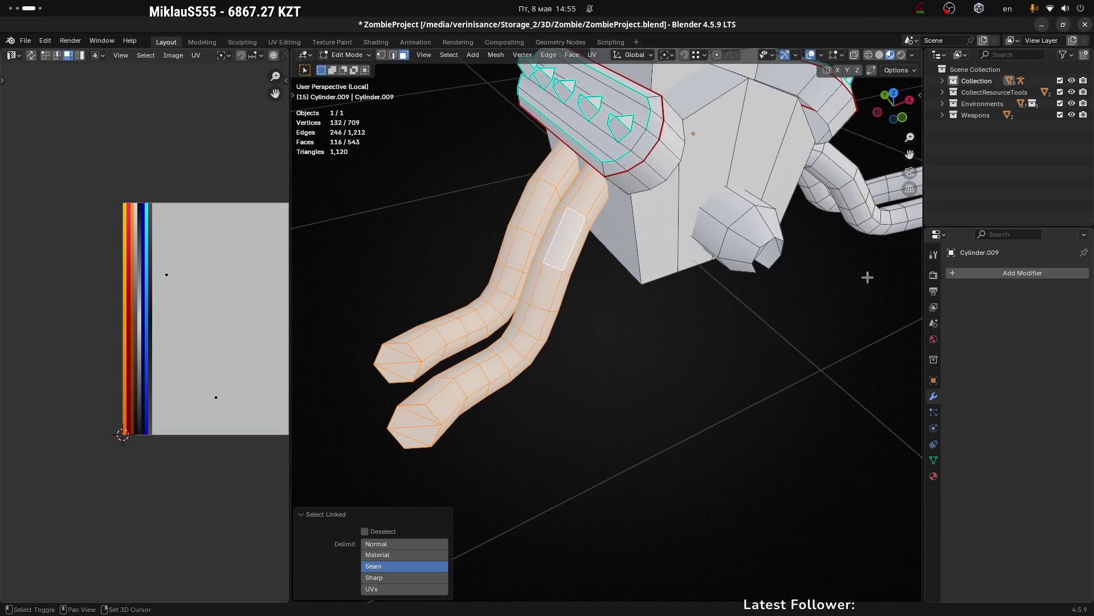
{"action": "left_click_drag", "start_coordinate": [867, 276], "coordinate": [658, 340]}
{"action": "key", "text": "l"}
{"action": "key", "text": "l"}
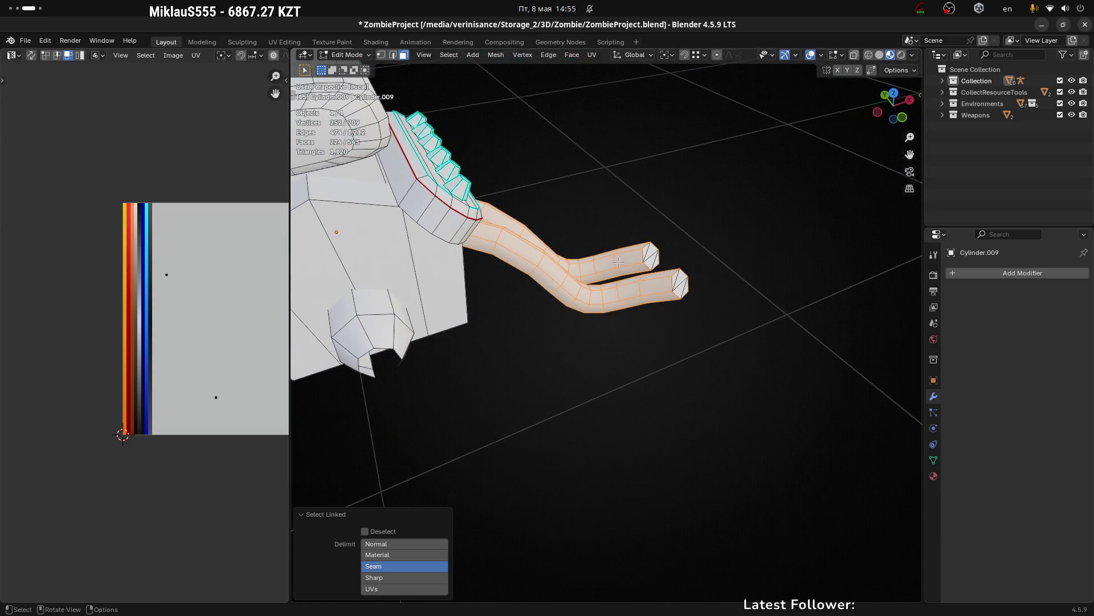
{"action": "left_click_drag", "start_coordinate": [709, 274], "coordinate": [430, 261]}
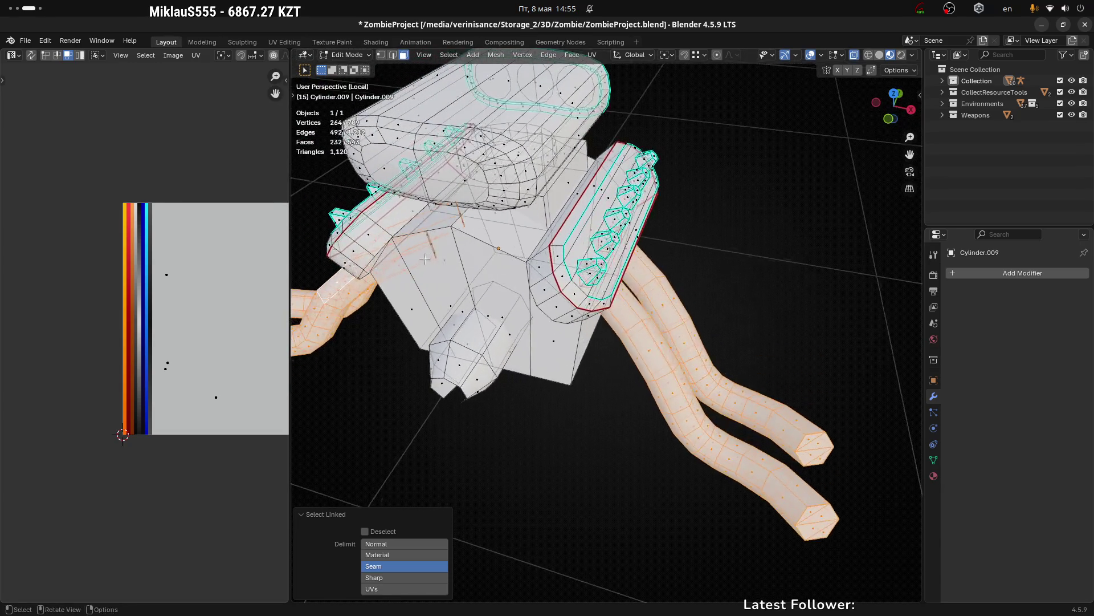
{"action": "scroll", "scroll_direction": "up", "scroll_amount": 3}
{"action": "scroll", "scroll_direction": "up", "scroll_amount": 3}
{"action": "left_click_drag", "start_coordinate": [399, 225], "coordinate": [681, 337]}
Step: Delete faces along a selected path on the engine block in two passes
{"action": "left_click", "coordinate": [699, 340]}
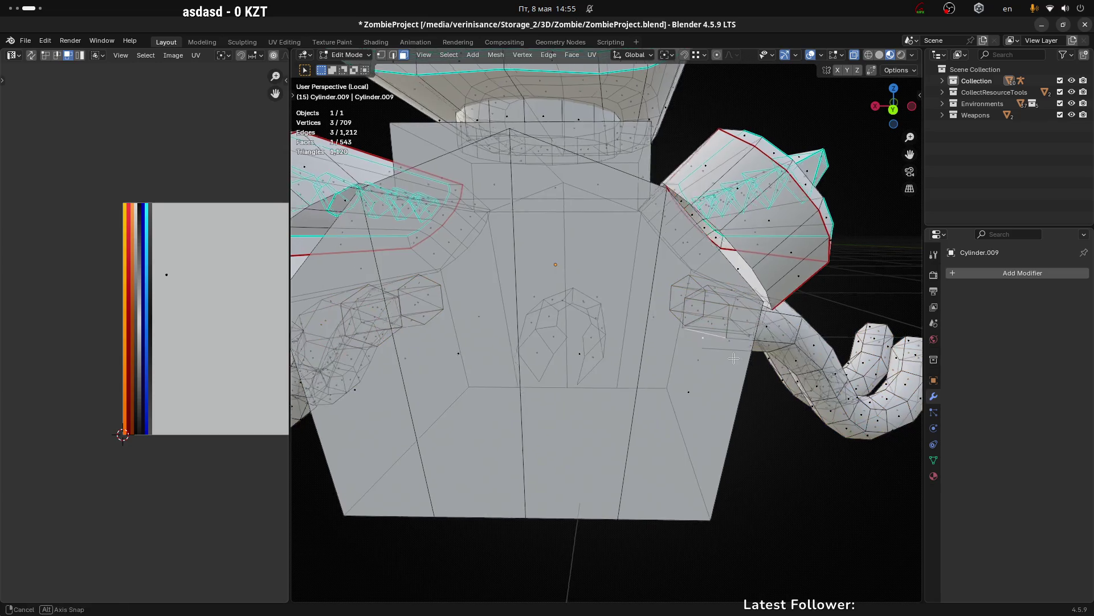
{"action": "scroll", "scroll_direction": "up", "scroll_amount": 3}
{"action": "scroll", "scroll_direction": "up", "scroll_amount": 3}
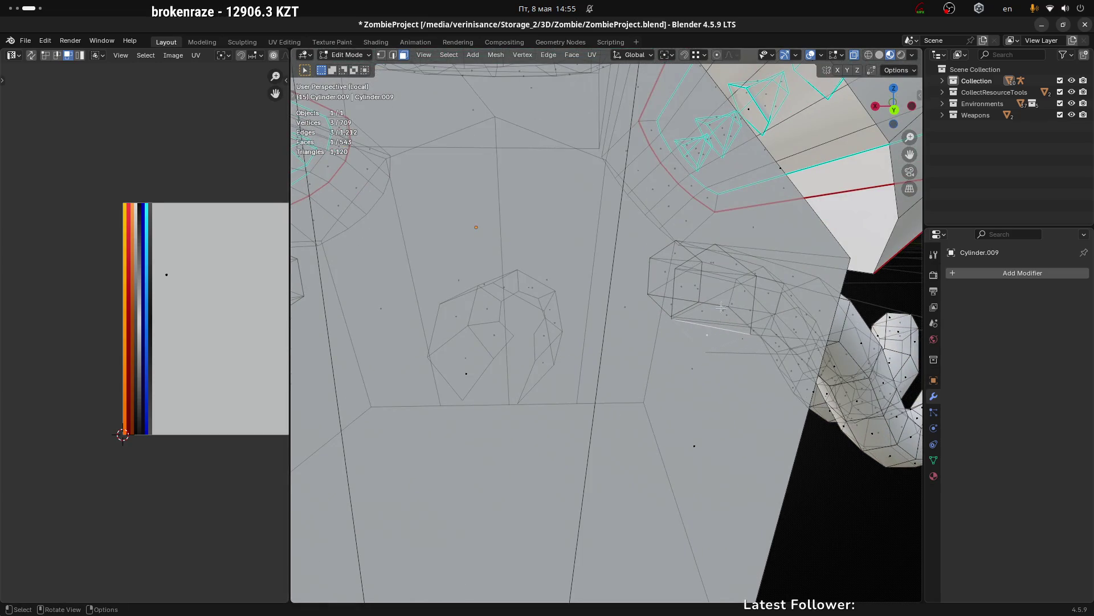
{"action": "left_click_drag", "start_coordinate": [721, 306], "coordinate": [725, 305]}
{"action": "left_click", "coordinate": [711, 263]}
{"action": "key", "text": "x"}
{"action": "left_click", "coordinate": [764, 304]}
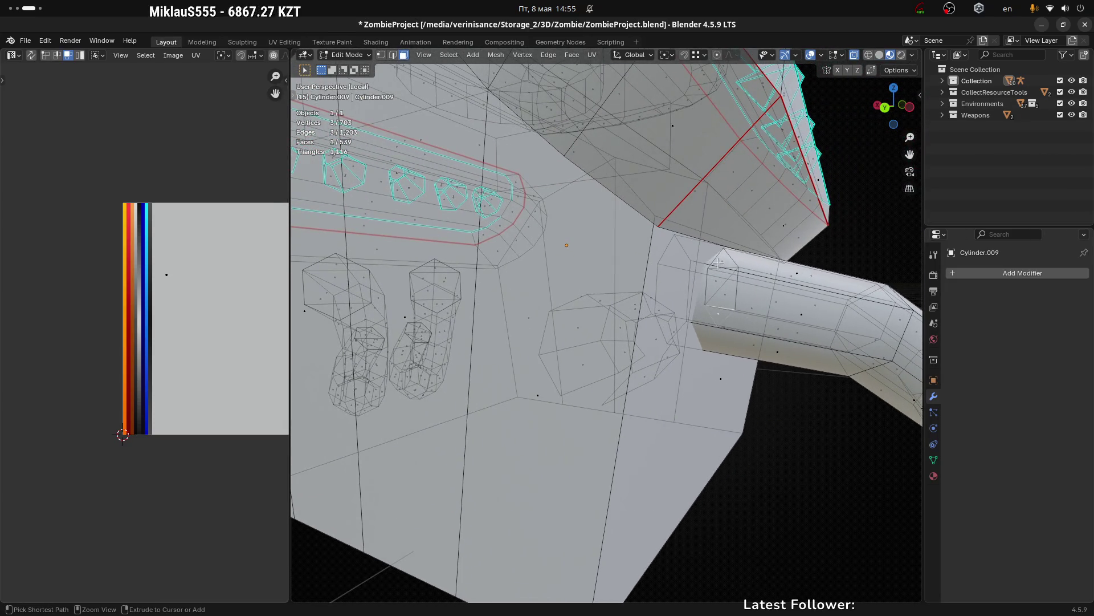
{"action": "left_click", "coordinate": [724, 260]}
{"action": "key", "text": "x"}
{"action": "left_click", "coordinate": [725, 259]}
Step: Delete two more groups of faces on other areas of the engine block
{"action": "left_click_drag", "start_coordinate": [725, 260], "coordinate": [522, 266]}
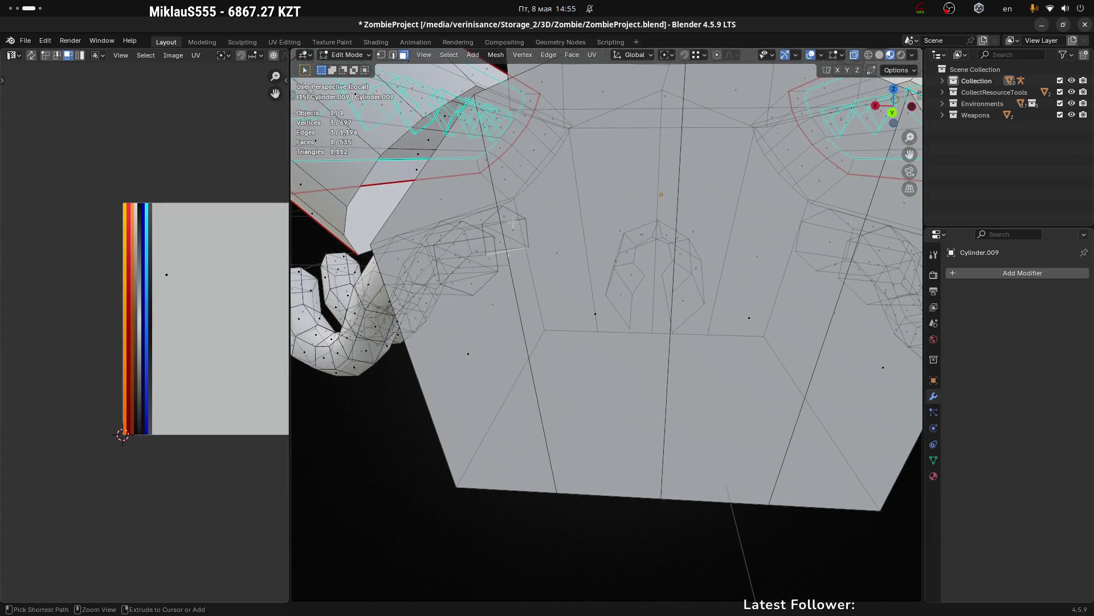
{"action": "left_click", "coordinate": [509, 219]}
{"action": "key", "text": "x"}
{"action": "left_click", "coordinate": [530, 215]}
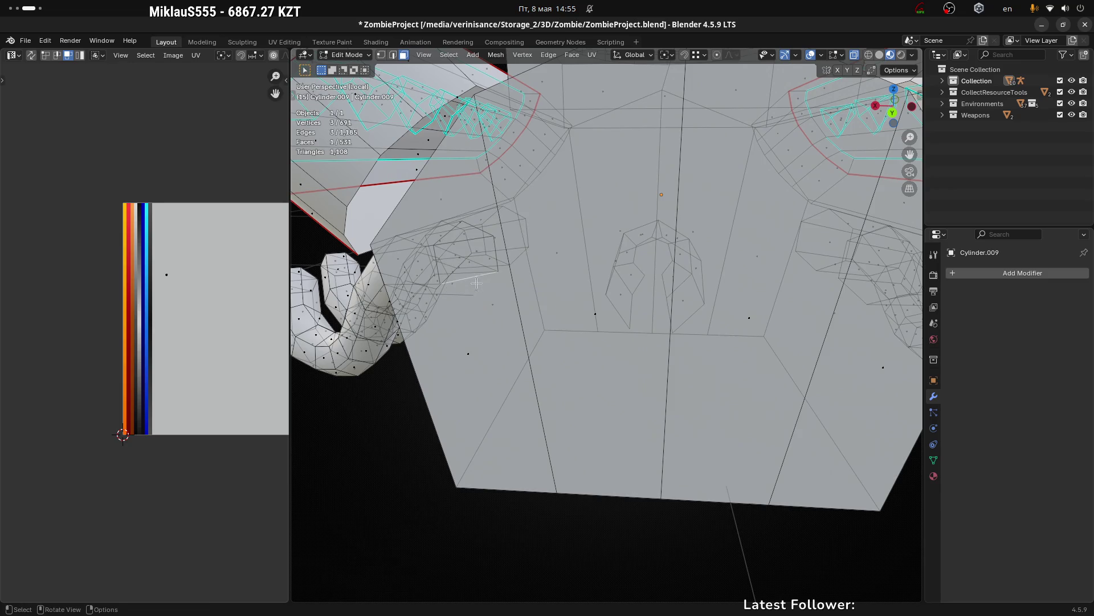
{"action": "left_click_drag", "start_coordinate": [476, 282], "coordinate": [493, 323]}
{"action": "left_click", "coordinate": [538, 252]}
{"action": "key", "text": "x"}
{"action": "left_click", "coordinate": [541, 252]}
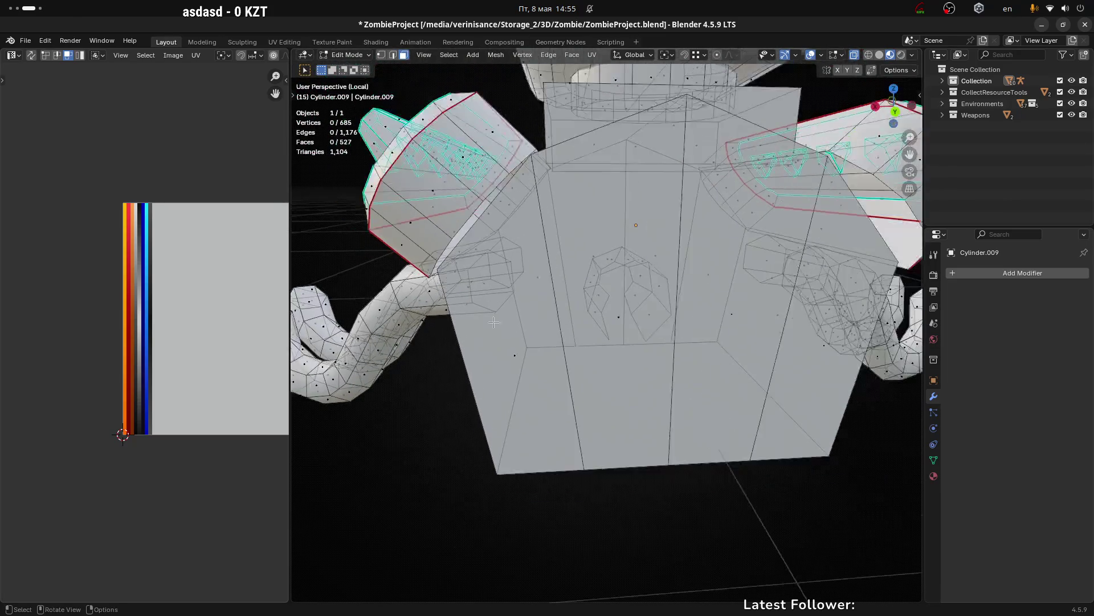
{"action": "scroll", "scroll_direction": "down", "scroll_amount": 3}
Step: Merge lower front vertices of the block into the bottom-centre vertex using Merge At Last
{"action": "left_click_drag", "start_coordinate": [628, 430], "coordinate": [587, 420]}
{"action": "left_click", "coordinate": [587, 421]}
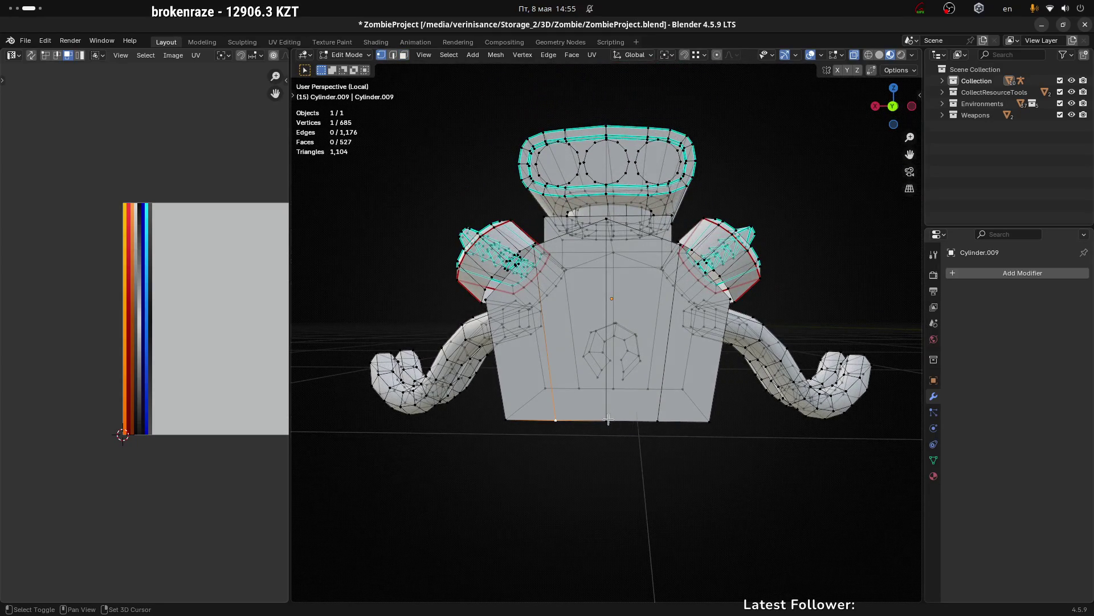
{"action": "left_click", "coordinate": [607, 420]}
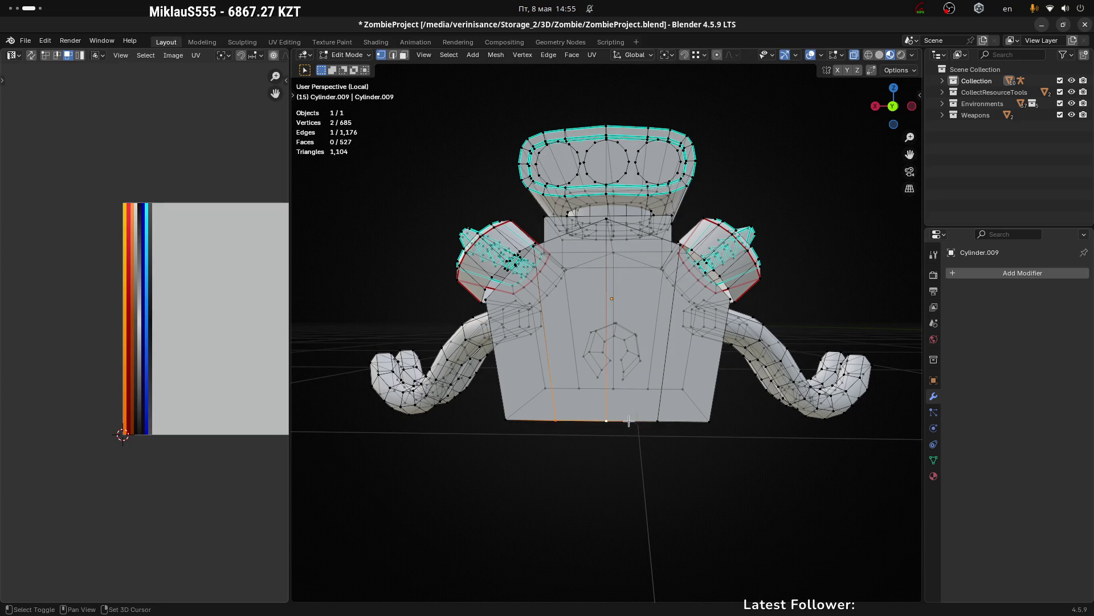
{"action": "key", "text": "m"}
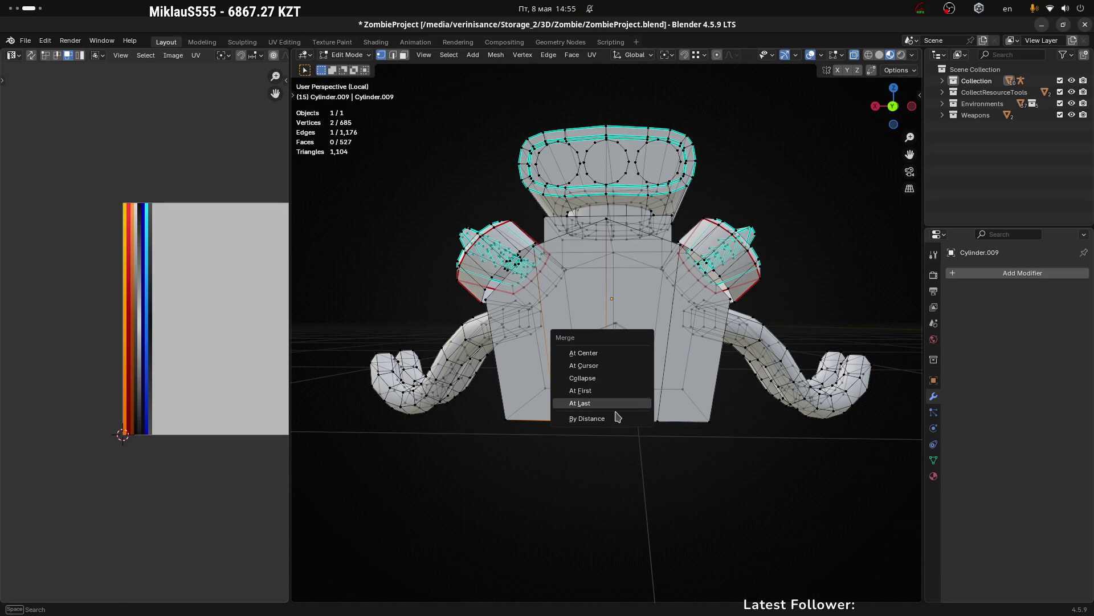
{"action": "left_click", "coordinate": [614, 403]}
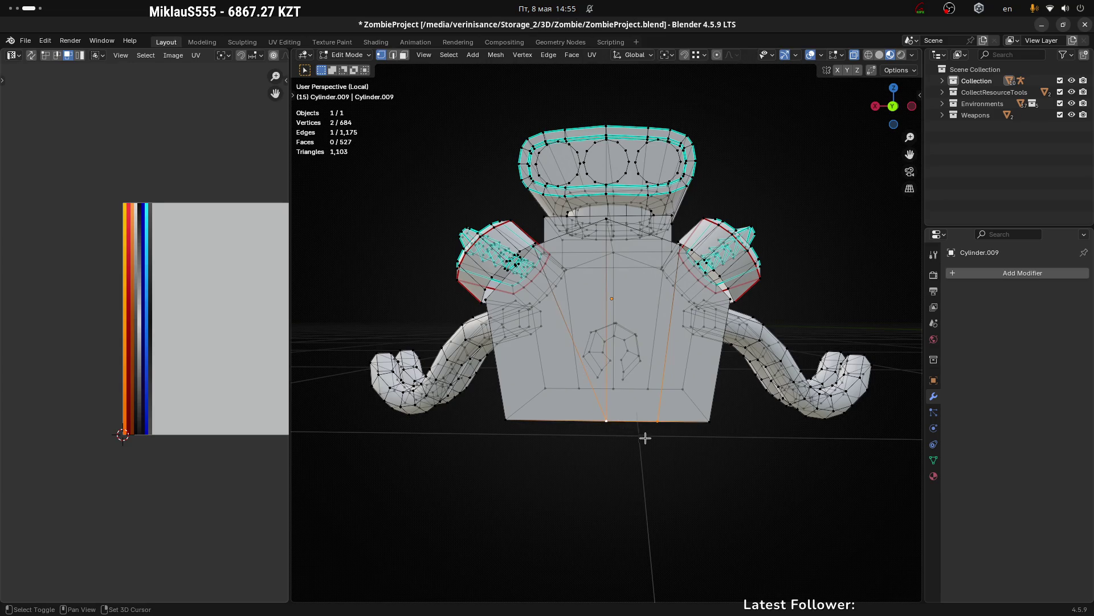
{"action": "key", "text": "m"}
{"action": "left_click", "coordinate": [631, 457]}
Step: Try a collapse merge of an inner vertex with the bottom centre, then undo it
{"action": "left_click_drag", "start_coordinate": [631, 457], "coordinate": [580, 369]}
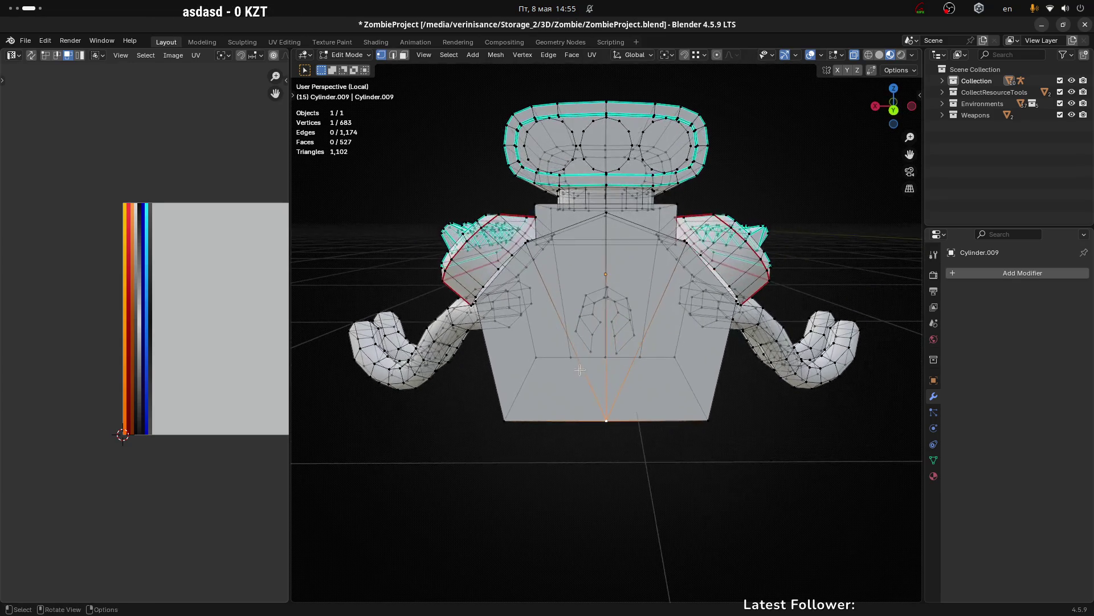
{"action": "left_click", "coordinate": [569, 358]}
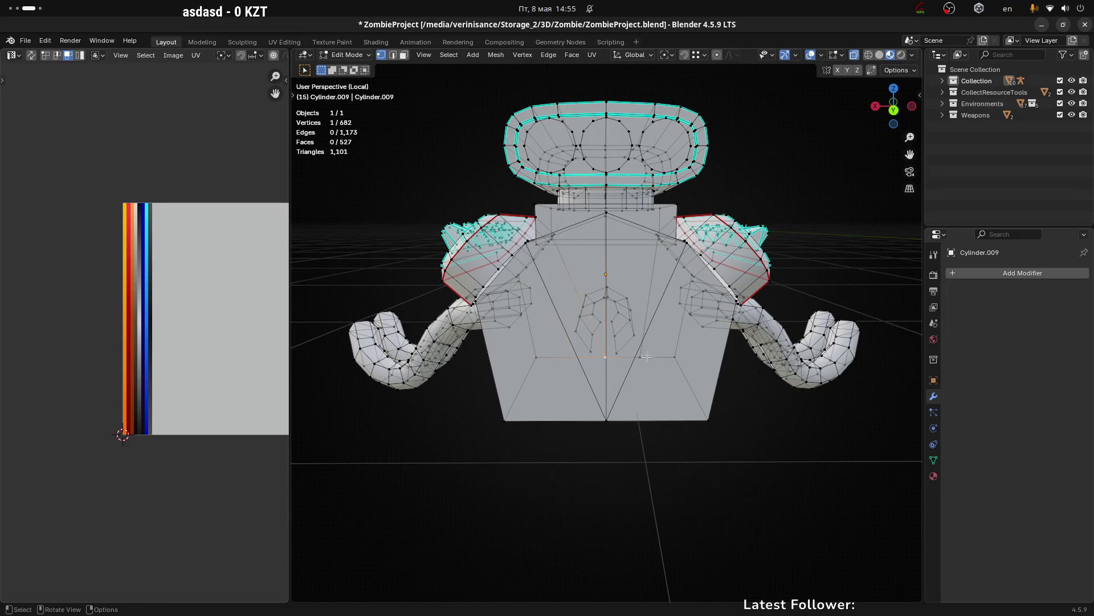
{"action": "left_click_drag", "start_coordinate": [636, 399], "coordinate": [585, 421]}
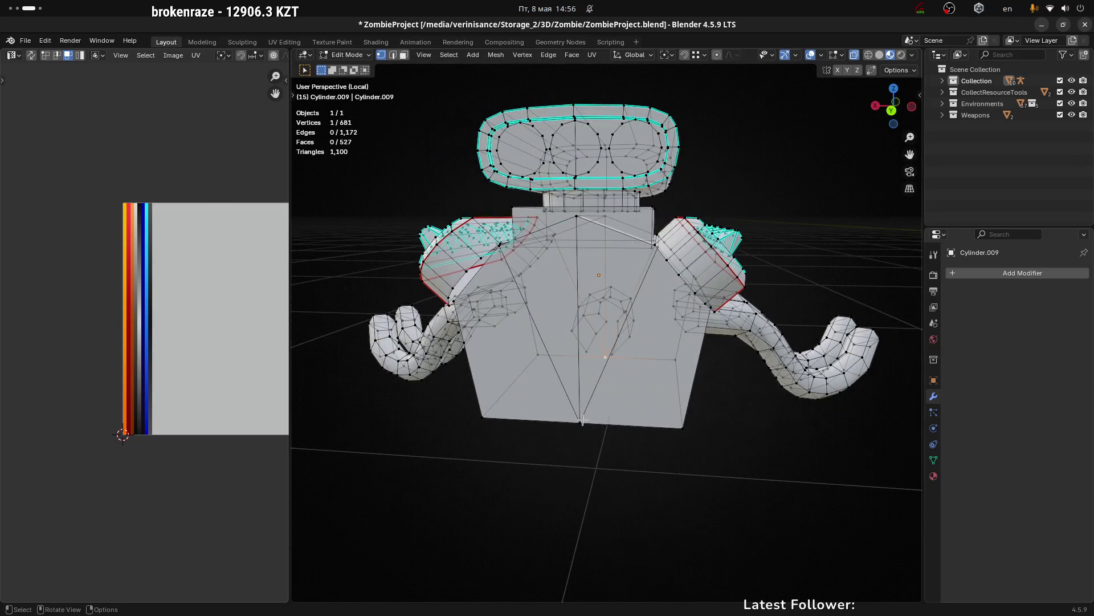
{"action": "left_click", "coordinate": [582, 421]}
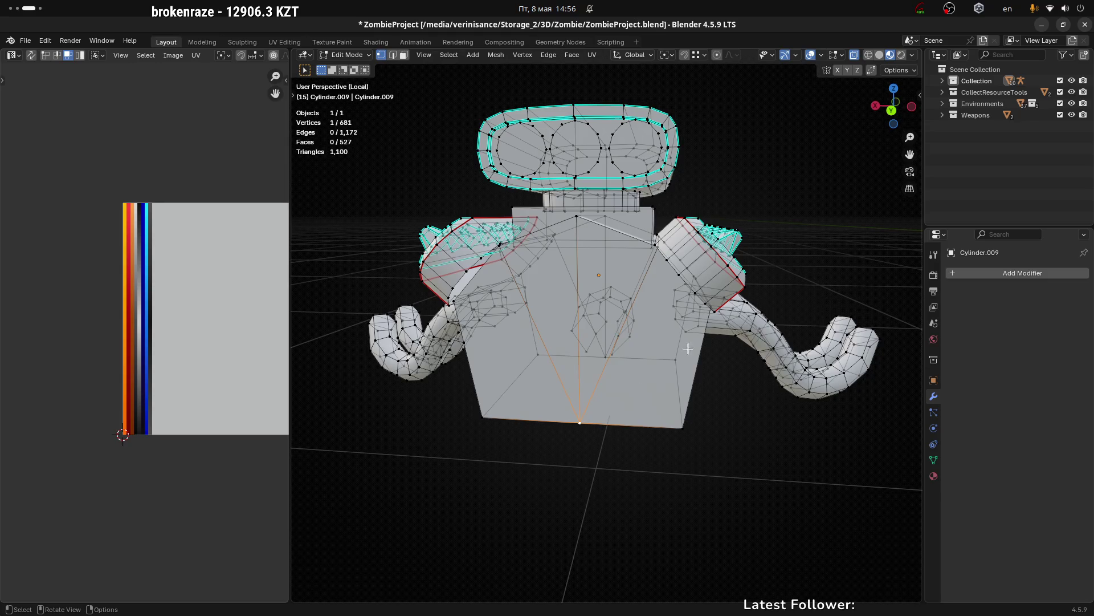
{"action": "left_click_drag", "start_coordinate": [688, 349], "coordinate": [633, 301]}
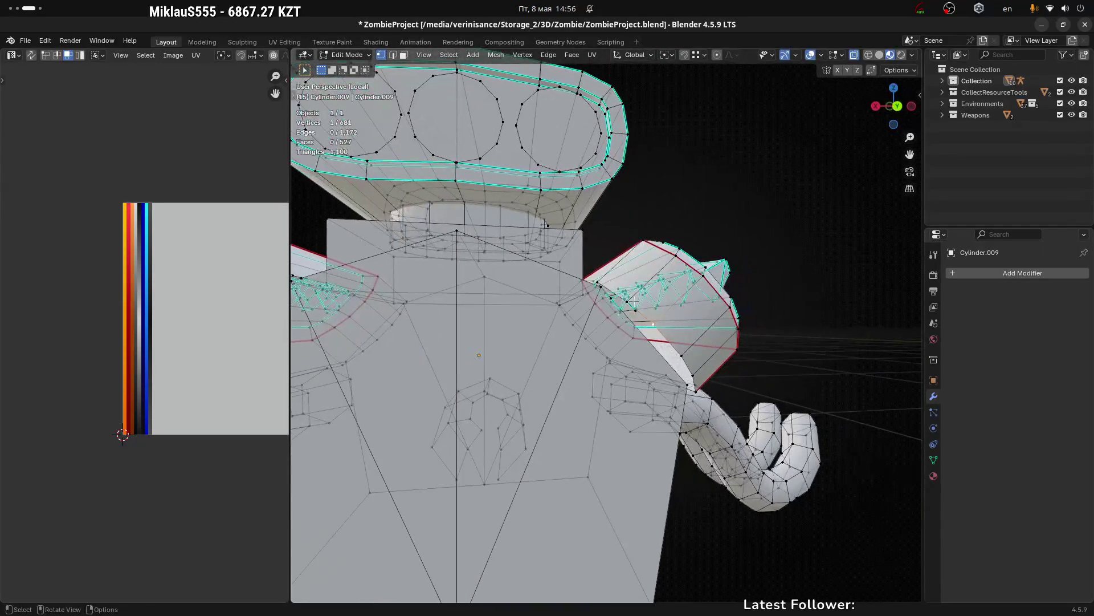
{"action": "left_click_drag", "start_coordinate": [714, 309], "coordinate": [661, 334]}
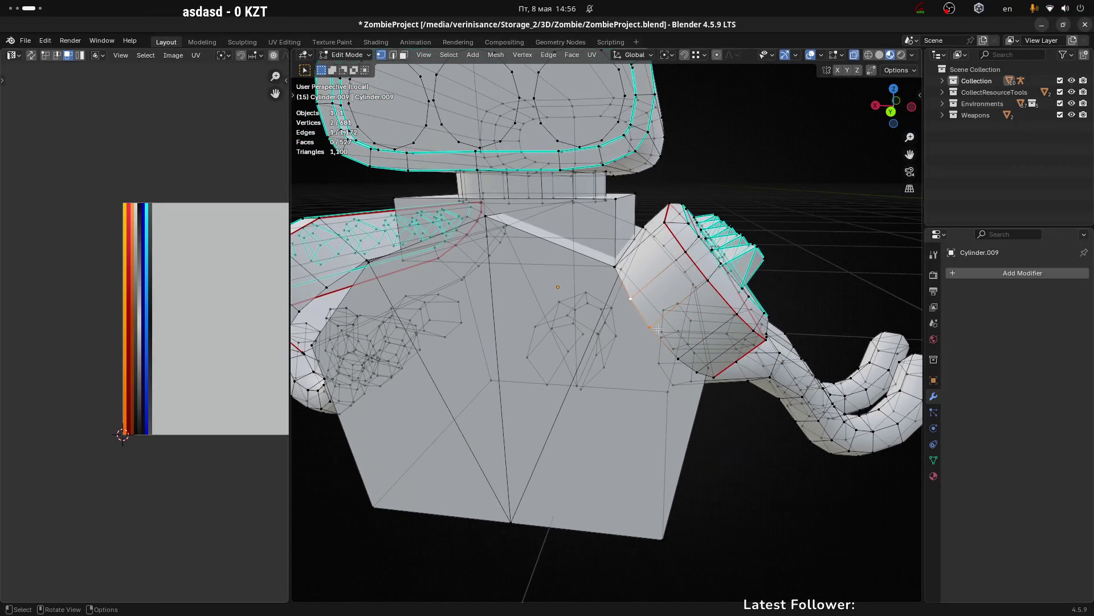
{"action": "left_click", "coordinate": [606, 305]}
{"action": "left_click_drag", "start_coordinate": [606, 305], "coordinate": [628, 379]}
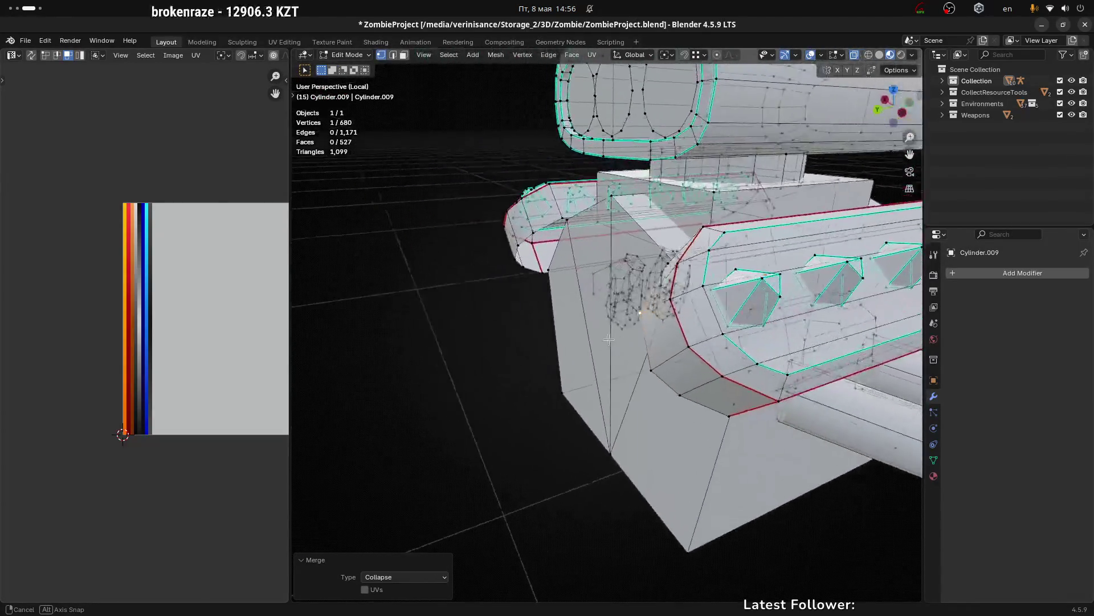
{"action": "left_click_drag", "start_coordinate": [628, 379], "coordinate": [700, 378]}
{"action": "key", "text": "ctrl+z"}
{"action": "scroll", "scroll_direction": "down", "scroll_amount": 3}
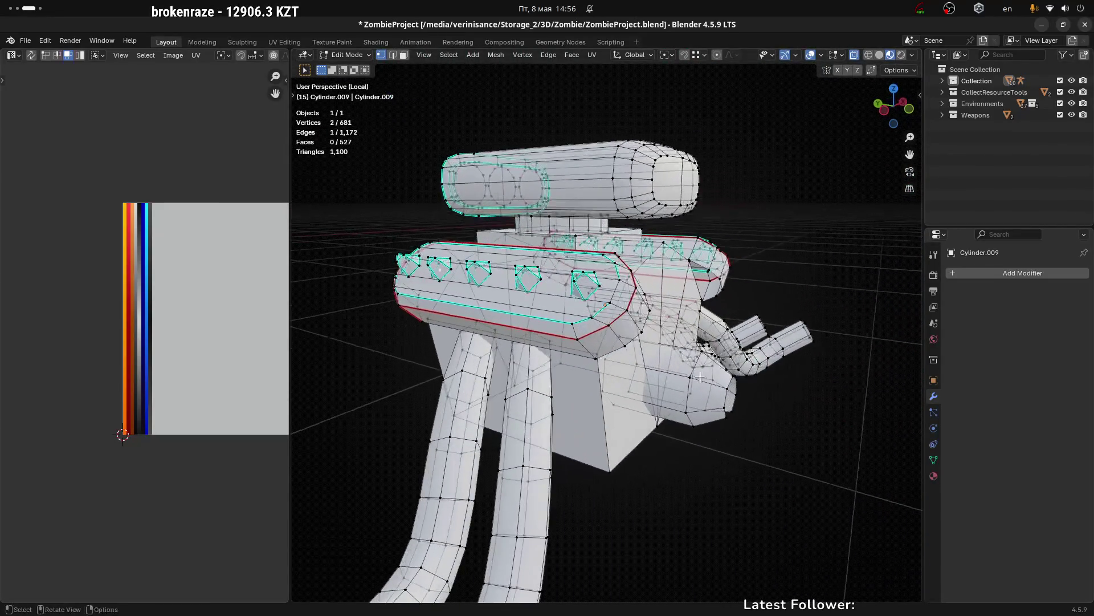
{"action": "scroll", "scroll_direction": "down", "scroll_amount": 3}
{"action": "left_click_drag", "start_coordinate": [642, 460], "coordinate": [467, 493]}
{"action": "scroll", "scroll_direction": "up", "scroll_amount": 3}
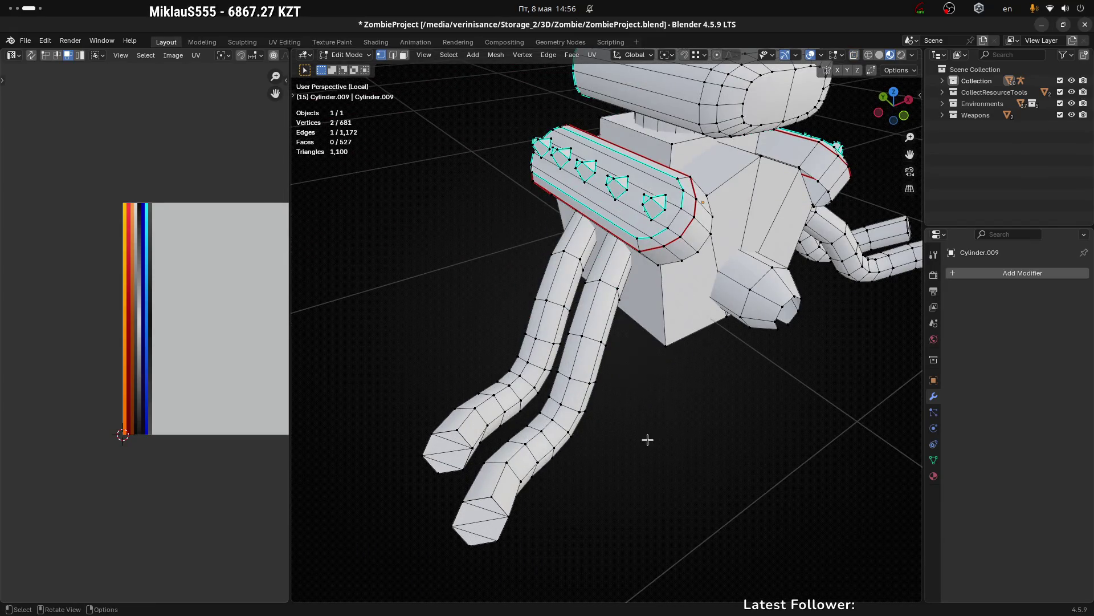
{"action": "left_click_drag", "start_coordinate": [828, 312], "coordinate": [687, 336]}
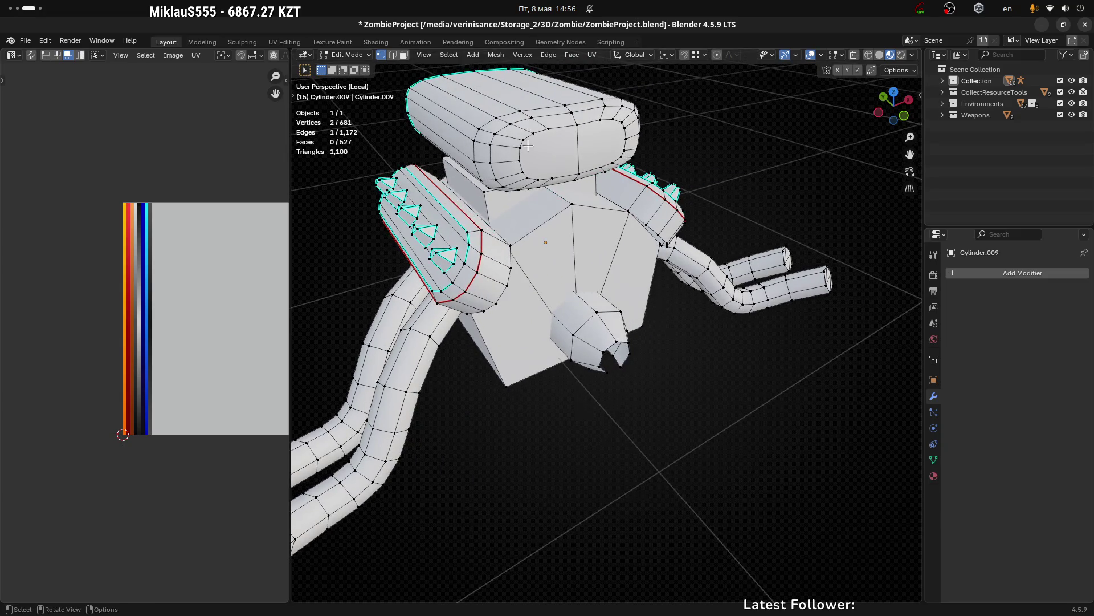
{"action": "left_click_drag", "start_coordinate": [505, 135], "coordinate": [579, 121]}
Step: Dissolve the edge loop running across the top of the blower
{"action": "left_click", "coordinate": [513, 111]}
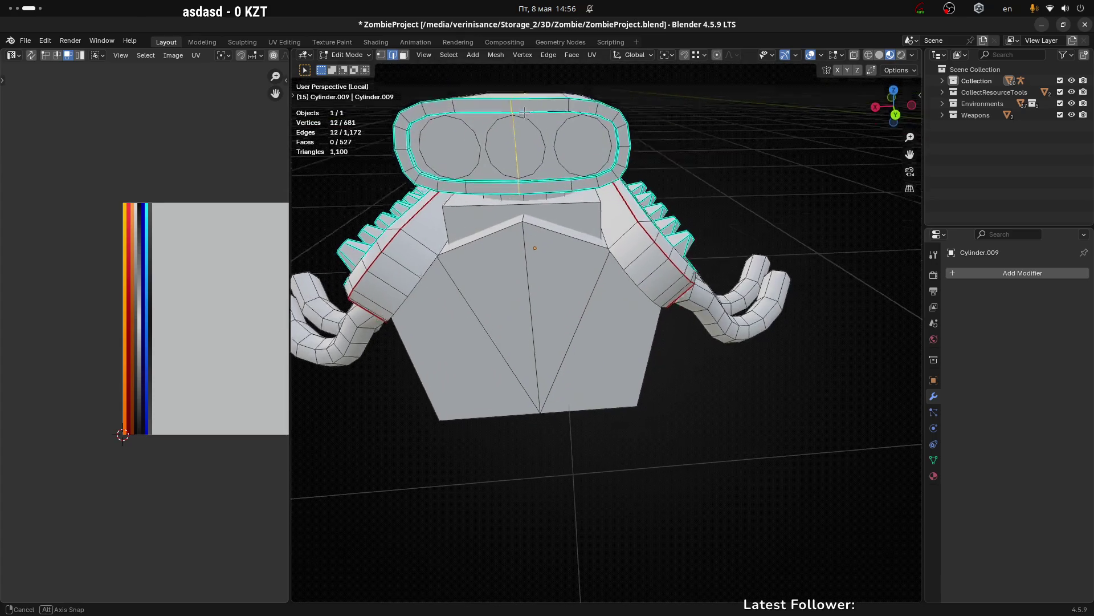
{"action": "key", "text": "x"}
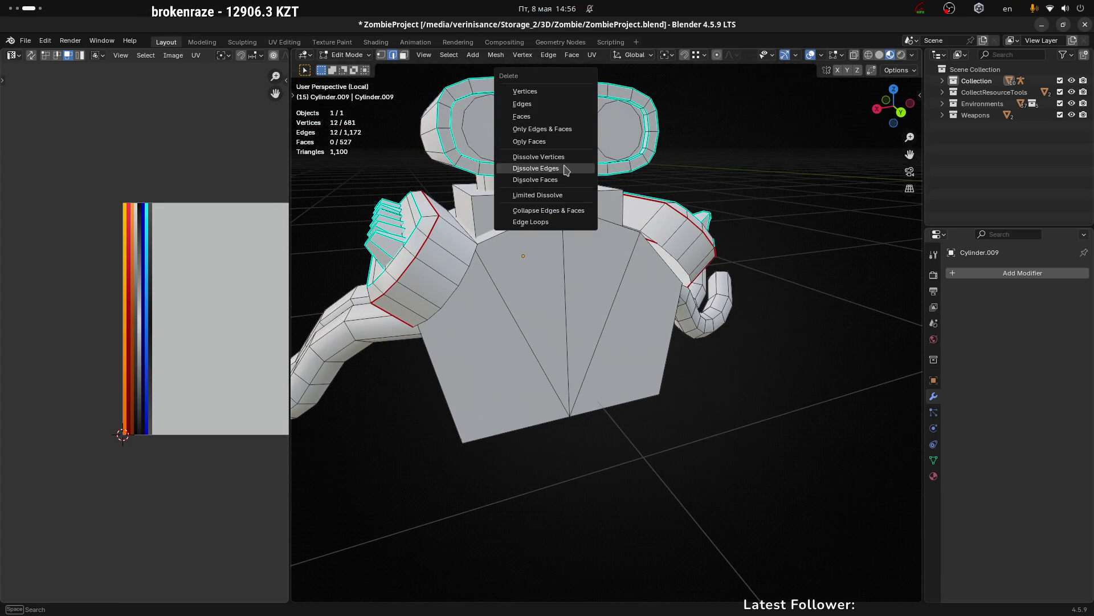
{"action": "left_click", "coordinate": [569, 169]}
{"action": "left_click_drag", "start_coordinate": [569, 169], "coordinate": [599, 221]}
Step: Dissolve the middle intake's inner faces and alternate ring vertices, leaving a six-sided opening
{"action": "key", "text": "1"}
{"action": "scroll", "scroll_direction": "up", "scroll_amount": 3}
{"action": "left_click", "coordinate": [599, 222]}
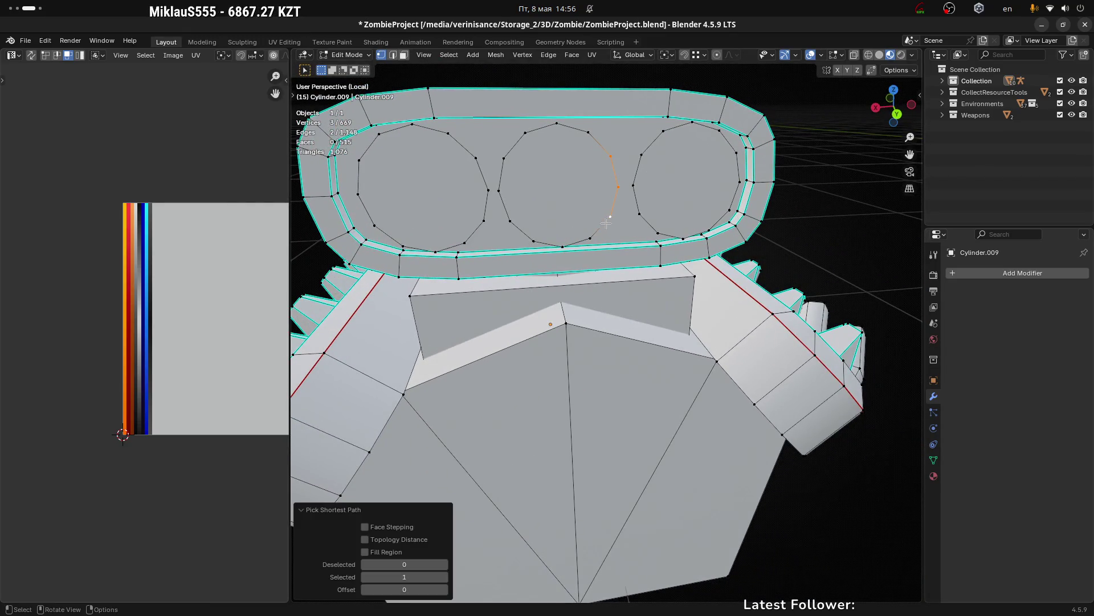
{"action": "left_click", "coordinate": [616, 157]}
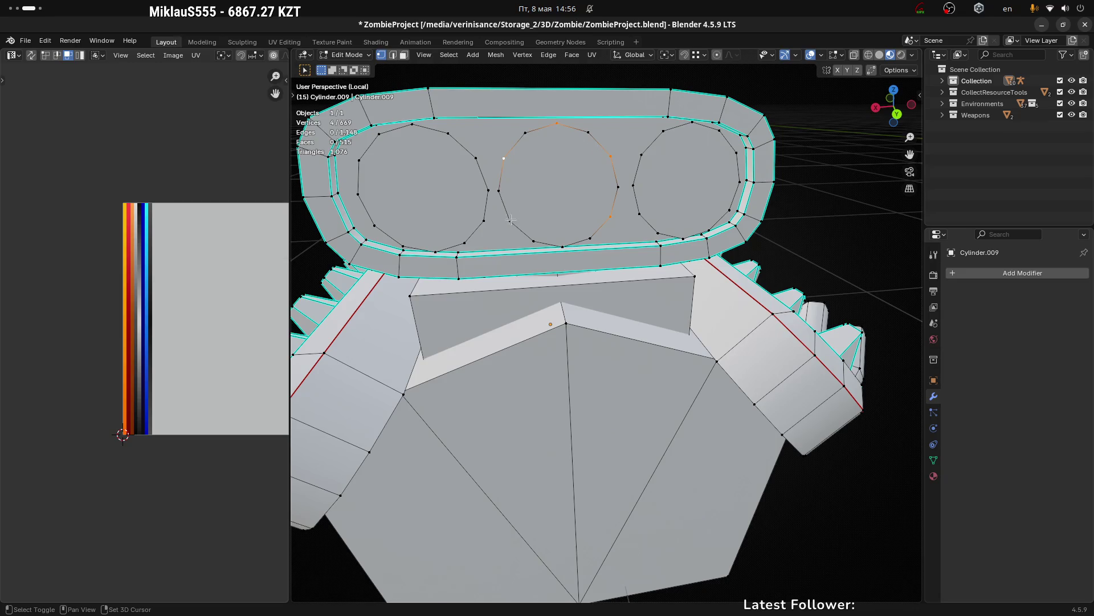
{"action": "key", "text": "x"}
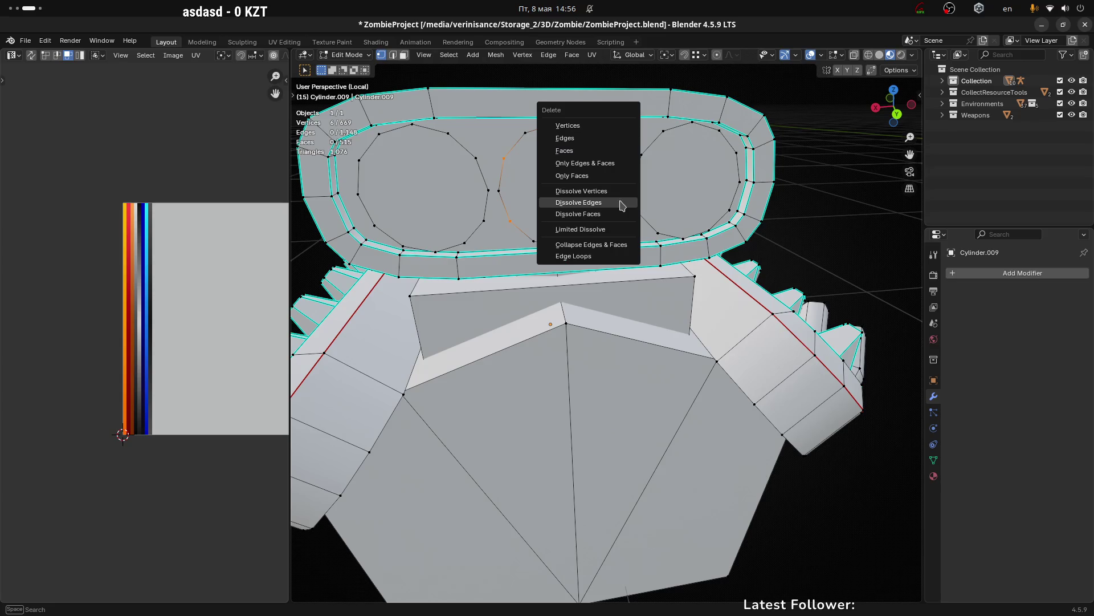
{"action": "left_click", "coordinate": [615, 213]}
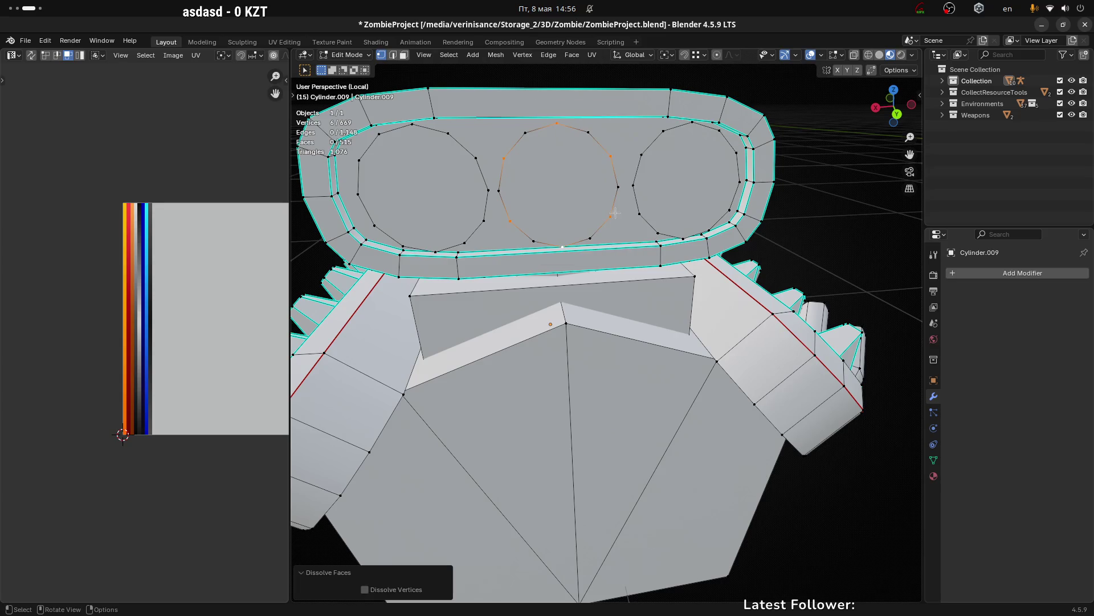
{"action": "key", "text": "x"}
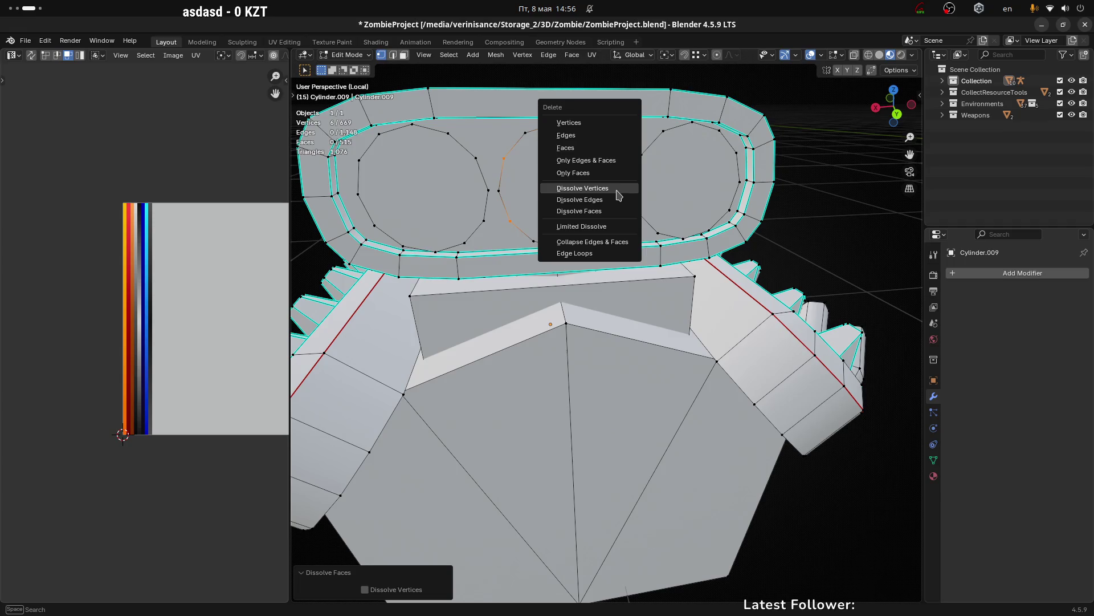
{"action": "left_click", "coordinate": [619, 192]}
Step: Select the middle hexagon's outline and even it into a regular shape
{"action": "left_click_drag", "start_coordinate": [650, 207], "coordinate": [580, 139]}
{"action": "key", "text": "2"}
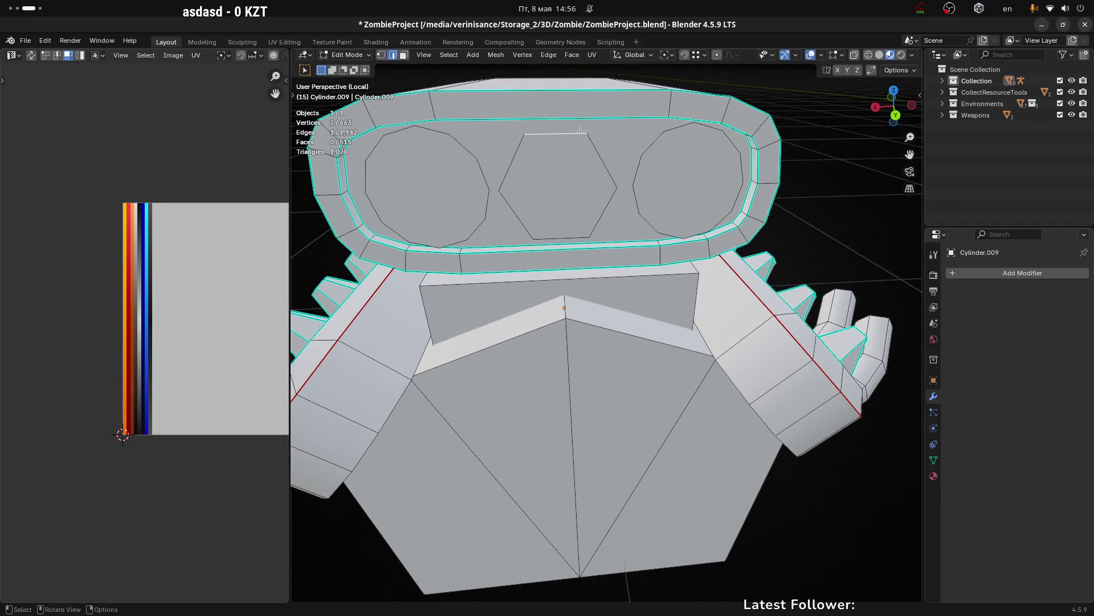
{"action": "left_click", "coordinate": [581, 133]}
{"action": "right_click", "coordinate": [581, 167]}
{"action": "left_click", "coordinate": [656, 176]}
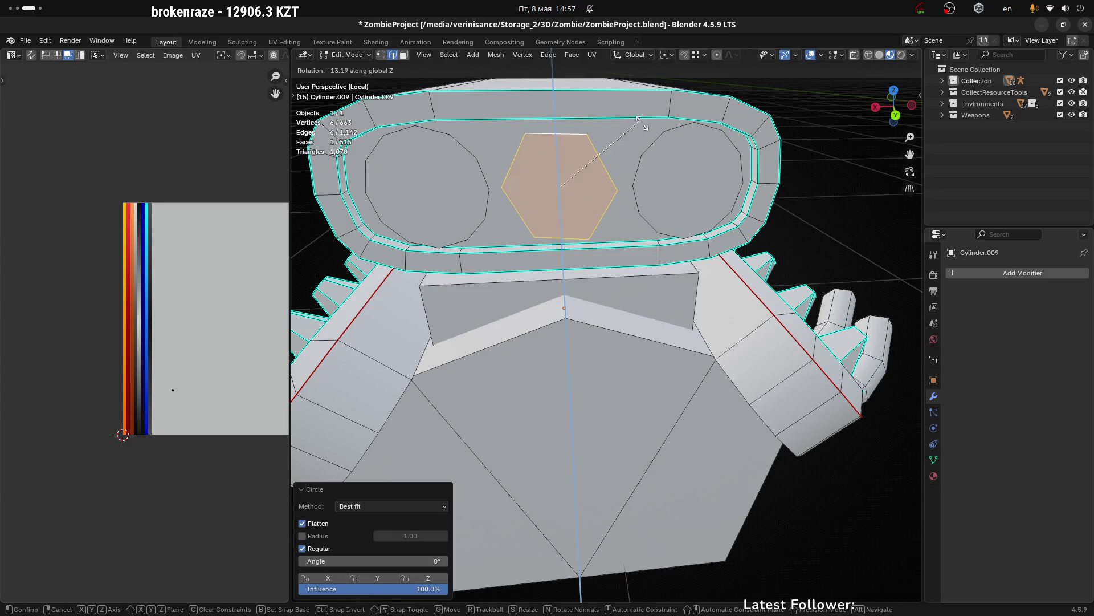
Step: Rotate the middle hexagon intake about the global Y axis by roughly thirty degrees
{"action": "key", "text": "r"}
{"action": "key", "text": "x"}
{"action": "key", "text": "y"}
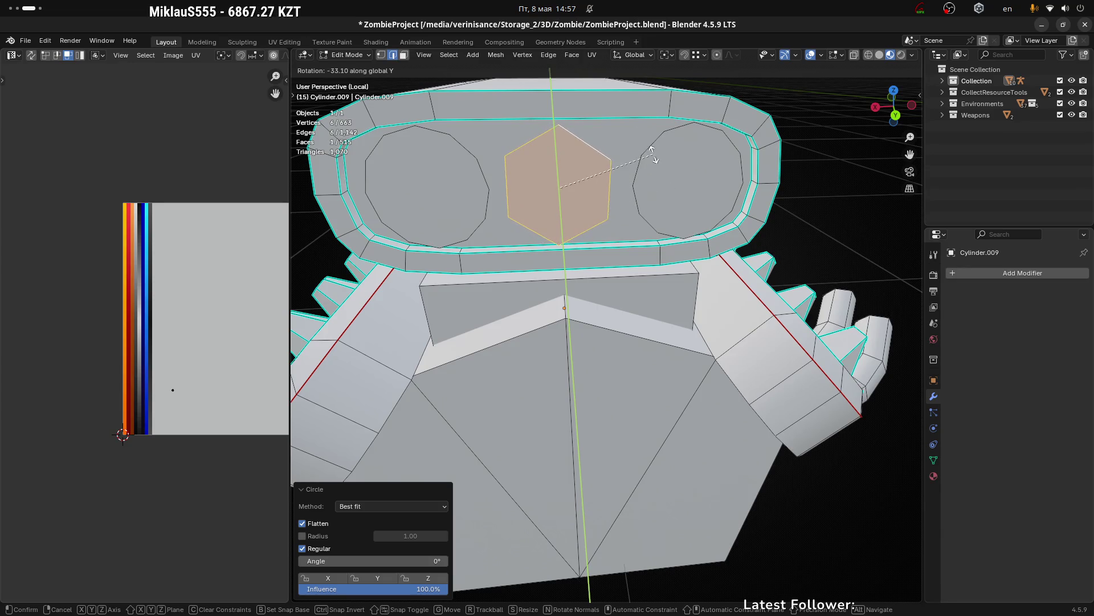
{"action": "left_click", "coordinate": [647, 152]}
{"action": "left_click_drag", "start_coordinate": [680, 162], "coordinate": [568, 227]}
{"action": "scroll", "scroll_direction": "down", "scroll_amount": 3}
{"action": "scroll", "scroll_direction": "up", "scroll_amount": 3}
{"action": "scroll", "scroll_direction": "up", "scroll_amount": 3}
Step: Begin selecting alternate vertices on the right round intake
{"action": "left_click", "coordinate": [664, 201]}
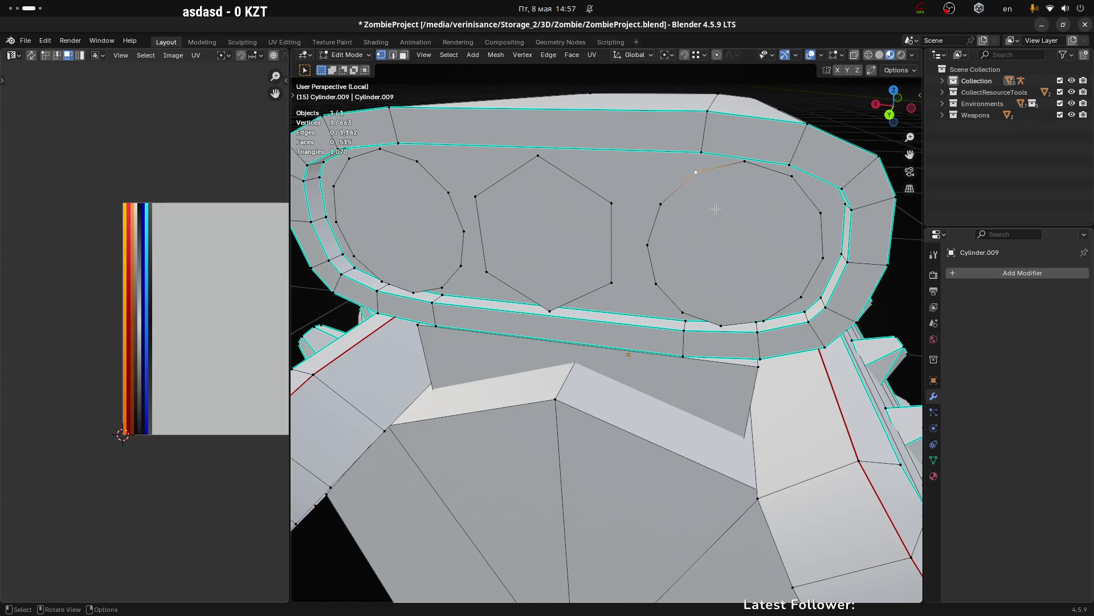
{"action": "left_click_drag", "start_coordinate": [714, 208], "coordinate": [714, 211]}
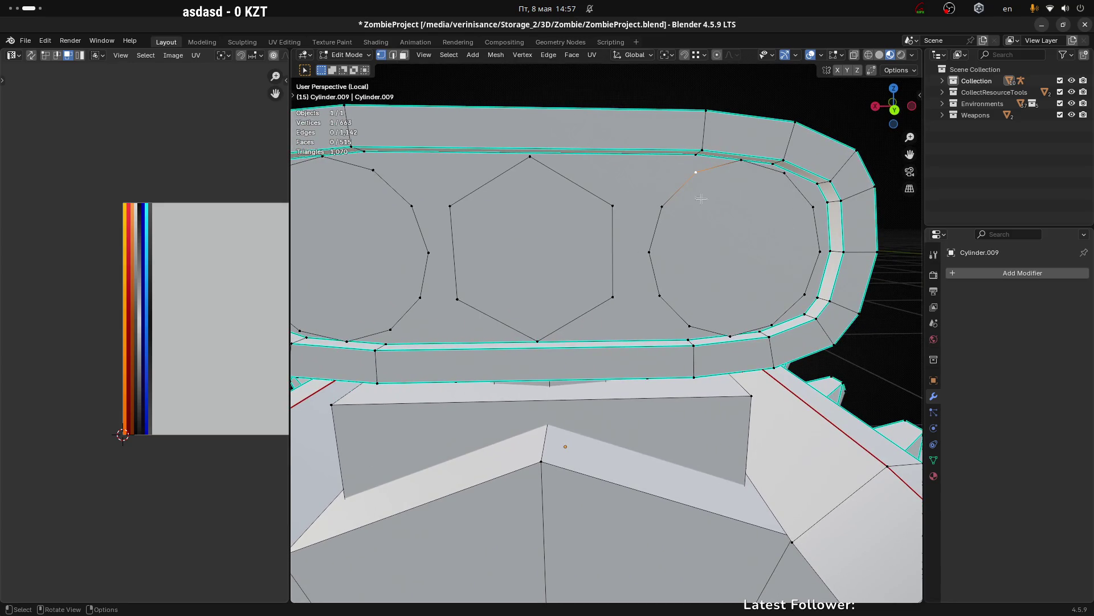
{"action": "left_click_drag", "start_coordinate": [559, 182], "coordinate": [536, 224]}
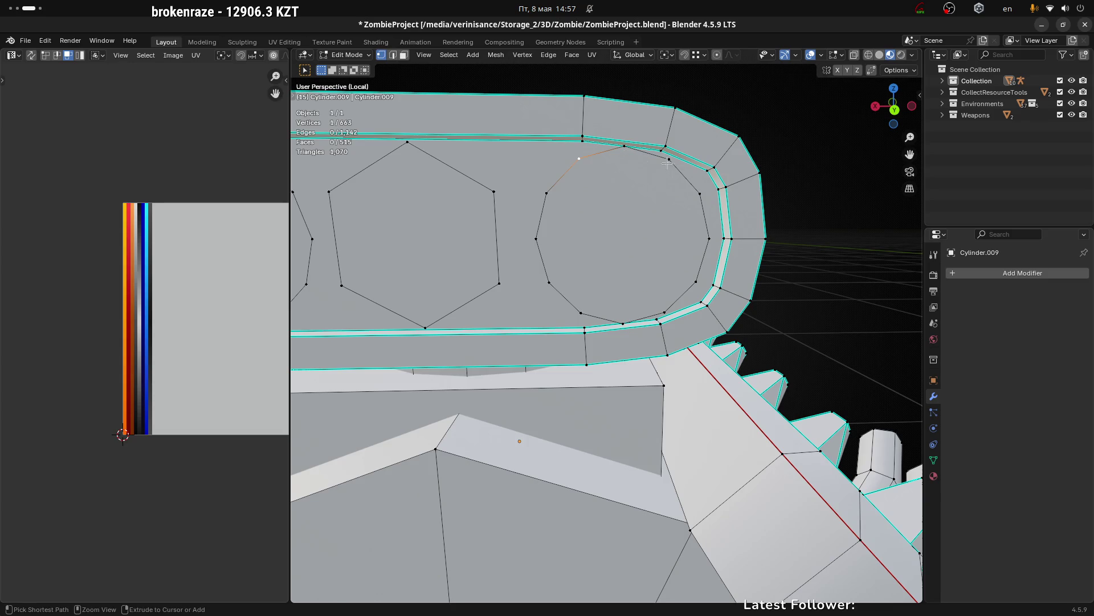
{"action": "left_click", "coordinate": [669, 159]}
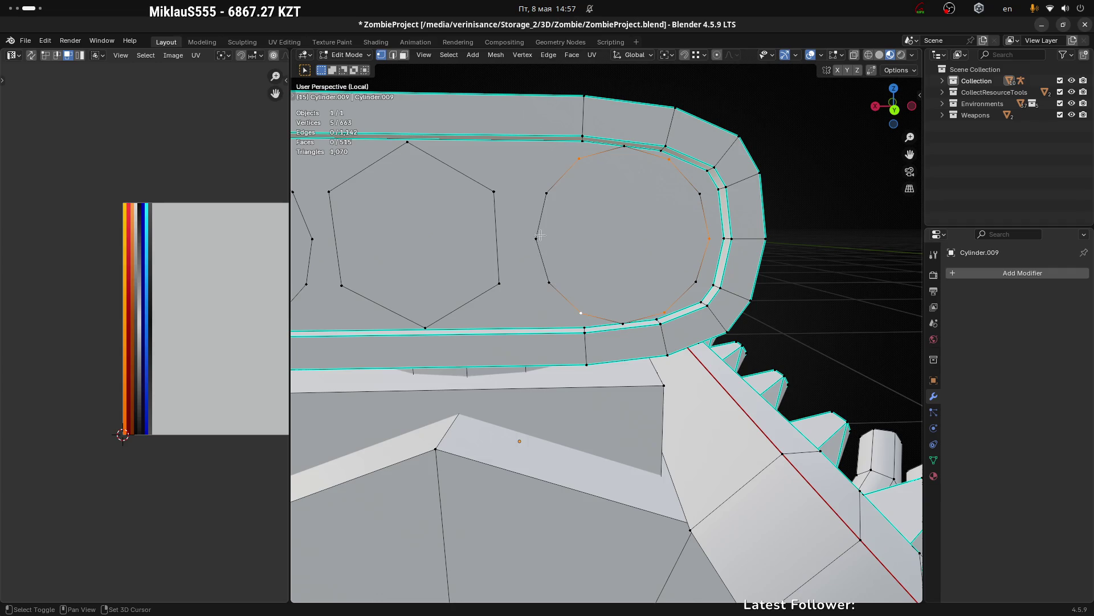
Step: Dissolve alternate vertices on the right and left intakes so both become hexagons
{"action": "key", "text": "x"}
{"action": "left_click", "coordinate": [610, 231]}
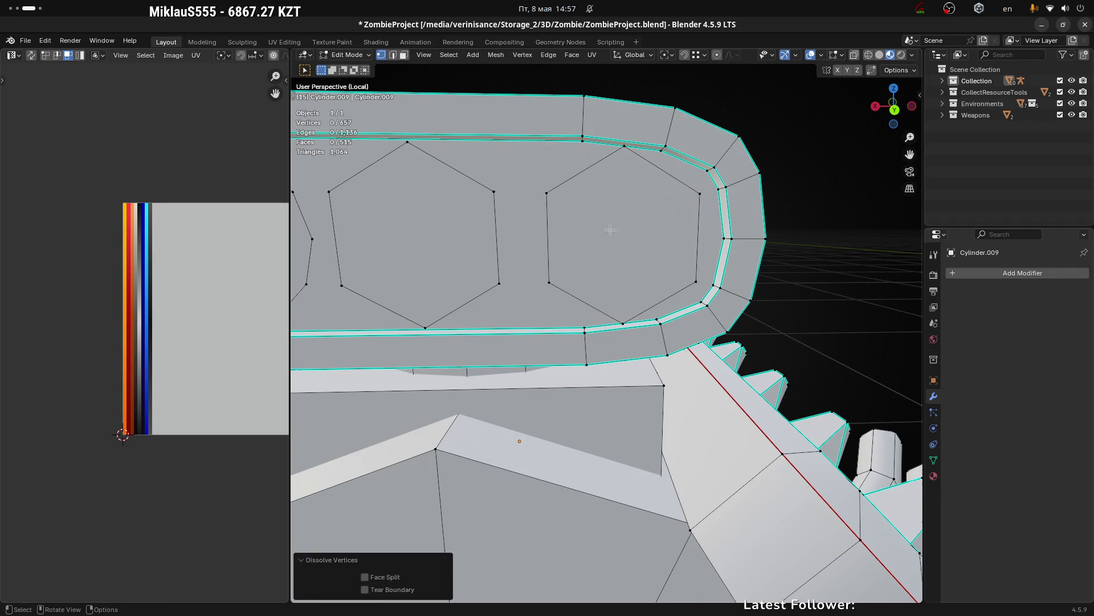
{"action": "left_click_drag", "start_coordinate": [610, 230], "coordinate": [666, 229]}
{"action": "left_click_drag", "start_coordinate": [621, 174], "coordinate": [653, 205]}
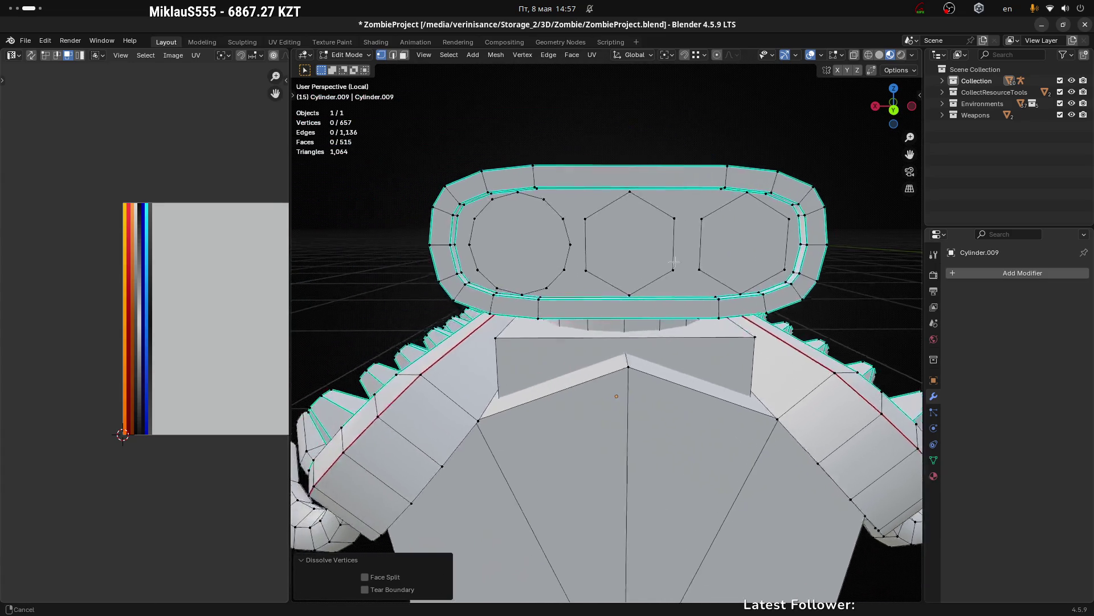
{"action": "left_click", "coordinate": [653, 204]}
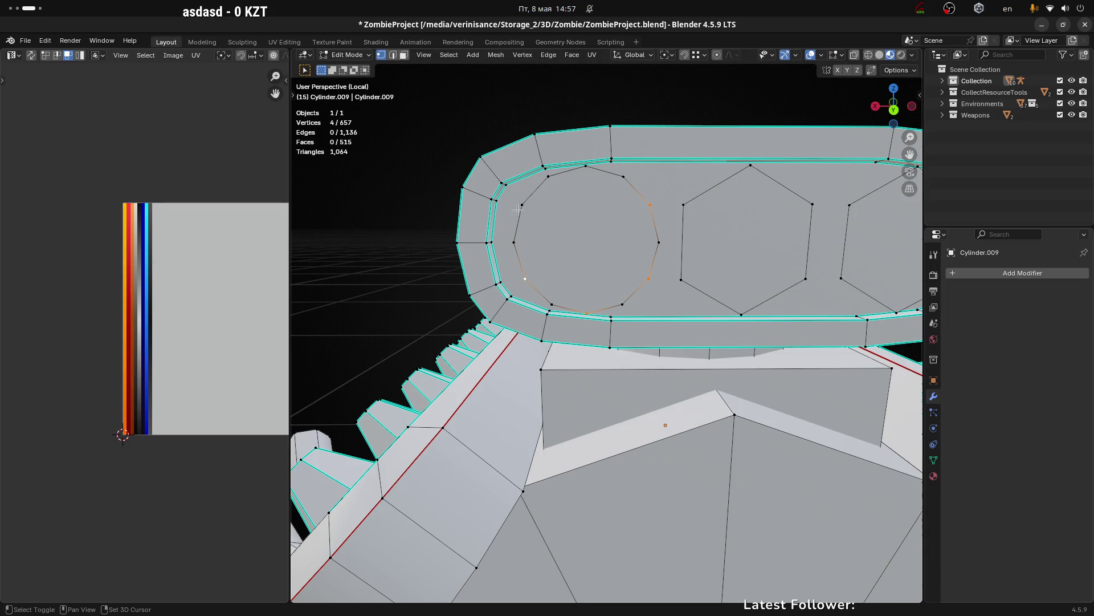
{"action": "left_click", "coordinate": [588, 169]}
{"action": "key", "text": "x"}
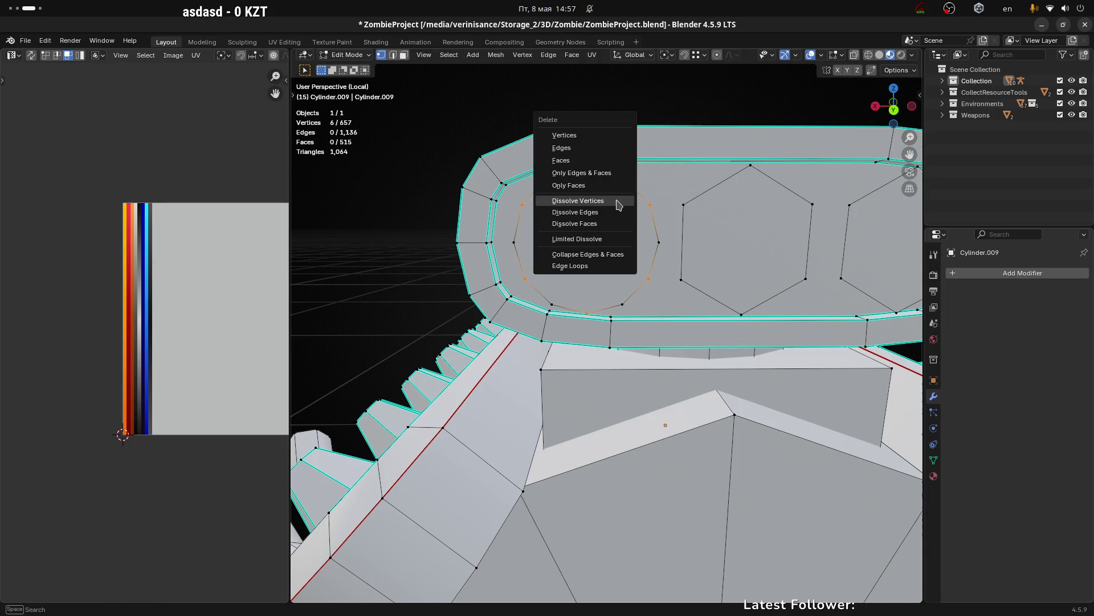
{"action": "left_click", "coordinate": [610, 199]}
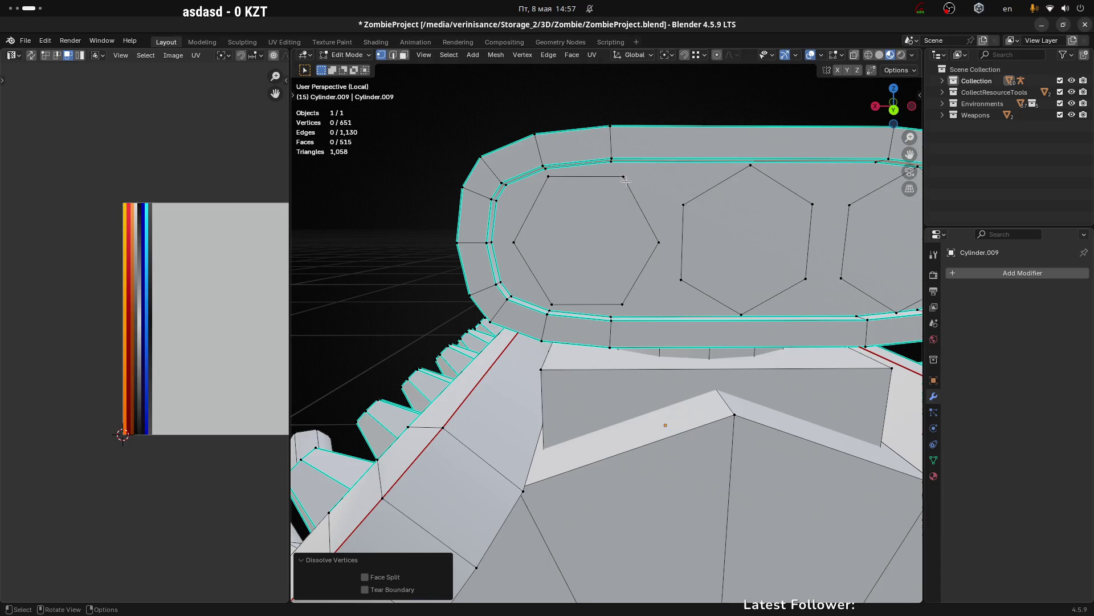
Step: Rotate the left hexagon intake about the global Y axis to a new angle
{"action": "left_click", "coordinate": [623, 176]}
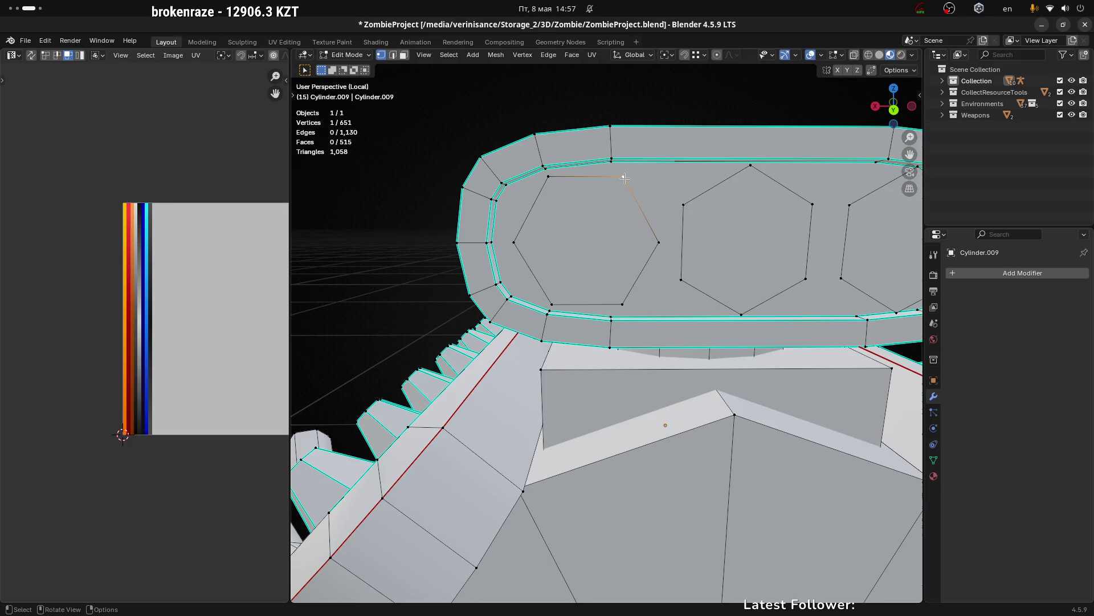
{"action": "key", "text": "ctrl+l"}
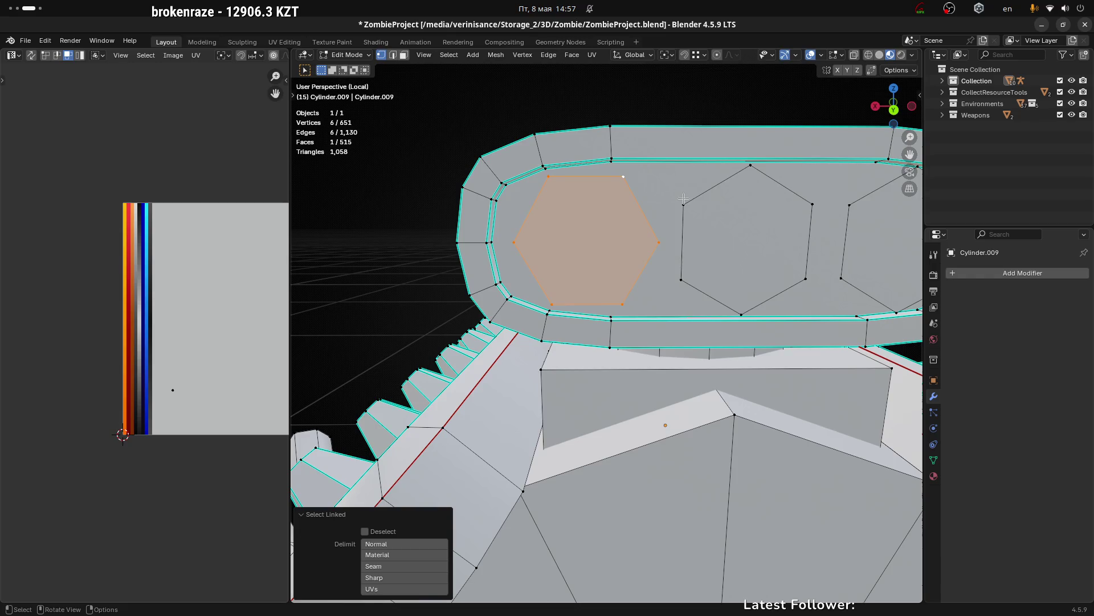
{"action": "key", "text": "r"}
{"action": "key", "text": "y"}
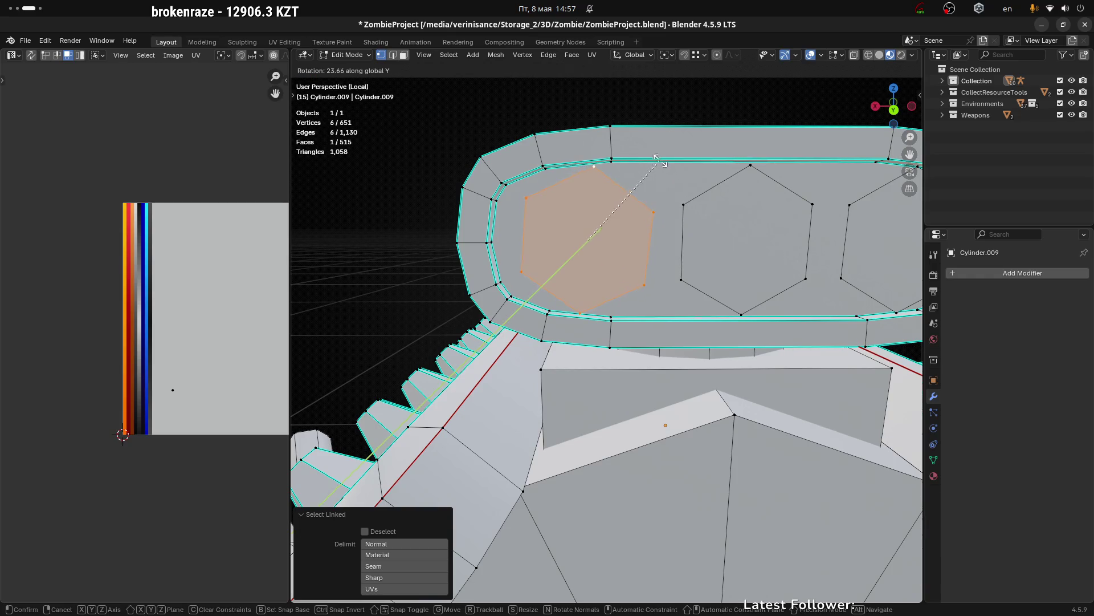
{"action": "left_click", "coordinate": [660, 163]}
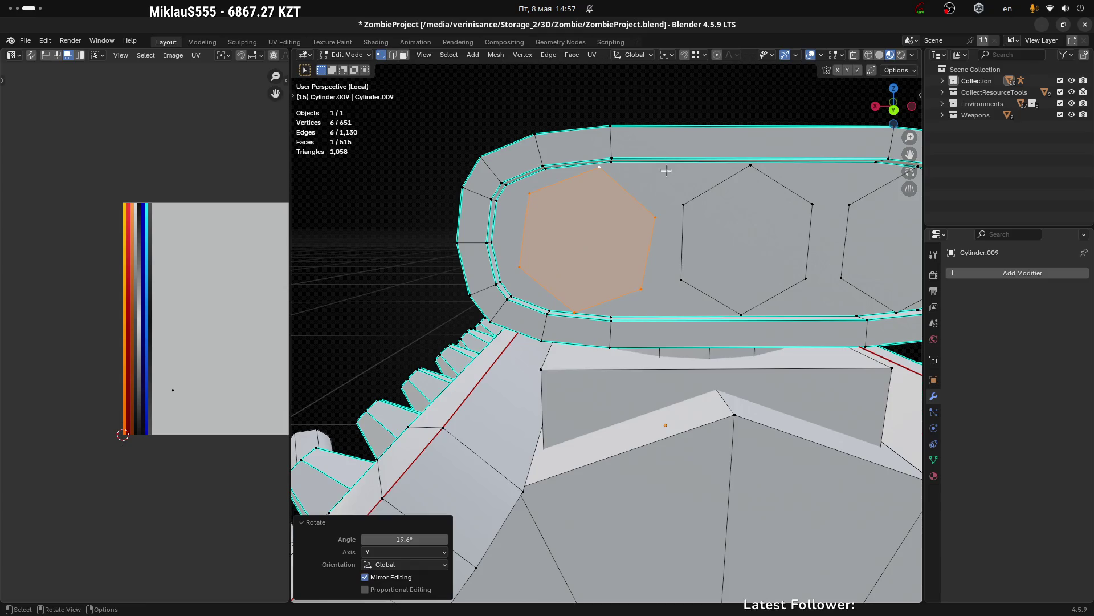
{"action": "left_click_drag", "start_coordinate": [660, 163], "coordinate": [650, 199]}
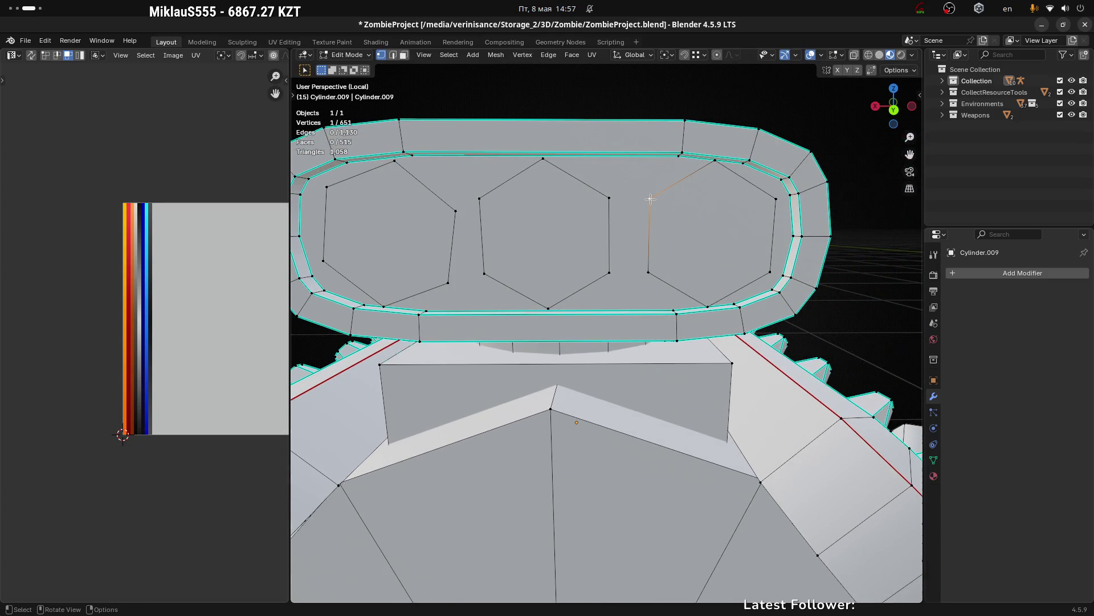
Step: Rotate the right hexagon intake roughly 18–20 degrees, then start rotating the middle one
{"action": "key", "text": "l"}
{"action": "key", "text": "r"}
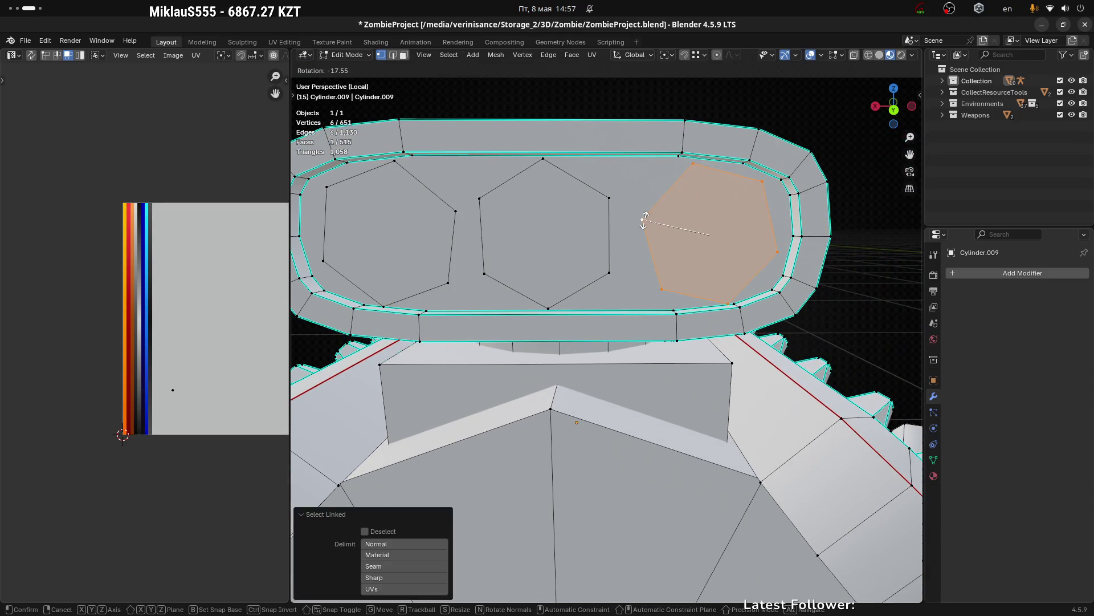
{"action": "left_click", "coordinate": [646, 218]}
{"action": "key", "text": "alt+a"}
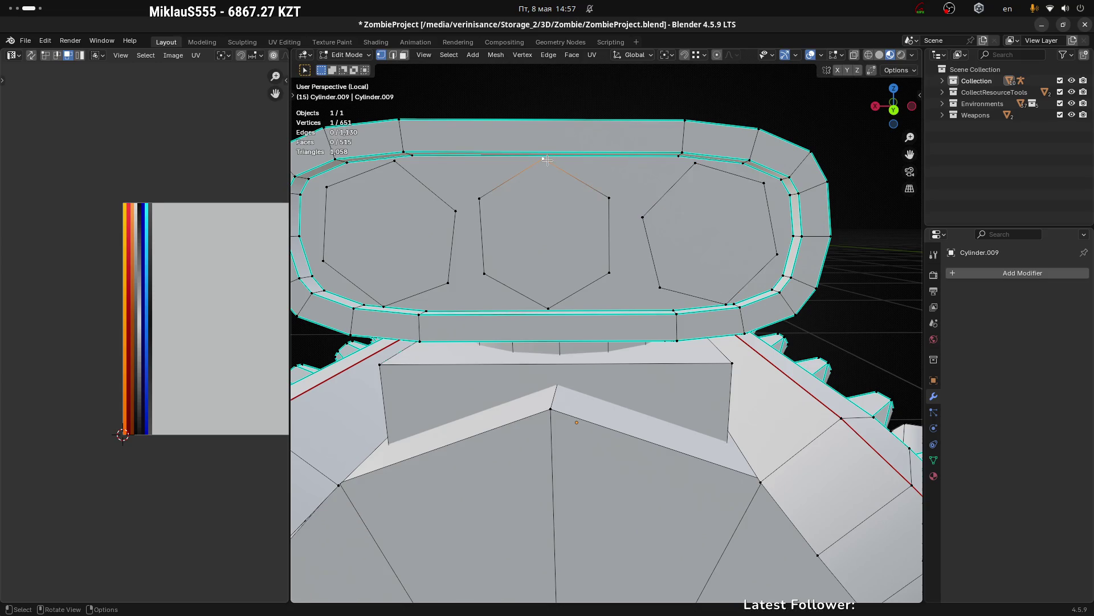
{"action": "key", "text": "l"}
{"action": "key", "text": "r"}
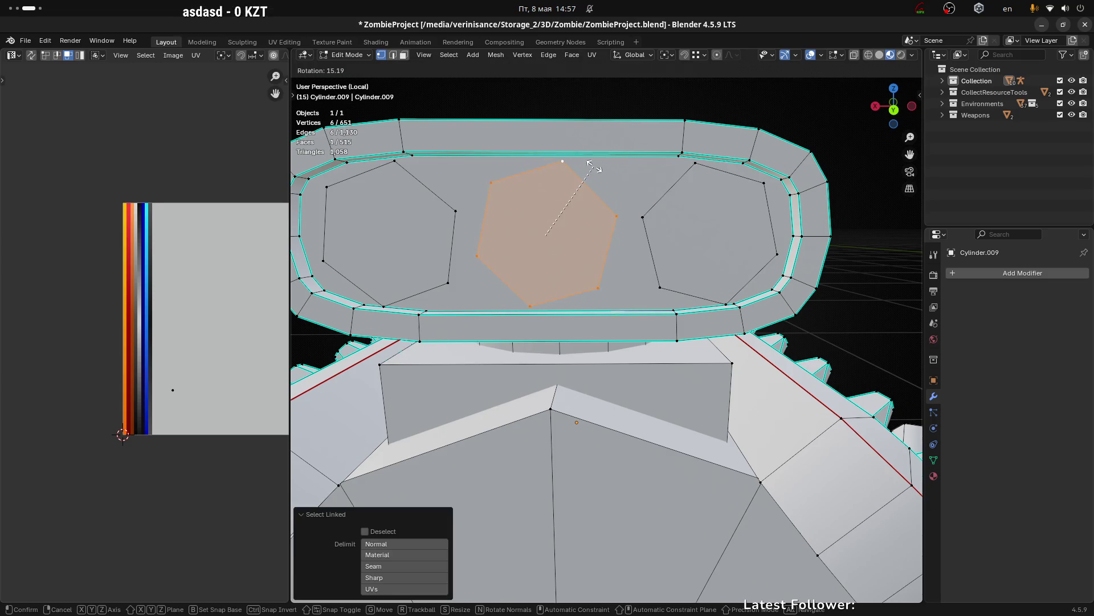
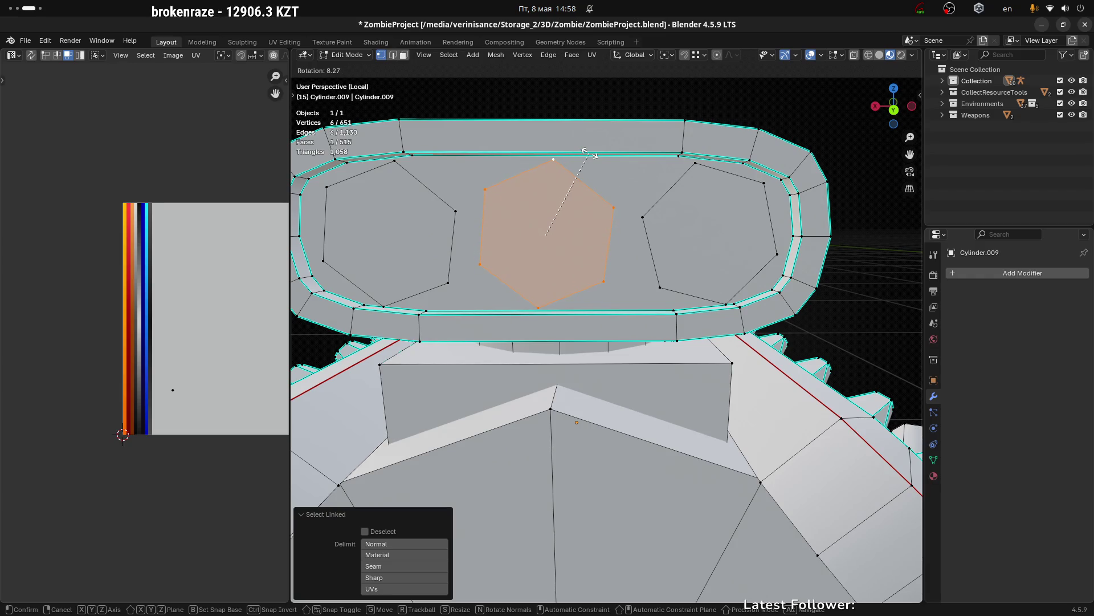
Step: Confirm the ~8° rotation of the intake's hexagonal face and review the whole engine in object mode before resuming mesh editing
{"action": "left_click", "coordinate": [582, 150]}
{"action": "key", "text": "Tab"}
{"action": "scroll", "scroll_direction": "down", "scroll_amount": 3}
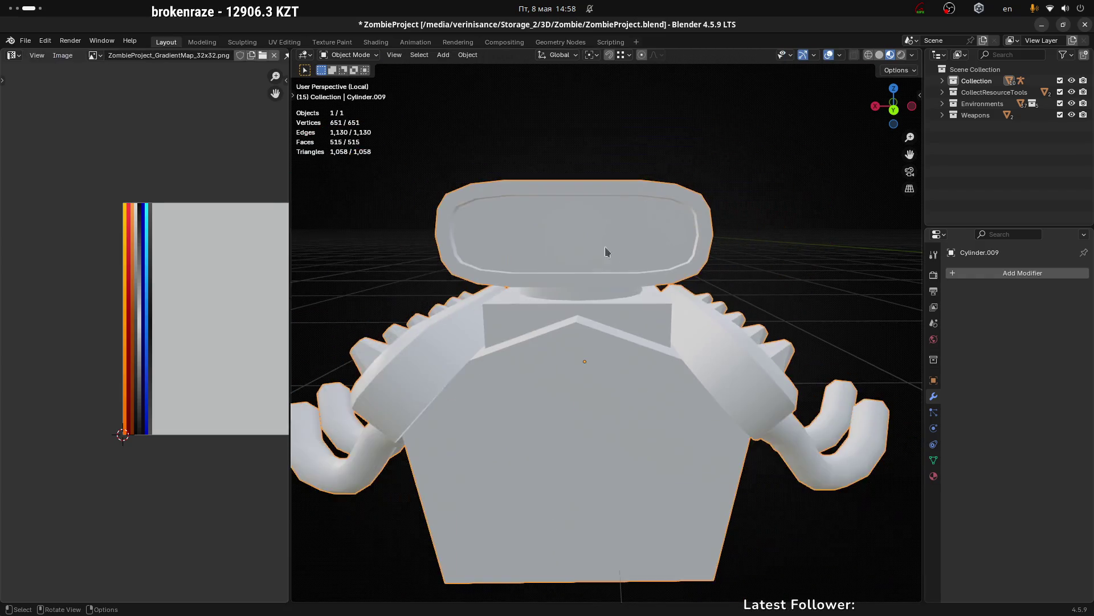
{"action": "left_click_drag", "start_coordinate": [604, 247], "coordinate": [495, 192]}
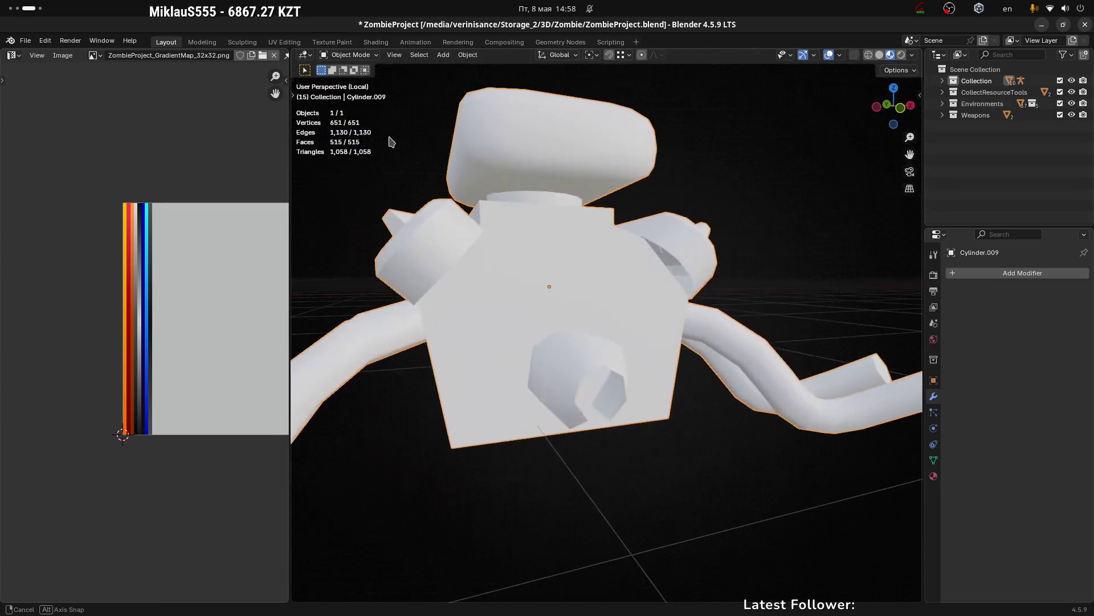
{"action": "left_click_drag", "start_coordinate": [494, 196], "coordinate": [714, 191]}
{"action": "key", "text": "Tab"}
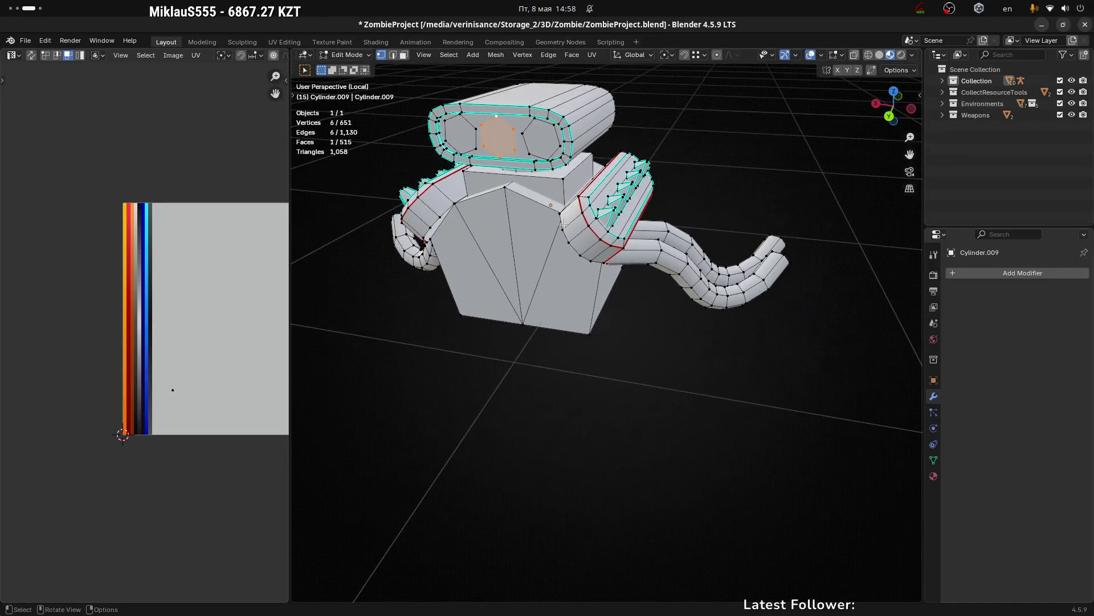
{"action": "scroll", "scroll_direction": "up", "scroll_amount": 3}
{"action": "left_click_drag", "start_coordinate": [518, 109], "coordinate": [707, 334]}
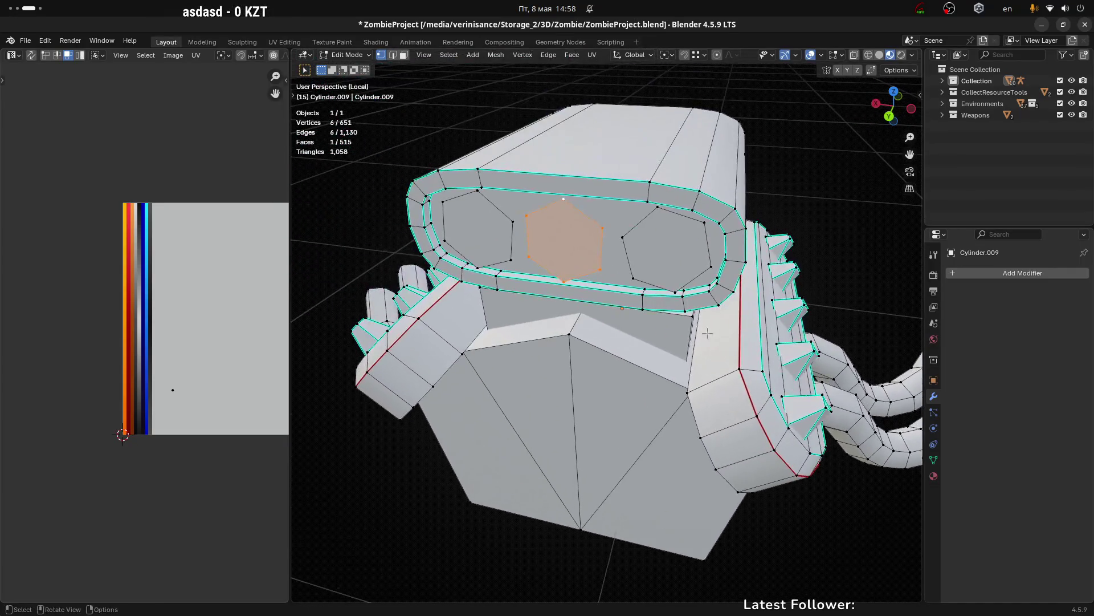
{"action": "left_click", "coordinate": [654, 292]}
{"action": "left_click_drag", "start_coordinate": [665, 200], "coordinate": [609, 285]}
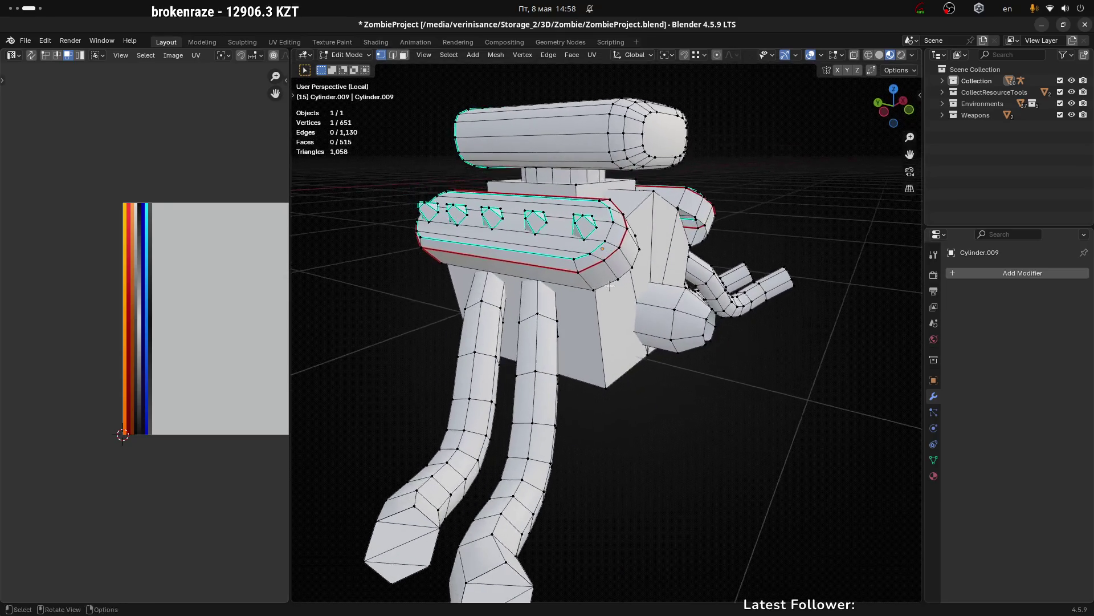
{"action": "scroll", "scroll_direction": "down", "scroll_amount": 3}
{"action": "left_click_drag", "start_coordinate": [731, 327], "coordinate": [696, 317]}
{"action": "scroll", "scroll_direction": "up", "scroll_amount": 3}
{"action": "scroll", "scroll_direction": "up", "scroll_amount": 3}
{"action": "scroll", "scroll_direction": "up", "scroll_amount": 3}
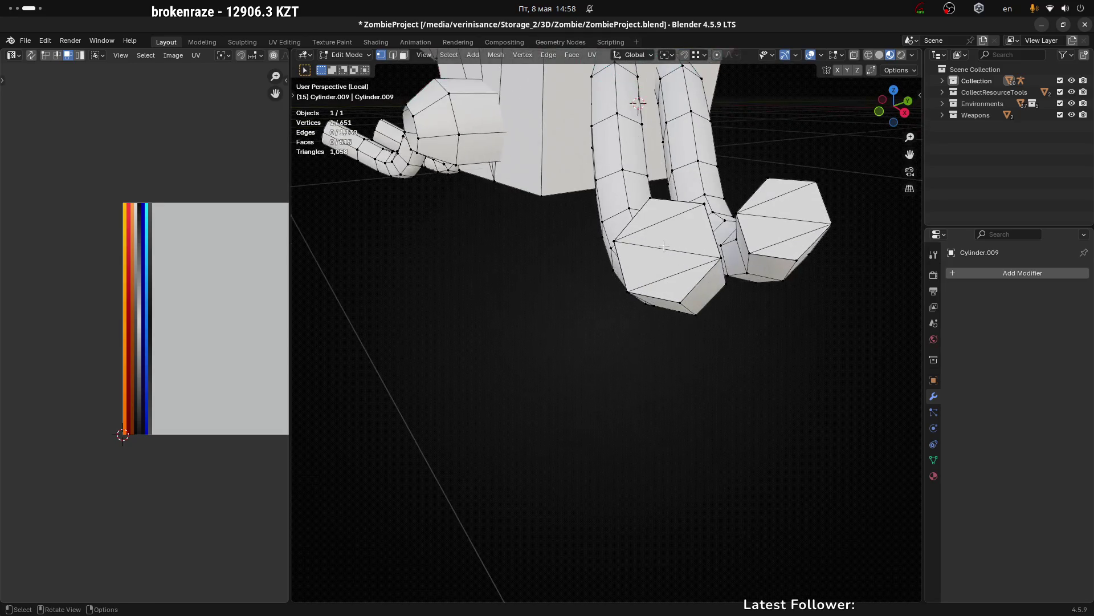
{"action": "left_click_drag", "start_coordinate": [661, 220], "coordinate": [656, 239]}
{"action": "key", "text": "1"}
{"action": "scroll", "scroll_direction": "down", "scroll_amount": 3}
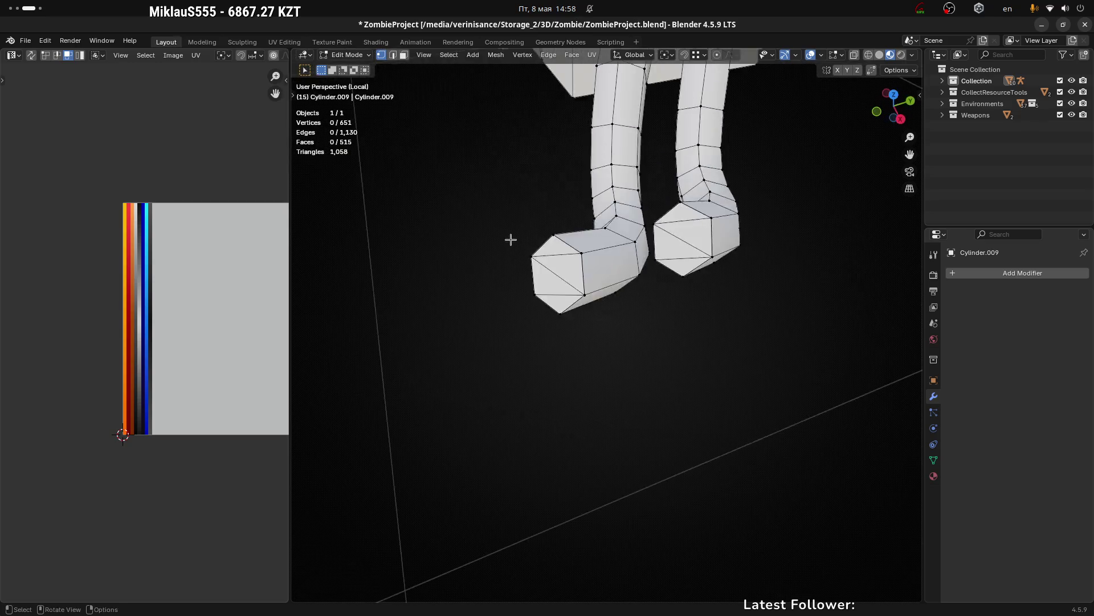
{"action": "left_click_drag", "start_coordinate": [510, 240], "coordinate": [581, 307]}
{"action": "scroll", "scroll_direction": "up", "scroll_amount": 3}
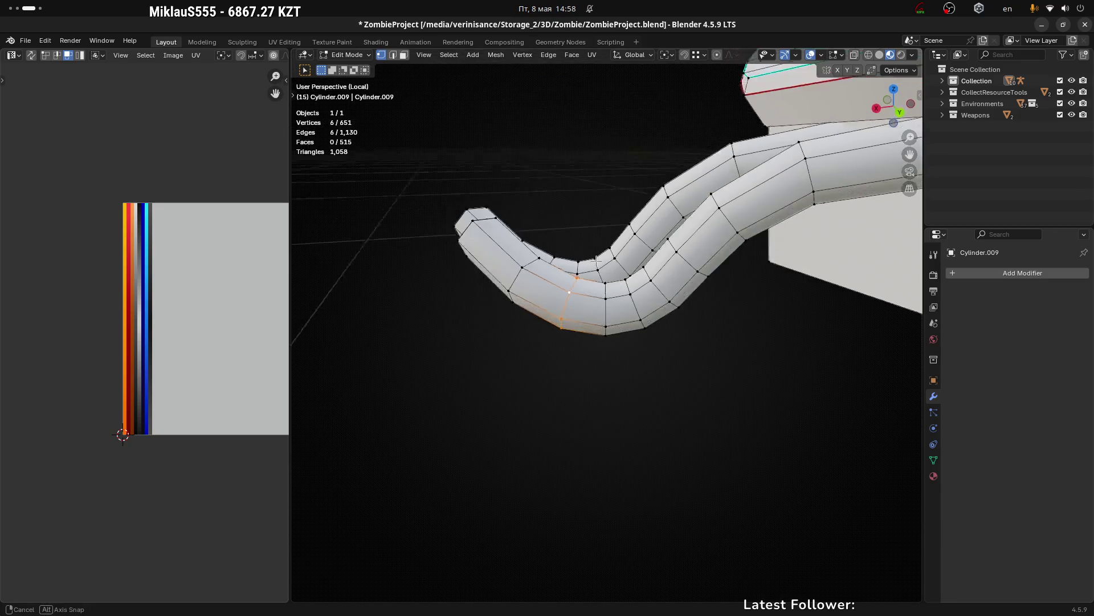
Step: Dissolve several edge rings along the upper exhaust pipe in edge select mode using X > Dissolve Edges
{"action": "key", "text": "2"}
{"action": "left_click", "coordinate": [570, 310]}
{"action": "left_click", "coordinate": [608, 310]}
{"action": "key", "text": "x"}
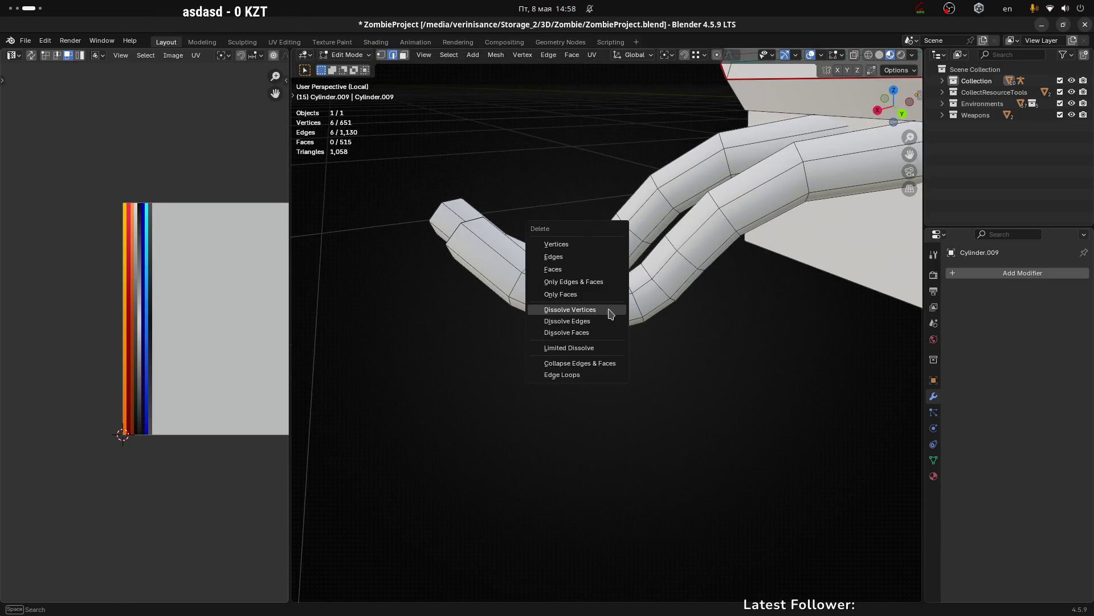
{"action": "left_click", "coordinate": [609, 321]}
{"action": "left_click_drag", "start_coordinate": [609, 320], "coordinate": [709, 285]}
{"action": "key", "text": "x"}
{"action": "left_click", "coordinate": [660, 283]}
{"action": "left_click", "coordinate": [542, 249]}
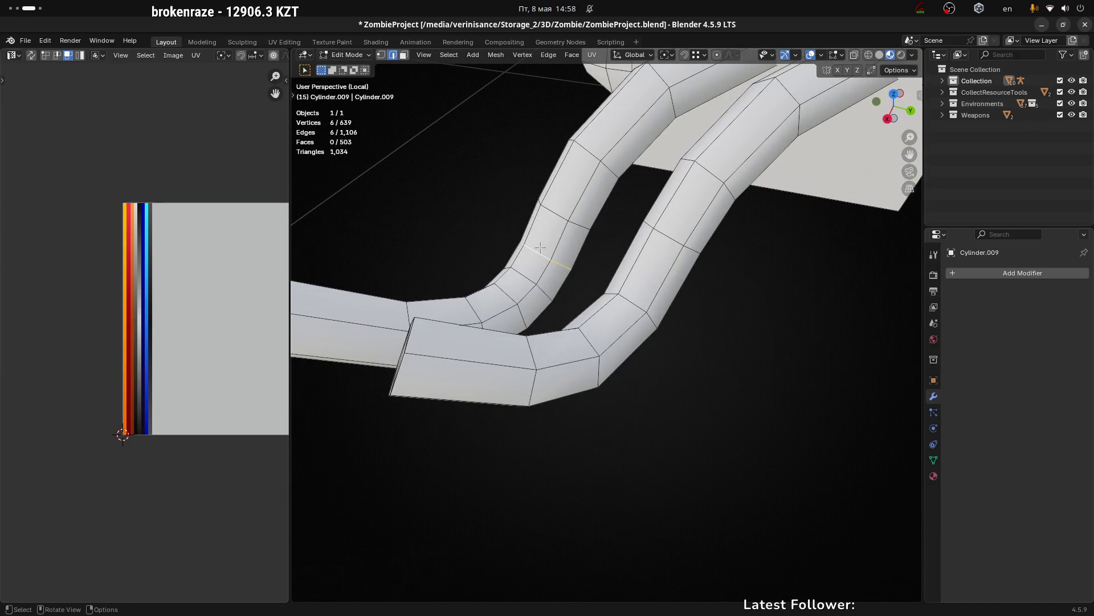
{"action": "key", "text": "x"}
{"action": "left_click", "coordinate": [542, 251]}
{"action": "left_click_drag", "start_coordinate": [542, 250], "coordinate": [570, 279]}
{"action": "left_click", "coordinate": [570, 280]}
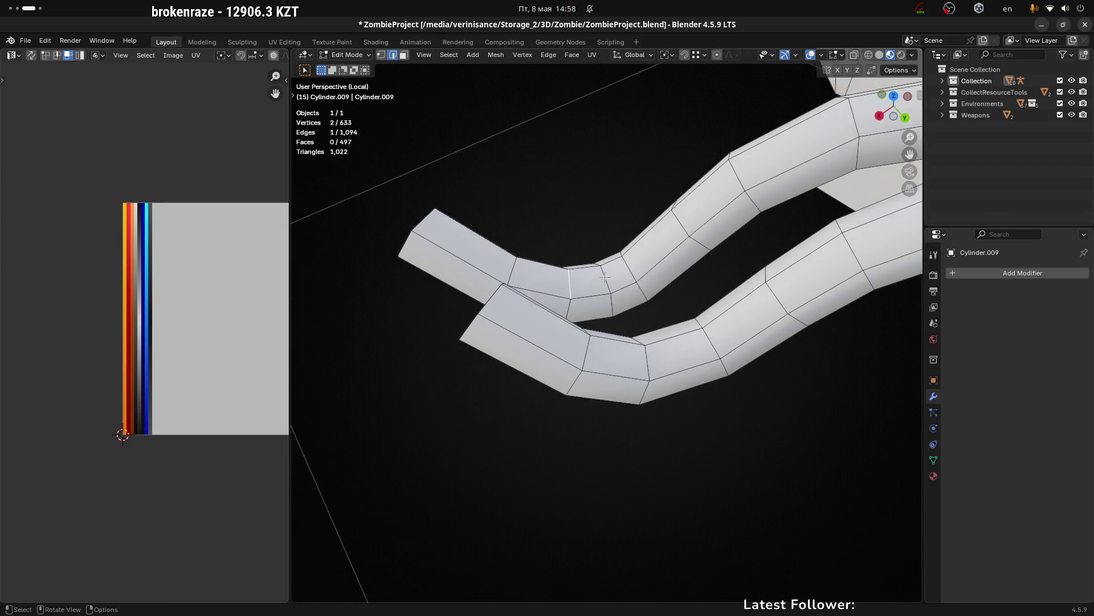
{"action": "key", "text": "x"}
{"action": "left_click", "coordinate": [607, 282]}
{"action": "left_click_drag", "start_coordinate": [614, 277], "coordinate": [671, 268]}
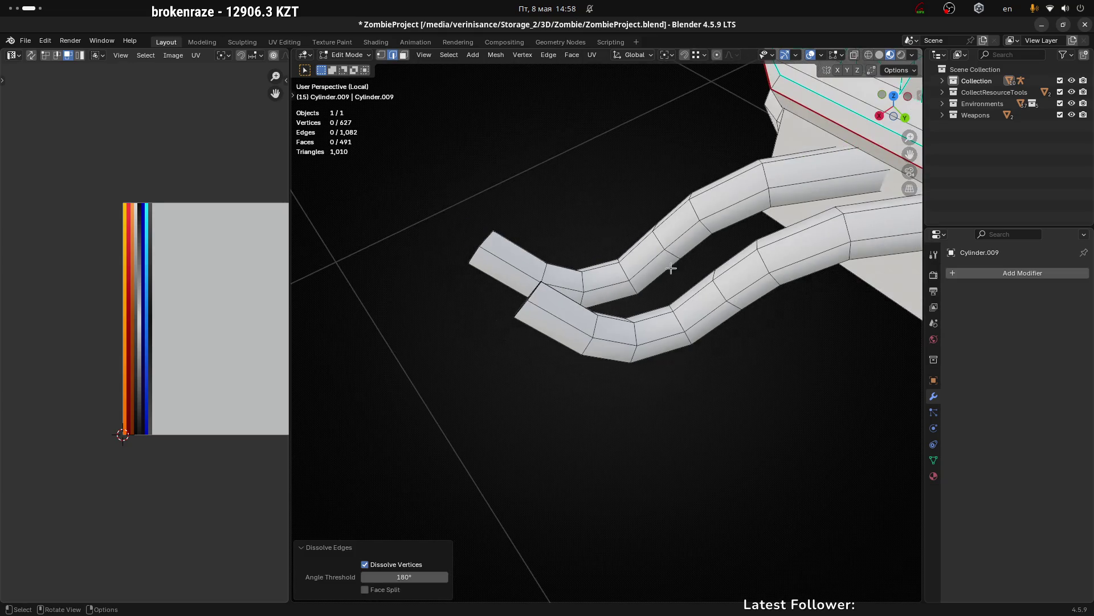
{"action": "left_click_drag", "start_coordinate": [613, 243], "coordinate": [654, 340]}
{"action": "left_click", "coordinate": [684, 267]}
{"action": "scroll", "scroll_direction": "up", "scroll_amount": 3}
Step: Dissolve several edge rings along the lower exhaust pipe the same way, leaving the mesh at 603 vertices
{"action": "left_click", "coordinate": [636, 302]}
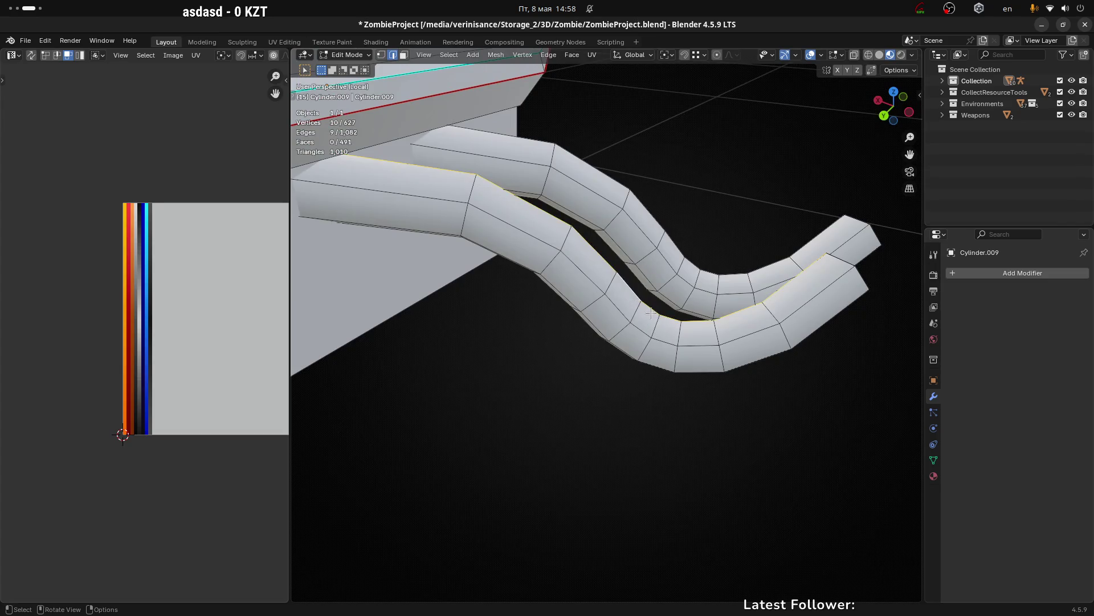
{"action": "key", "text": "x"}
{"action": "left_click", "coordinate": [635, 316]}
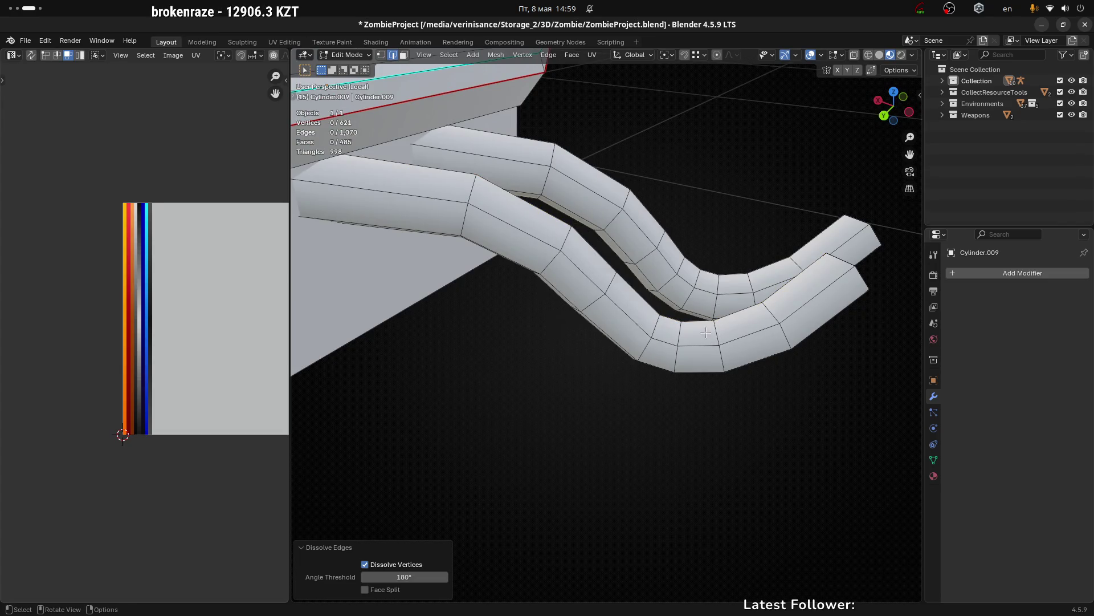
{"action": "left_click", "coordinate": [675, 334]}
{"action": "key", "text": "x"}
{"action": "left_click_drag", "start_coordinate": [679, 336], "coordinate": [659, 291]}
{"action": "left_click", "coordinate": [659, 291]}
{"action": "key", "text": "x"}
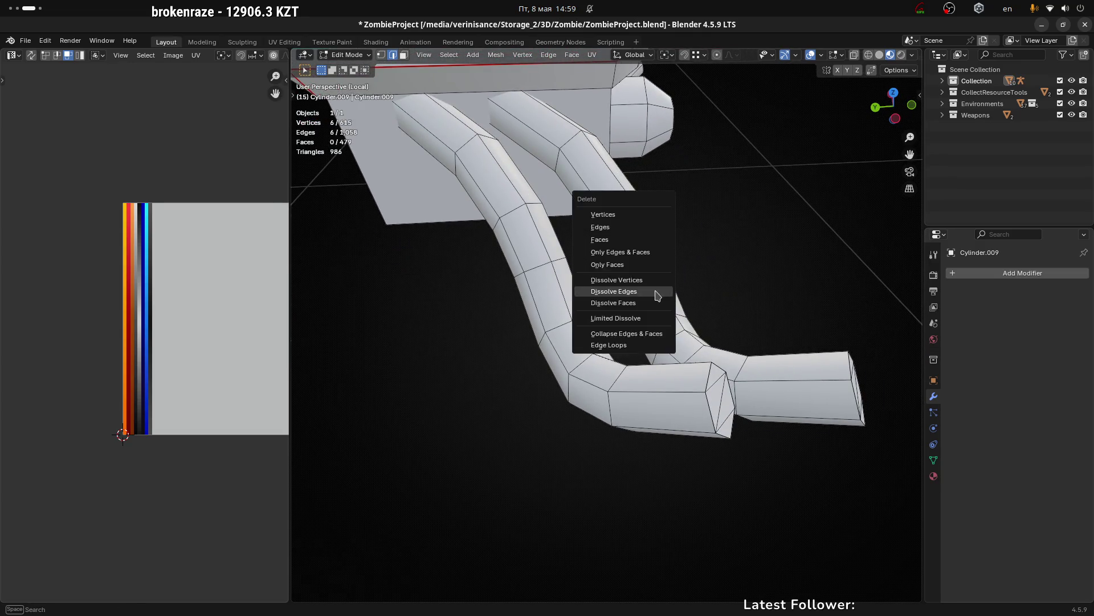
{"action": "left_click", "coordinate": [659, 289]}
{"action": "left_click", "coordinate": [672, 339]}
{"action": "left_click_drag", "start_coordinate": [672, 338], "coordinate": [594, 355]}
{"action": "key", "text": "x"}
{"action": "left_click", "coordinate": [630, 308]}
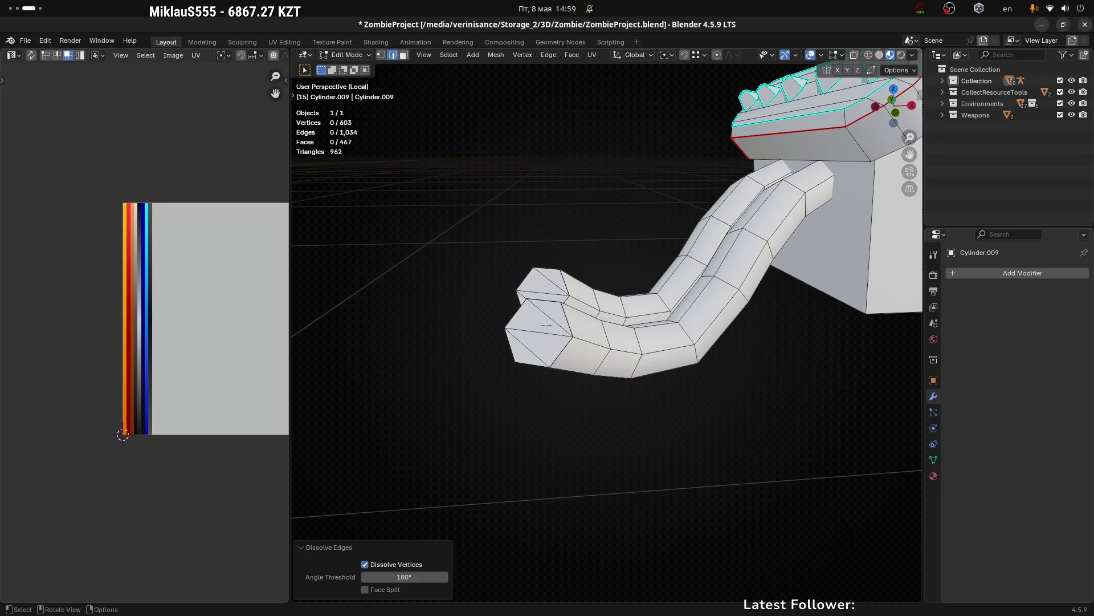
Step: Inspect the pipe ends and legs in face and vertex select modes, then return the engine to object mode
{"action": "key", "text": "3"}
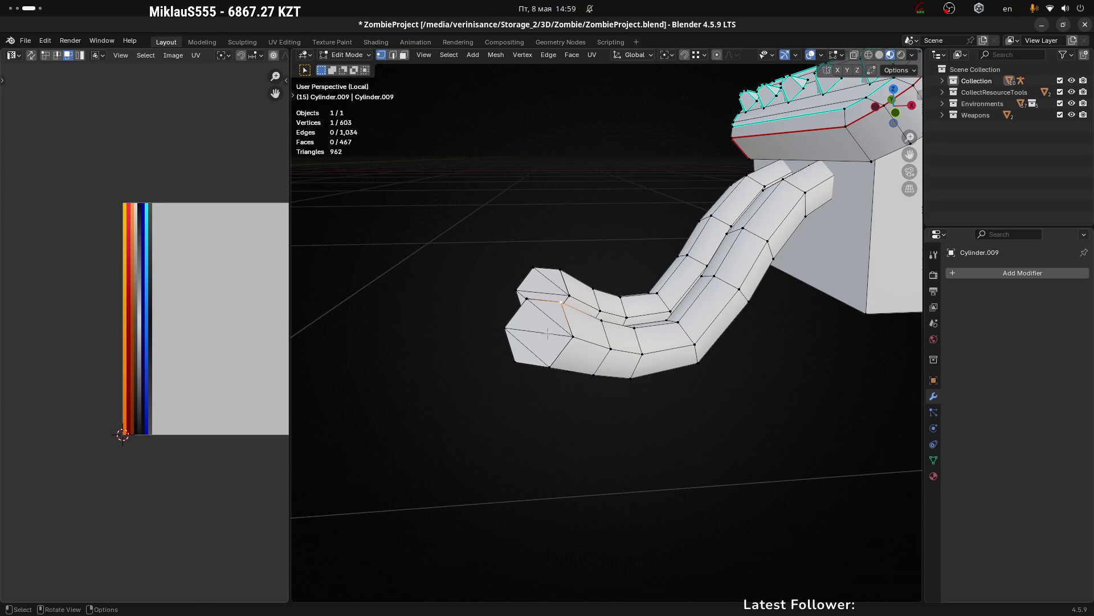
{"action": "left_click", "coordinate": [540, 331]}
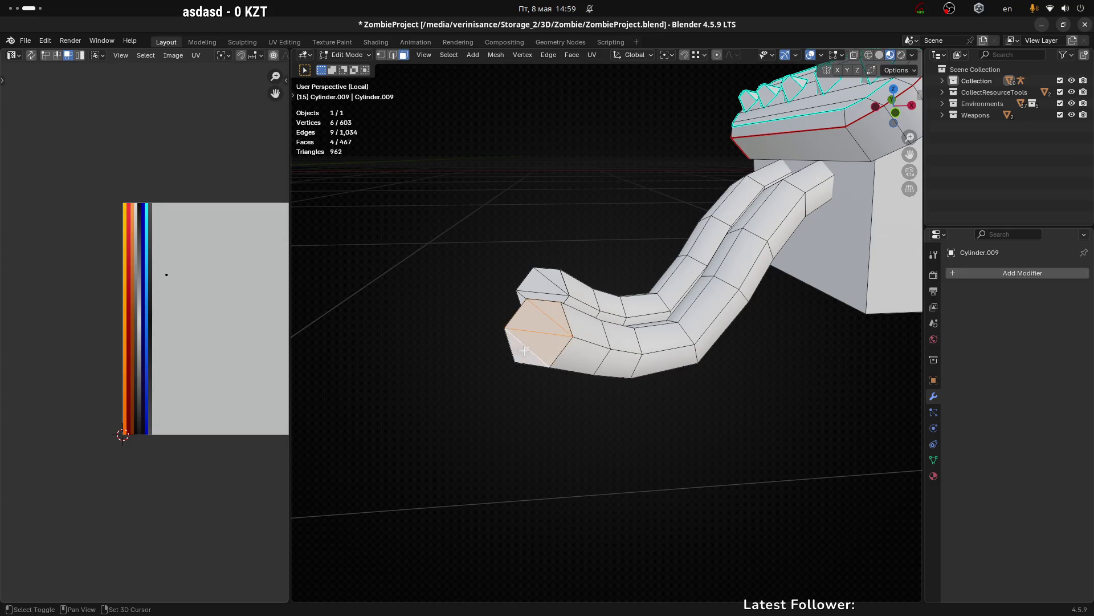
{"action": "left_click_drag", "start_coordinate": [523, 349], "coordinate": [578, 332]}
{"action": "key", "text": "1"}
{"action": "left_click", "coordinate": [577, 255]}
{"action": "left_click_drag", "start_coordinate": [577, 256], "coordinate": [643, 259]}
{"action": "scroll", "scroll_direction": "up", "scroll_amount": 3}
{"action": "scroll", "scroll_direction": "down", "scroll_amount": 3}
{"action": "scroll", "scroll_direction": "up", "scroll_amount": 3}
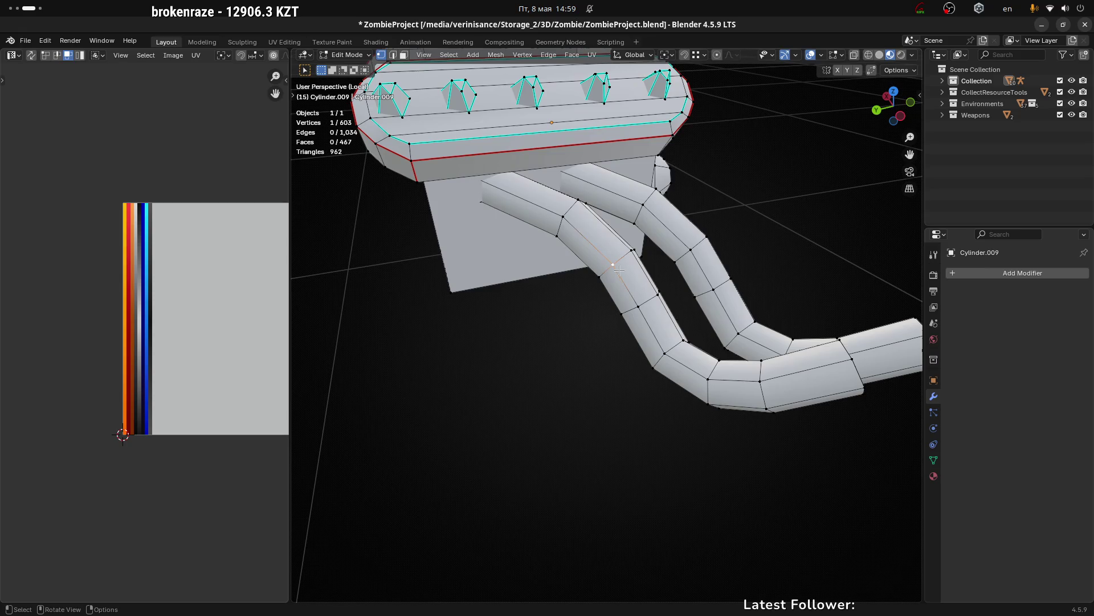
{"action": "left_click_drag", "start_coordinate": [716, 275], "coordinate": [724, 235]}
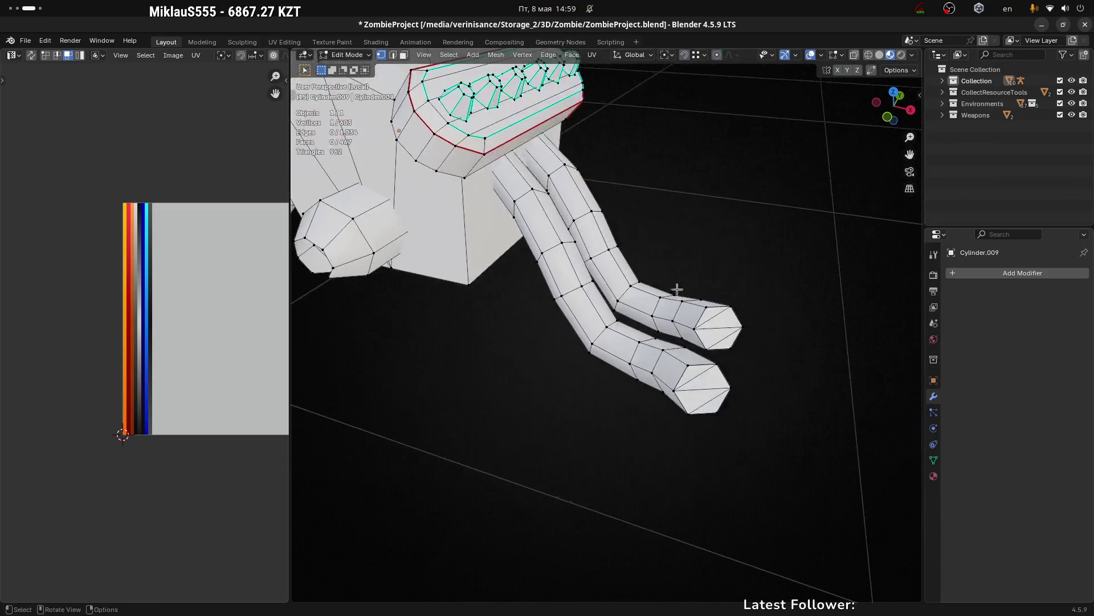
{"action": "left_click_drag", "start_coordinate": [725, 235], "coordinate": [580, 244]}
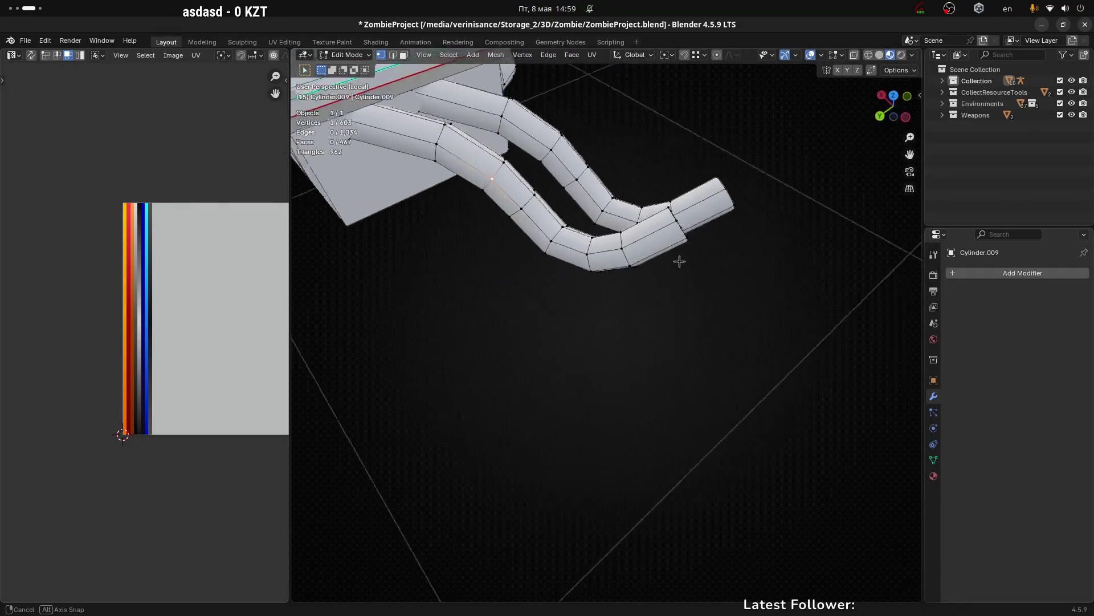
{"action": "left_click_drag", "start_coordinate": [581, 243], "coordinate": [615, 256]}
{"action": "scroll", "scroll_direction": "up", "scroll_amount": 3}
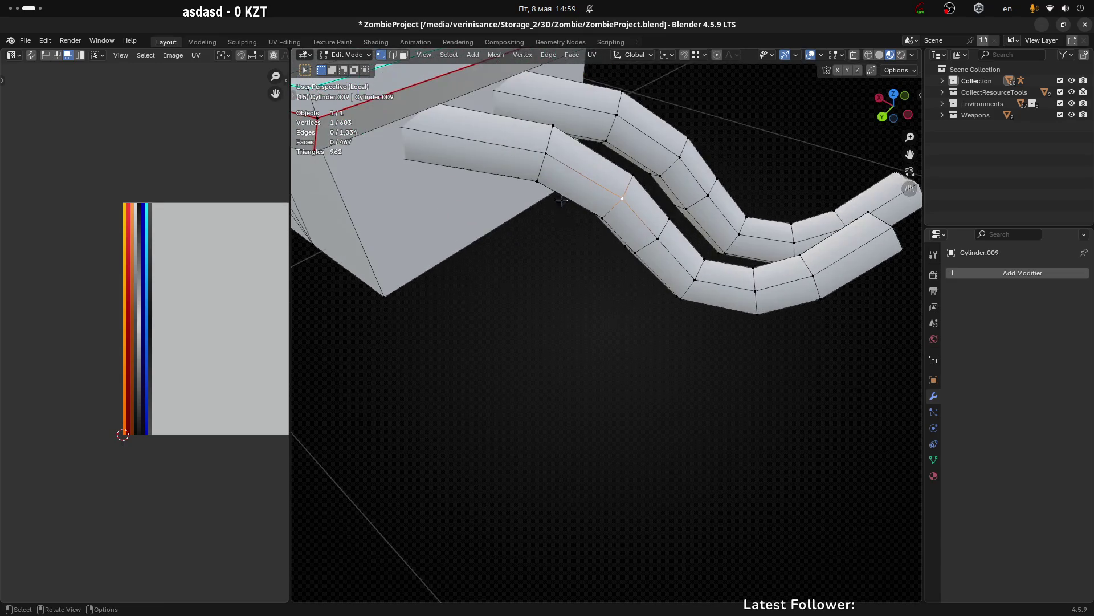
{"action": "key", "text": "Tab"}
{"action": "scroll", "scroll_direction": "down", "scroll_amount": 3}
{"action": "scroll", "scroll_direction": "down", "scroll_amount": 3}
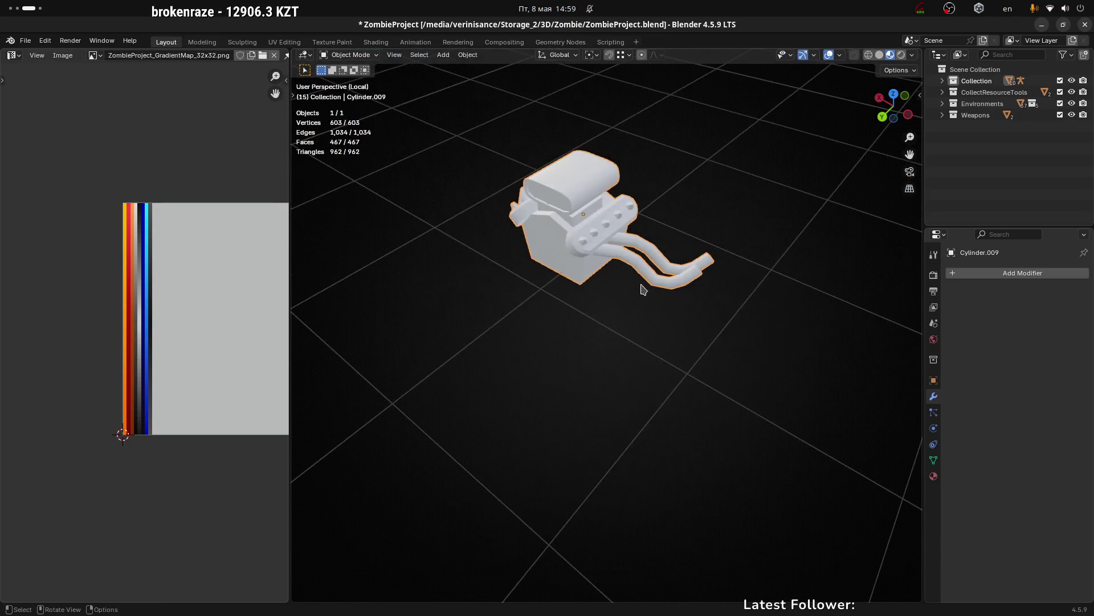
Step: Leave the engine's Local View and start selecting the truck's parts in the full scene
{"action": "left_click_drag", "start_coordinate": [642, 287], "coordinate": [661, 306]}
{"action": "key", "text": "KP_Divide"}
{"action": "scroll", "scroll_direction": "up", "scroll_amount": 3}
{"action": "left_click", "coordinate": [644, 334]}
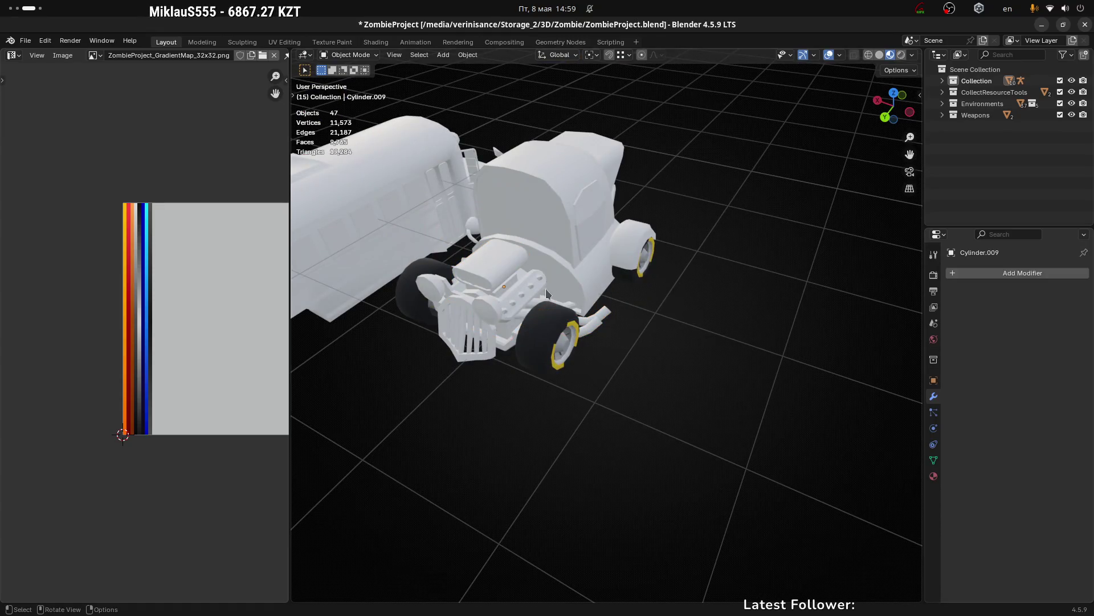
{"action": "left_click", "coordinate": [523, 294]}
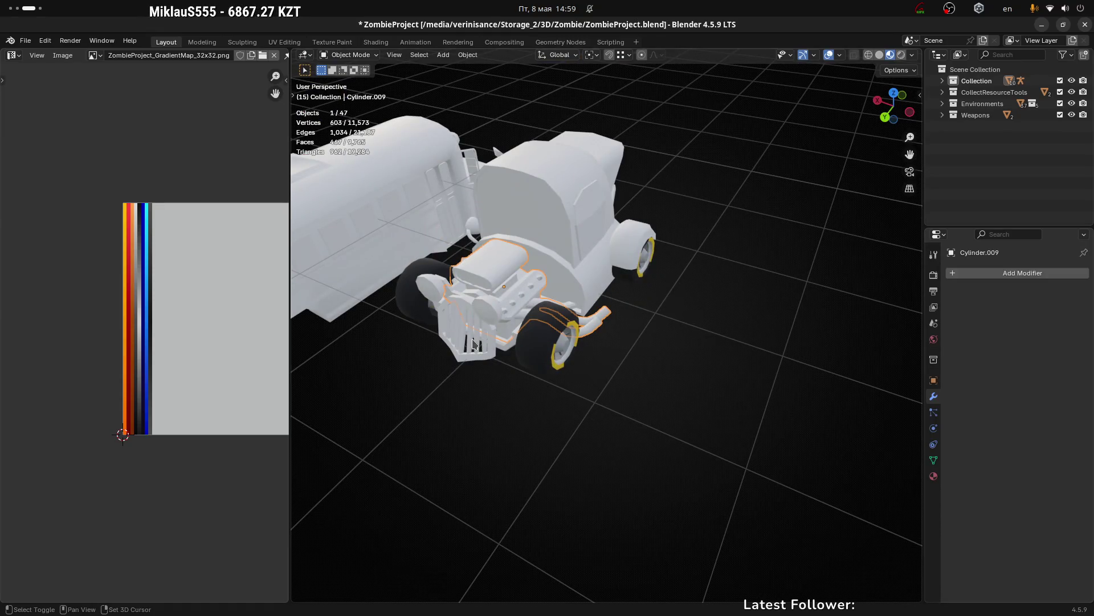
{"action": "left_click", "coordinate": [475, 347]}
{"action": "left_click", "coordinate": [549, 346]}
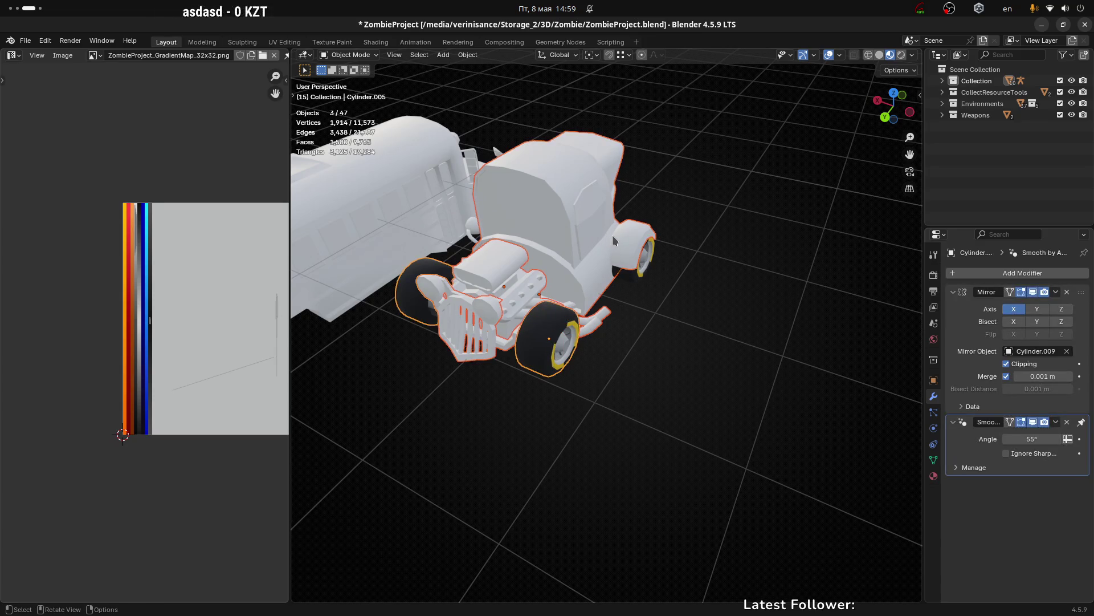
Step: Select the rear wheel, cab Cube.020, engine block and front wheel, isolate them in Local View and pick the grille object
{"action": "left_click_drag", "start_coordinate": [614, 276], "coordinate": [616, 304]}
{"action": "left_click", "coordinate": [646, 310]}
{"action": "left_click", "coordinate": [595, 232]}
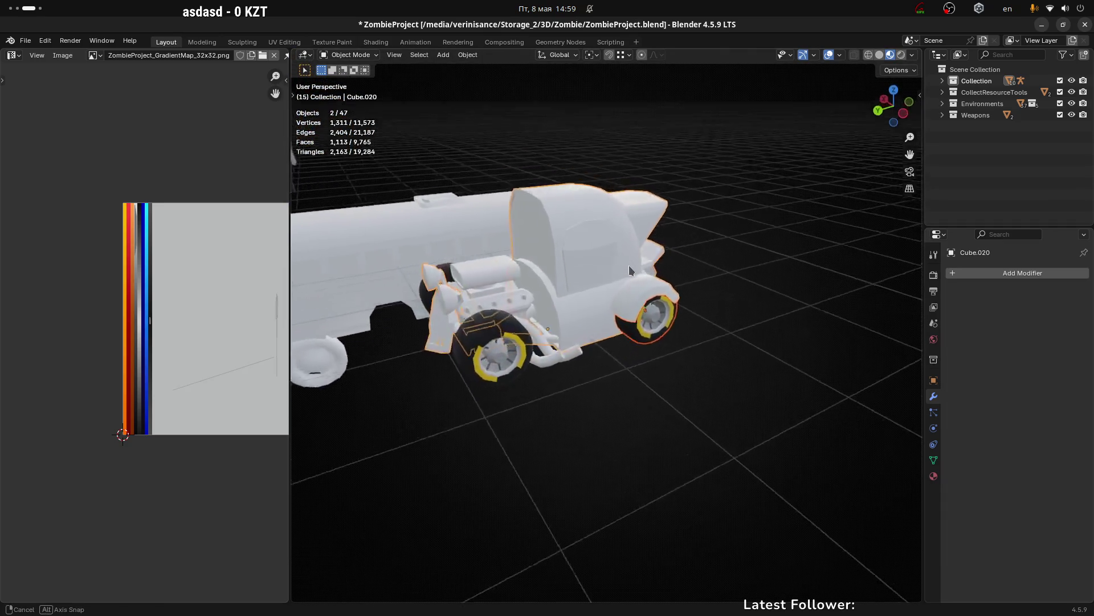
{"action": "left_click", "coordinate": [502, 293]}
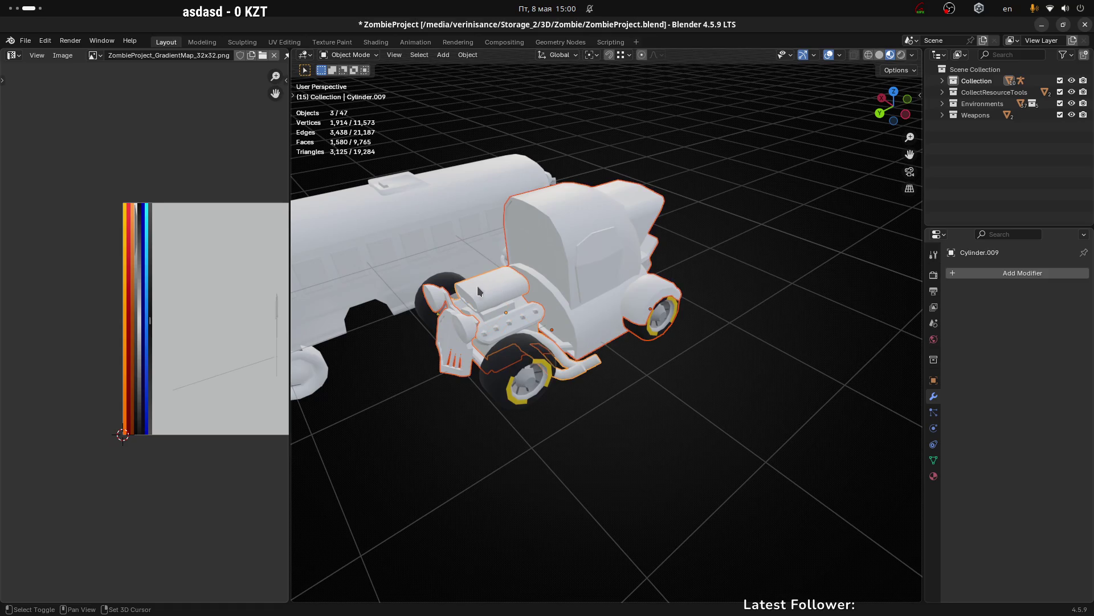
{"action": "left_click", "coordinate": [537, 335]}
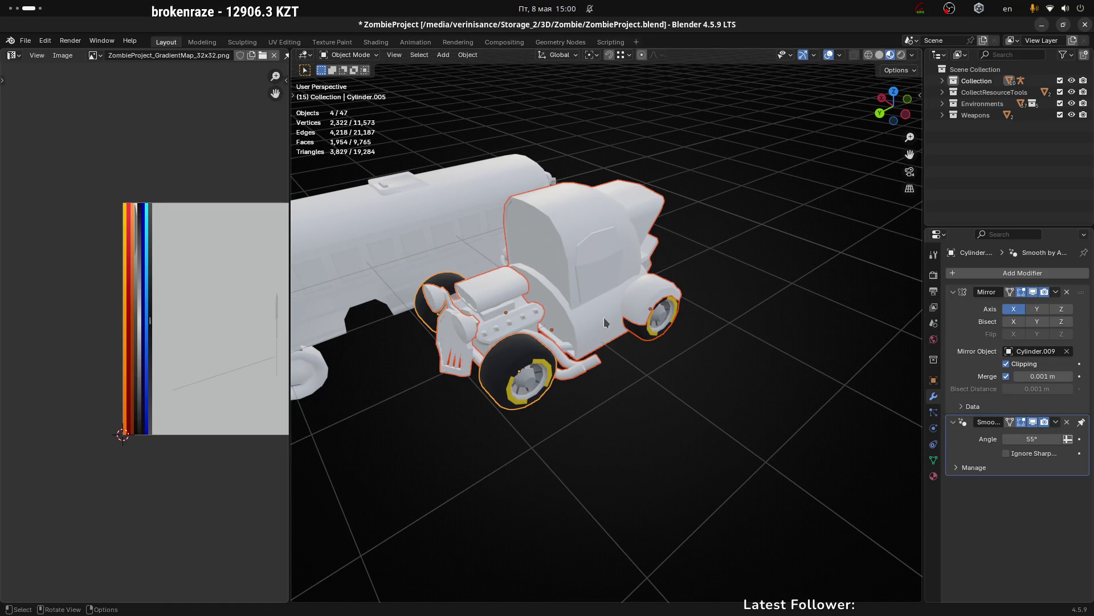
{"action": "key", "text": "KP_Divide"}
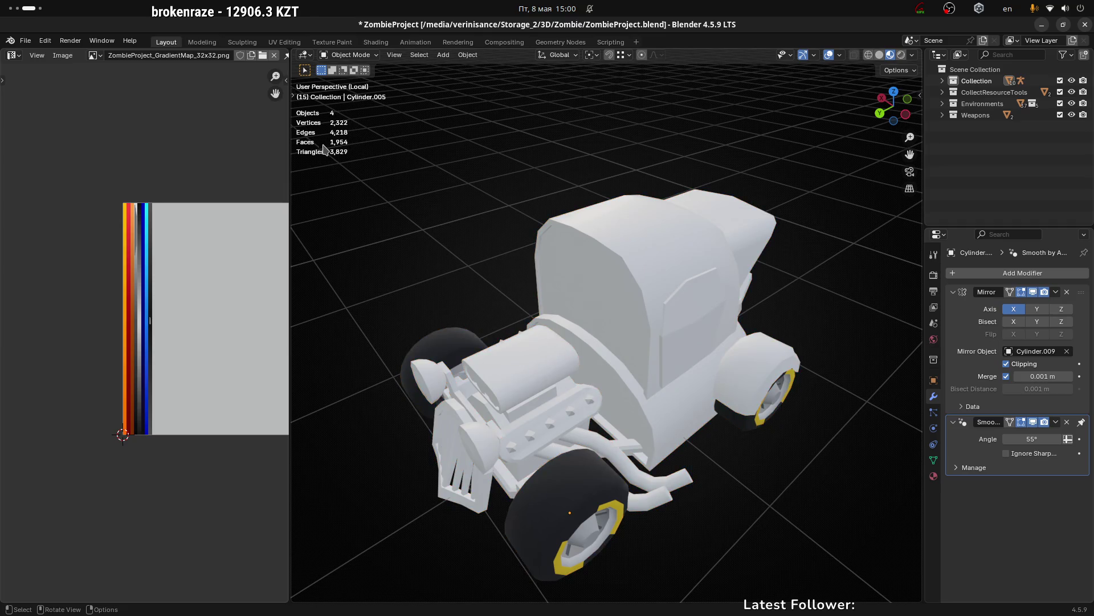
{"action": "left_click_drag", "start_coordinate": [445, 322], "coordinate": [545, 222]}
{"action": "left_click", "coordinate": [501, 307]}
{"action": "left_click_drag", "start_coordinate": [502, 307], "coordinate": [562, 363]}
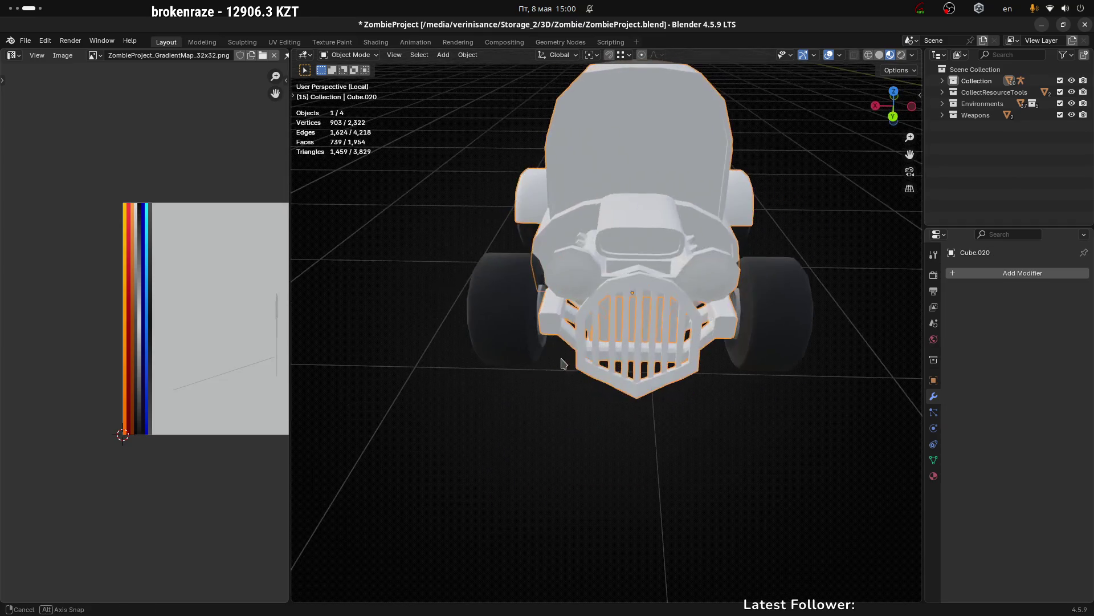
Step: Enter edit mode on the grille mesh and inspect the headlights, briefly toggling X-ray display
{"action": "key", "text": "Tab"}
{"action": "scroll", "scroll_direction": "up", "scroll_amount": 3}
{"action": "scroll", "scroll_direction": "up", "scroll_amount": 3}
{"action": "scroll", "scroll_direction": "up", "scroll_amount": 3}
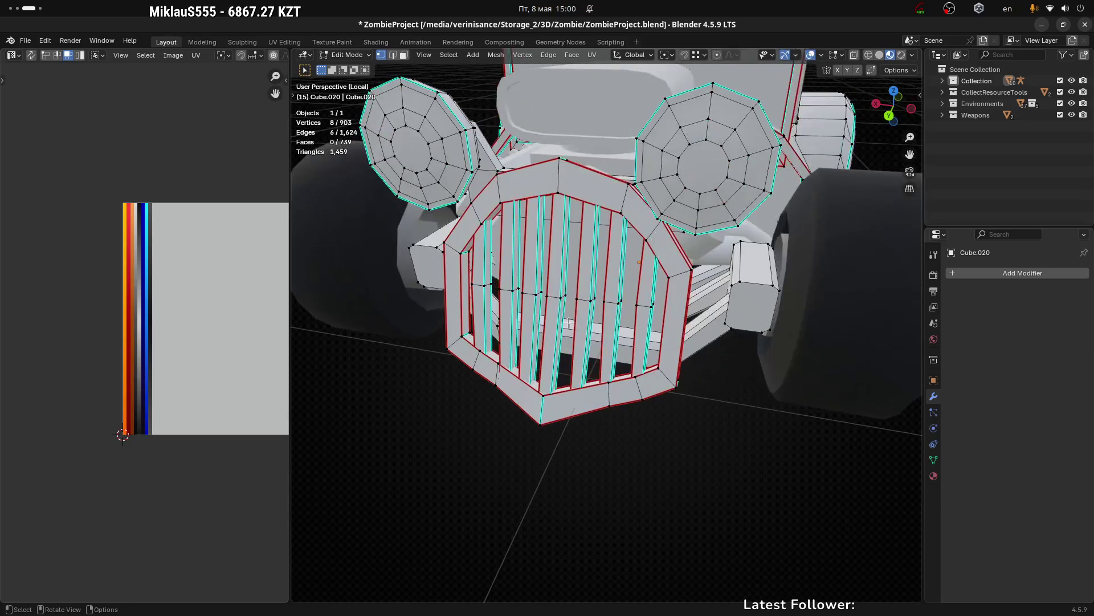
{"action": "scroll", "scroll_direction": "down", "scroll_amount": 3}
{"action": "left_click_drag", "start_coordinate": [569, 322], "coordinate": [599, 291]}
{"action": "key", "text": "alt+z"}
{"action": "scroll", "scroll_direction": "up", "scroll_amount": 3}
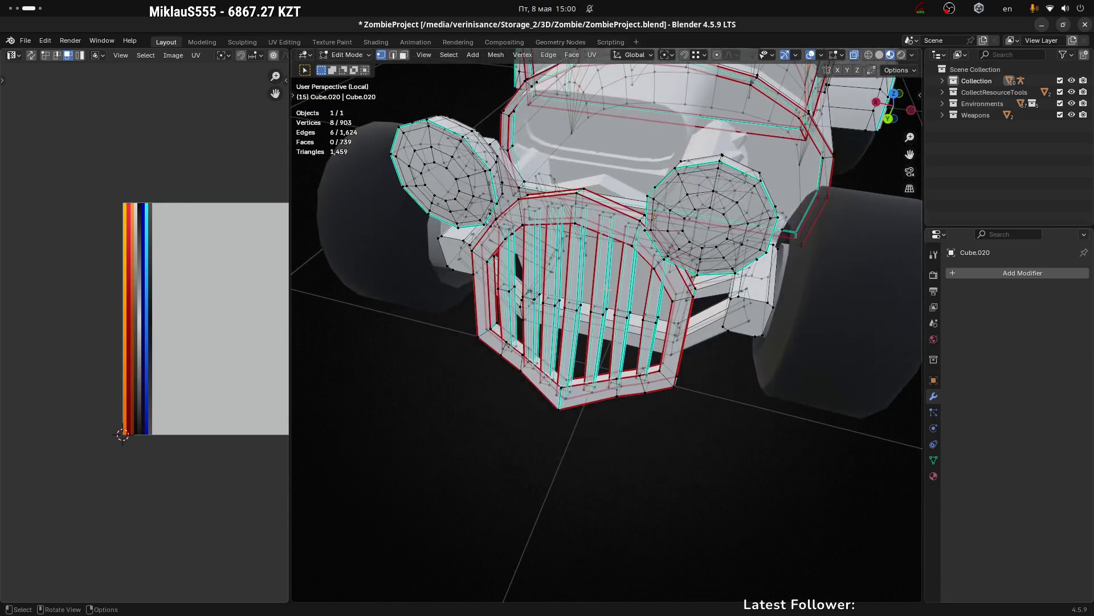
{"action": "key", "text": "alt+z"}
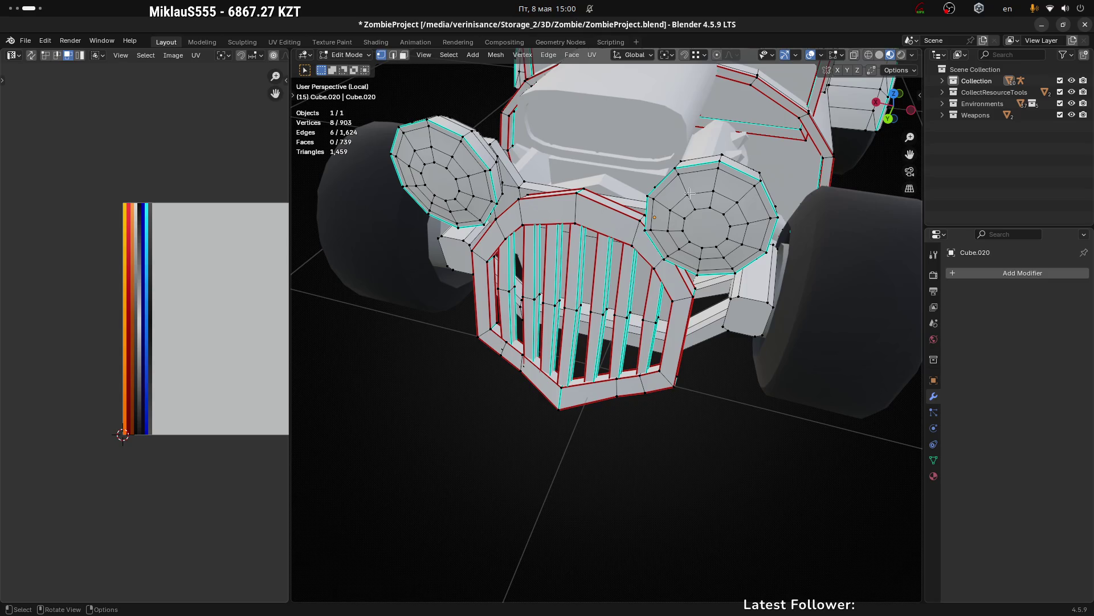
{"action": "left_click", "coordinate": [689, 194]}
{"action": "left_click_drag", "start_coordinate": [689, 194], "coordinate": [728, 200]}
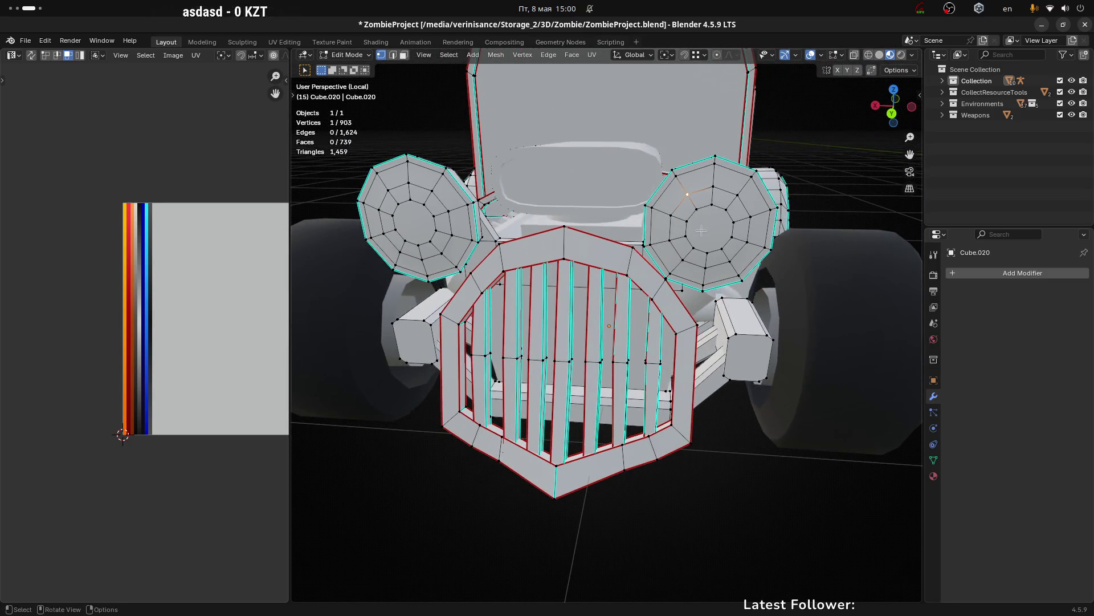
{"action": "scroll", "scroll_direction": "up", "scroll_amount": 3}
{"action": "left_click_drag", "start_coordinate": [673, 240], "coordinate": [629, 162]}
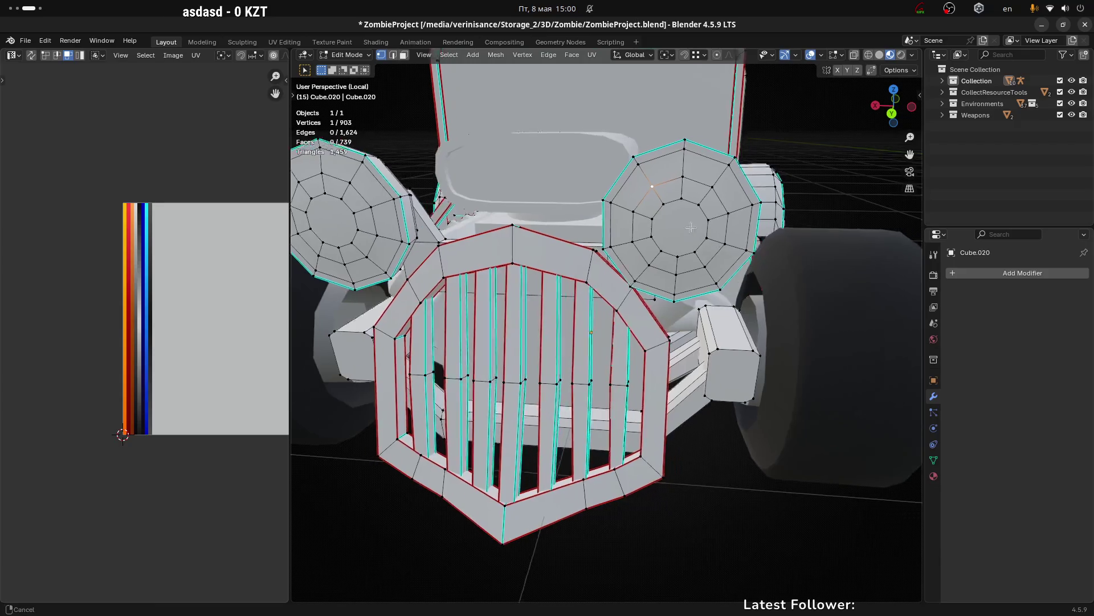
Step: Dissolve the inner edge ring of each headlight dome, cutting the mesh from 903 to 883 vertices
{"action": "key", "text": "2"}
{"action": "left_click", "coordinate": [628, 162]}
{"action": "left_click_drag", "start_coordinate": [696, 219], "coordinate": [690, 223]}
{"action": "key", "text": "x"}
{"action": "left_click", "coordinate": [654, 202]}
{"action": "key", "text": "x"}
{"action": "left_click", "coordinate": [608, 203]}
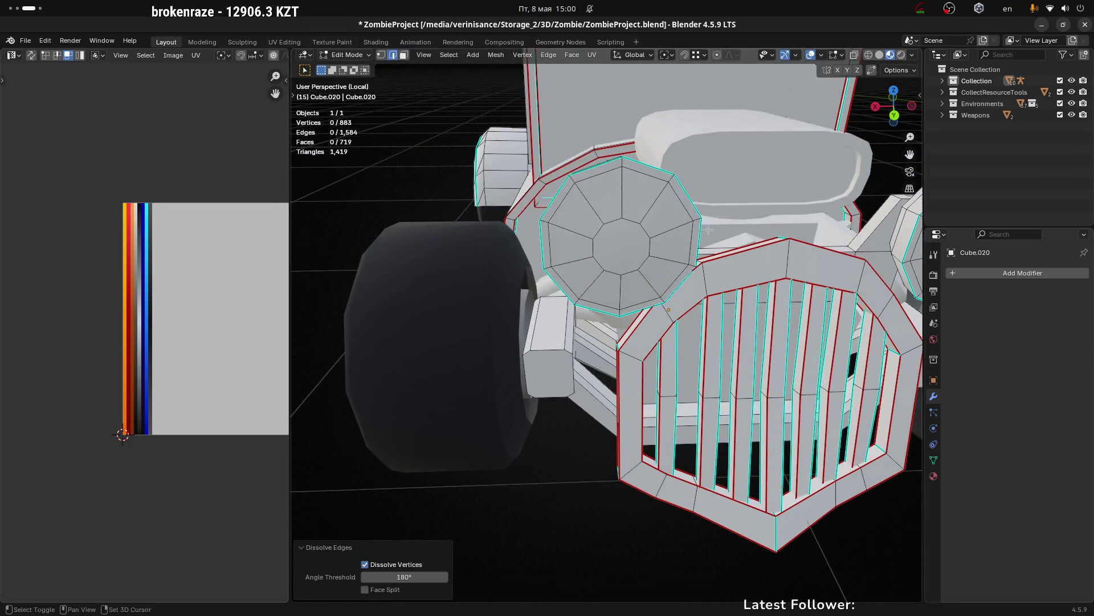
{"action": "left_click_drag", "start_coordinate": [607, 202], "coordinate": [347, 233]}
{"action": "left_click", "coordinate": [626, 209]}
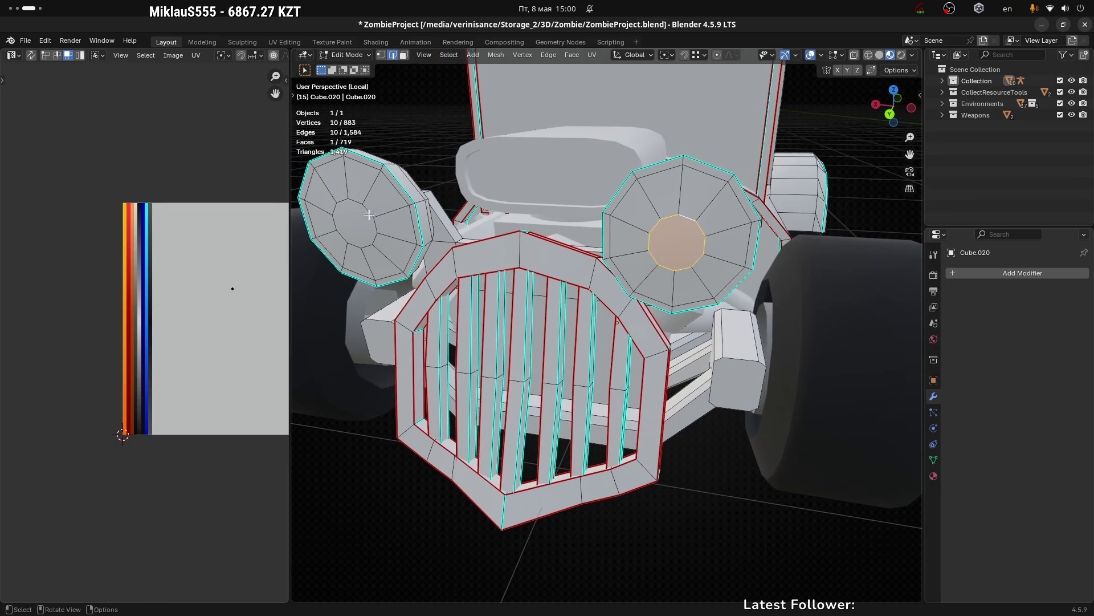
{"action": "scroll", "scroll_direction": "up", "scroll_amount": 3}
{"action": "scroll", "scroll_direction": "up", "scroll_amount": 3}
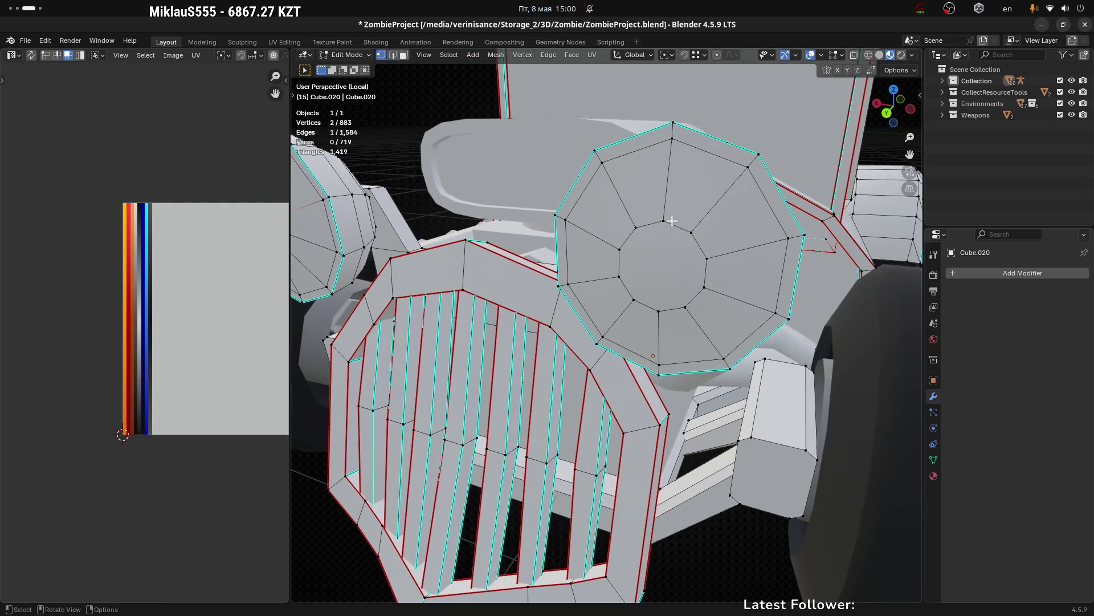
Step: Merge a vertex beside the right headlight's centre into the centre vertex with M > At Last
{"action": "left_click_drag", "start_coordinate": [689, 241], "coordinate": [692, 231]}
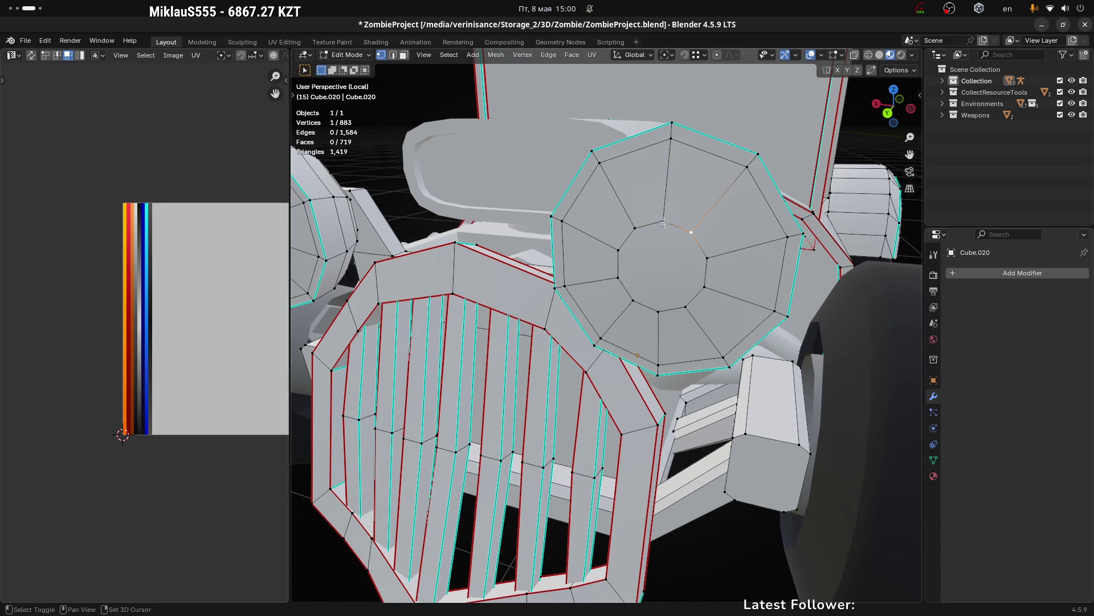
{"action": "left_click", "coordinate": [664, 224]}
{"action": "key", "text": "m"}
{"action": "left_click", "coordinate": [689, 237]}
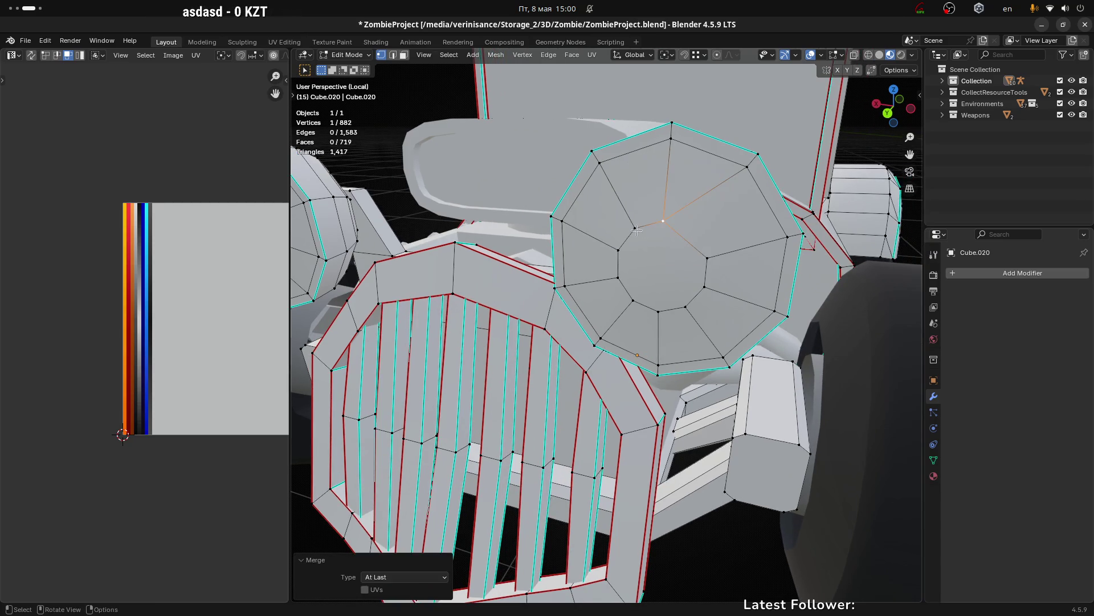
{"action": "left_click", "coordinate": [634, 228]}
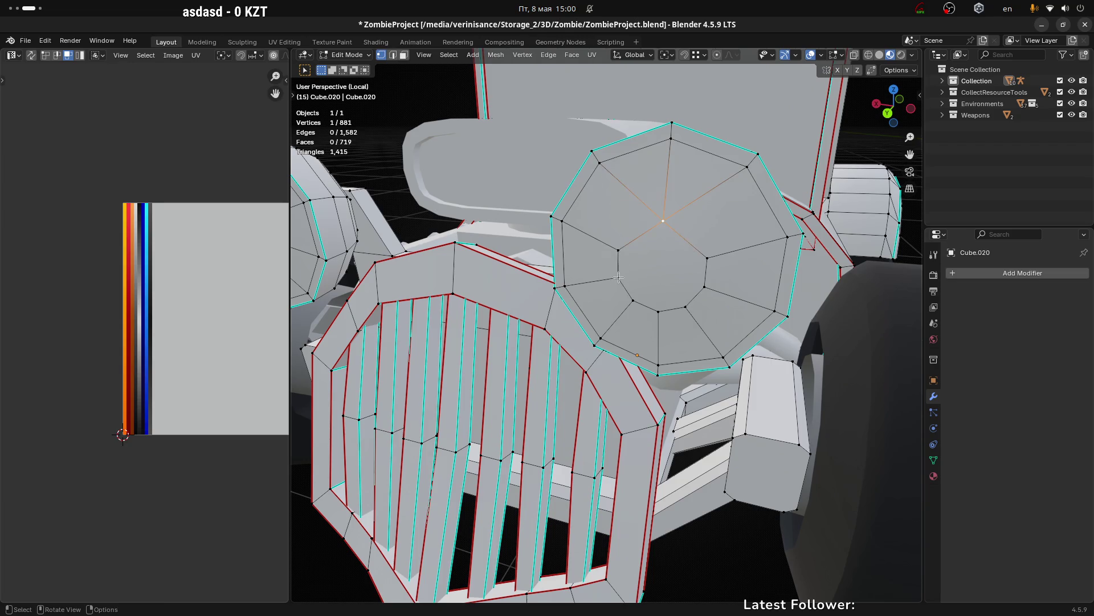
Step: Merge two more pairs of inner headlight vertices, bringing the grille mesh to 877 vertices
{"action": "left_click_drag", "start_coordinate": [646, 277], "coordinate": [656, 259]}
{"action": "left_click", "coordinate": [618, 283]}
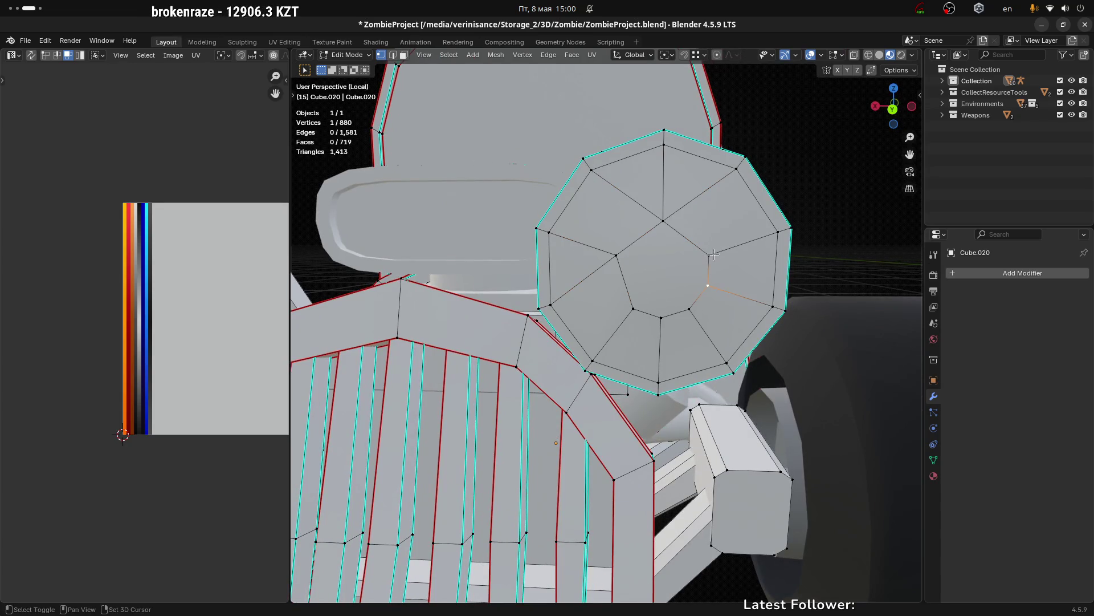
{"action": "left_click", "coordinate": [674, 313]}
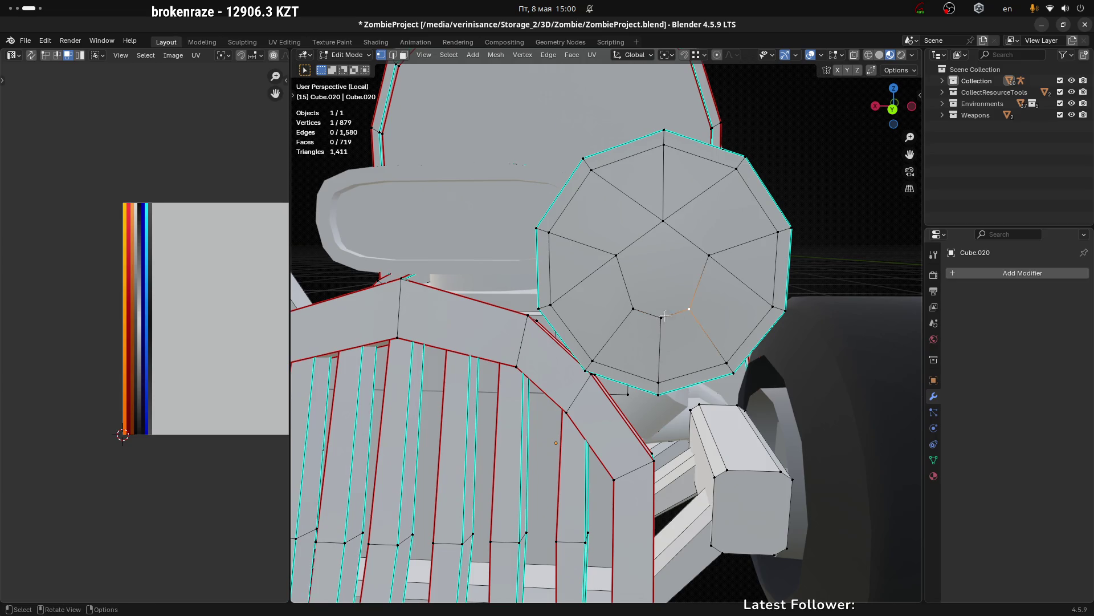
{"action": "key", "text": "m"}
{"action": "left_click", "coordinate": [642, 310]}
{"action": "key", "text": "m"}
{"action": "left_click", "coordinate": [707, 316]}
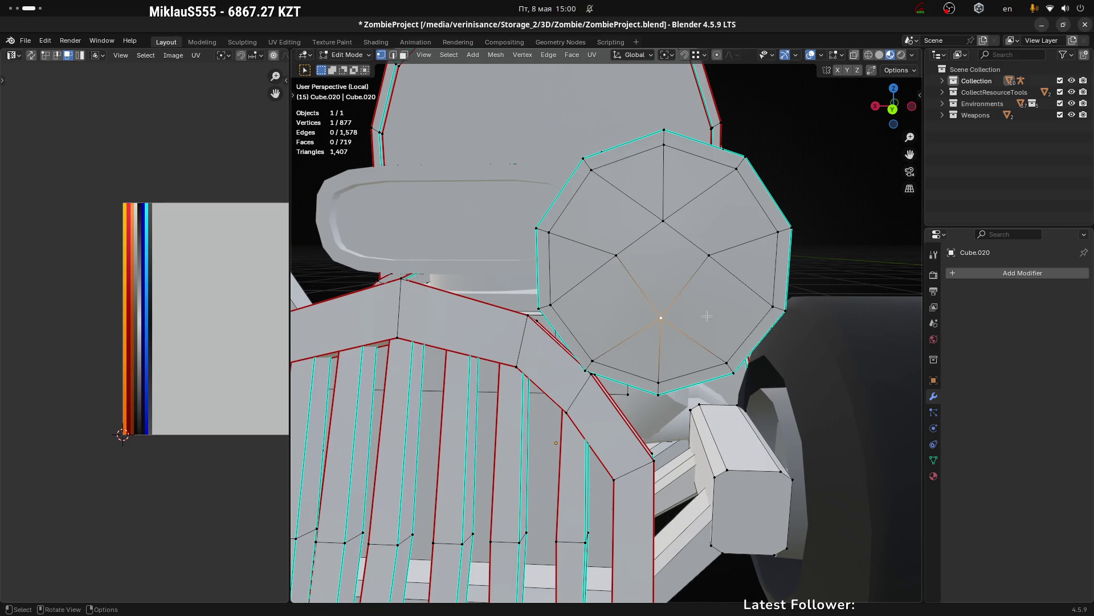
Step: Select the four edges around the headlight's centre via shortest-path picking
{"action": "left_click", "coordinate": [660, 222]}
{"action": "left_click", "coordinate": [690, 294]}
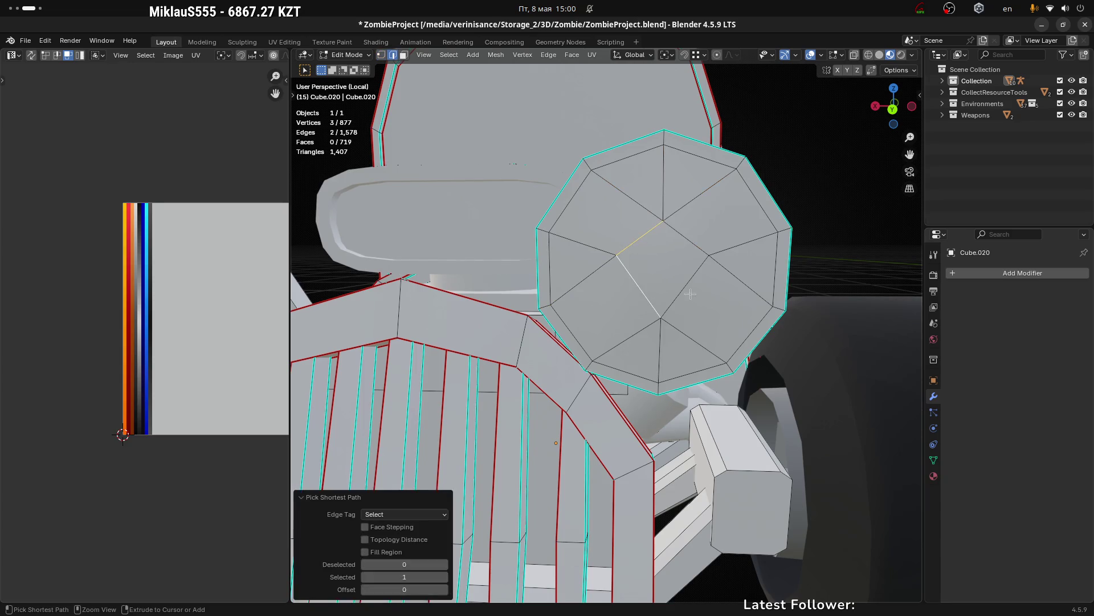
{"action": "left_click", "coordinate": [691, 242]}
Step: Even the four centre edges into a regular shape with LoopTools > Circle
{"action": "right_click", "coordinate": [688, 240]}
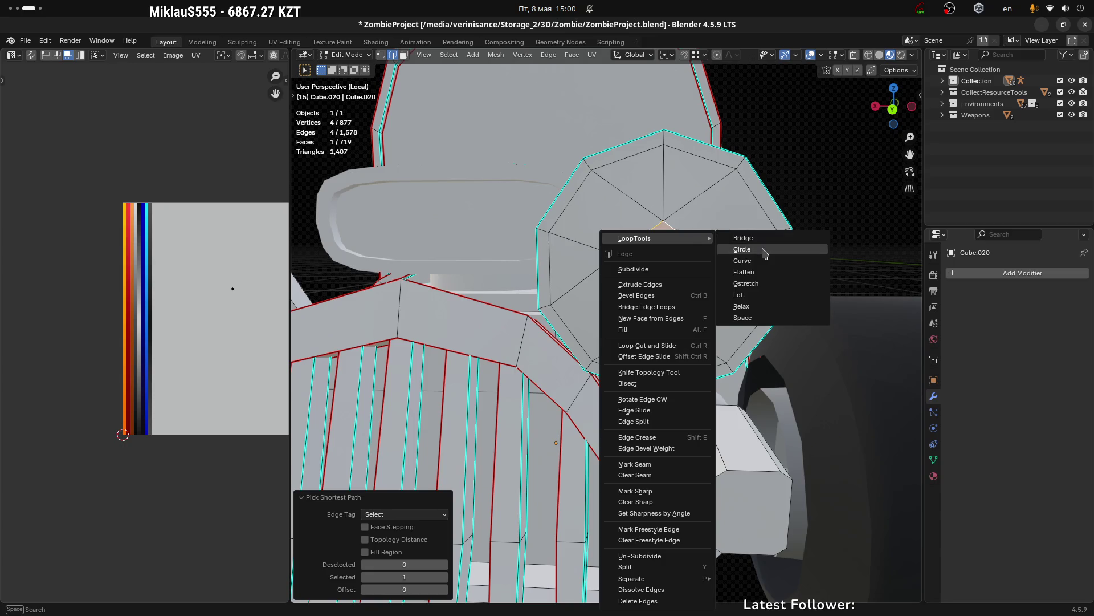
{"action": "left_click", "coordinate": [737, 246]}
{"action": "left_click_drag", "start_coordinate": [737, 243], "coordinate": [738, 233]}
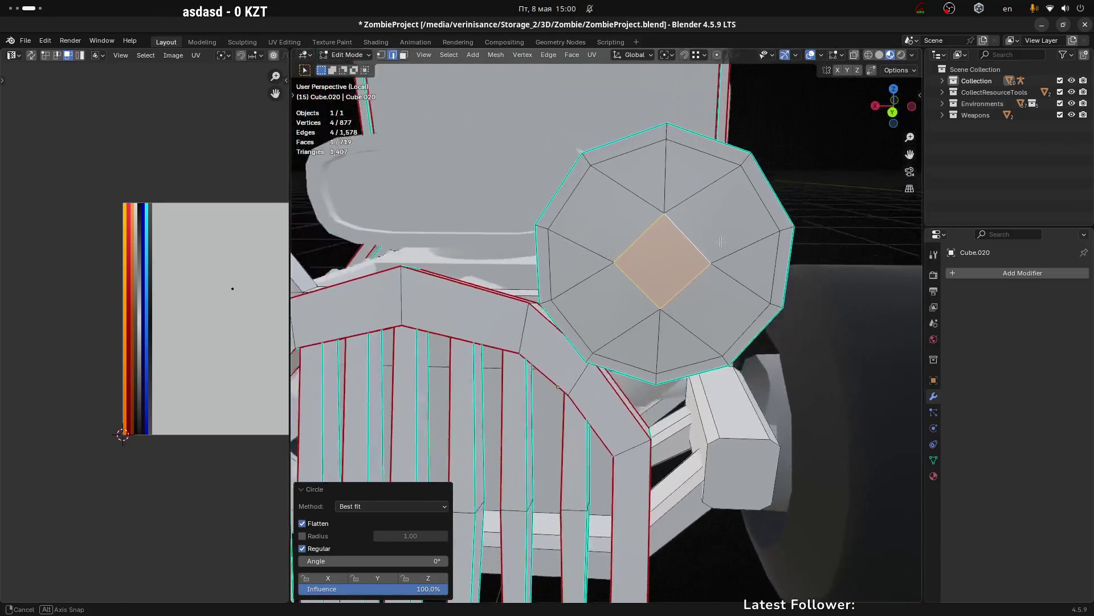
{"action": "scroll", "scroll_direction": "up", "scroll_amount": 3}
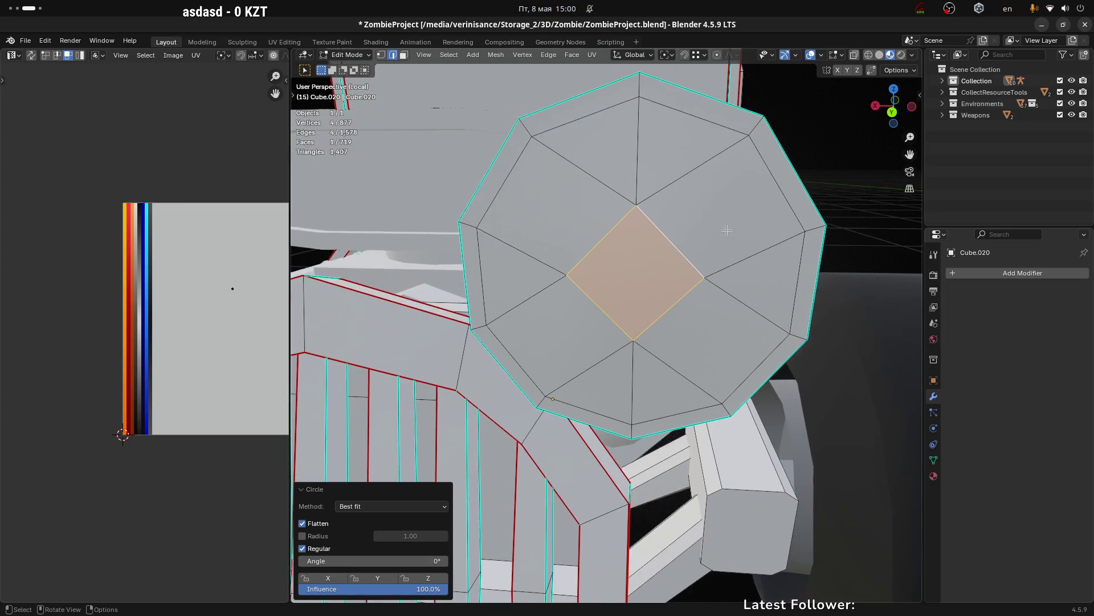
{"action": "scroll", "scroll_direction": "down", "scroll_amount": 3}
{"action": "left_click_drag", "start_coordinate": [737, 232], "coordinate": [764, 249]}
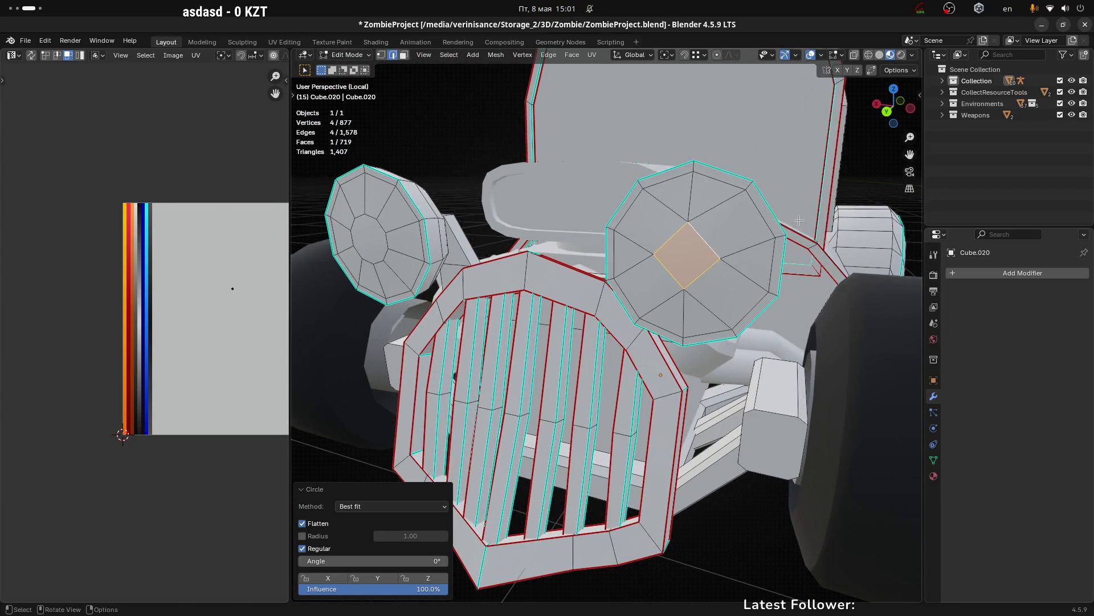
Step: Rotate the centre face slightly to line up with the surrounding edges and check it from the front
{"action": "key", "text": "r"}
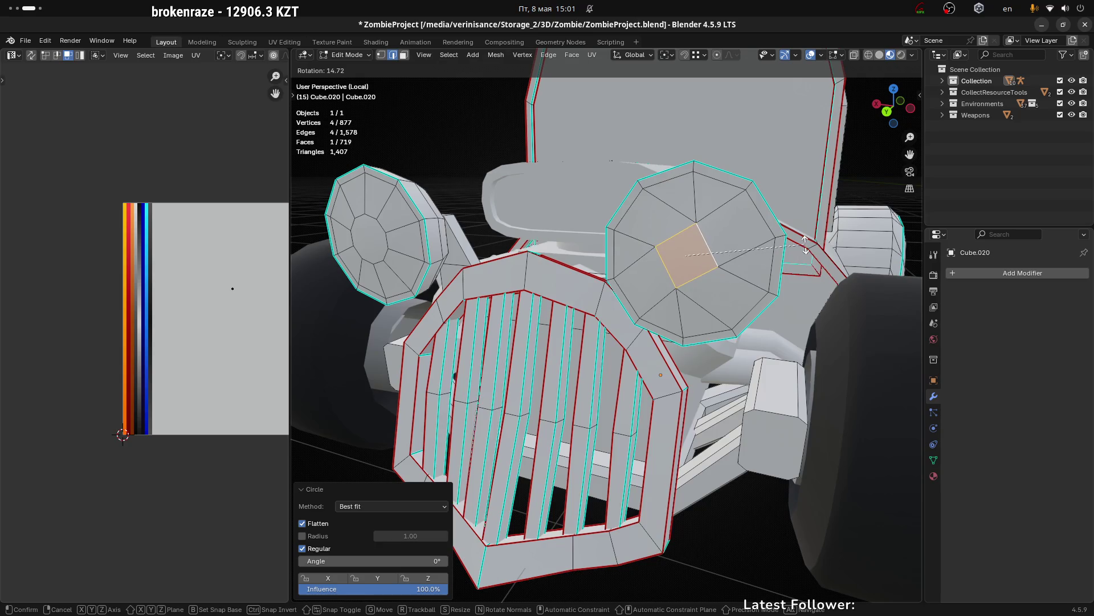
{"action": "key", "text": "Escape"}
{"action": "left_click_drag", "start_coordinate": [783, 215], "coordinate": [669, 281]}
{"action": "key", "text": "1"}
{"action": "left_click", "coordinate": [674, 210]}
{"action": "left_click_drag", "start_coordinate": [628, 256], "coordinate": [596, 231]}
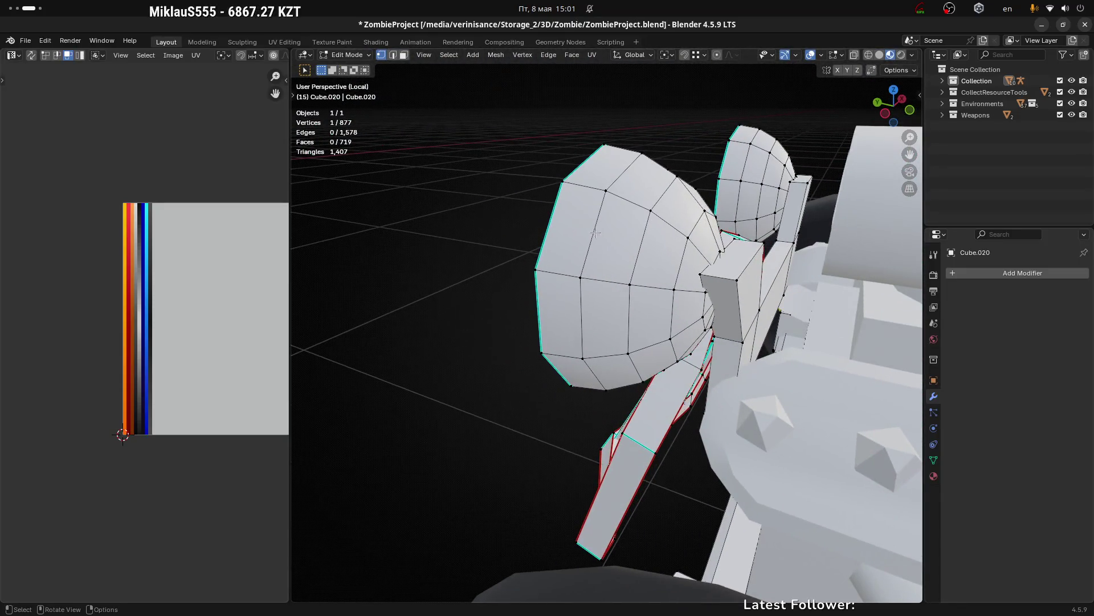
Step: Dissolve one dome edge loop, then edge-slide and scale a vertical loop outward twice to round the bulge
{"action": "left_click", "coordinate": [596, 222]}
{"action": "key", "text": "x"}
{"action": "left_click", "coordinate": [596, 221]}
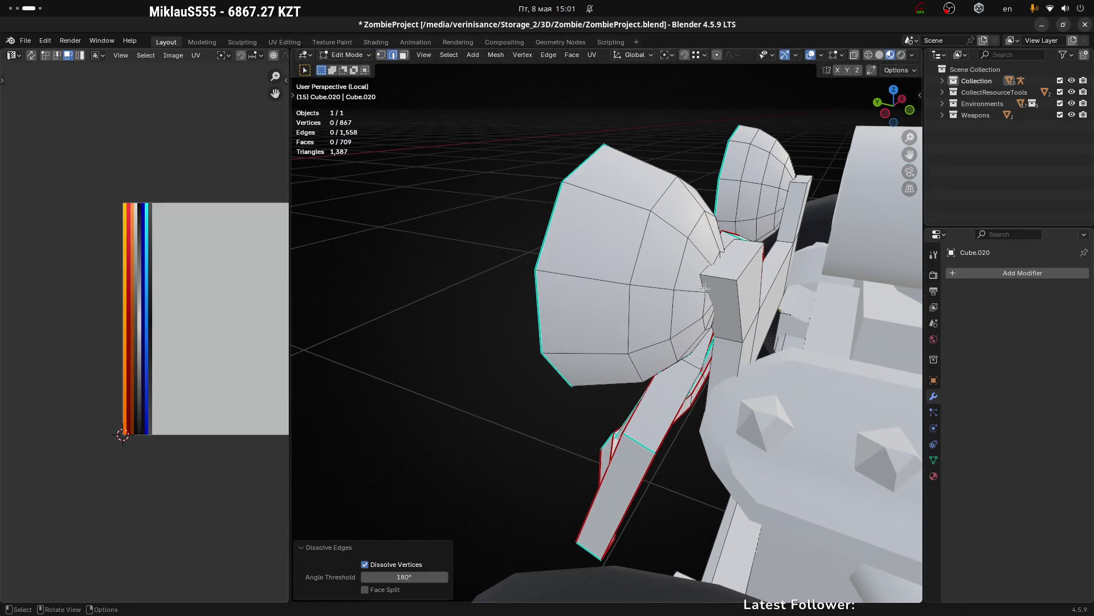
{"action": "left_click", "coordinate": [628, 231]}
{"action": "key", "text": "g"}
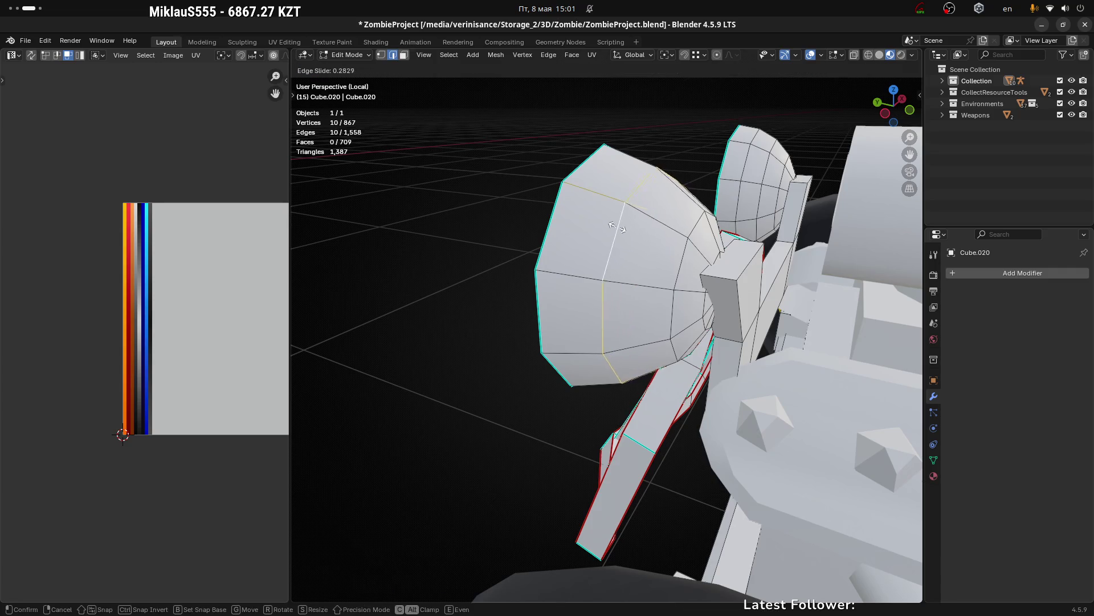
{"action": "left_click", "coordinate": [608, 223]}
{"action": "key", "text": "s"}
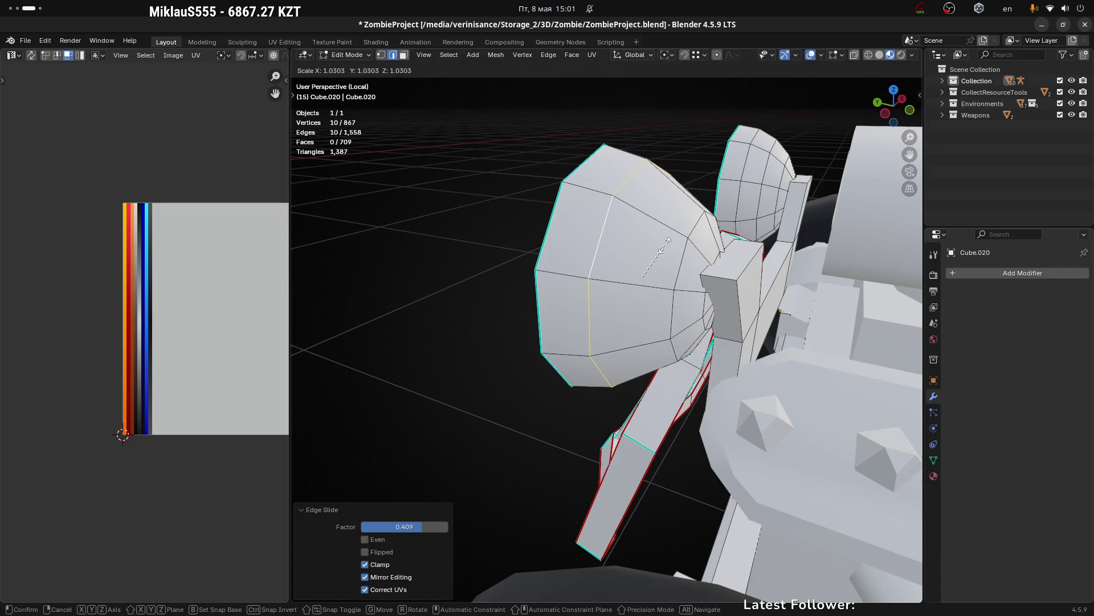
{"action": "left_click", "coordinate": [666, 245]}
{"action": "key", "text": "g"}
{"action": "key", "text": "g"}
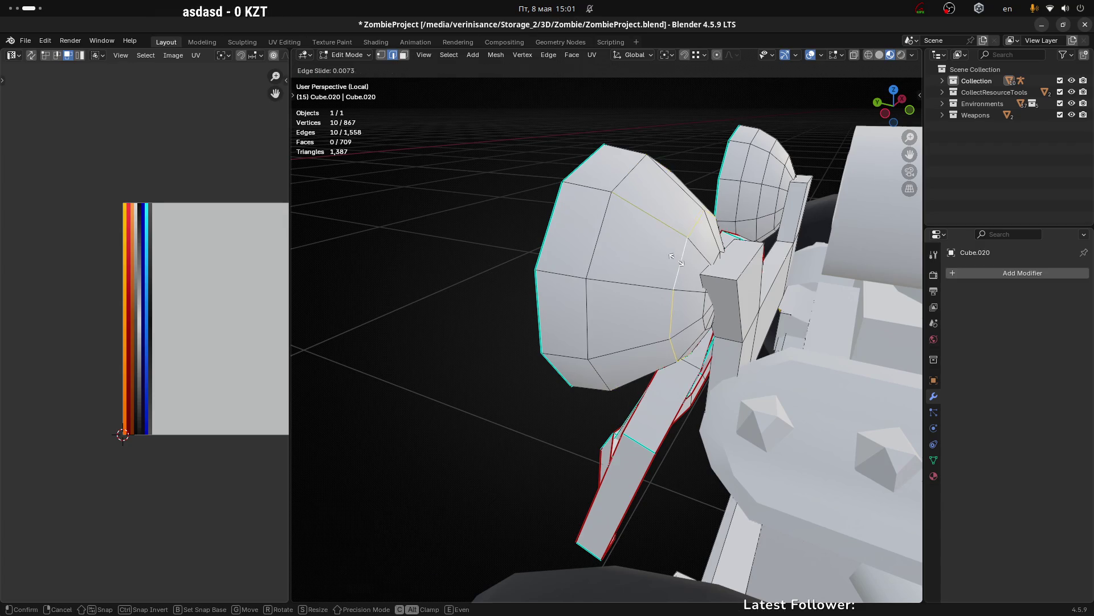
{"action": "left_click", "coordinate": [648, 247]}
{"action": "key", "text": "s"}
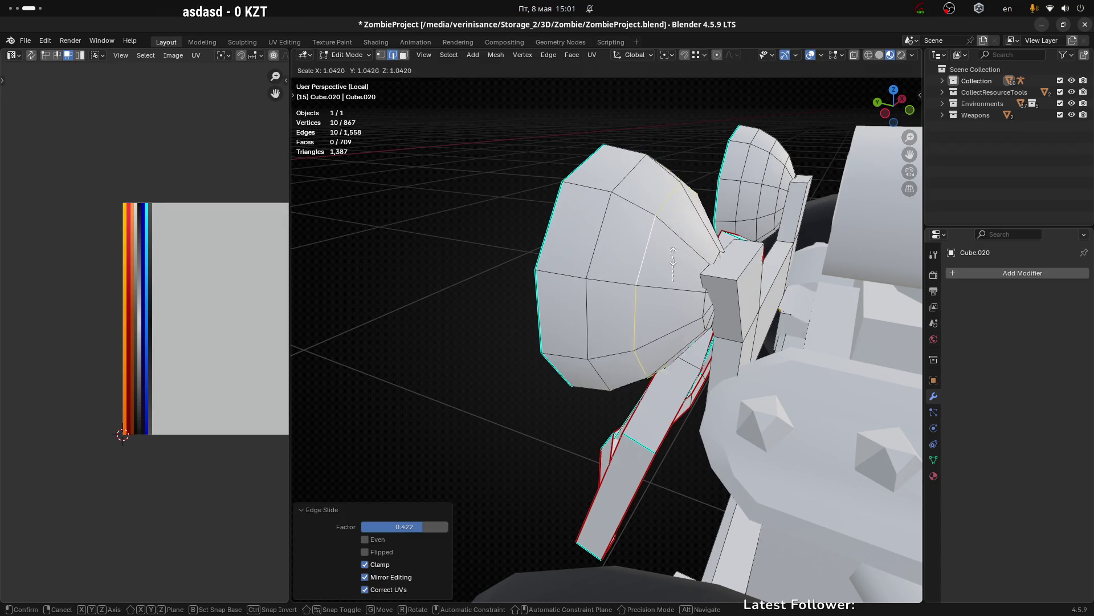
{"action": "left_click", "coordinate": [669, 255]}
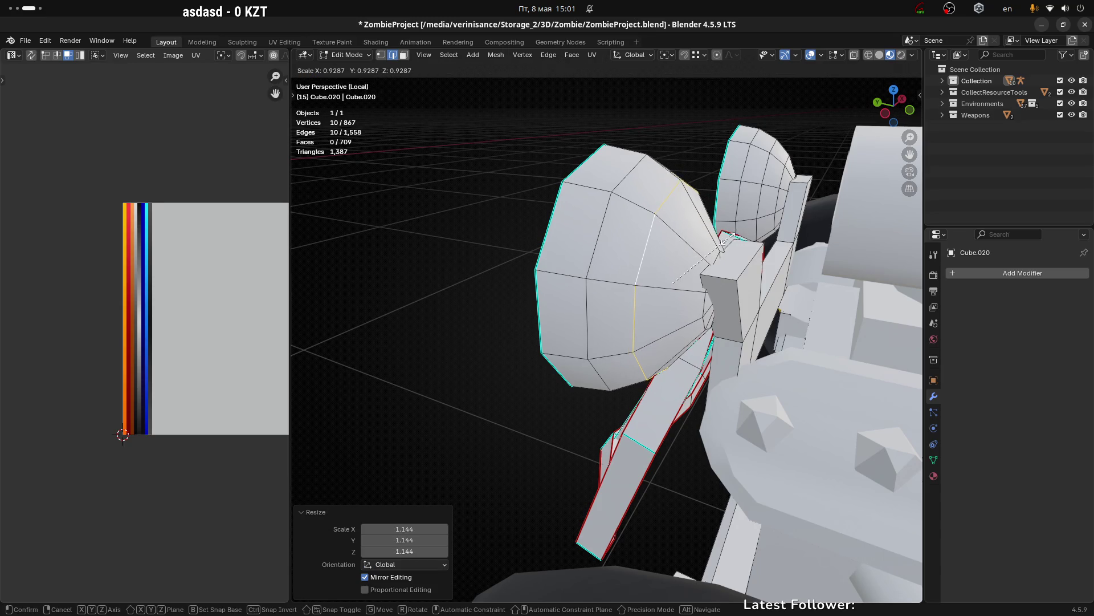
Step: Slide and rescale another dome edge loop to continue shaping the headlight's rounded profile
{"action": "left_click", "coordinate": [673, 320]}
{"action": "left_click", "coordinate": [703, 306]}
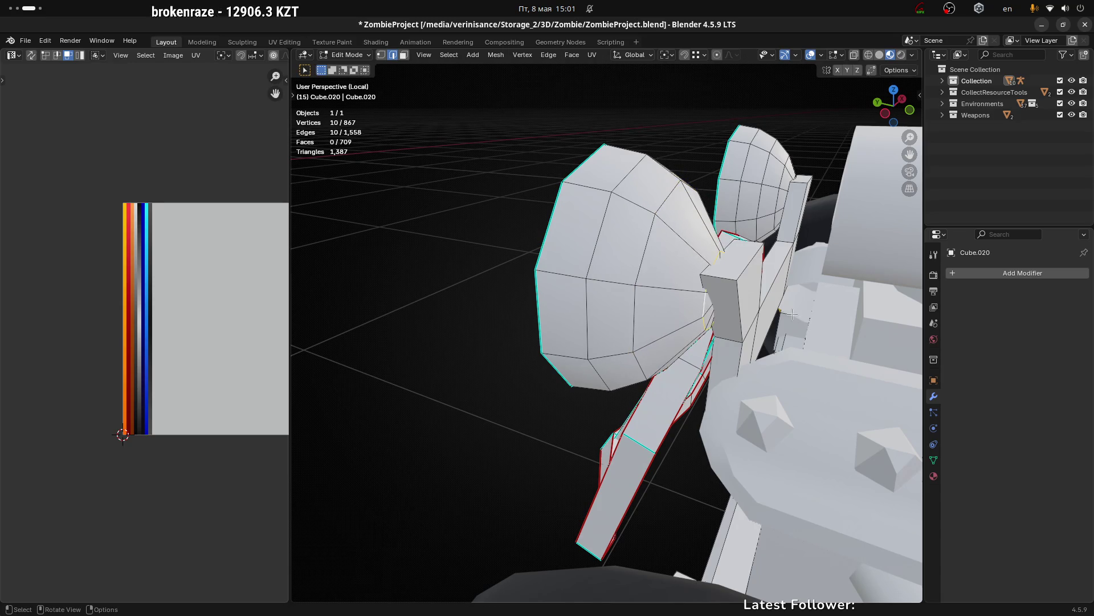
{"action": "key", "text": "g"}
{"action": "key", "text": "g"}
{"action": "left_click", "coordinate": [762, 305]}
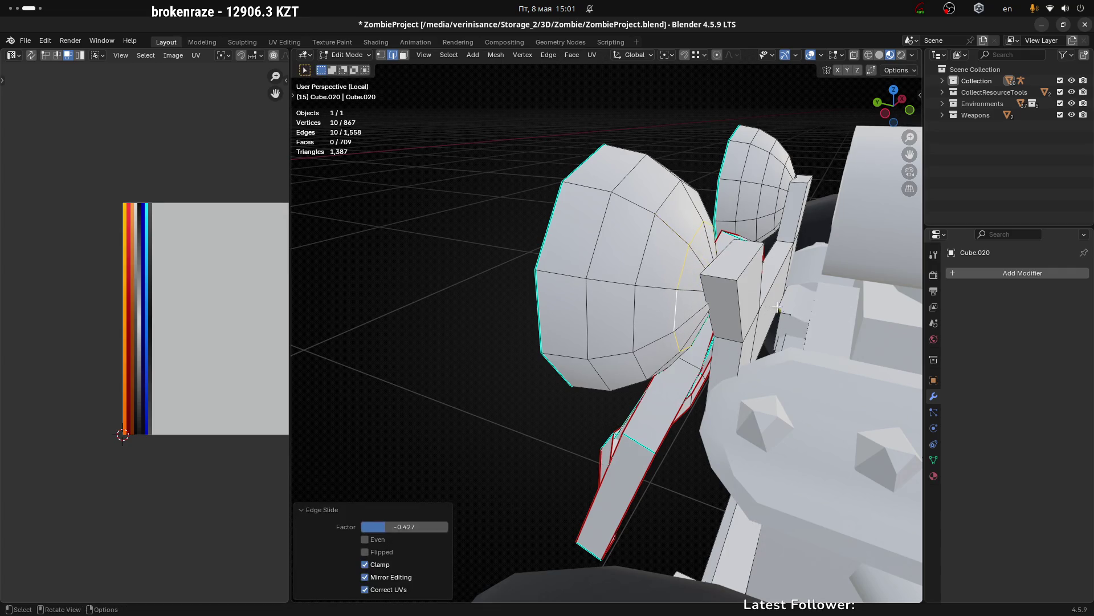
{"action": "left_click_drag", "start_coordinate": [763, 305], "coordinate": [741, 314]}
{"action": "key", "text": "s"}
{"action": "left_click", "coordinate": [807, 300]}
Step: In vertex mode, nudge the dome's rear tip vertices along Y with axis-locked moves, using X-ray to reach them
{"action": "key", "text": "alt+z"}
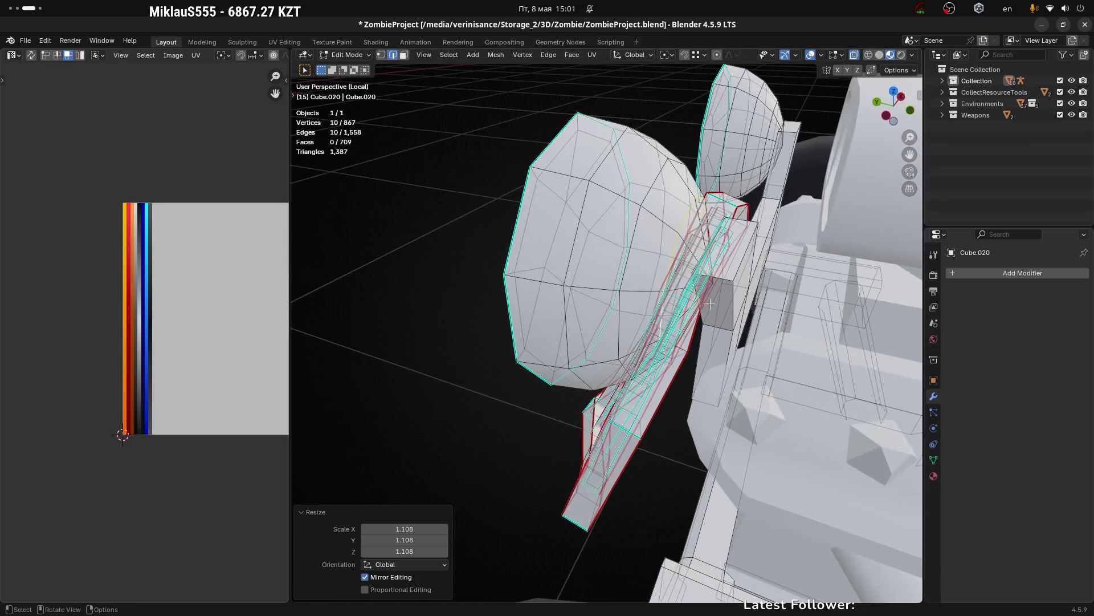
{"action": "key", "text": "1"}
{"action": "key", "text": "alt+z"}
{"action": "key", "text": "g"}
{"action": "key", "text": "x"}
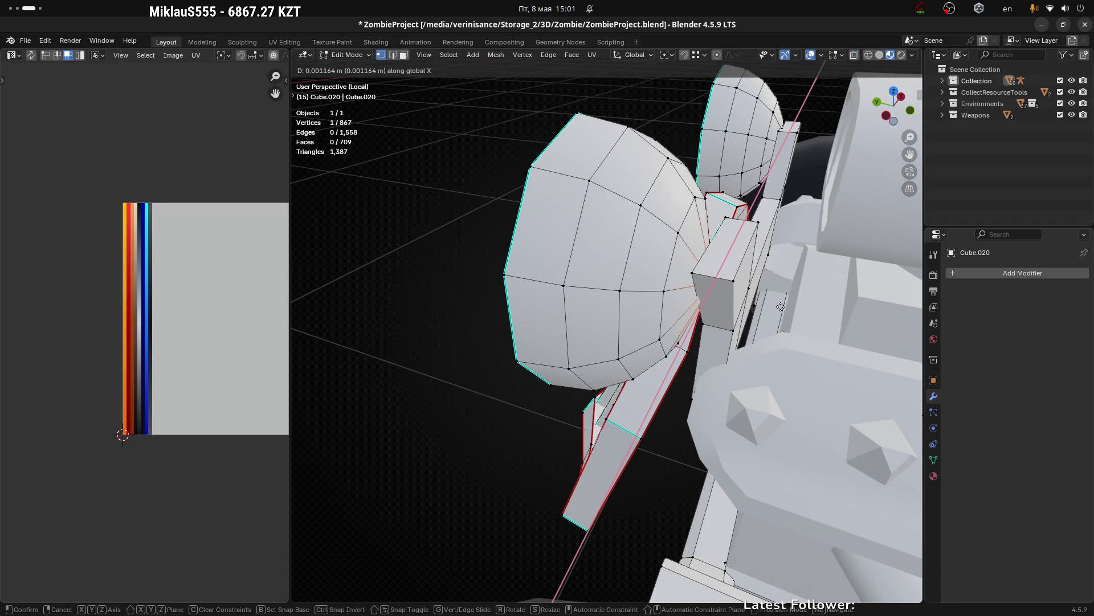
{"action": "left_click", "coordinate": [771, 305]}
{"action": "left_click_drag", "start_coordinate": [771, 305], "coordinate": [715, 271]}
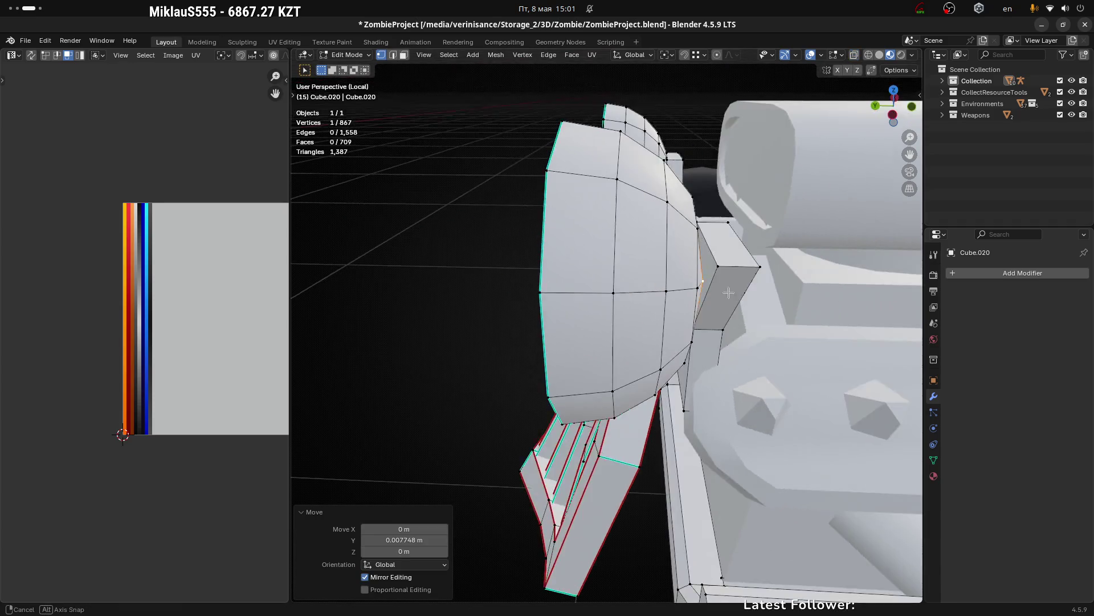
{"action": "key", "text": "g"}
{"action": "key", "text": "x"}
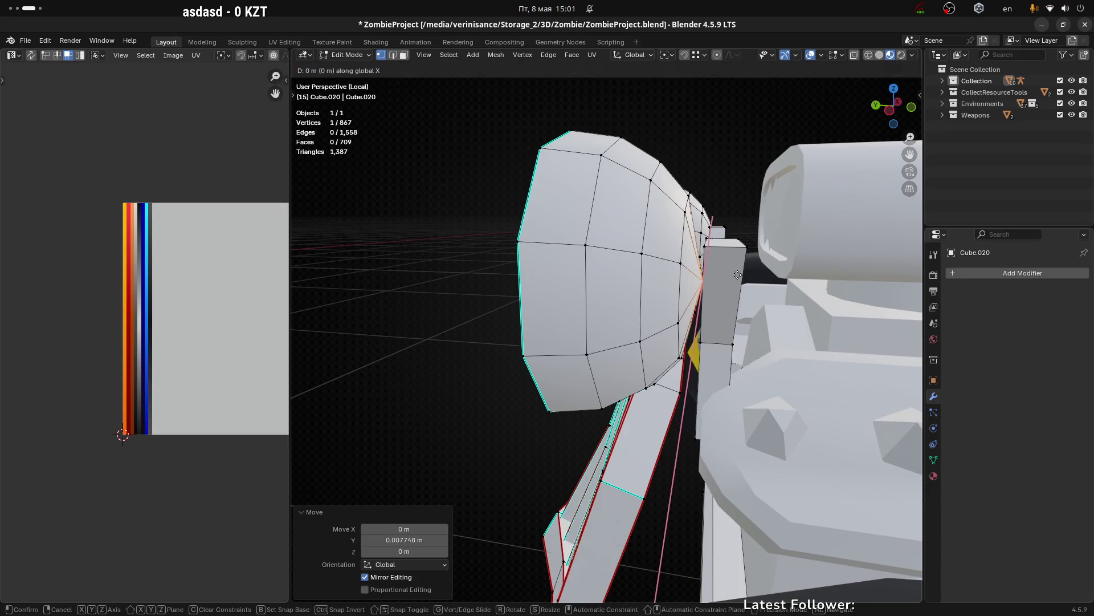
{"action": "left_click", "coordinate": [734, 275]}
{"action": "left_click_drag", "start_coordinate": [735, 274], "coordinate": [627, 240]}
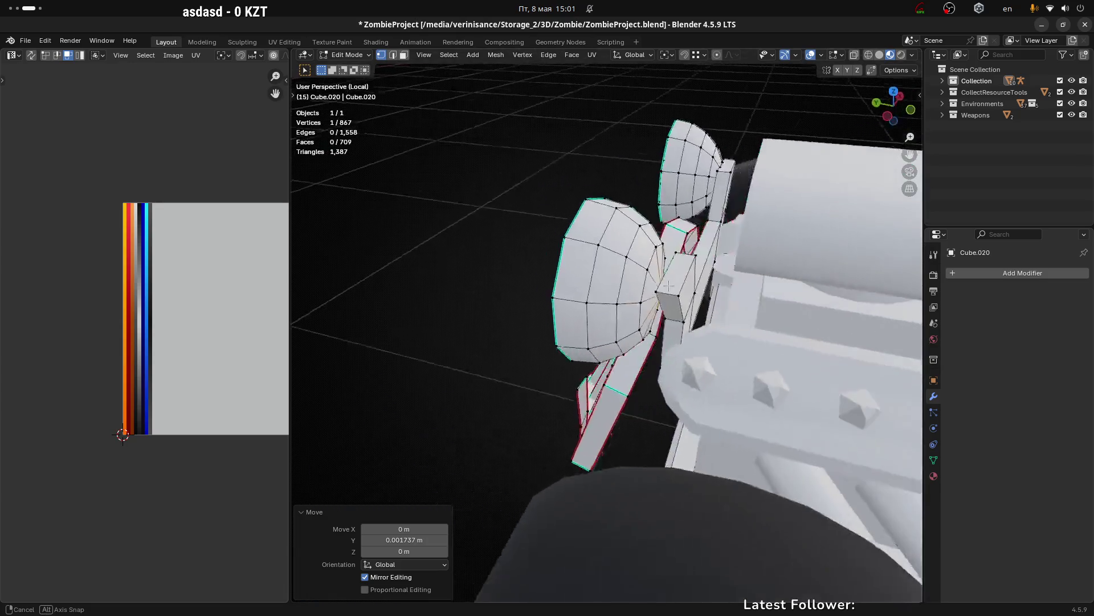
{"action": "scroll", "scroll_direction": "up", "scroll_amount": 3}
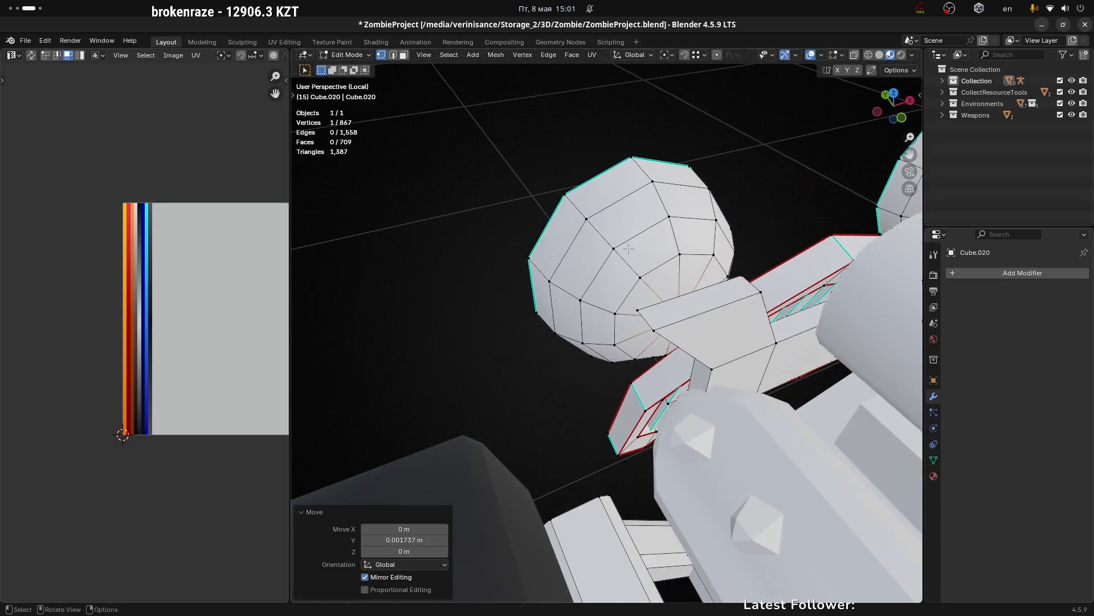
{"action": "left_click", "coordinate": [613, 248]}
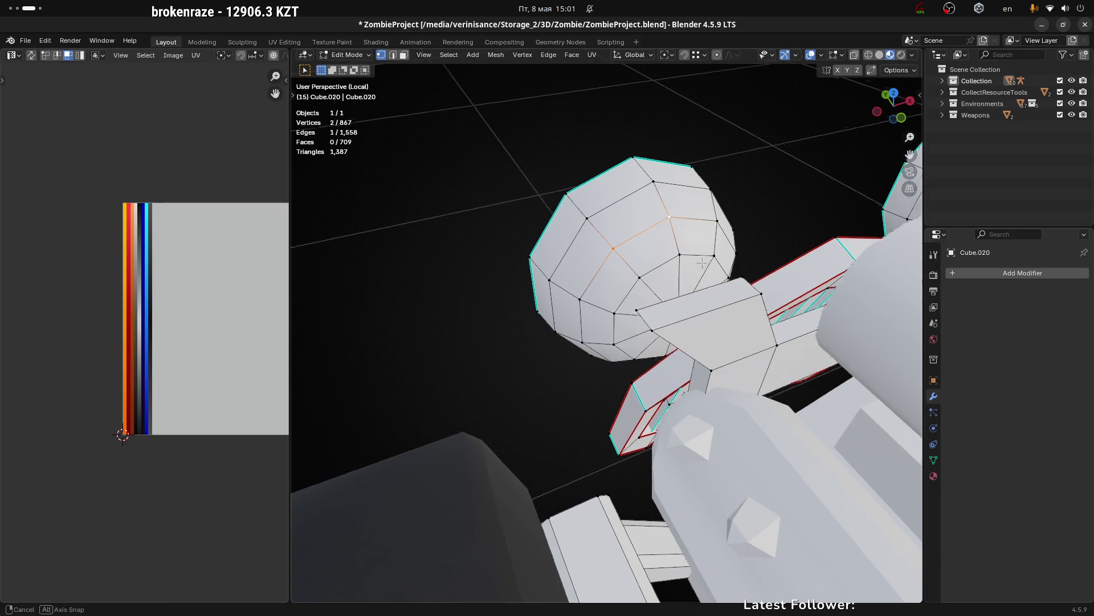
{"action": "left_click_drag", "start_coordinate": [613, 249], "coordinate": [749, 310]}
{"action": "scroll", "scroll_direction": "down", "scroll_amount": 3}
{"action": "scroll", "scroll_direction": "up", "scroll_amount": 3}
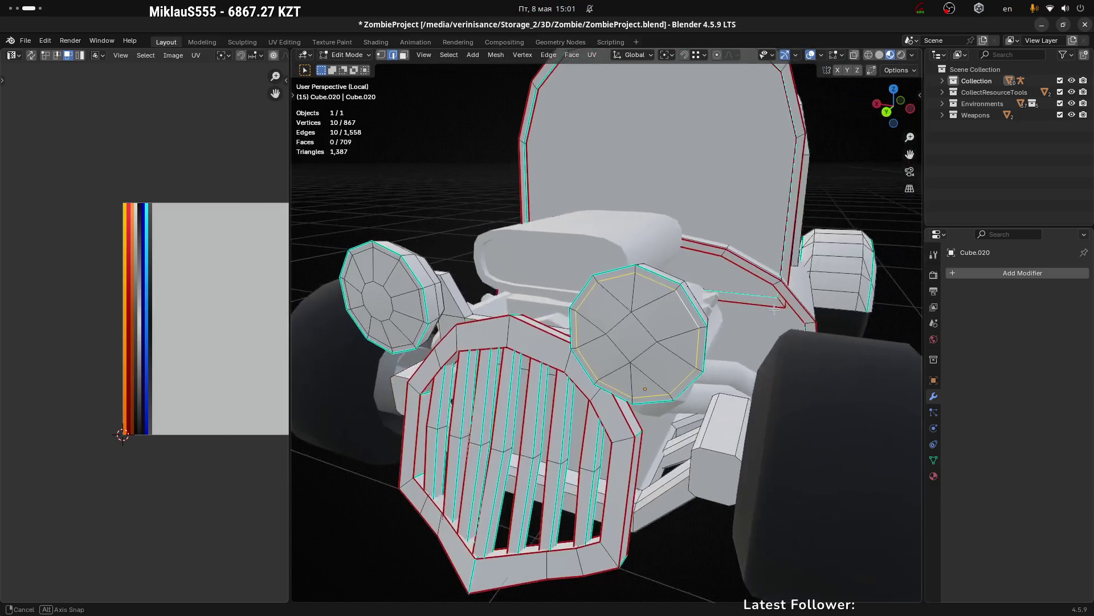
{"action": "scroll", "scroll_direction": "up", "scroll_amount": 3}
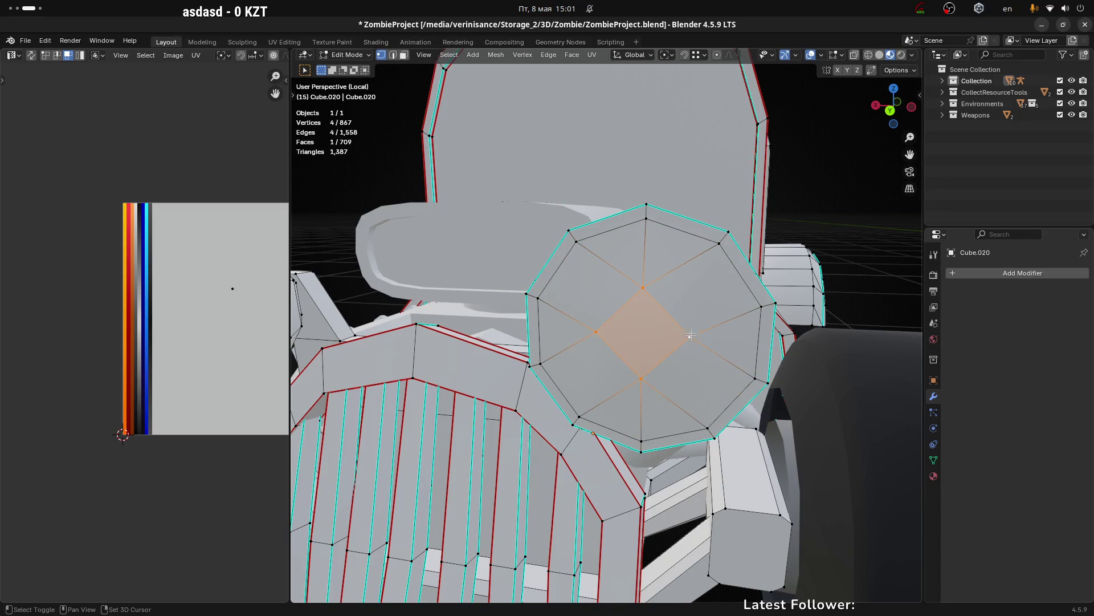
Step: Collapse the headlight's centre face into a single vertex and select the other headlight's centre face
{"action": "key", "text": "m"}
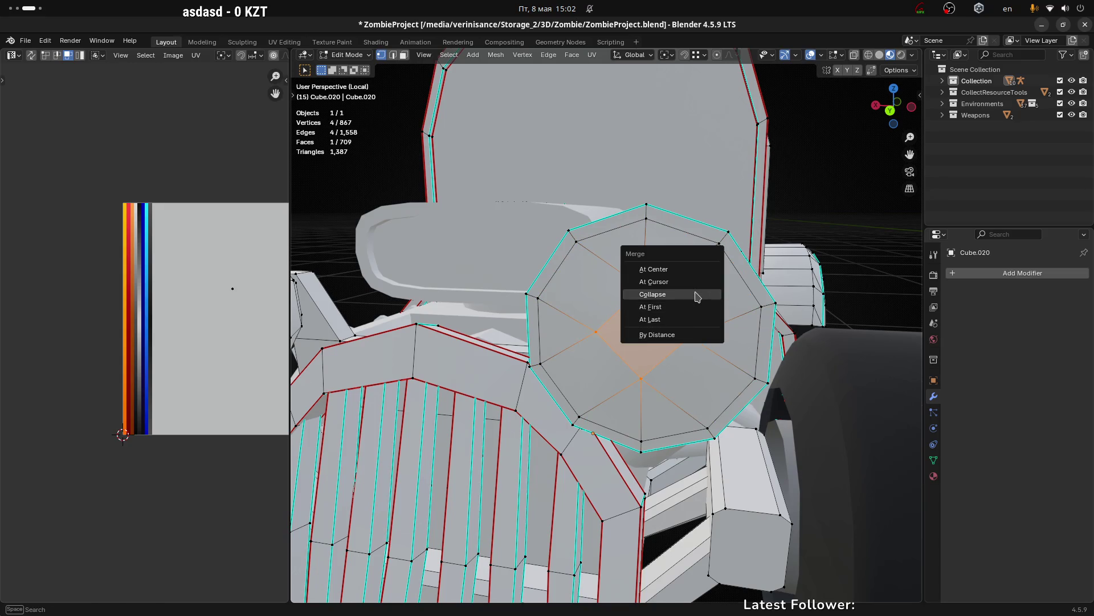
{"action": "left_click", "coordinate": [696, 295]}
{"action": "left_click_drag", "start_coordinate": [696, 295], "coordinate": [708, 296]}
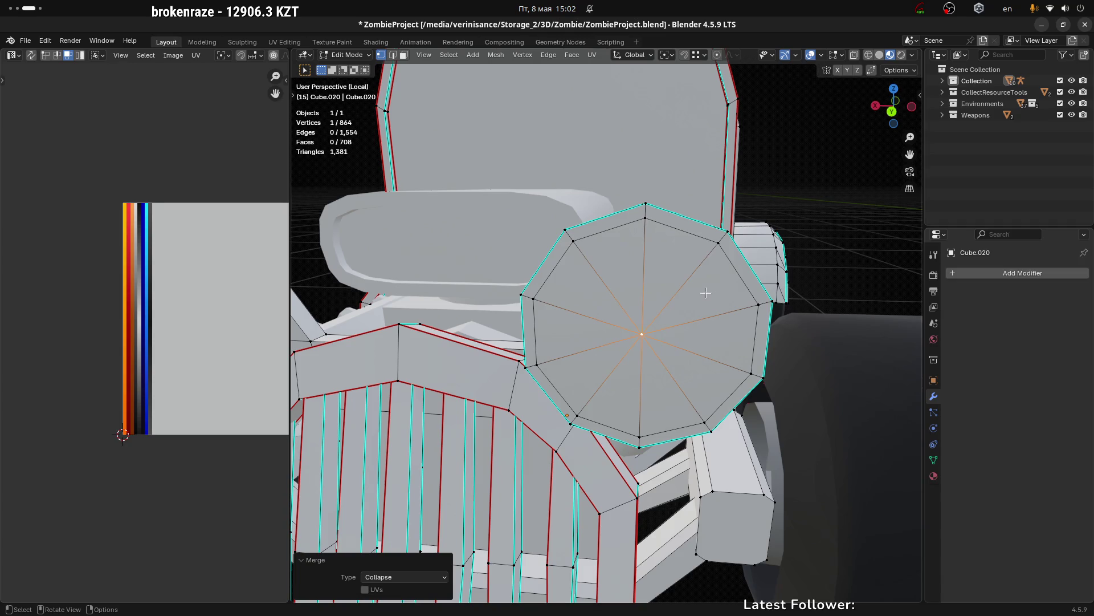
{"action": "scroll", "scroll_direction": "down", "scroll_amount": 3}
{"action": "left_click_drag", "start_coordinate": [498, 322], "coordinate": [739, 283]}
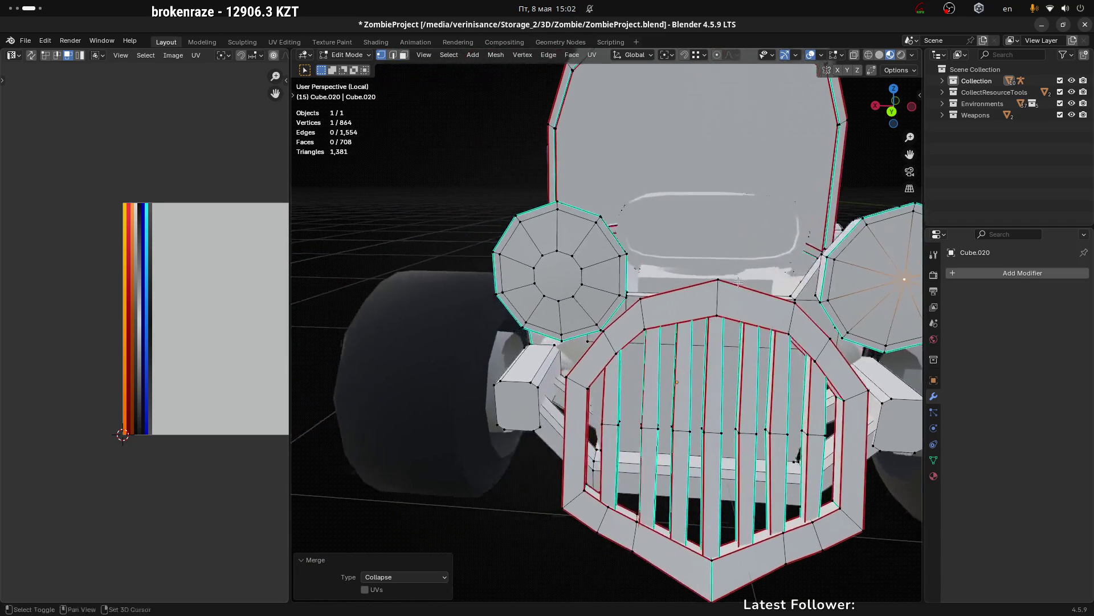
{"action": "left_click_drag", "start_coordinate": [588, 311], "coordinate": [588, 311]}
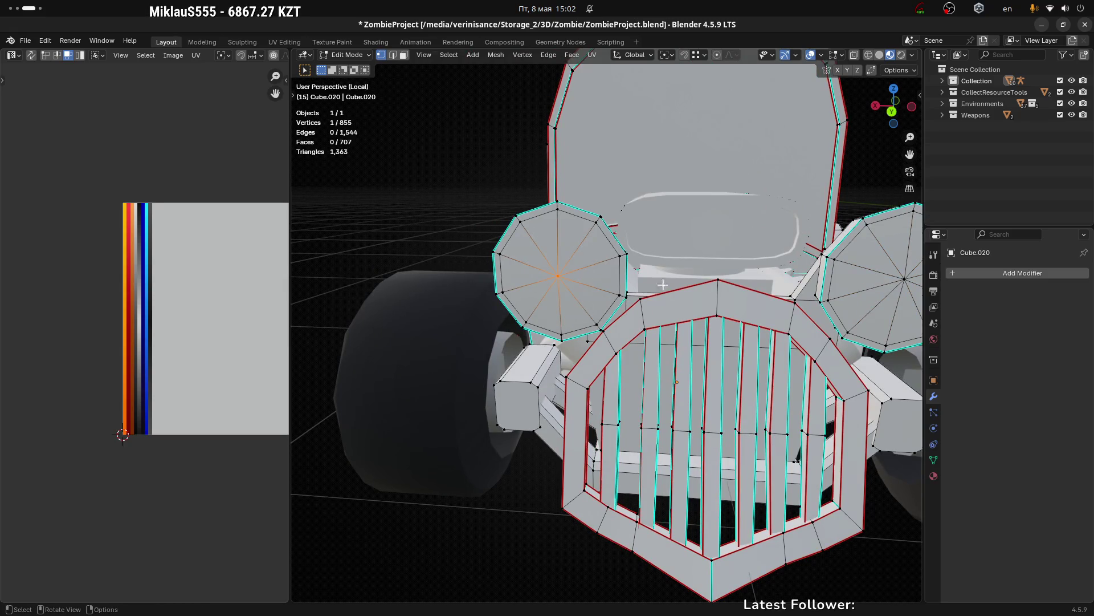
{"action": "left_click_drag", "start_coordinate": [662, 285], "coordinate": [542, 335]}
{"action": "scroll", "scroll_direction": "up", "scroll_amount": 3}
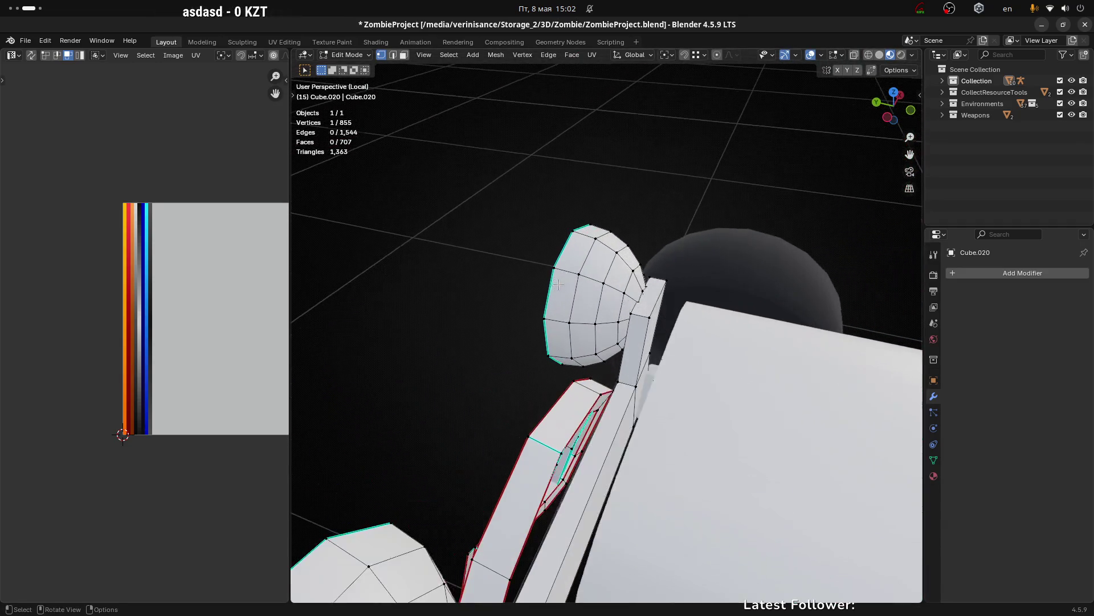
{"action": "scroll", "scroll_direction": "up", "scroll_amount": 3}
Step: Dissolve an extra edge loop on the dome and start sliding a vertical dome loop
{"action": "key", "text": "x"}
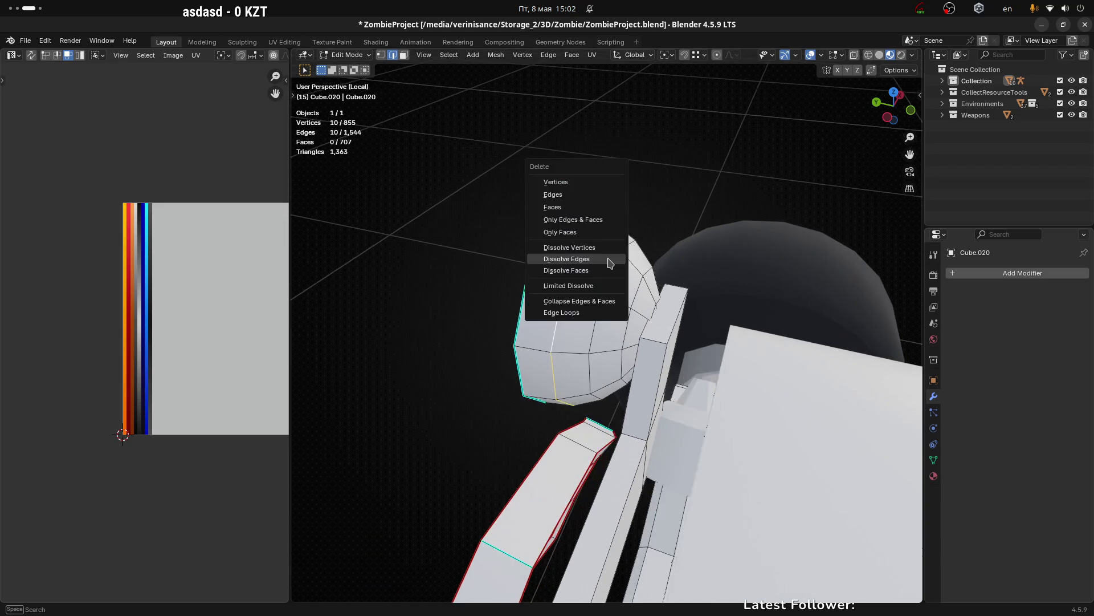
{"action": "left_click", "coordinate": [607, 261]}
{"action": "left_click", "coordinate": [606, 277]}
{"action": "key", "text": "g"}
{"action": "key", "text": "g"}
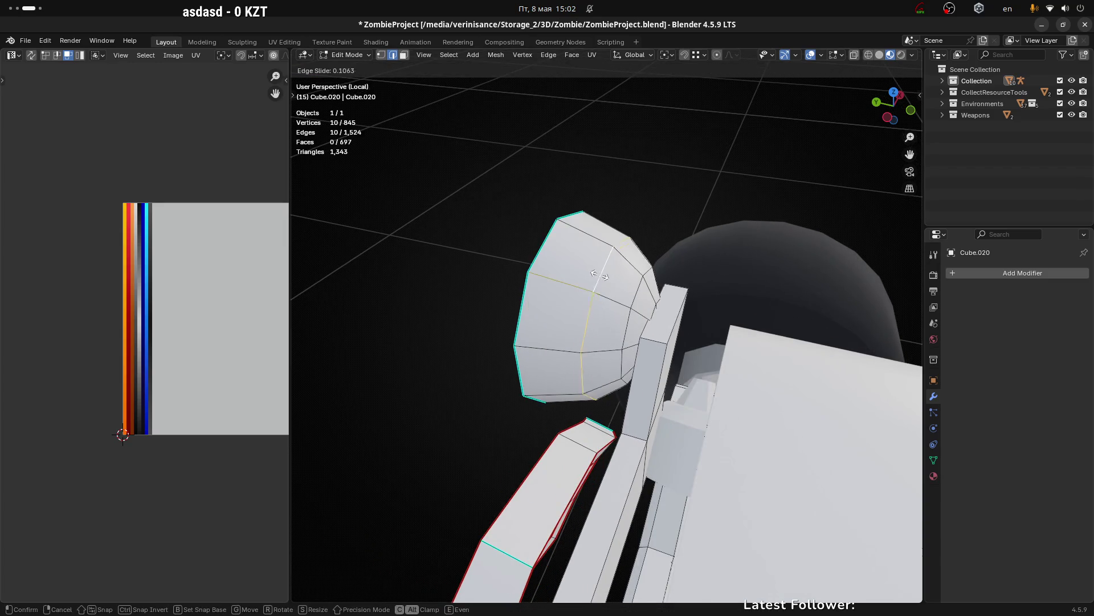
Step: Slide and slightly enlarge the dome's edge loop twice to round out the headlight bulge
{"action": "left_click", "coordinate": [578, 262]}
{"action": "key", "text": "s"}
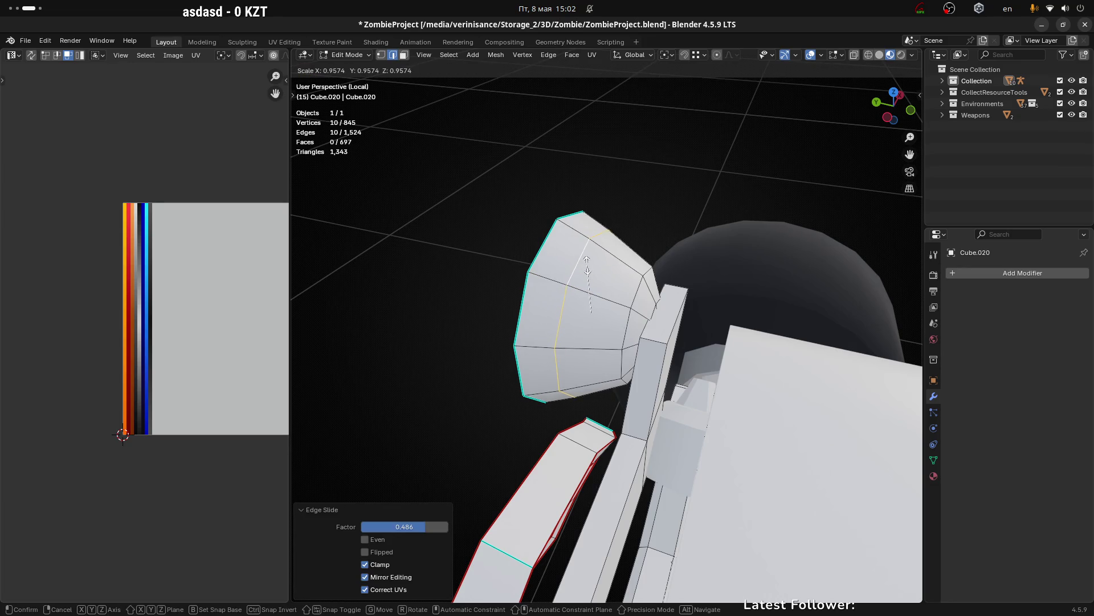
{"action": "left_click", "coordinate": [579, 262]}
{"action": "left_click_drag", "start_coordinate": [578, 262], "coordinate": [610, 265]}
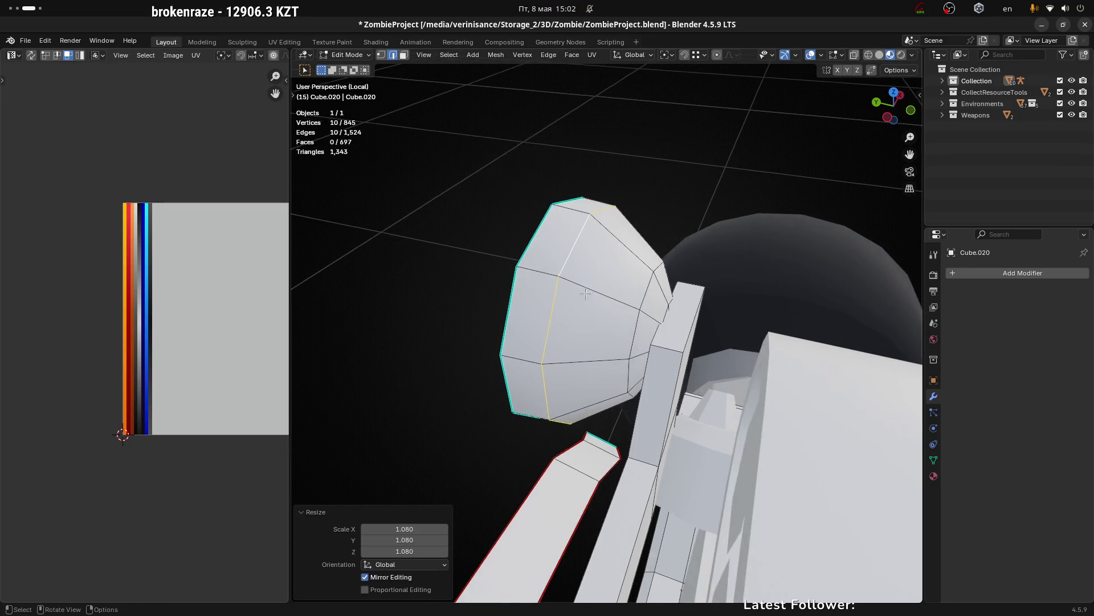
{"action": "key", "text": "g"}
{"action": "key", "text": "g"}
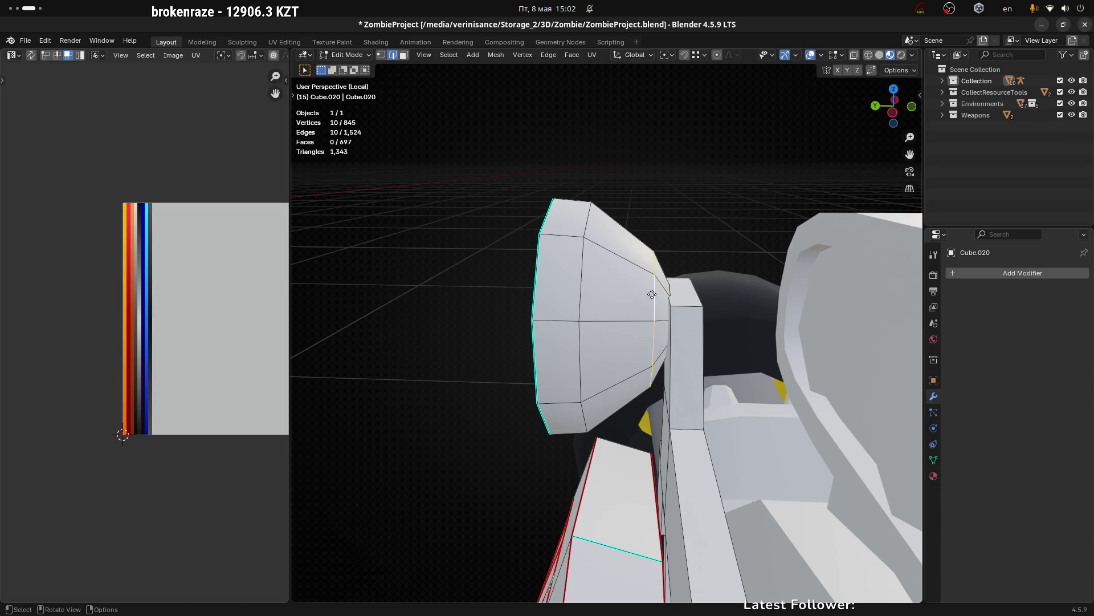
{"action": "left_click", "coordinate": [614, 283]}
{"action": "key", "text": "s"}
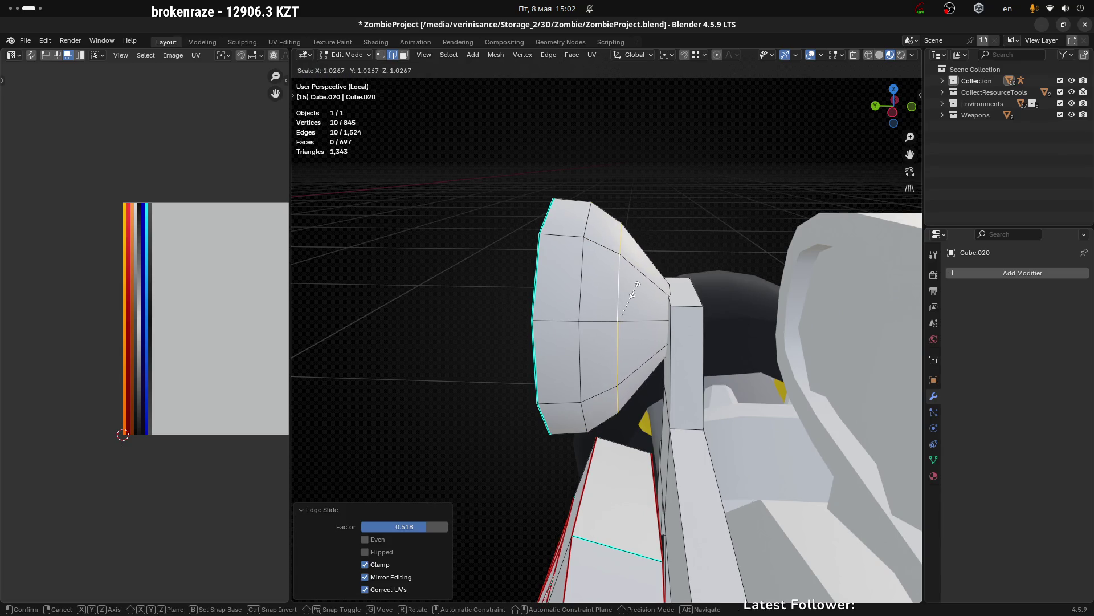
{"action": "left_click", "coordinate": [638, 290]}
Step: Slide the loop the other way, enlarge it again, and view the dome in X-ray
{"action": "left_click_drag", "start_coordinate": [693, 277], "coordinate": [673, 301]}
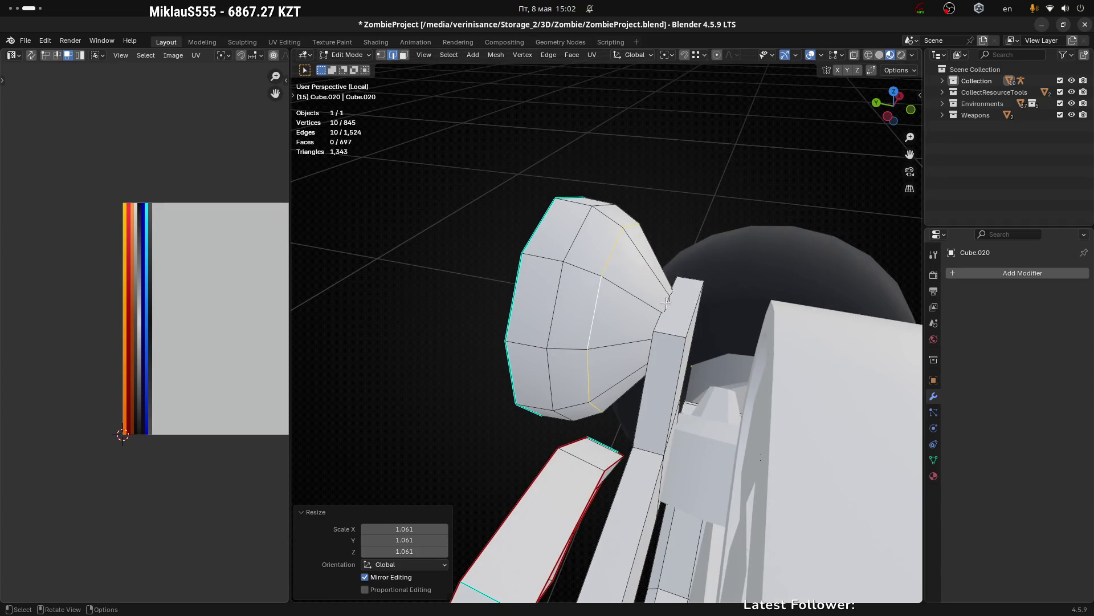
{"action": "key", "text": "g"}
{"action": "key", "text": "g"}
{"action": "left_click", "coordinate": [633, 276]}
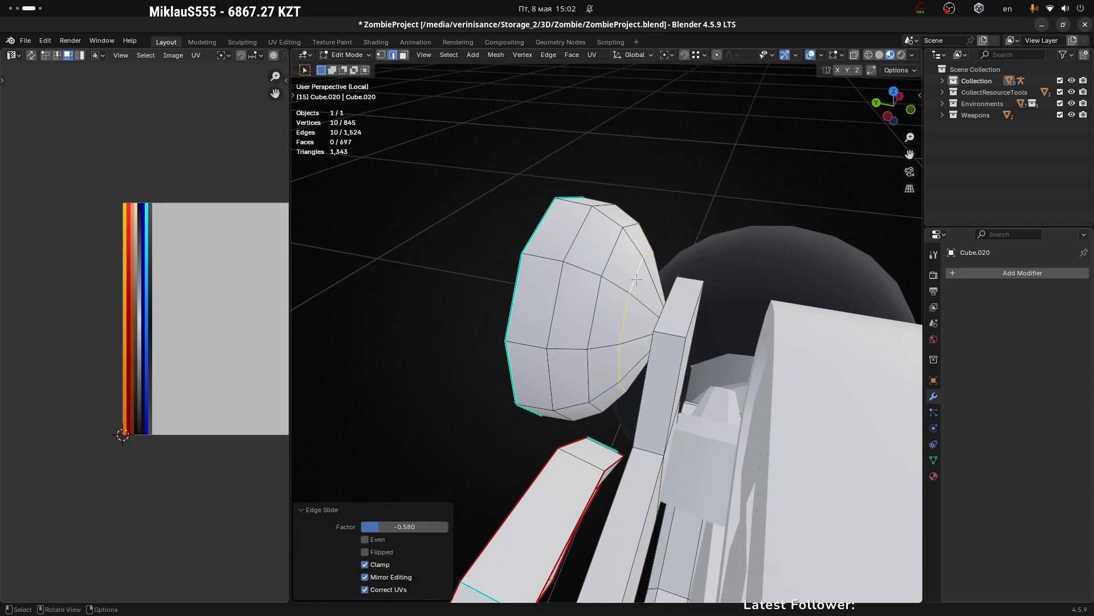
{"action": "key", "text": "s"}
{"action": "left_click", "coordinate": [656, 284]}
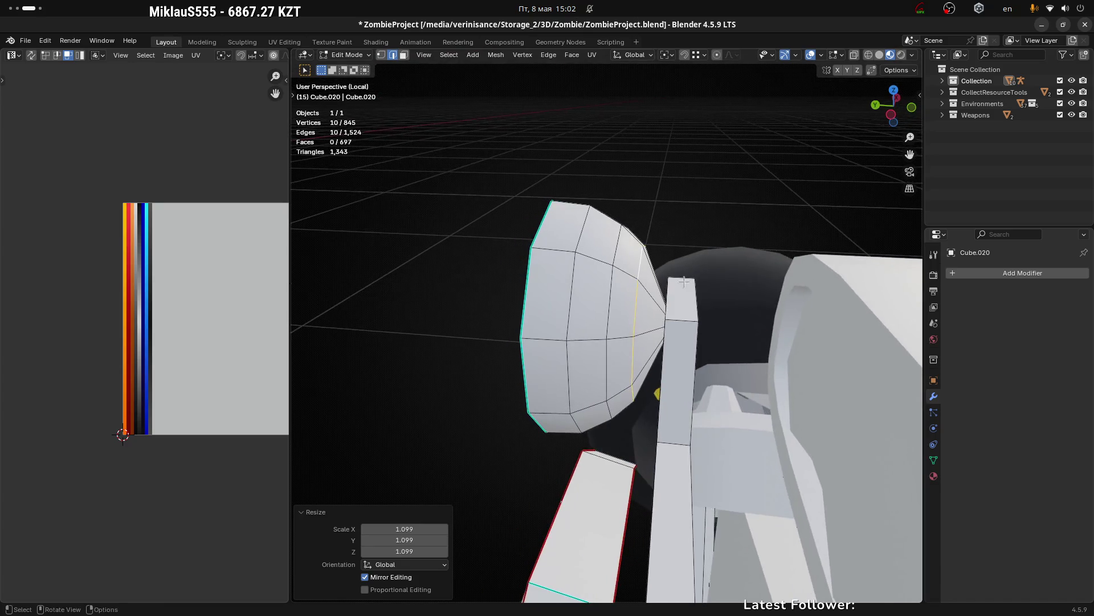
{"action": "left_click_drag", "start_coordinate": [659, 292], "coordinate": [675, 322]}
{"action": "key", "text": "alt+z"}
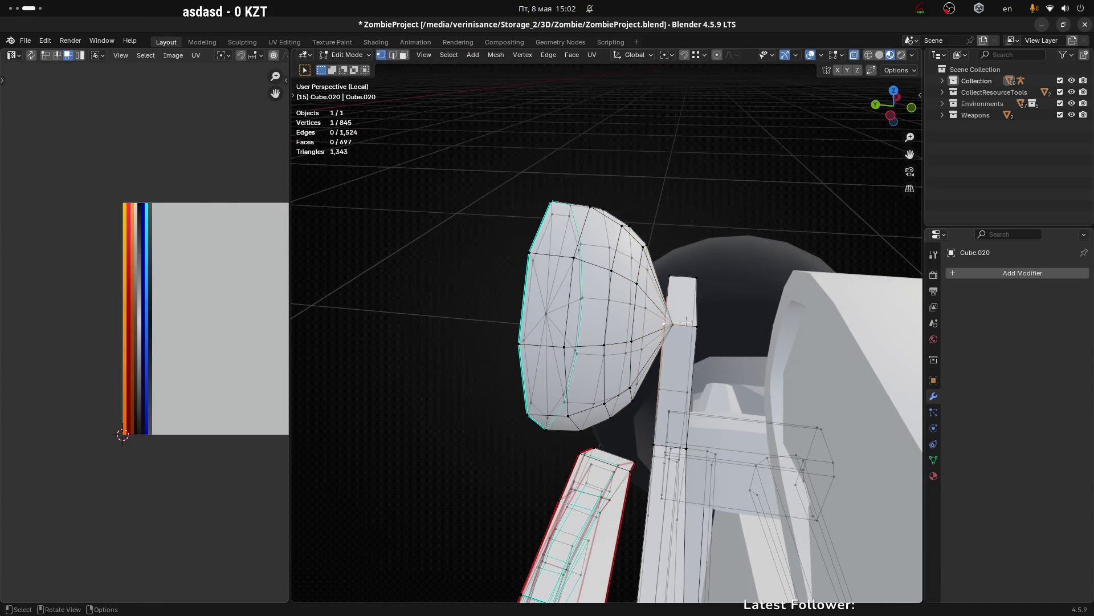
Step: Move the tip vertex along Y, then select the linked headlight mesh and shift it along Y
{"action": "key", "text": "alt+z"}
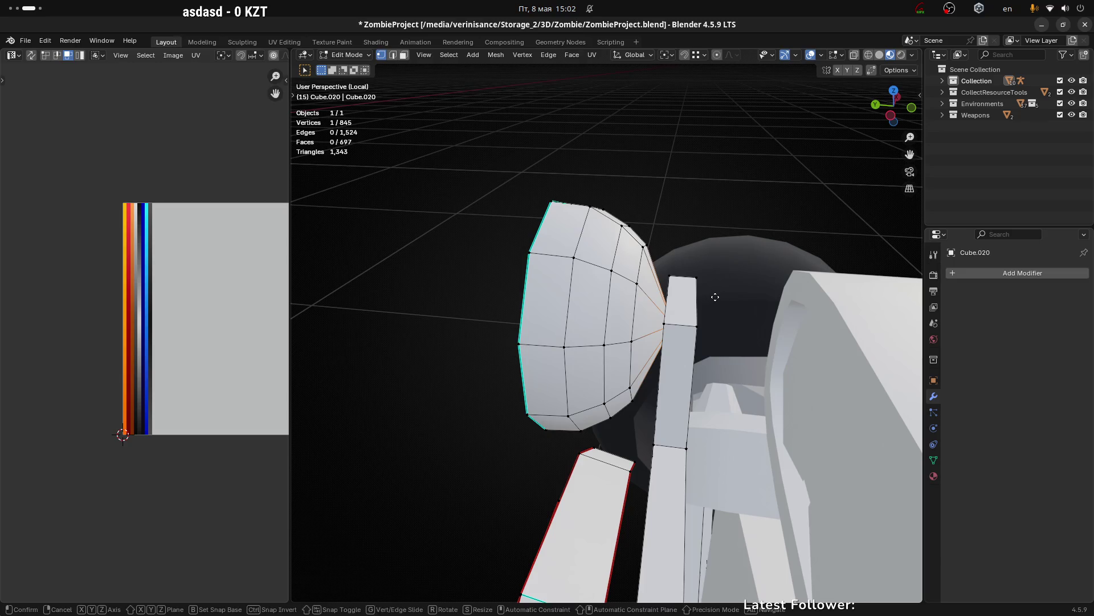
{"action": "key", "text": "y"}
{"action": "left_click", "coordinate": [702, 296]}
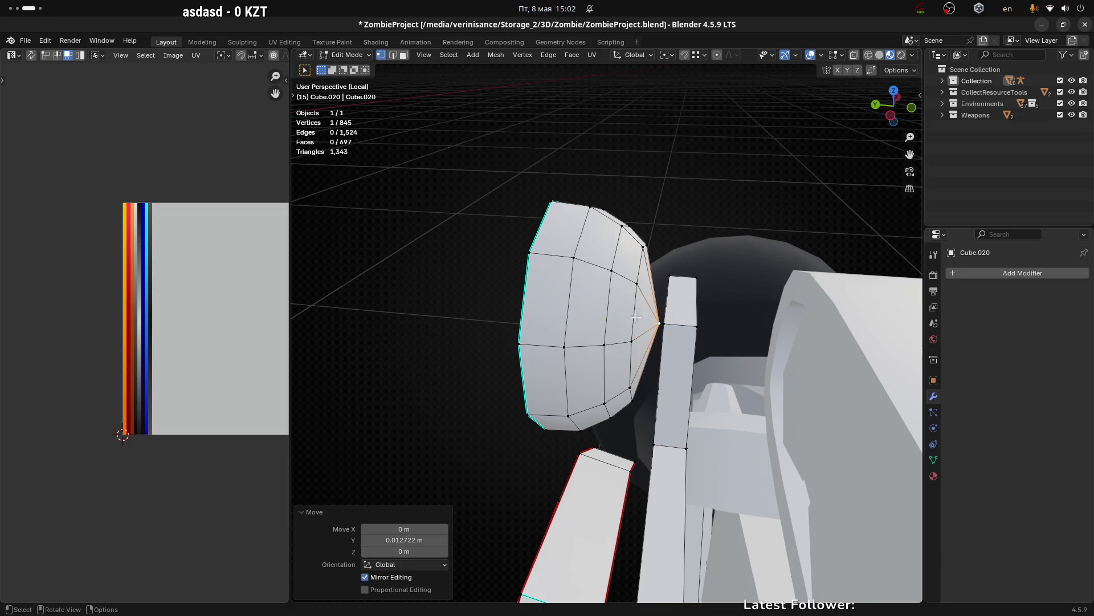
{"action": "key", "text": "l"}
{"action": "left_click_drag", "start_coordinate": [592, 316], "coordinate": [610, 371]}
{"action": "key", "text": "g"}
{"action": "key", "text": "x"}
{"action": "key", "text": "y"}
{"action": "left_click", "coordinate": [624, 314]}
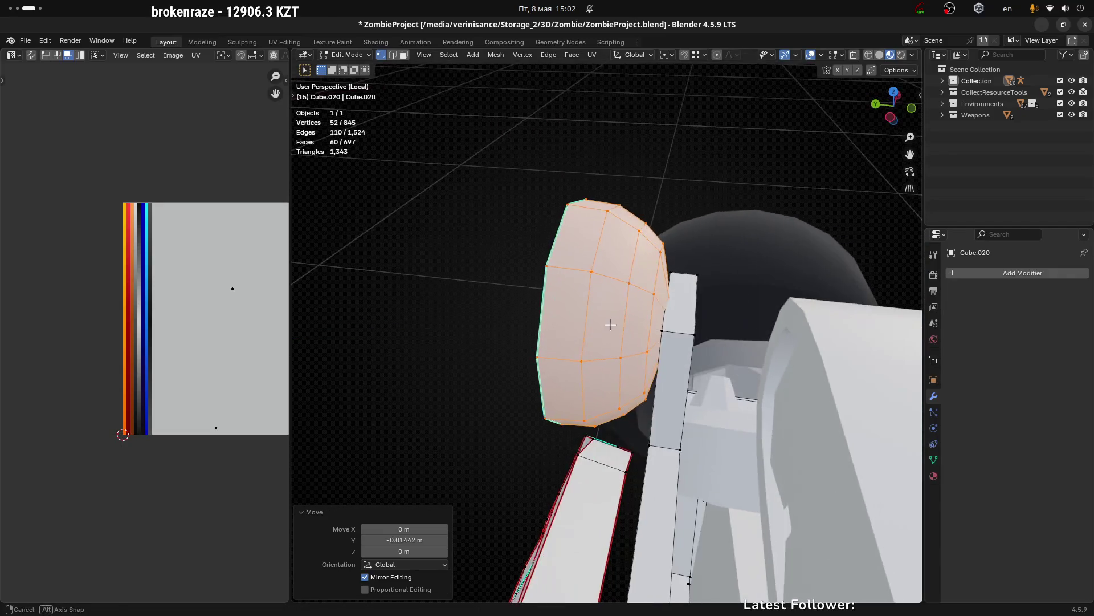
Step: Select the whole headlight again, nudge it about -0.0096 m along Y, and return to Object Mode
{"action": "left_click", "coordinate": [523, 496]}
{"action": "left_click_drag", "start_coordinate": [524, 496], "coordinate": [658, 363]}
{"action": "key", "text": "l"}
{"action": "key", "text": "g"}
{"action": "key", "text": "y"}
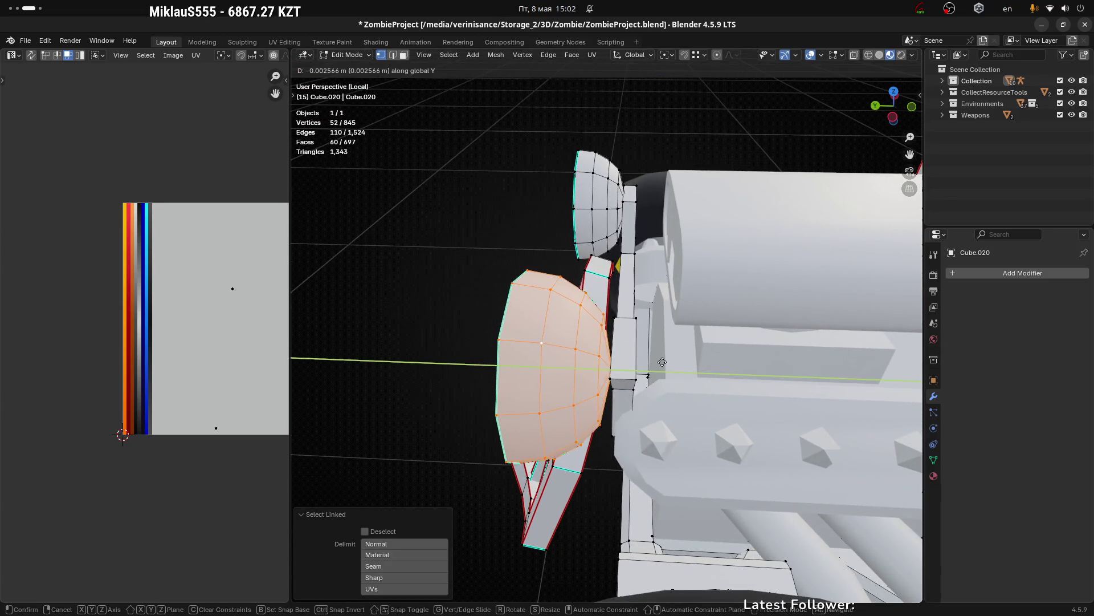
{"action": "left_click", "coordinate": [667, 360]}
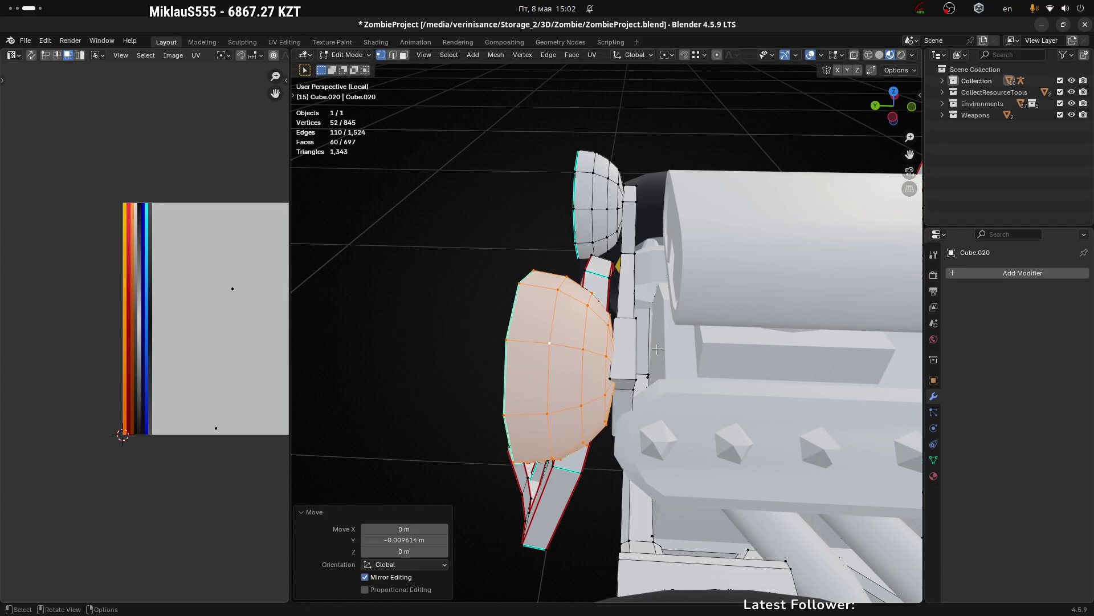
{"action": "key", "text": "Tab"}
{"action": "scroll", "scroll_direction": "down", "scroll_amount": 3}
{"action": "left_click_drag", "start_coordinate": [602, 355], "coordinate": [741, 309]}
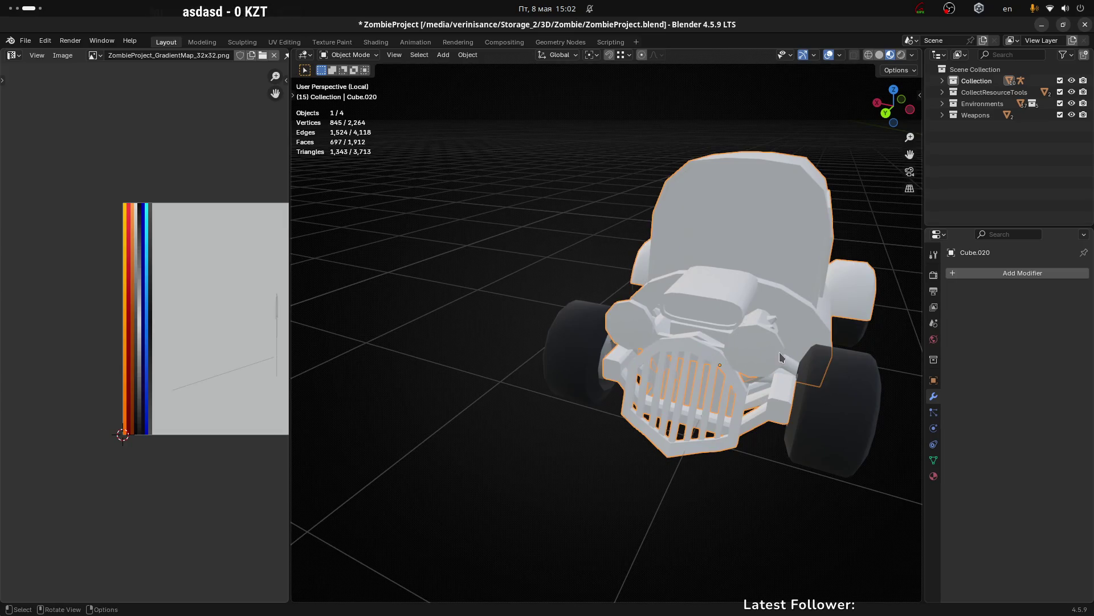
Step: Re-enter Edit Mode on the car body and orbit in close to the grille and headlights
{"action": "left_click_drag", "start_coordinate": [780, 358], "coordinate": [685, 367]}
{"action": "scroll", "scroll_direction": "up", "scroll_amount": 3}
{"action": "key", "text": "Tab"}
{"action": "scroll", "scroll_direction": "up", "scroll_amount": 3}
{"action": "left_click_drag", "start_coordinate": [763, 385], "coordinate": [551, 415]}
{"action": "left_click_drag", "start_coordinate": [873, 78], "coordinate": [357, 351]}
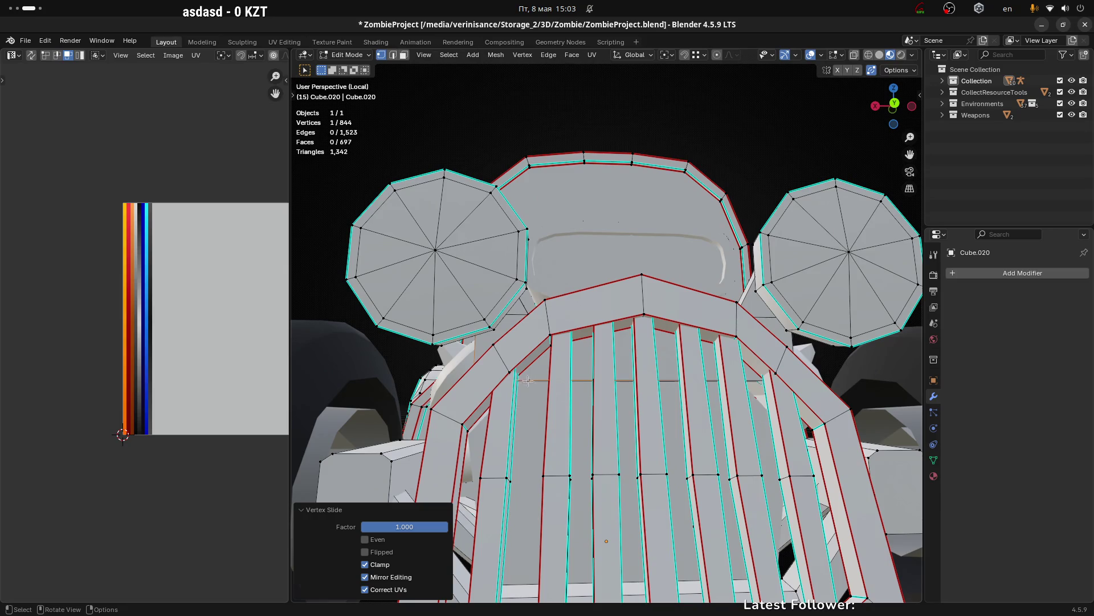
Step: Vertex-slide two stray grille vertices fully onto their neighbours to merge them away
{"action": "left_click_drag", "start_coordinate": [528, 381], "coordinate": [543, 363]}
{"action": "key", "text": "g"}
{"action": "left_click", "coordinate": [896, 372]}
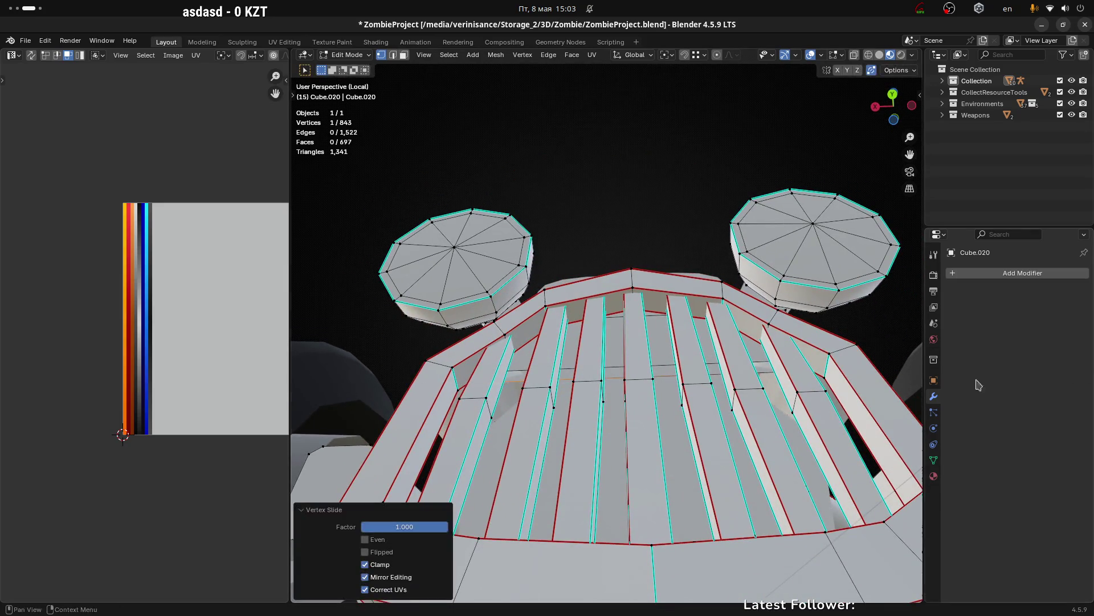
{"action": "left_click_drag", "start_coordinate": [896, 373], "coordinate": [748, 270]}
{"action": "key", "text": "g"}
{"action": "key", "text": "g"}
{"action": "left_click", "coordinate": [784, 377]}
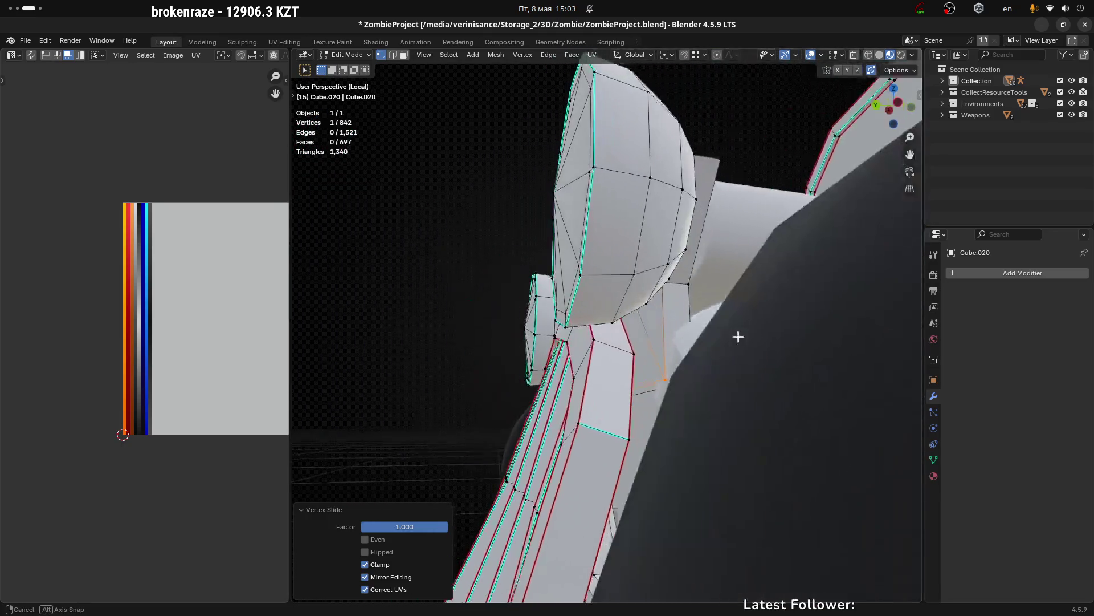
Step: Merge a third stray vertex by vertex slide, undoing and redoing the attempt once
{"action": "key", "text": "g"}
{"action": "key", "text": "g"}
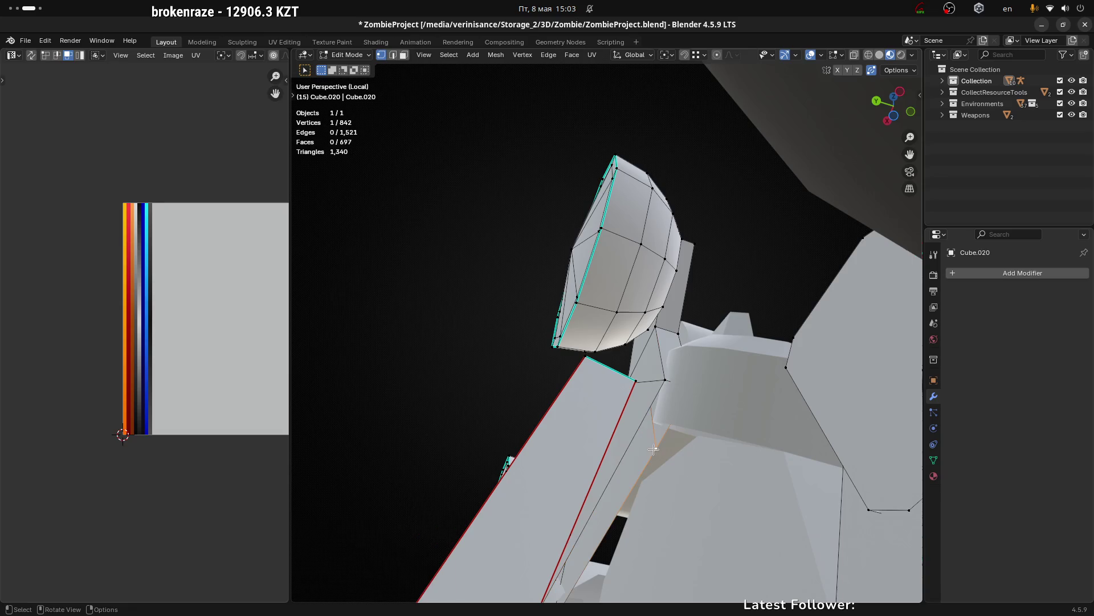
{"action": "left_click", "coordinate": [692, 272]}
{"action": "key", "text": "ctrl+z"}
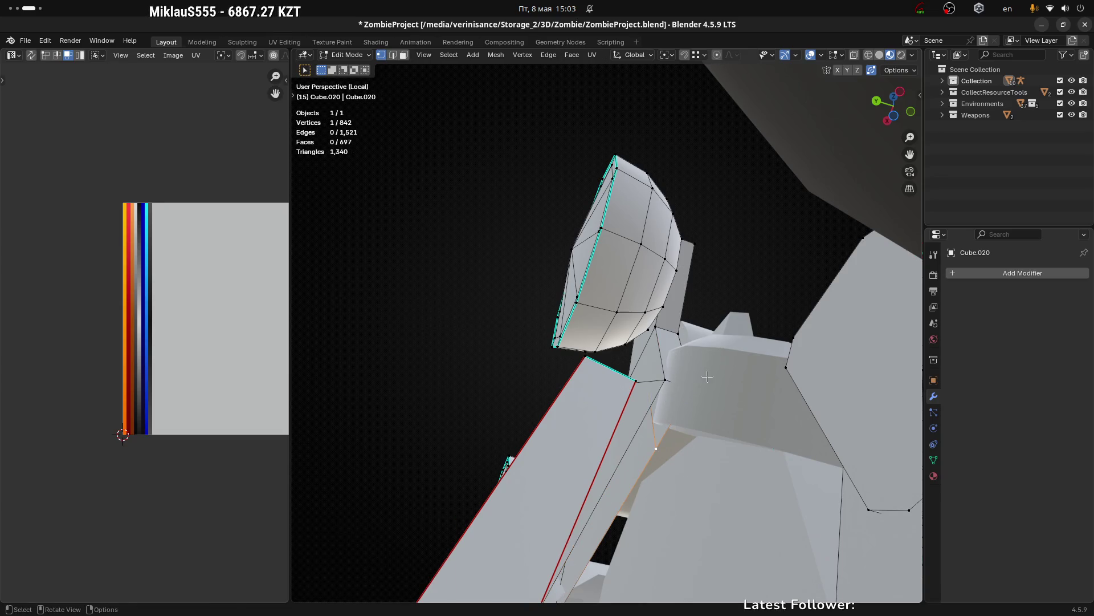
{"action": "key", "text": "g"}
{"action": "key", "text": "g"}
{"action": "left_click", "coordinate": [819, 231]}
{"action": "left_click_drag", "start_coordinate": [818, 230], "coordinate": [655, 431]}
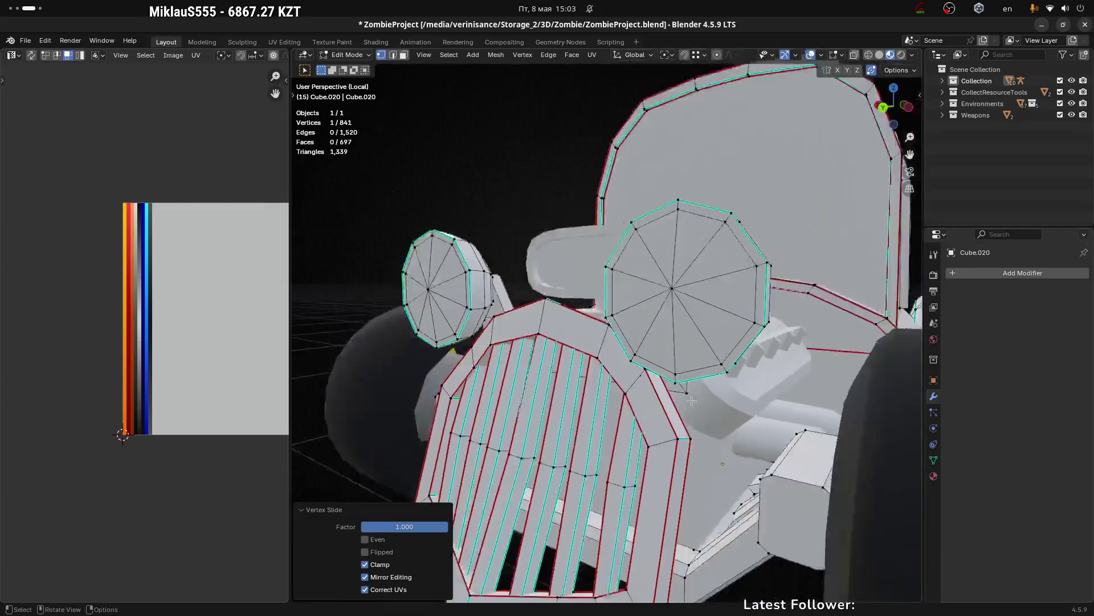
{"action": "scroll", "scroll_direction": "up", "scroll_amount": 3}
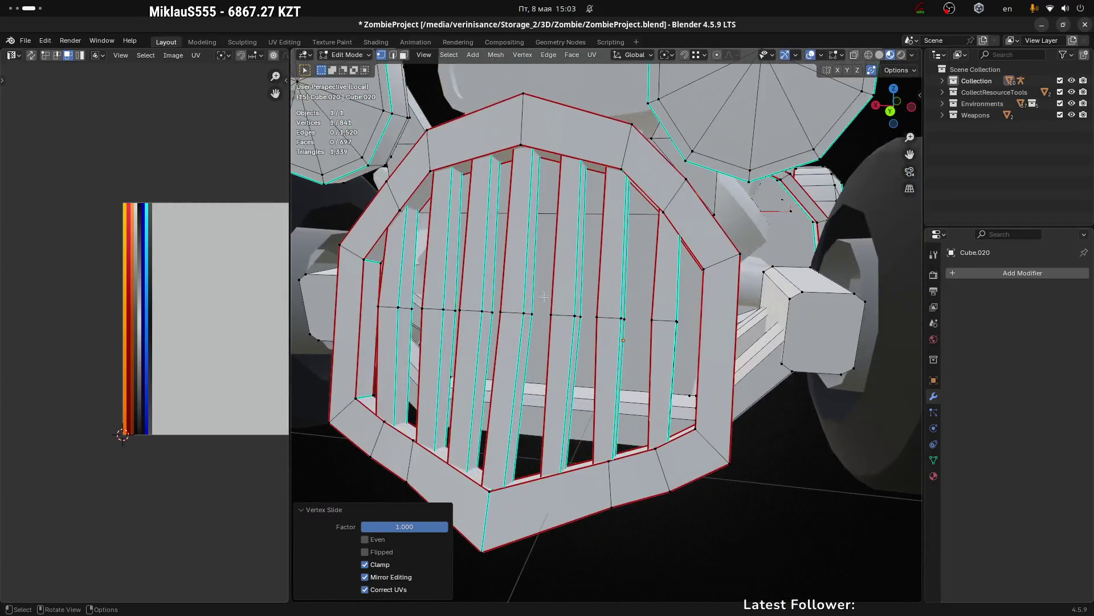
Step: Switch to edge select and pick a few grille edges while orbiting around the grille
{"action": "left_click_drag", "start_coordinate": [656, 431], "coordinate": [778, 386]}
{"action": "scroll", "scroll_direction": "down", "scroll_amount": 3}
{"action": "key", "text": "2"}
{"action": "left_click", "coordinate": [675, 364]}
{"action": "scroll", "scroll_direction": "up", "scroll_amount": 3}
{"action": "left_click_drag", "start_coordinate": [688, 317], "coordinate": [665, 347]}
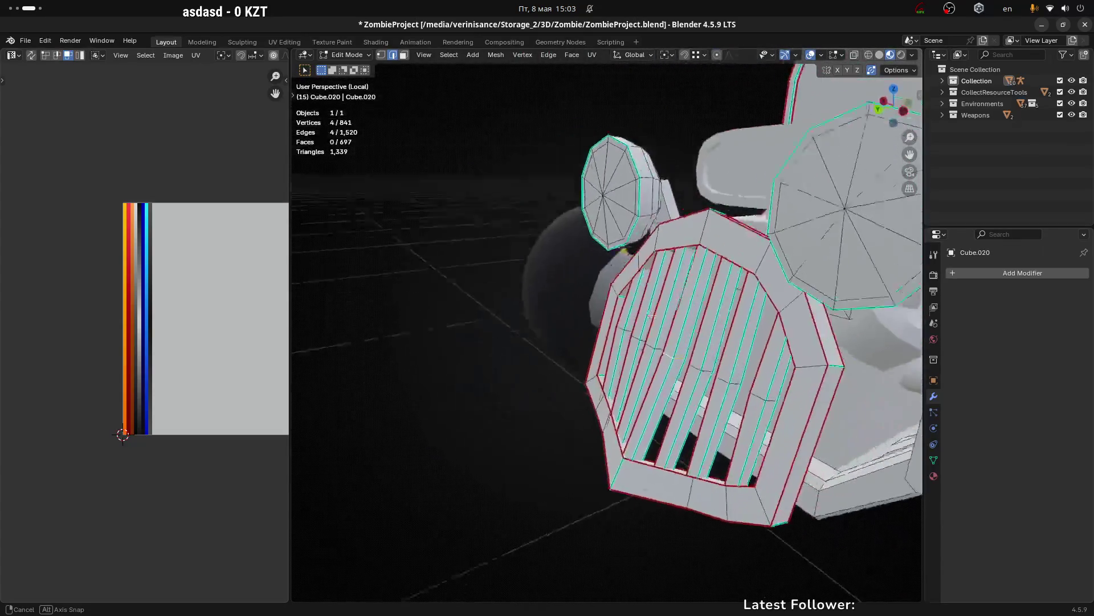
{"action": "left_click_drag", "start_coordinate": [665, 347], "coordinate": [786, 319]}
{"action": "scroll", "scroll_direction": "down", "scroll_amount": 3}
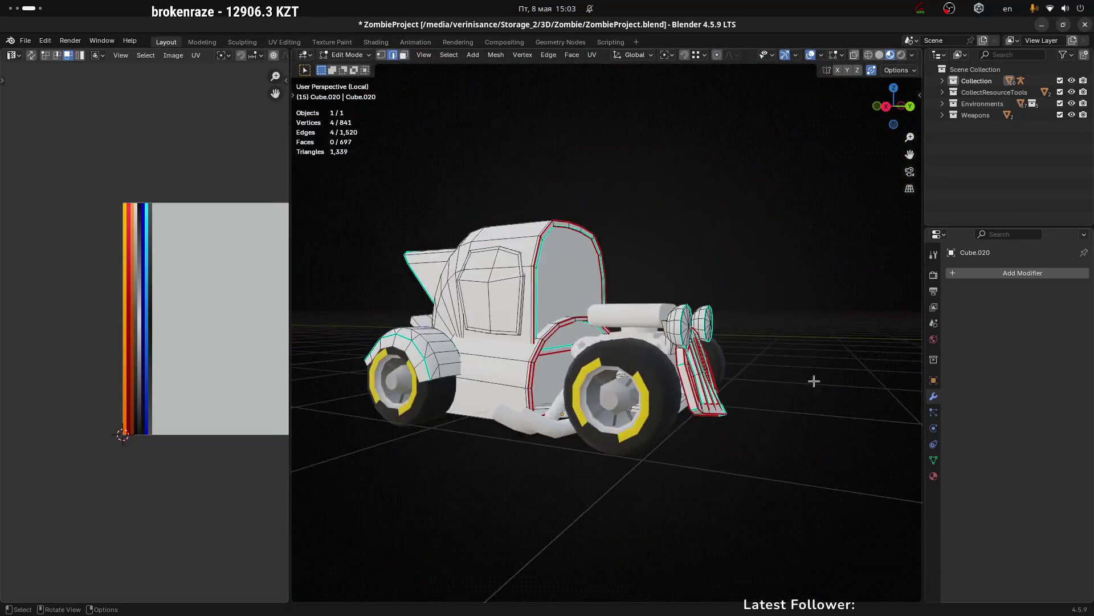
Step: Select a strip of six faces under the grille by shortest path and delete Only Edges & Faces
{"action": "left_click_drag", "start_coordinate": [812, 379], "coordinate": [700, 304]}
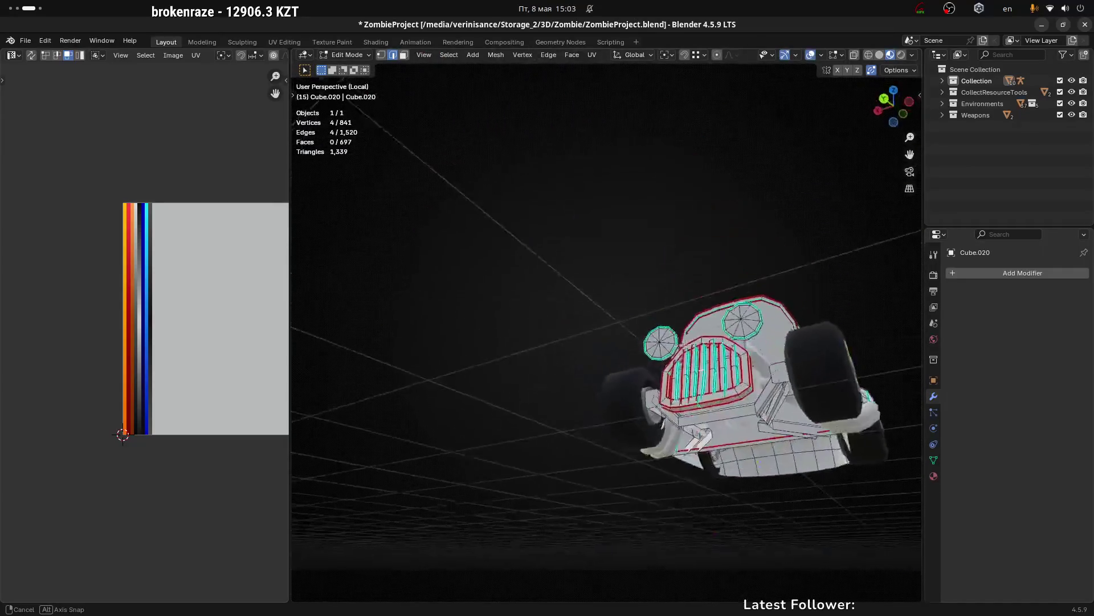
{"action": "left_click_drag", "start_coordinate": [791, 373], "coordinate": [667, 435]}
{"action": "scroll", "scroll_direction": "up", "scroll_amount": 3}
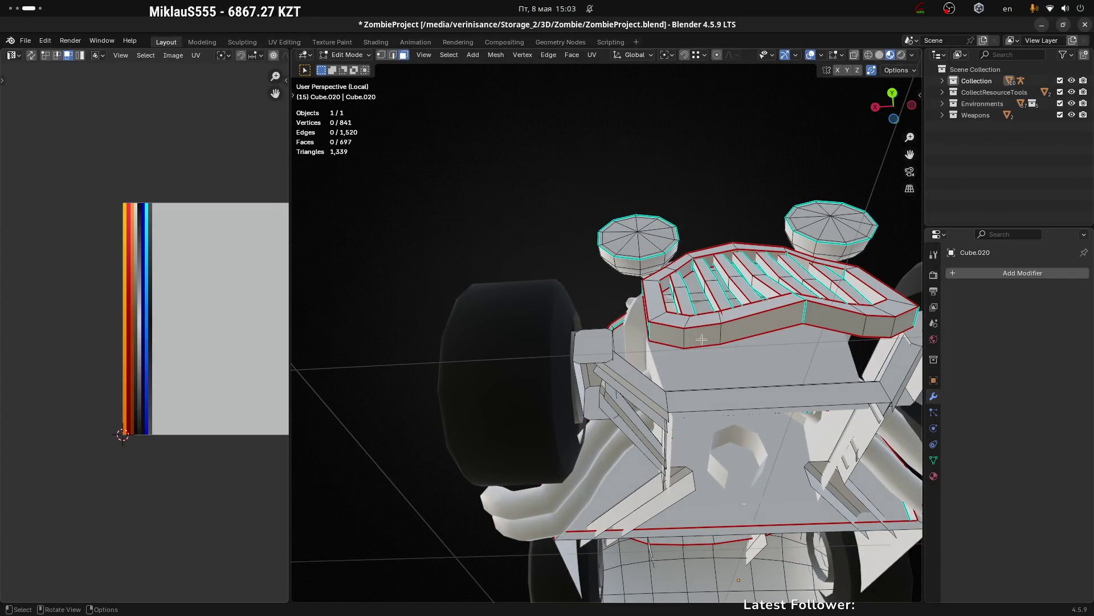
{"action": "left_click", "coordinate": [702, 340]}
{"action": "left_click_drag", "start_coordinate": [701, 340], "coordinate": [706, 367]}
{"action": "scroll", "scroll_direction": "down", "scroll_amount": 3}
{"action": "scroll", "scroll_direction": "up", "scroll_amount": 3}
{"action": "left_click_drag", "start_coordinate": [823, 386], "coordinate": [649, 285]}
{"action": "left_click", "coordinate": [640, 222]}
{"action": "key", "text": "x"}
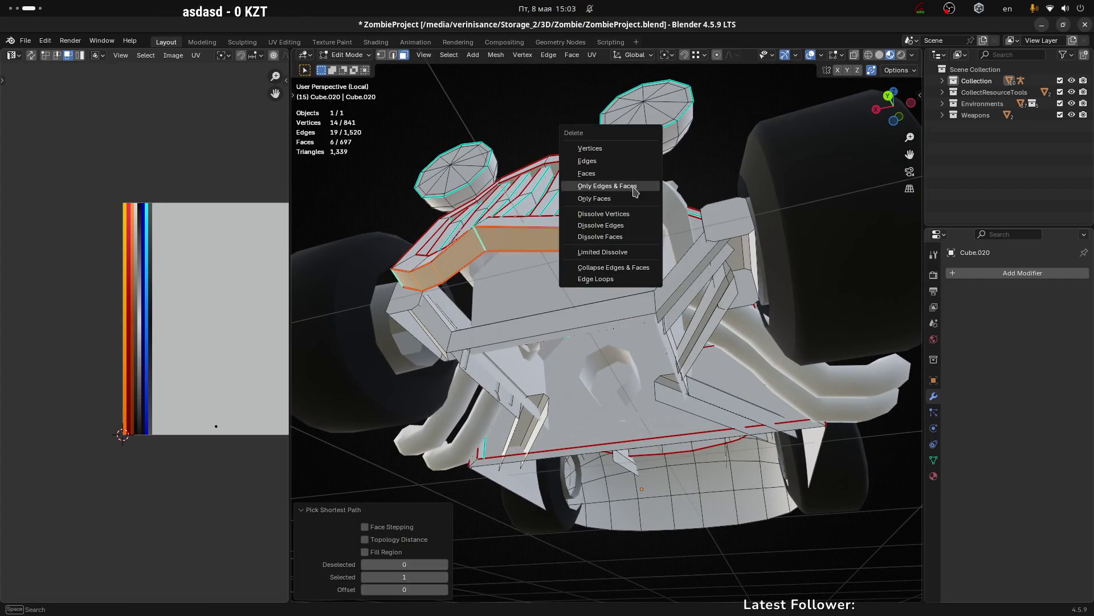
{"action": "left_click", "coordinate": [626, 160]}
{"action": "left_click_drag", "start_coordinate": [627, 167], "coordinate": [518, 336]}
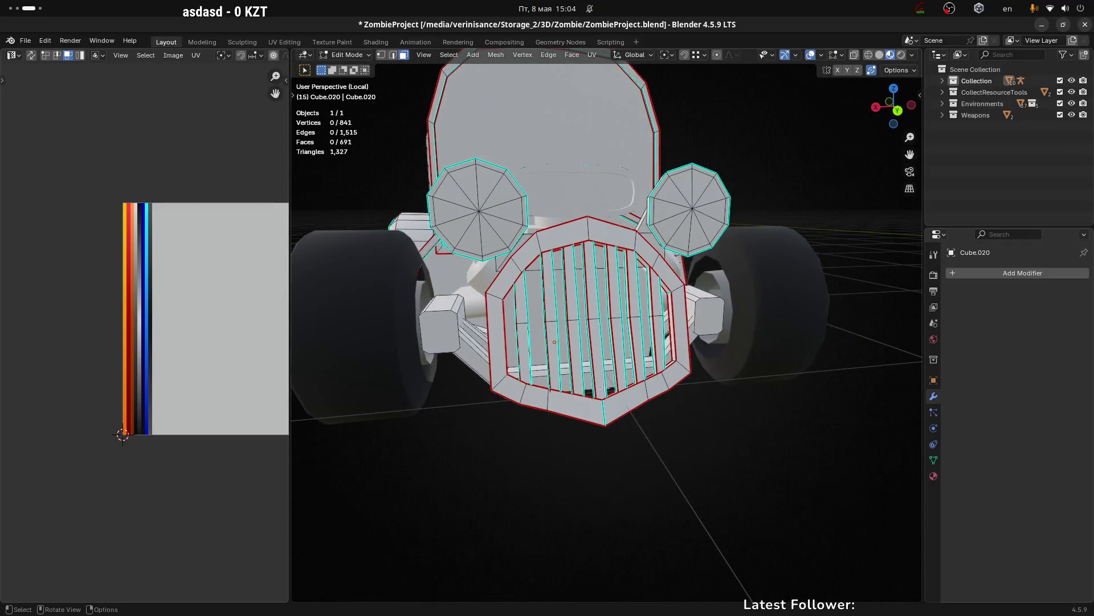
{"action": "scroll", "scroll_direction": "up", "scroll_amount": 3}
Step: Select a face on the grille's top bar and orbit to look down along the bar
{"action": "left_click", "coordinate": [604, 419]}
{"action": "scroll", "scroll_direction": "down", "scroll_amount": 3}
{"action": "left_click_drag", "start_coordinate": [631, 434], "coordinate": [631, 262]}
{"action": "scroll", "scroll_direction": "down", "scroll_amount": 3}
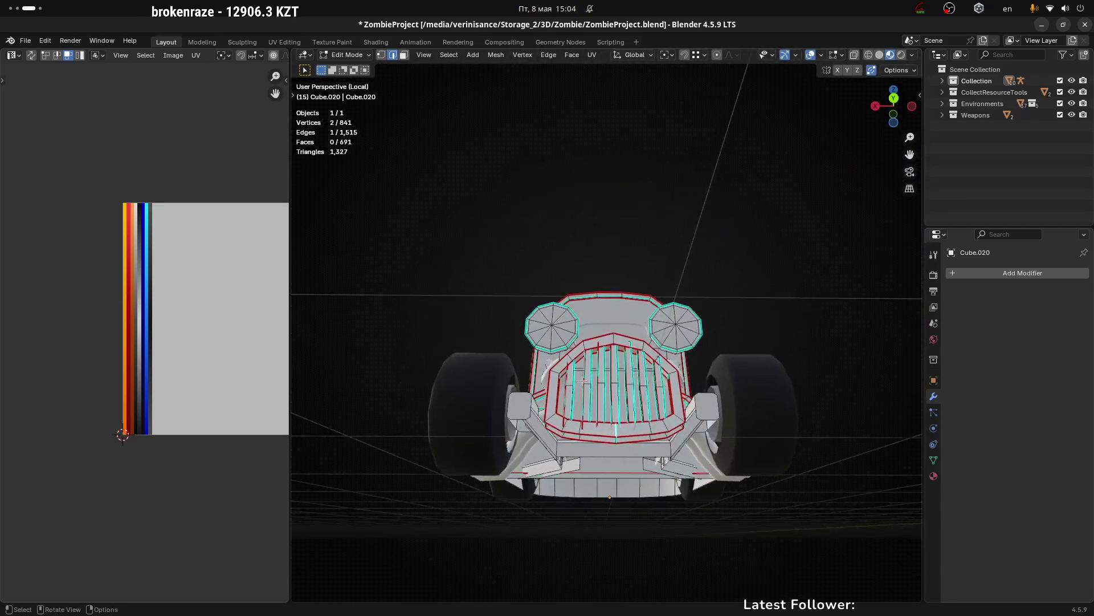
{"action": "scroll", "scroll_direction": "up", "scroll_amount": 3}
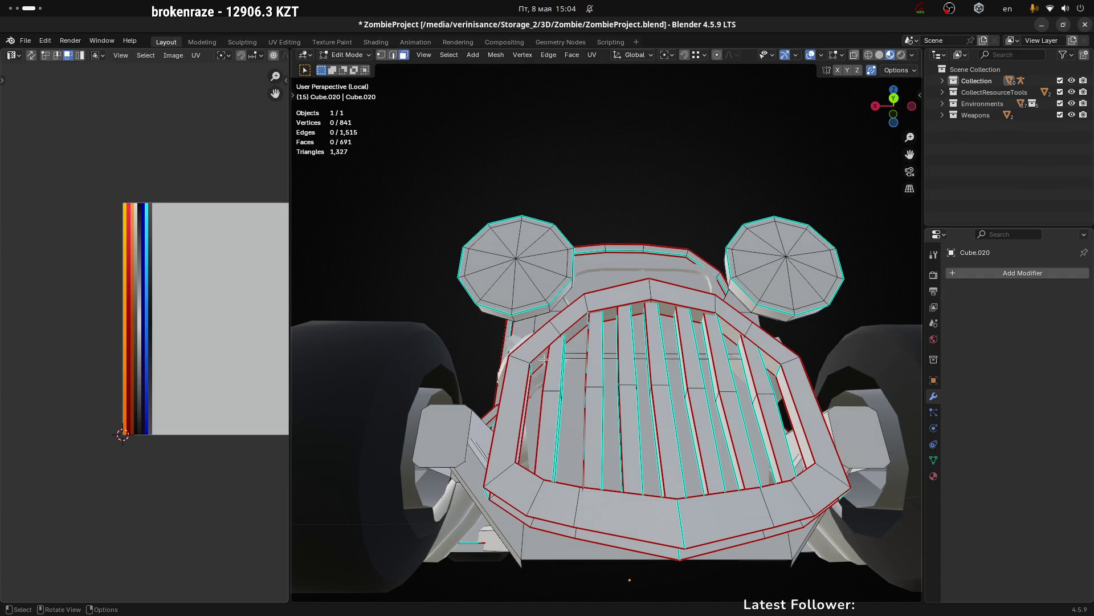
{"action": "left_click", "coordinate": [545, 360]}
{"action": "left_click_drag", "start_coordinate": [545, 360], "coordinate": [641, 342]}
{"action": "scroll", "scroll_direction": "down", "scroll_amount": 3}
{"action": "scroll", "scroll_direction": "up", "scroll_amount": 3}
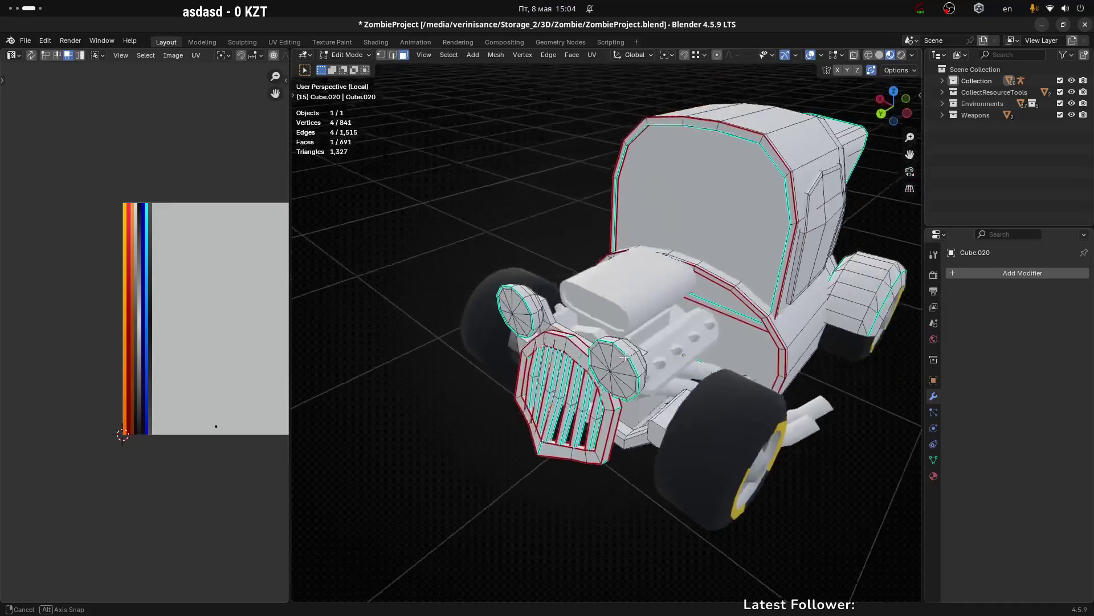
{"action": "scroll", "scroll_direction": "up", "scroll_amount": 3}
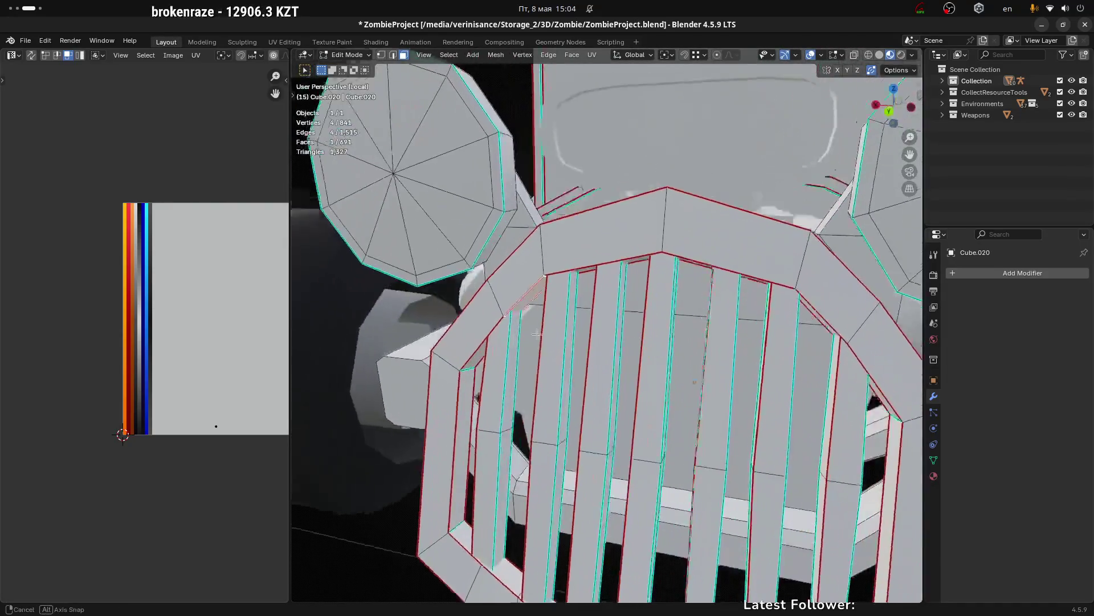
{"action": "left_click_drag", "start_coordinate": [546, 363], "coordinate": [448, 368]}
{"action": "left_click_drag", "start_coordinate": [518, 323], "coordinate": [727, 323]}
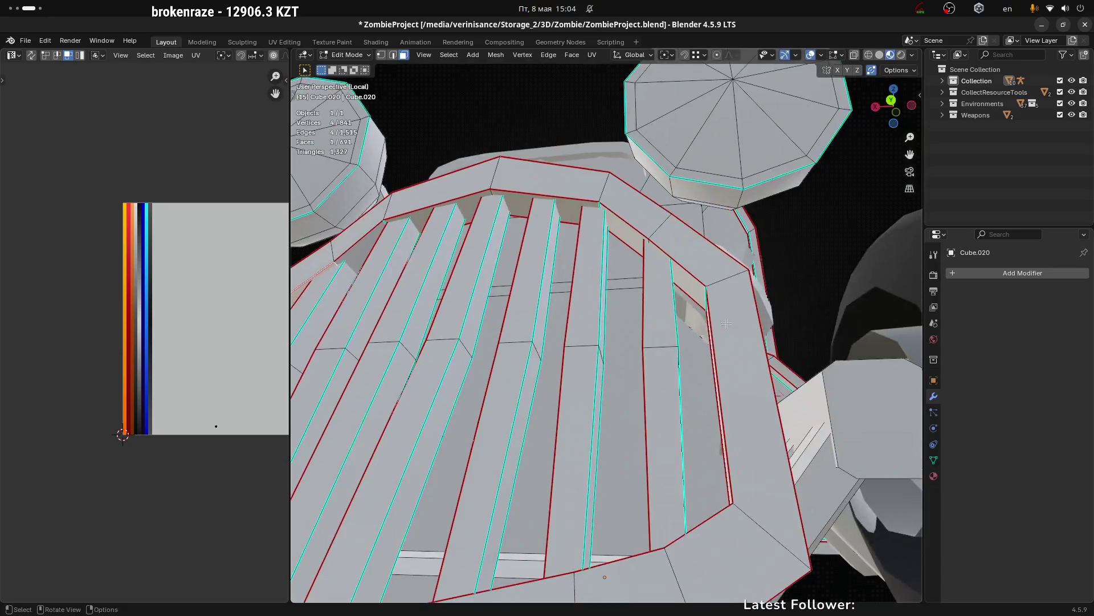
Step: Extend the selection along the top-bar face strip, delete those six faces, and leave Edit Mode
{"action": "left_click", "coordinate": [690, 283]}
{"action": "left_click_drag", "start_coordinate": [690, 283], "coordinate": [730, 309]}
{"action": "left_click", "coordinate": [719, 310]}
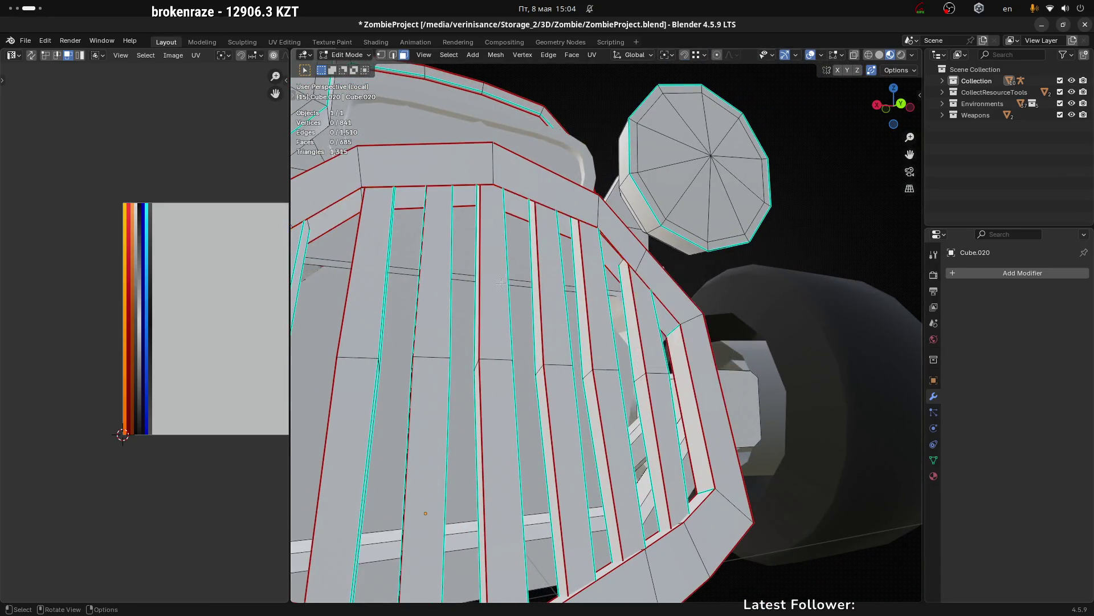
{"action": "scroll", "scroll_direction": "down", "scroll_amount": 3}
{"action": "left_click_drag", "start_coordinate": [624, 304], "coordinate": [506, 323]}
{"action": "scroll", "scroll_direction": "up", "scroll_amount": 3}
{"action": "key", "text": "Tab"}
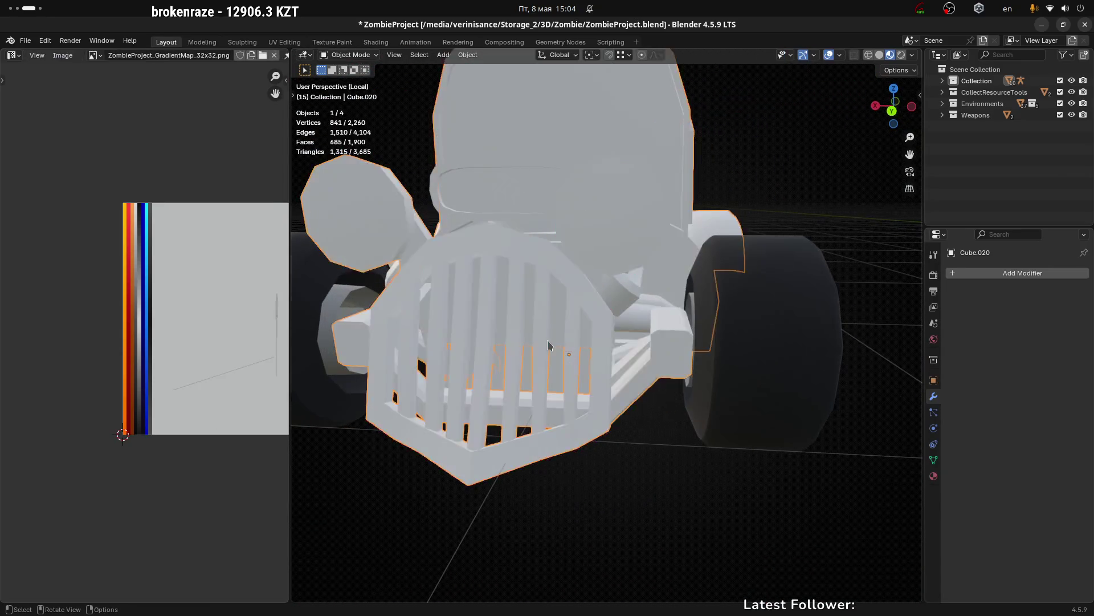
{"action": "scroll", "scroll_direction": "down", "scroll_amount": 3}
Step: Save ZombieProject.blend with Ctrl+S and orbit around the finished hot-rod
{"action": "left_click_drag", "start_coordinate": [618, 391], "coordinate": [578, 391]}
{"action": "key", "text": "ctrl+s"}
{"action": "scroll", "scroll_direction": "up", "scroll_amount": 3}
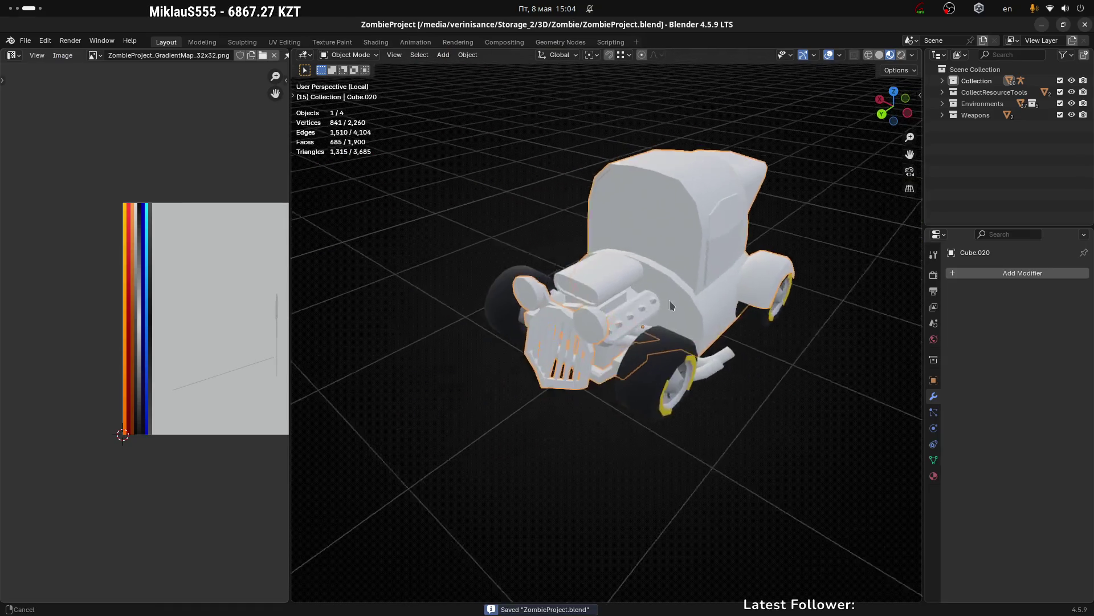
{"action": "scroll", "scroll_direction": "up", "scroll_amount": 3}
{"action": "left_click_drag", "start_coordinate": [688, 380], "coordinate": [684, 418]}
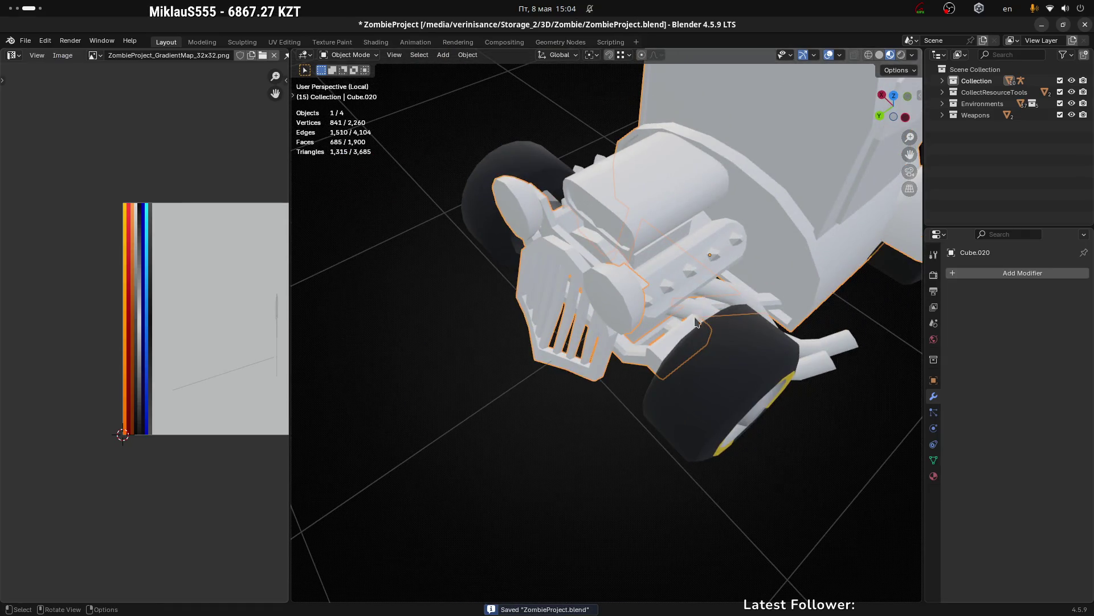
{"action": "scroll", "scroll_direction": "down", "scroll_amount": 3}
{"action": "left_click_drag", "start_coordinate": [758, 296], "coordinate": [715, 376]}
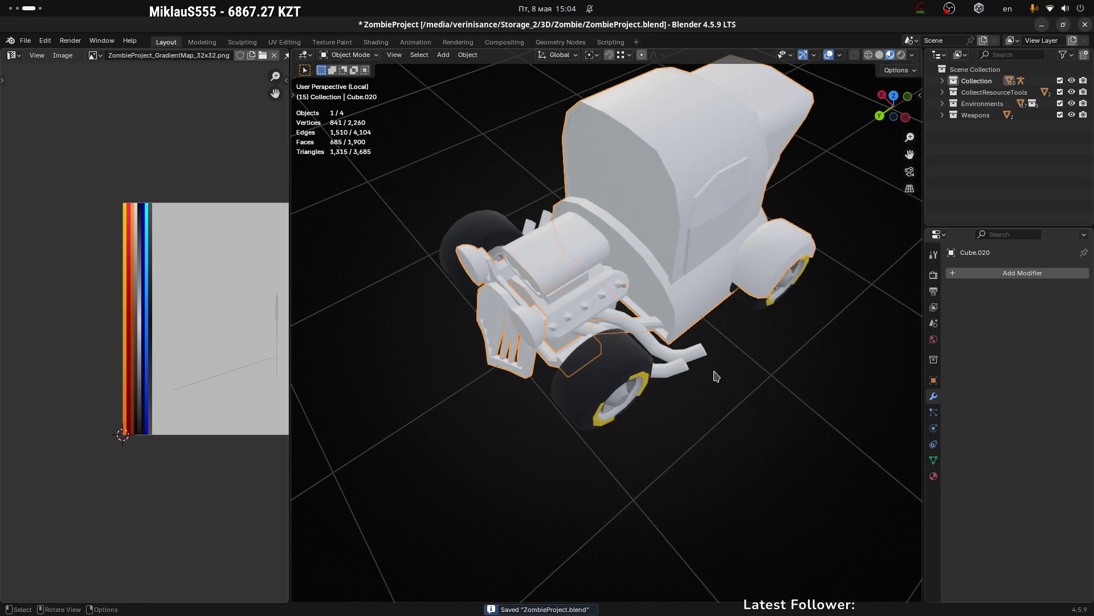